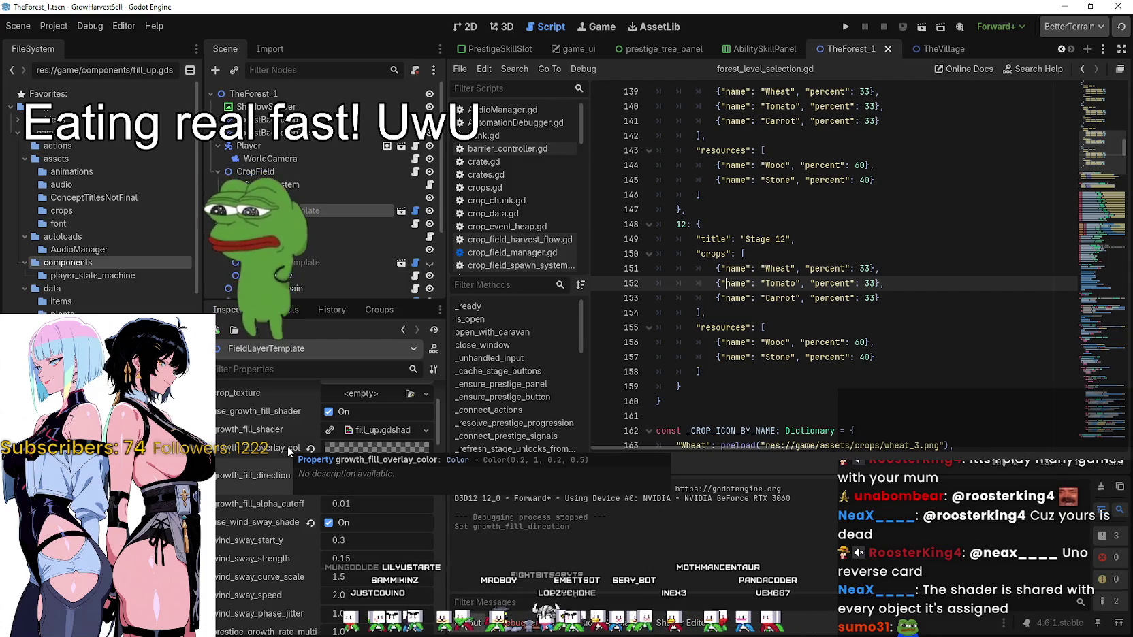
# - Launch the Harvest Sorcerer project in a debug window from the editor
pyautogui.scroll(-2, 365, 562)
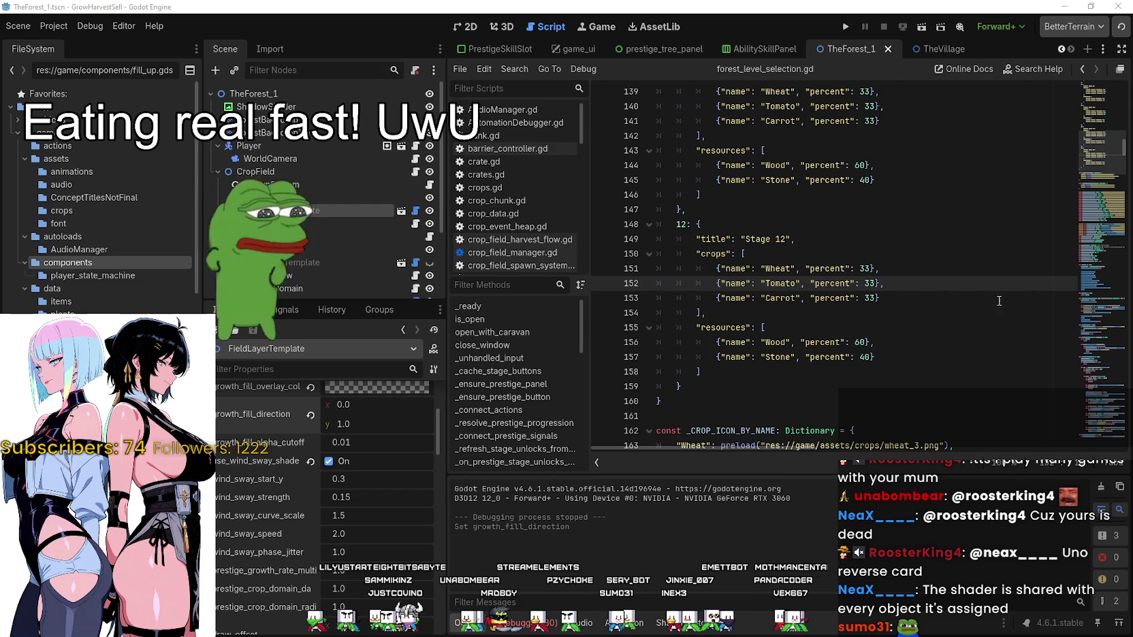
pyautogui.click(803, 221)
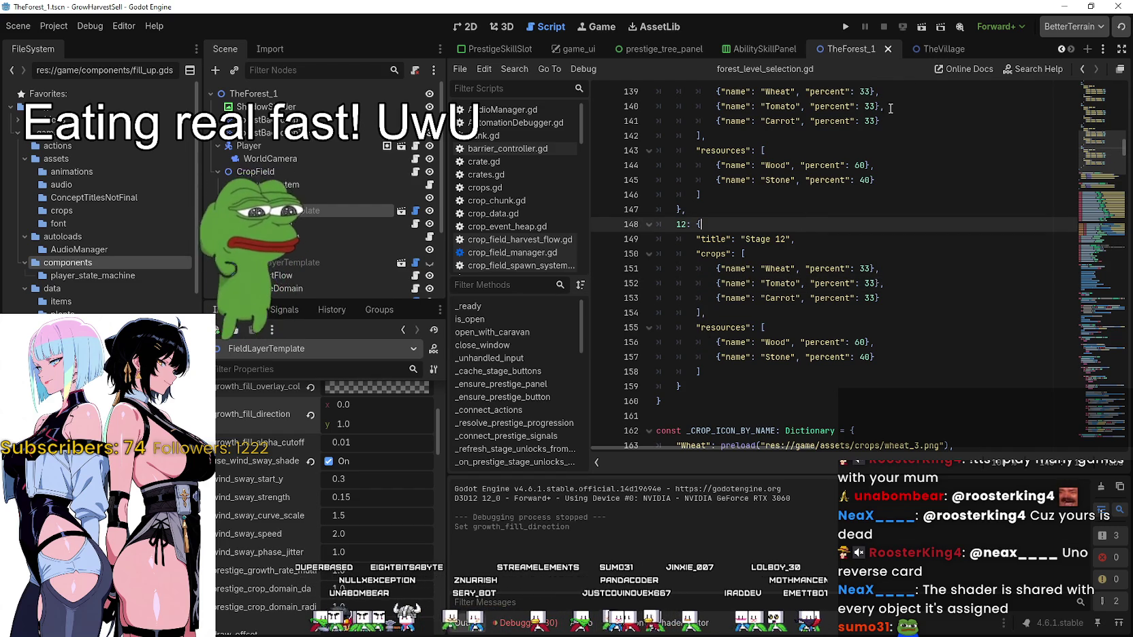
pyautogui.click(847, 29)
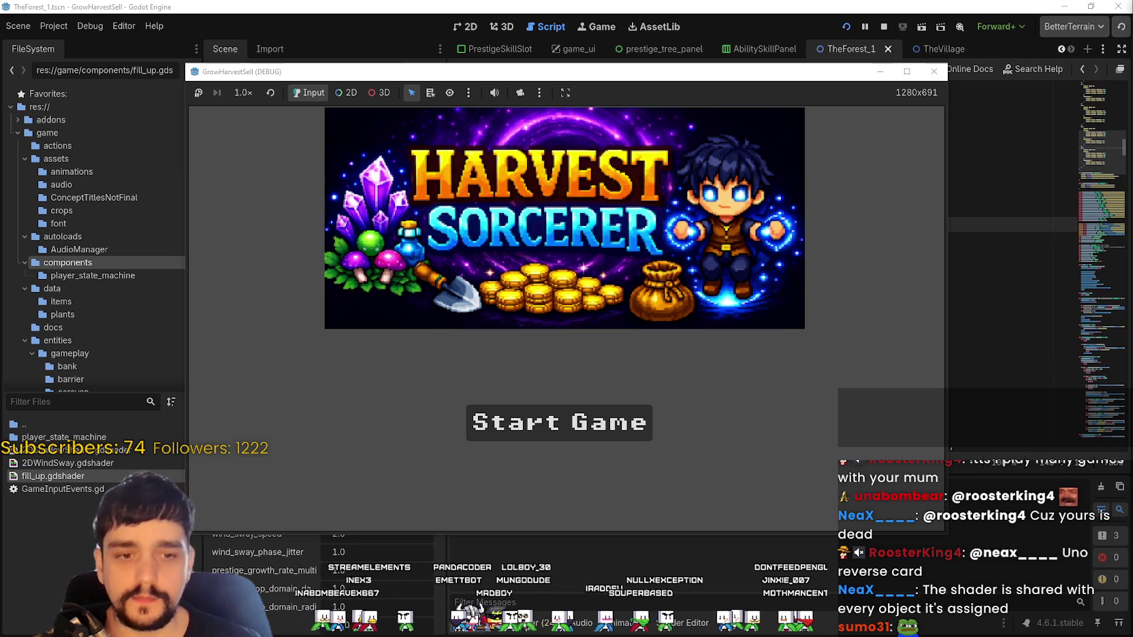
# - Start the game fullscreen, check the prestige tree, and travel through the portal to the forest stage
pyautogui.click(531, 416)
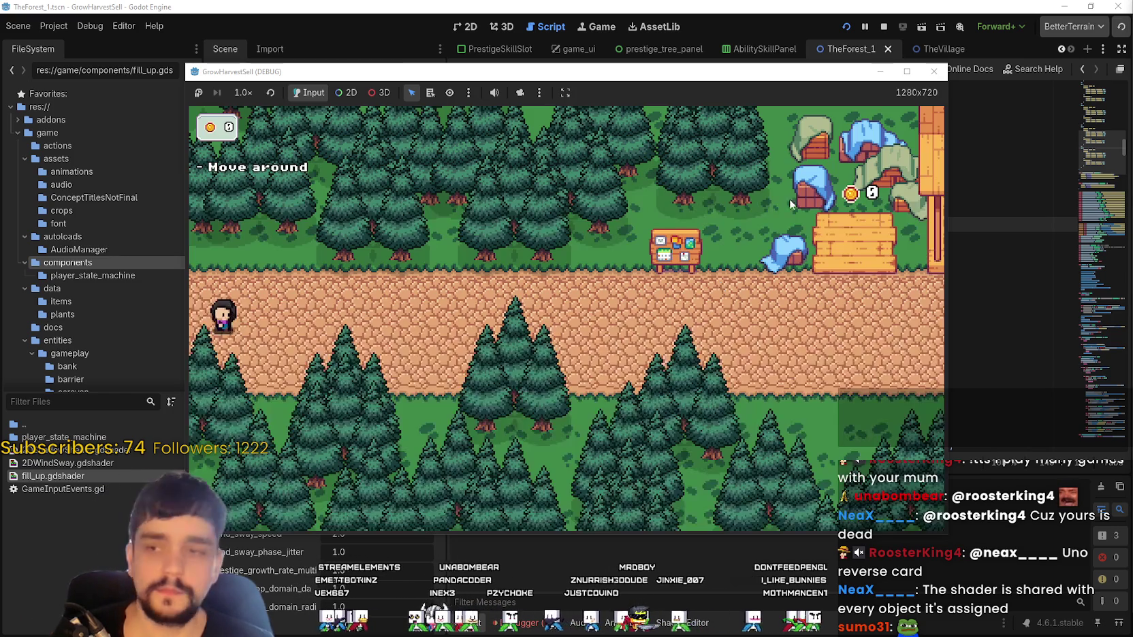
pyautogui.press('d')
pyautogui.click(907, 70)
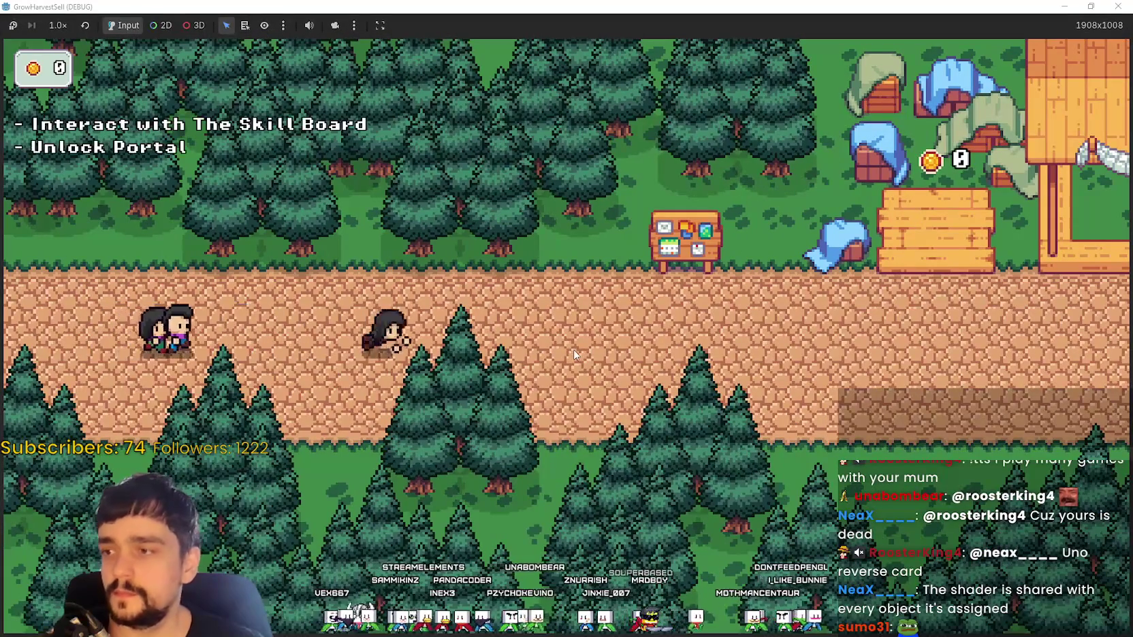
pyautogui.press('e')
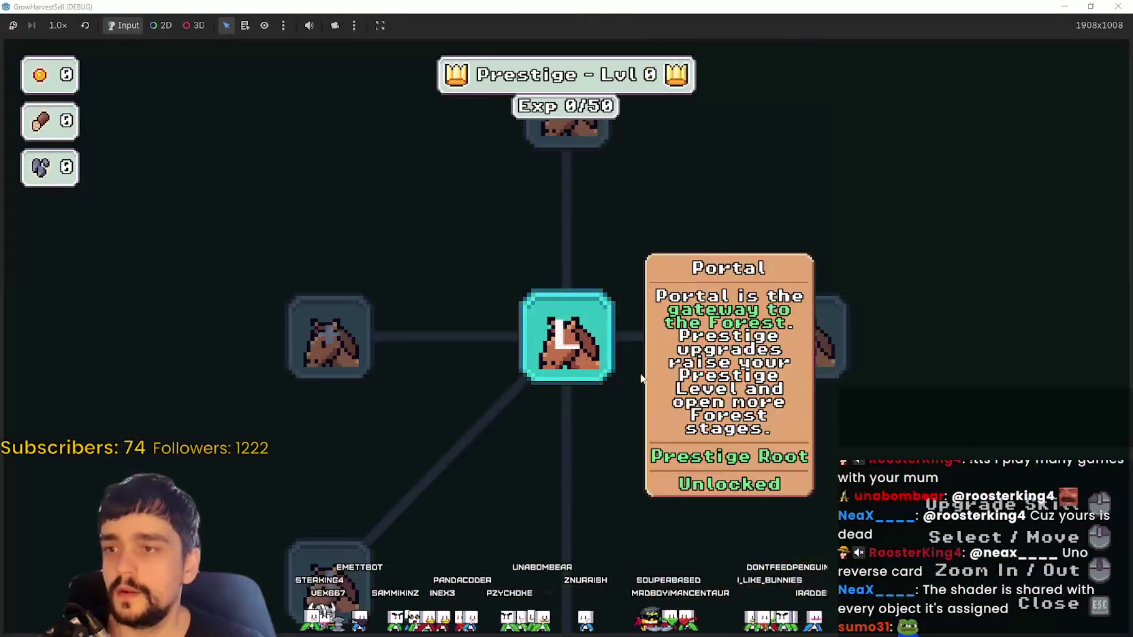
pyautogui.press('Escape')
pyautogui.press('s')
pyautogui.press('e')
pyautogui.click(283, 536)
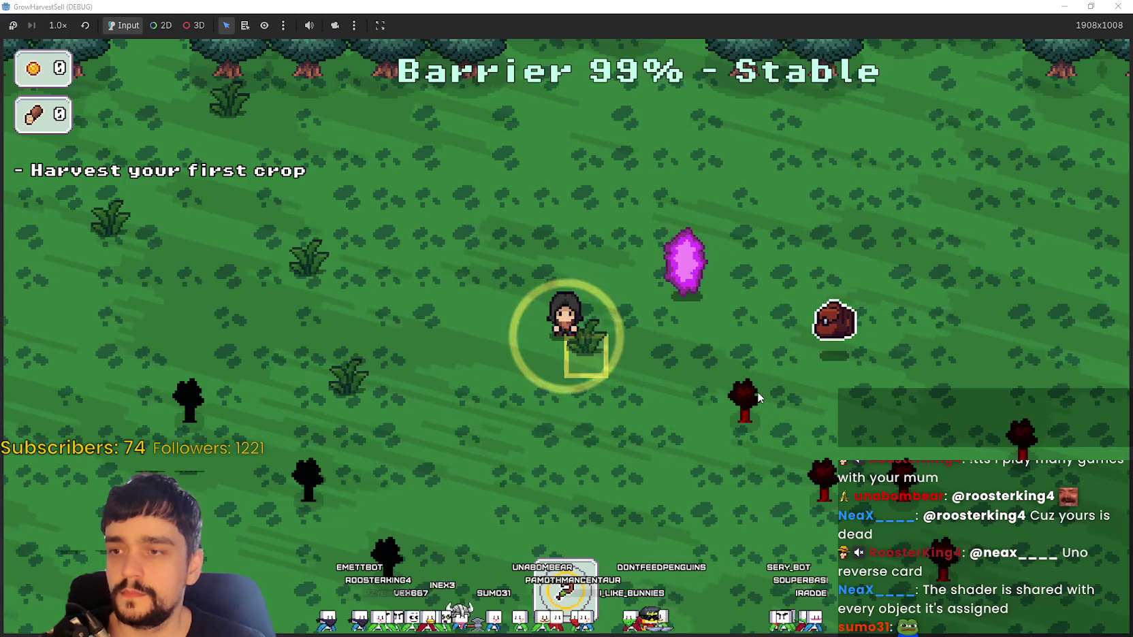
# - Walk through the forest to a crop and harvest it
pyautogui.press('a')
pyautogui.press('s')
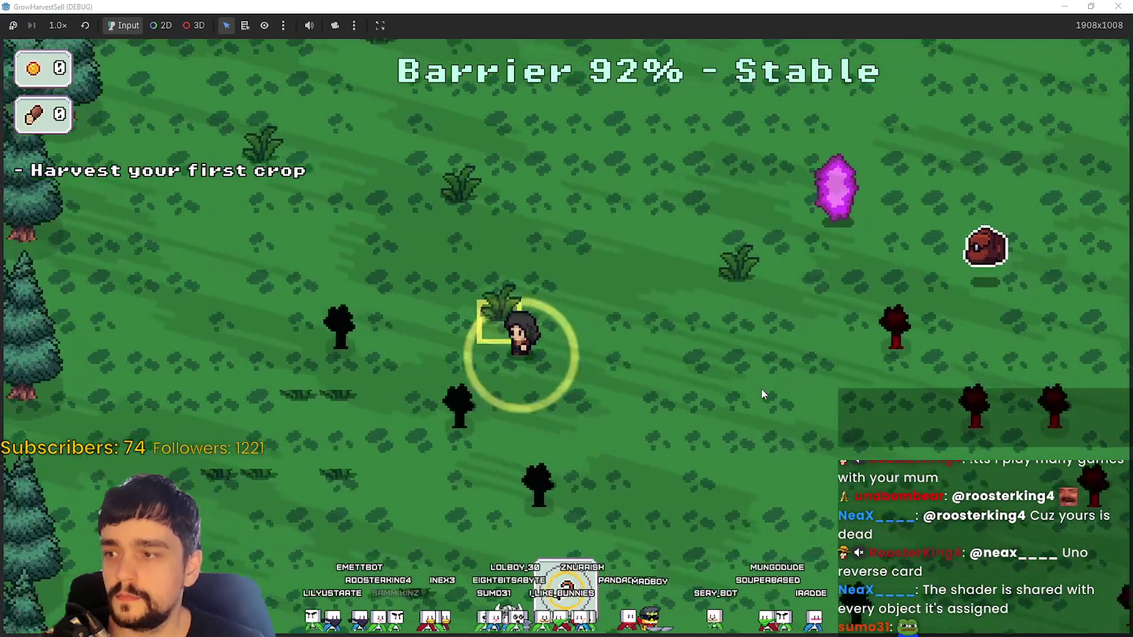
pyautogui.press('a')
pyautogui.press('s')
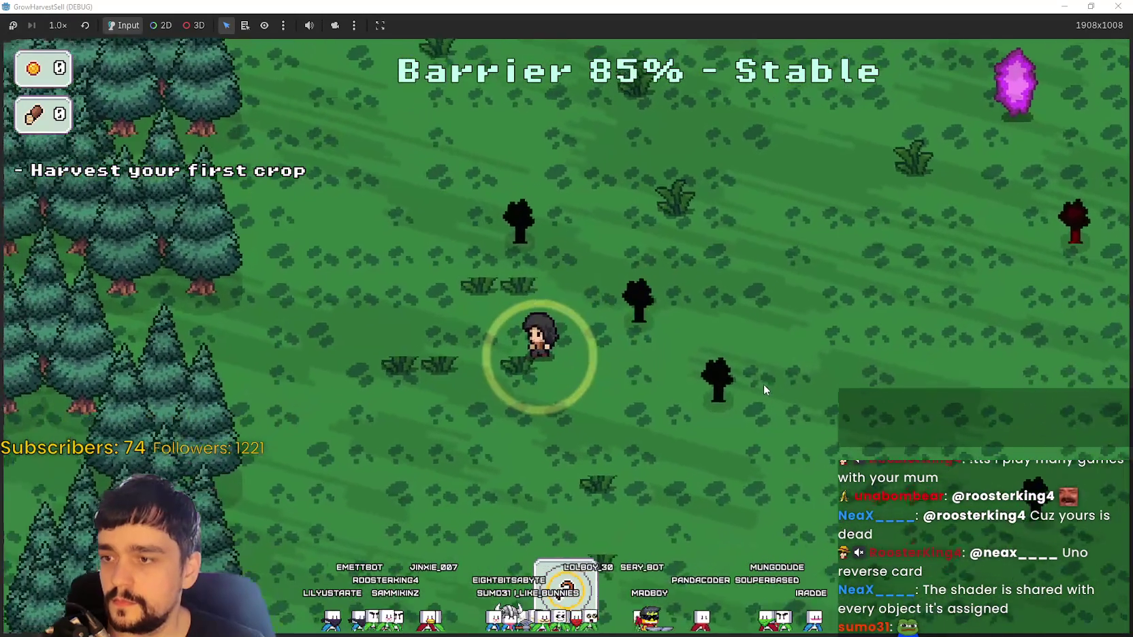
pyautogui.press('a')
pyautogui.press('s')
pyautogui.press('a')
pyautogui.press('s')
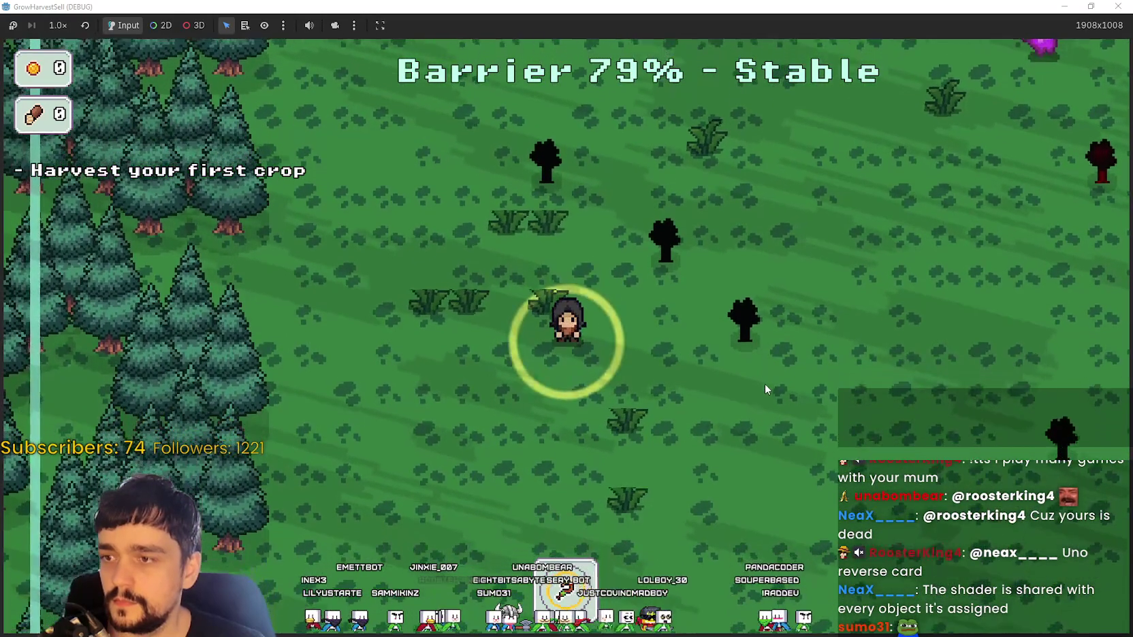
pyautogui.press('s')
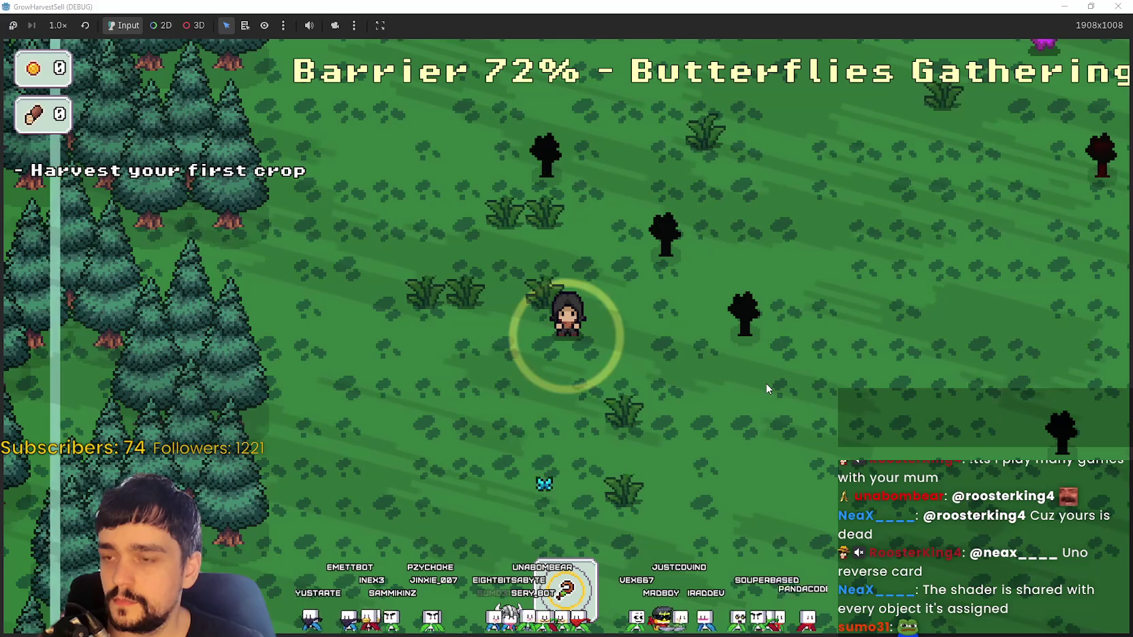
pyautogui.press('d')
pyautogui.press('a')
pyautogui.press('d')
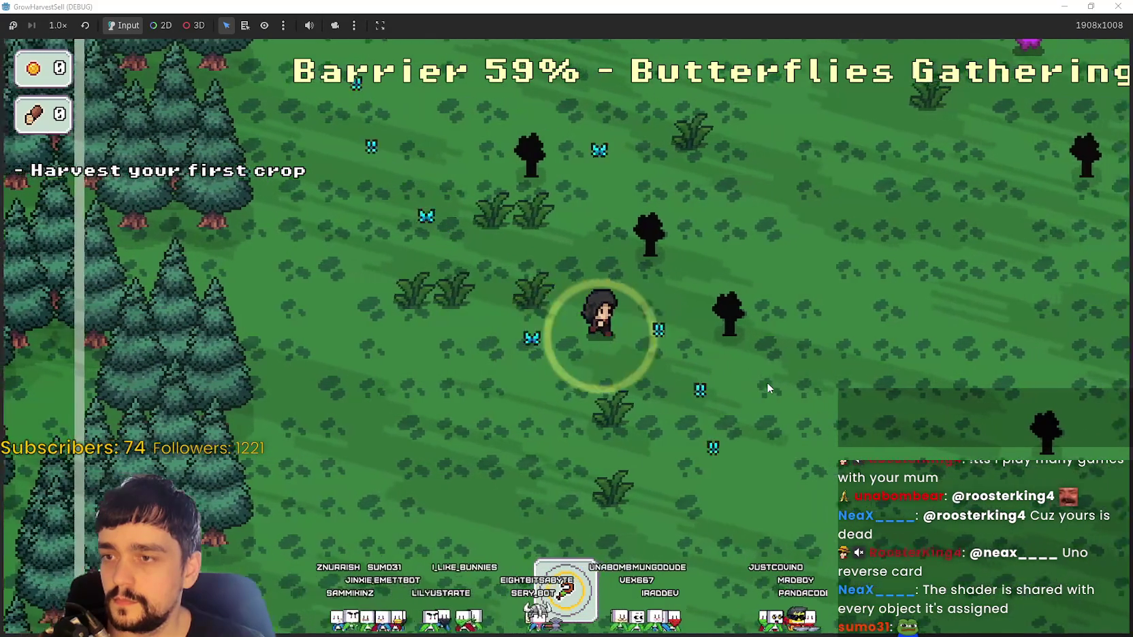
pyautogui.press('a')
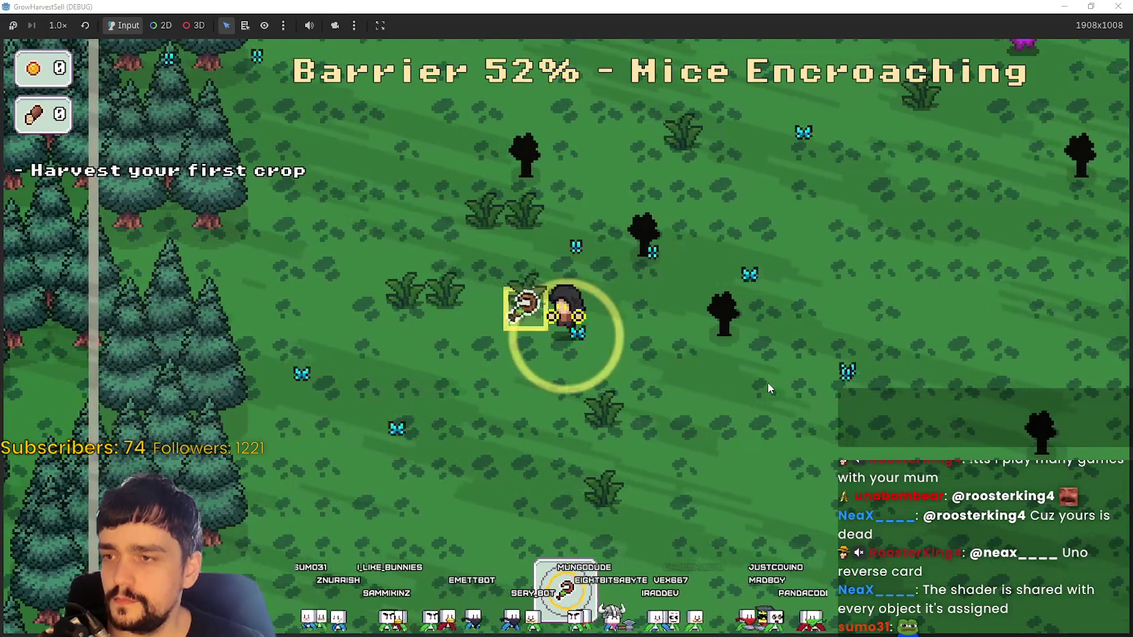
pyautogui.press('w')
pyautogui.press('a')
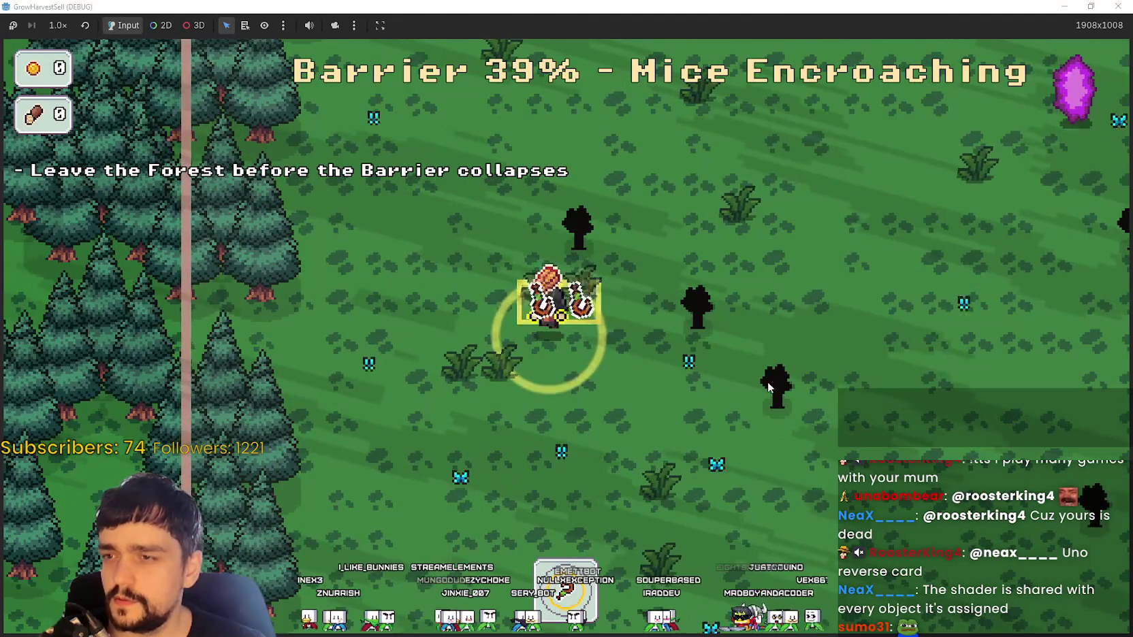
# - Roam across the forest as the barrier drops, then stop the game with F8
pyautogui.press('d')
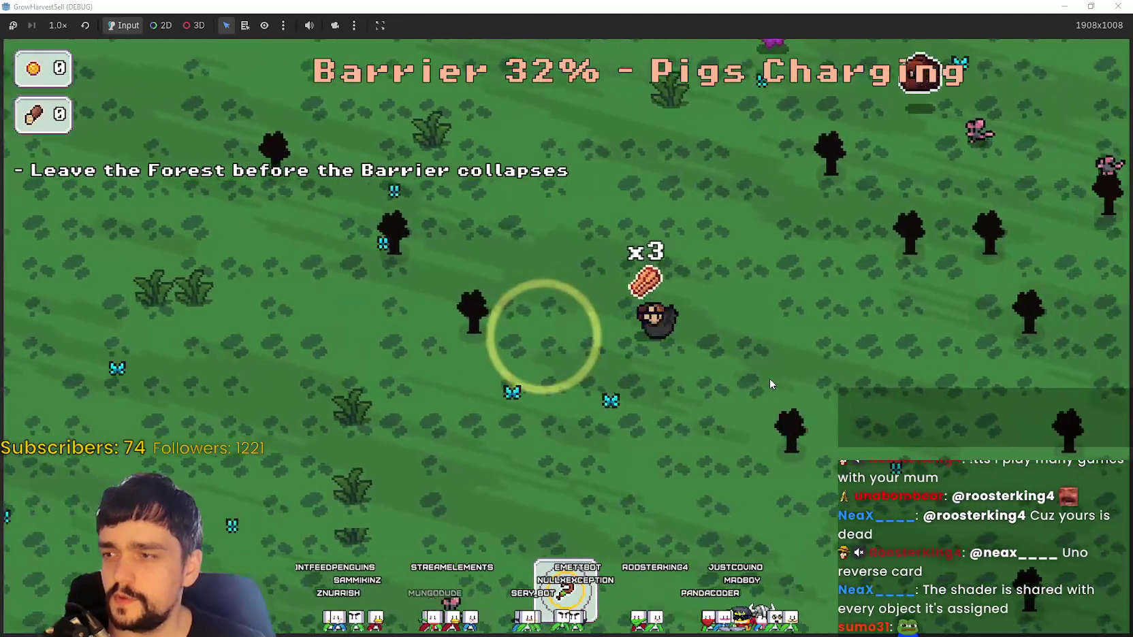
pyautogui.press('d')
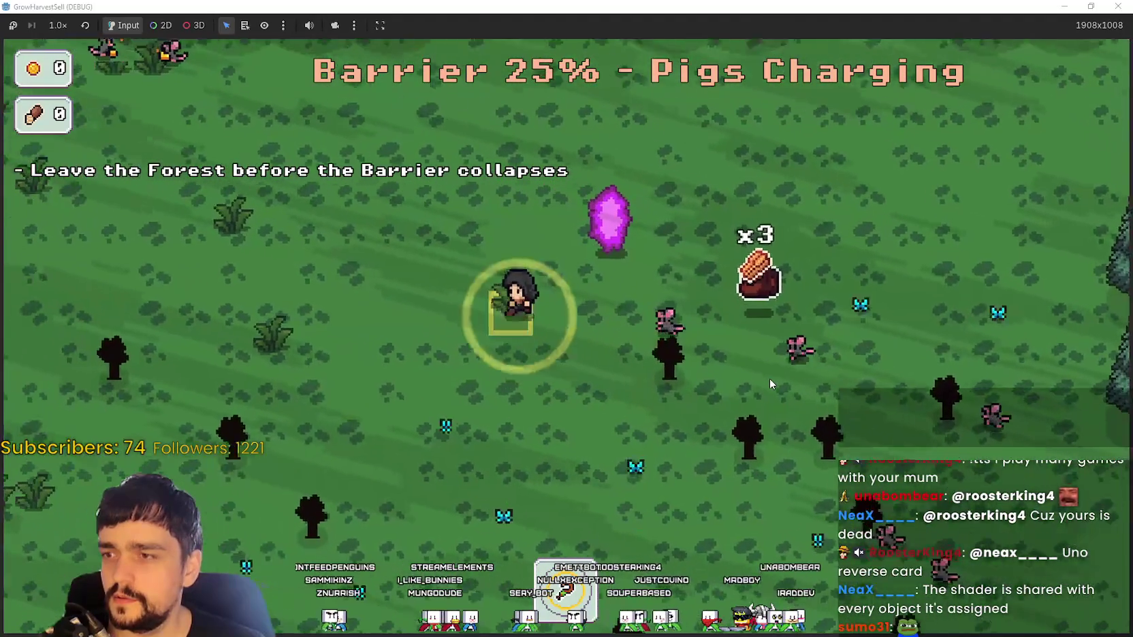
pyautogui.press('s')
pyautogui.press('s')
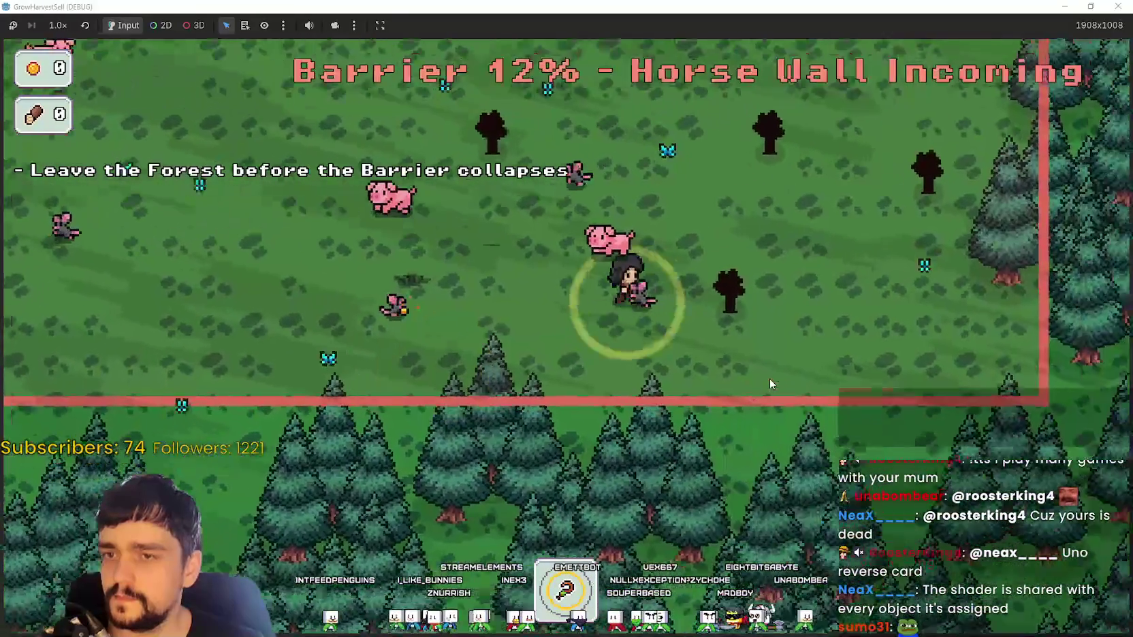
pyautogui.press('w')
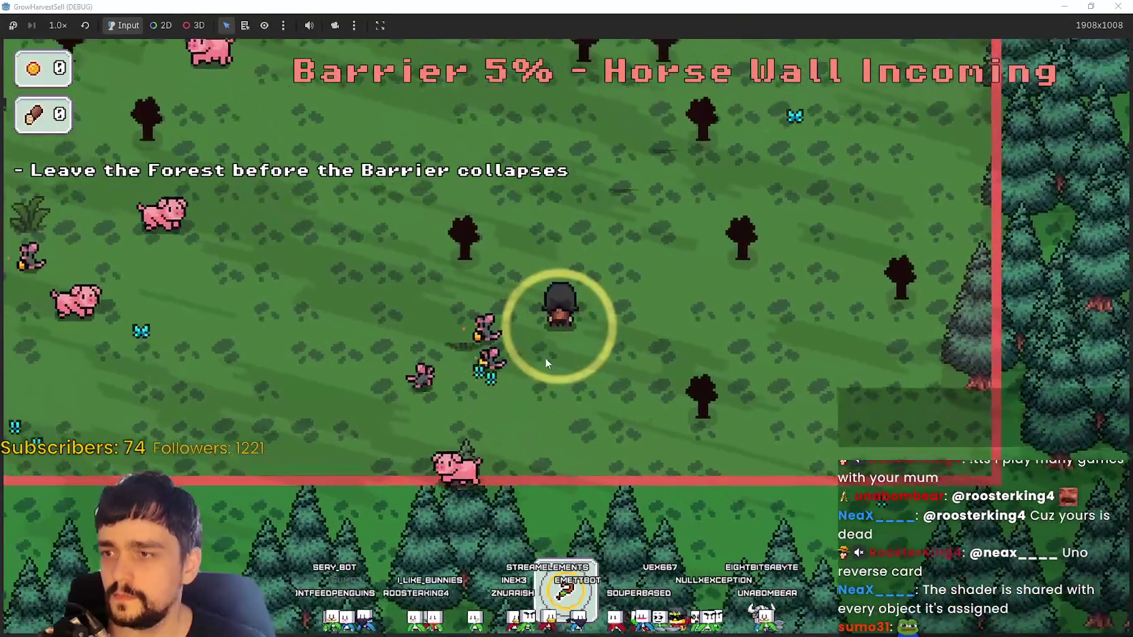
pyautogui.press('w')
pyautogui.press('d')
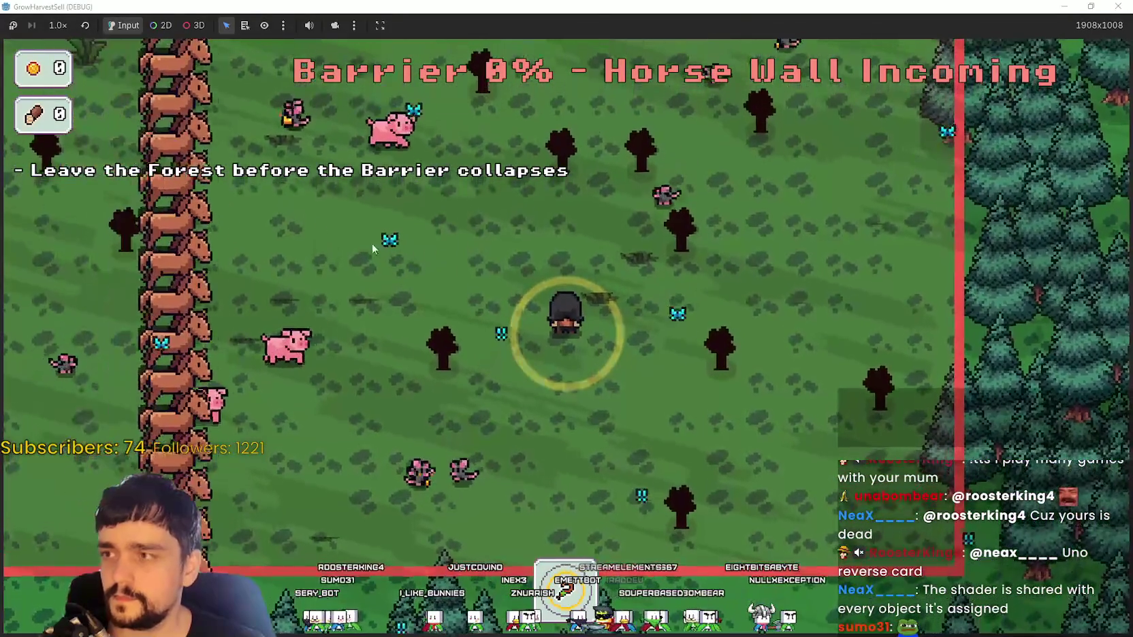
pyautogui.press('F8')
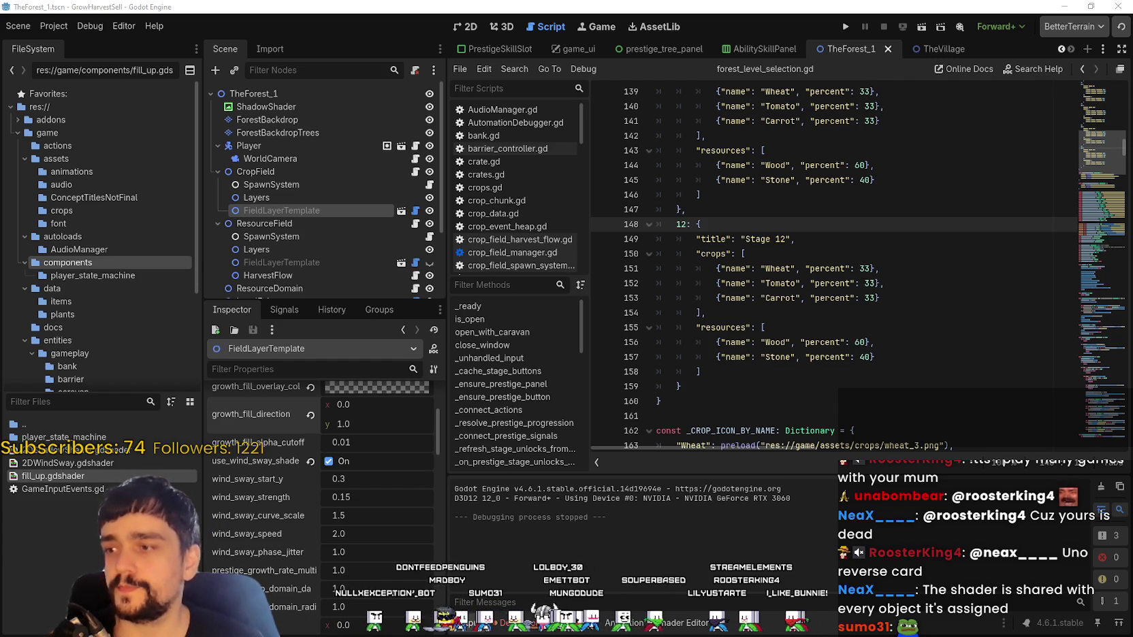
# - Scroll up to the growth_fill_shader property and open fill_up.gdshader in the Shader Editor
pyautogui.scroll(1, 431, 492)
pyautogui.scroll(1, 431, 491)
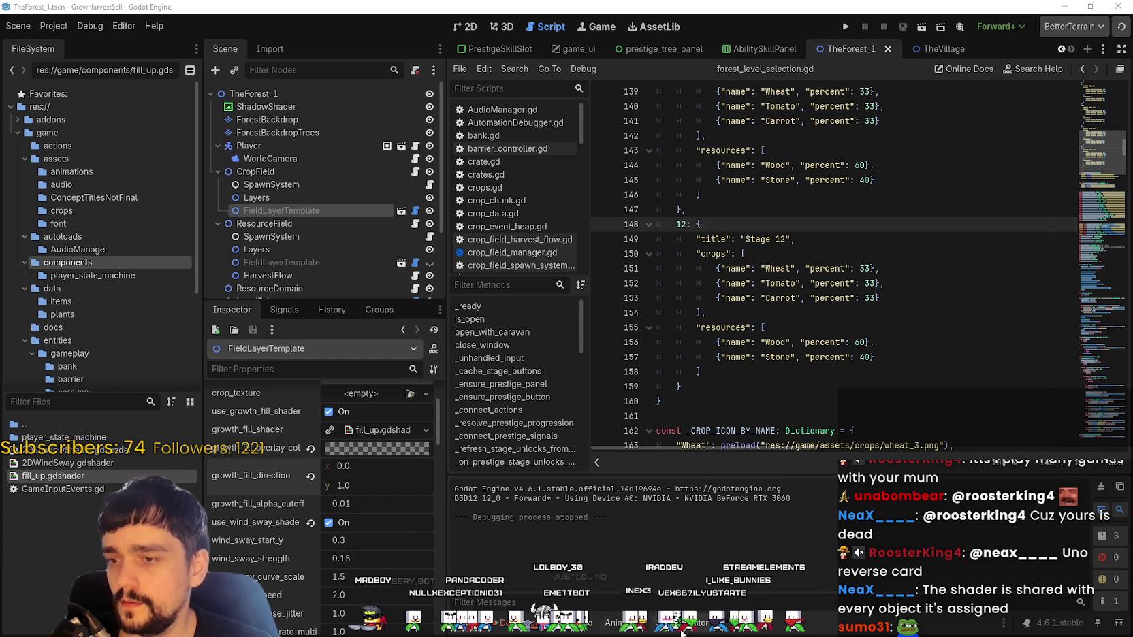
pyautogui.click(694, 622)
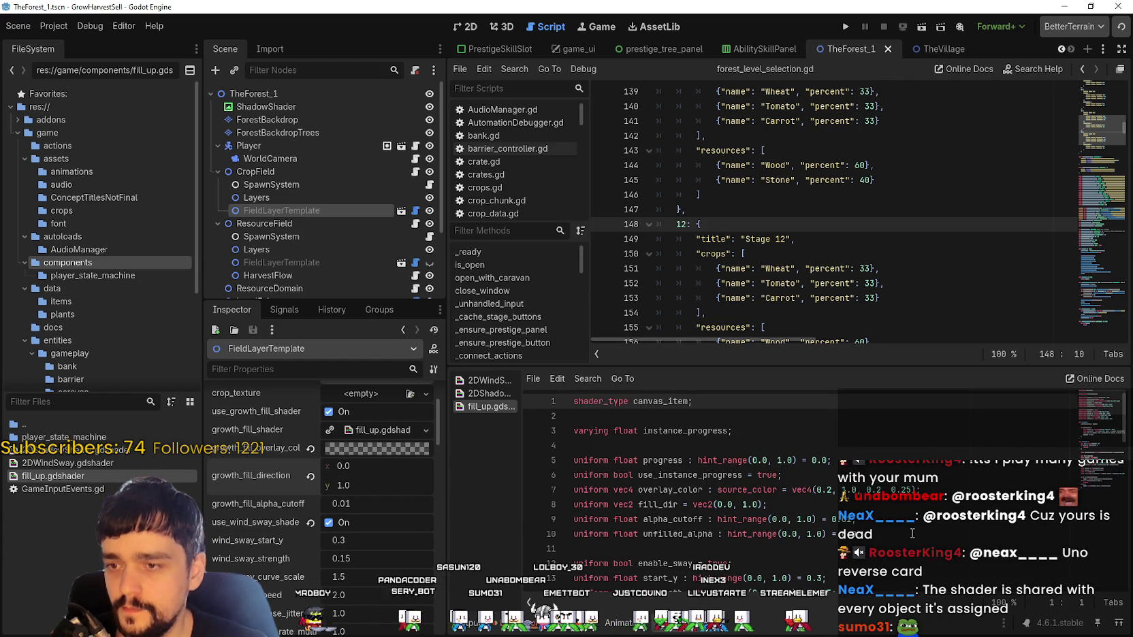
# - Read through the fill_up.gdshader code, then relaunch the project
pyautogui.scroll(-1, 994, 546)
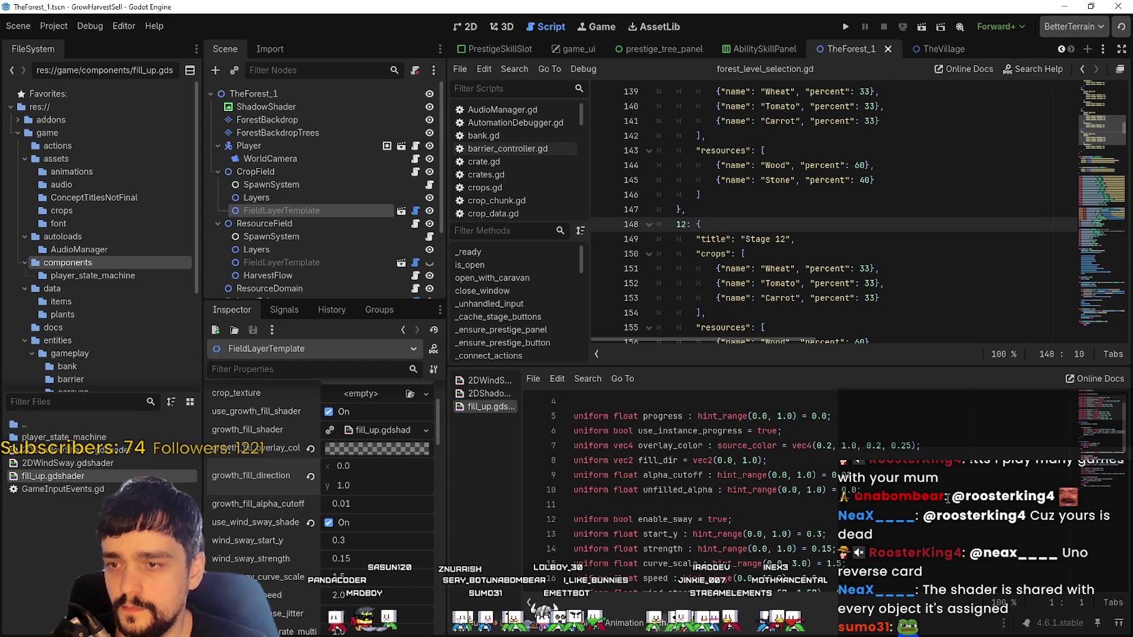
pyautogui.scroll(-1, 946, 499)
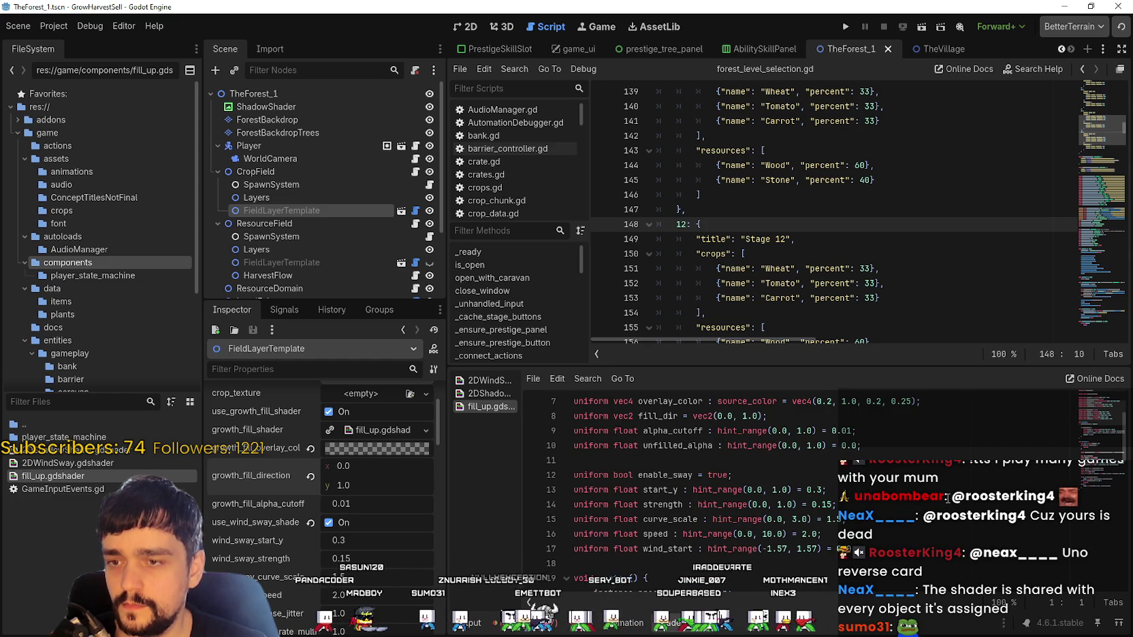
pyautogui.scroll(-2, 946, 499)
pyautogui.scroll(3, 915, 458)
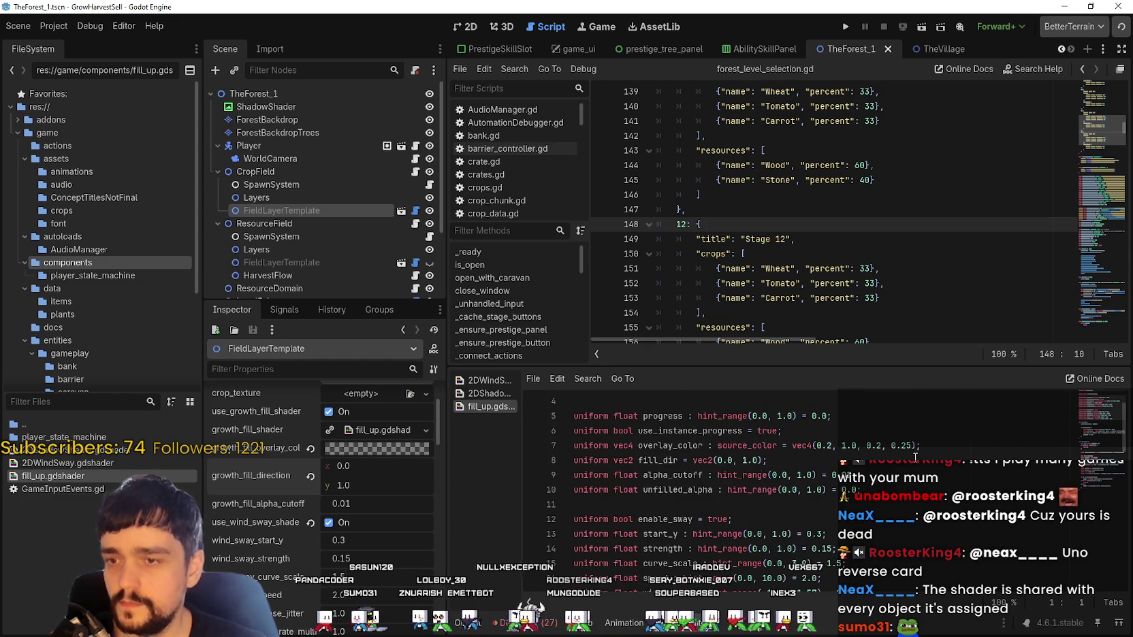
pyautogui.scroll(-6, 915, 458)
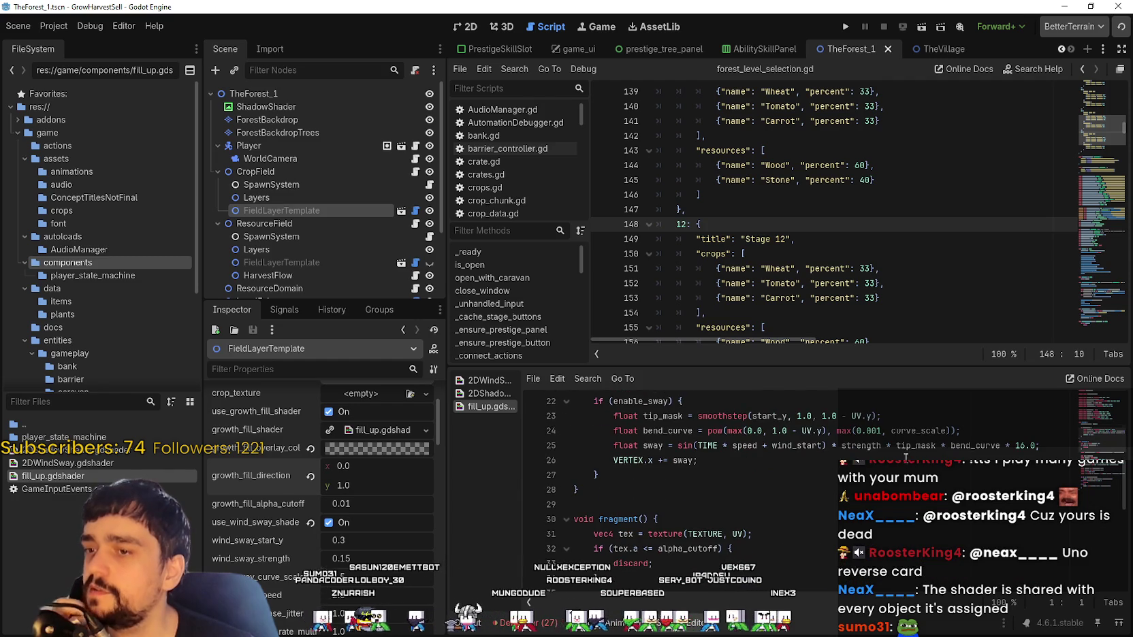
pyautogui.scroll(4, 905, 458)
pyautogui.scroll(-2, 900, 453)
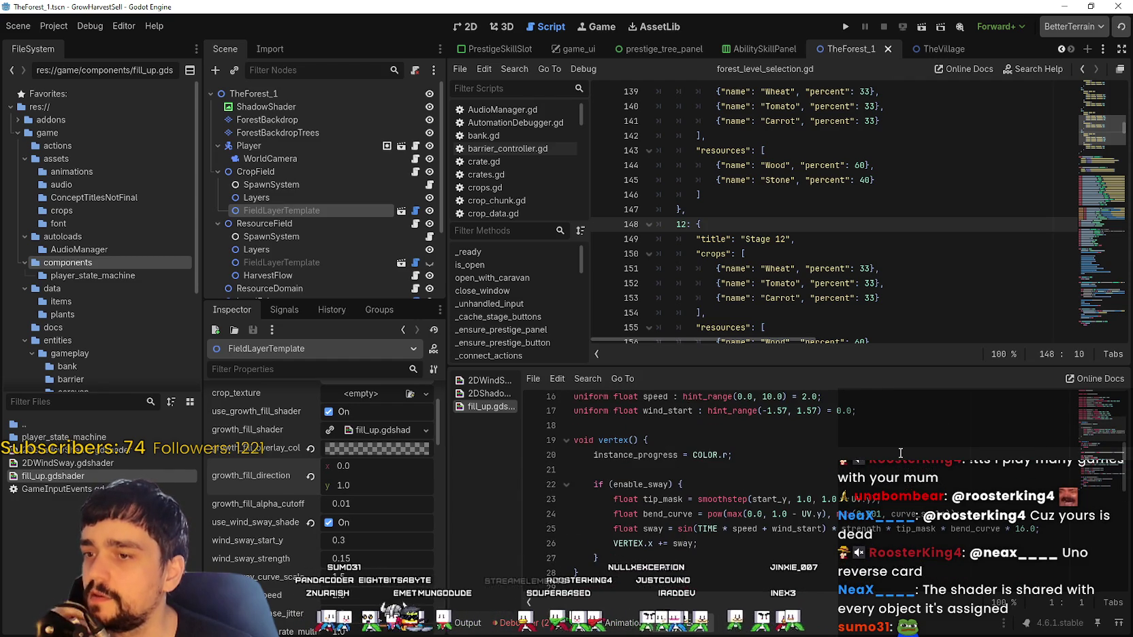
pyautogui.scroll(-4, 900, 452)
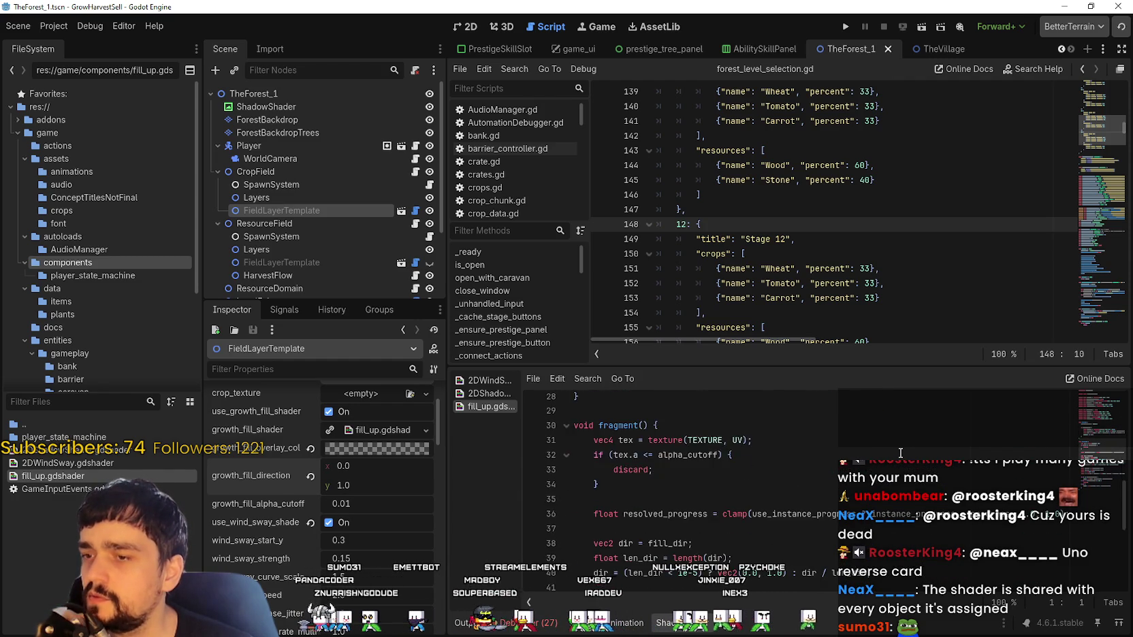
pyautogui.scroll(-6, 900, 453)
pyautogui.scroll(10, 900, 453)
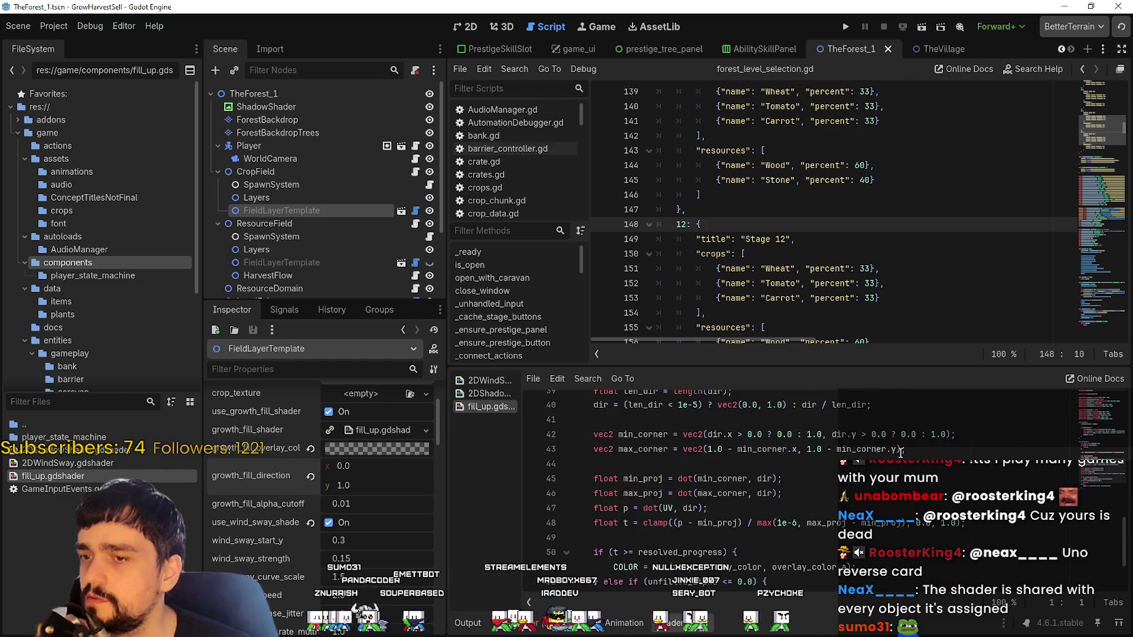
pyautogui.scroll(1, 896, 453)
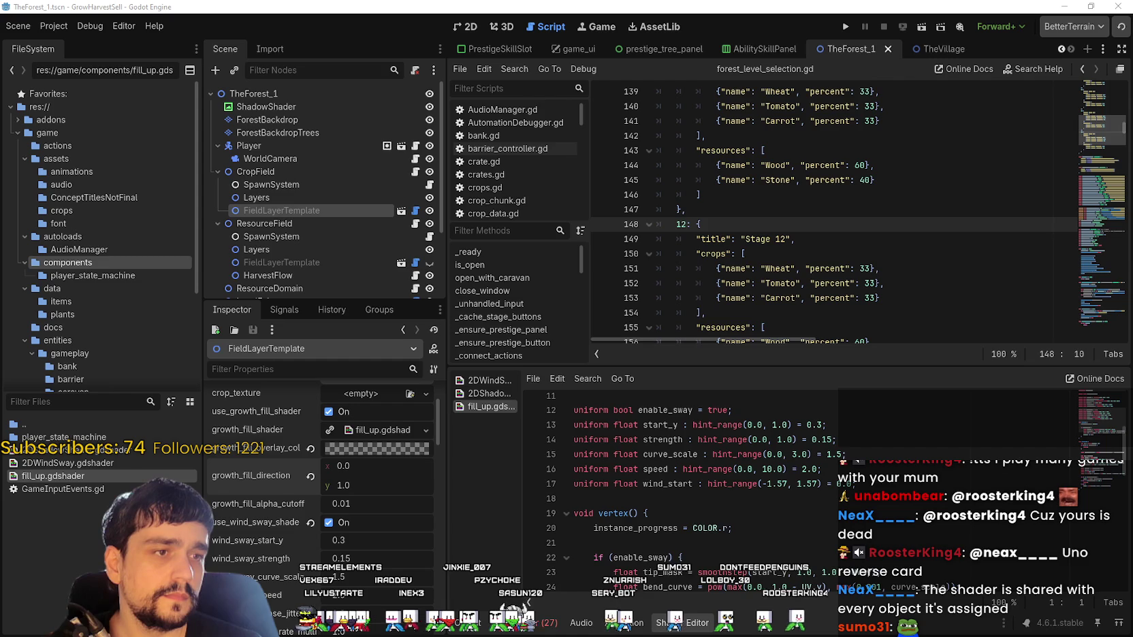
pyautogui.click(845, 27)
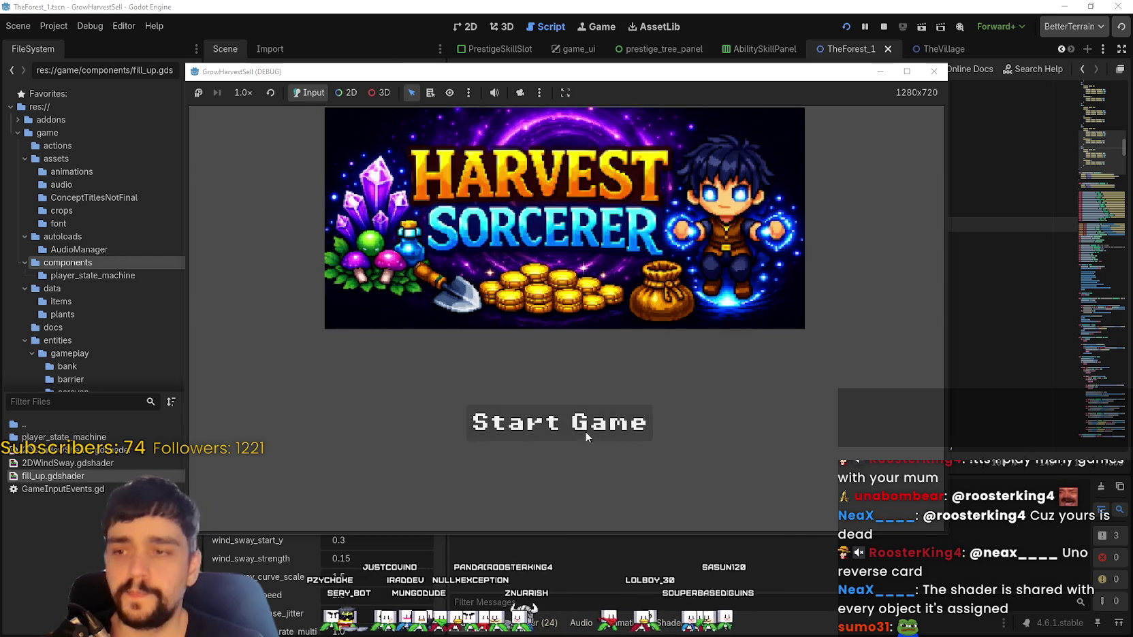
# - Start a new game, unlock the portal on the skill board, and travel to the forest stage
pyautogui.click(585, 429)
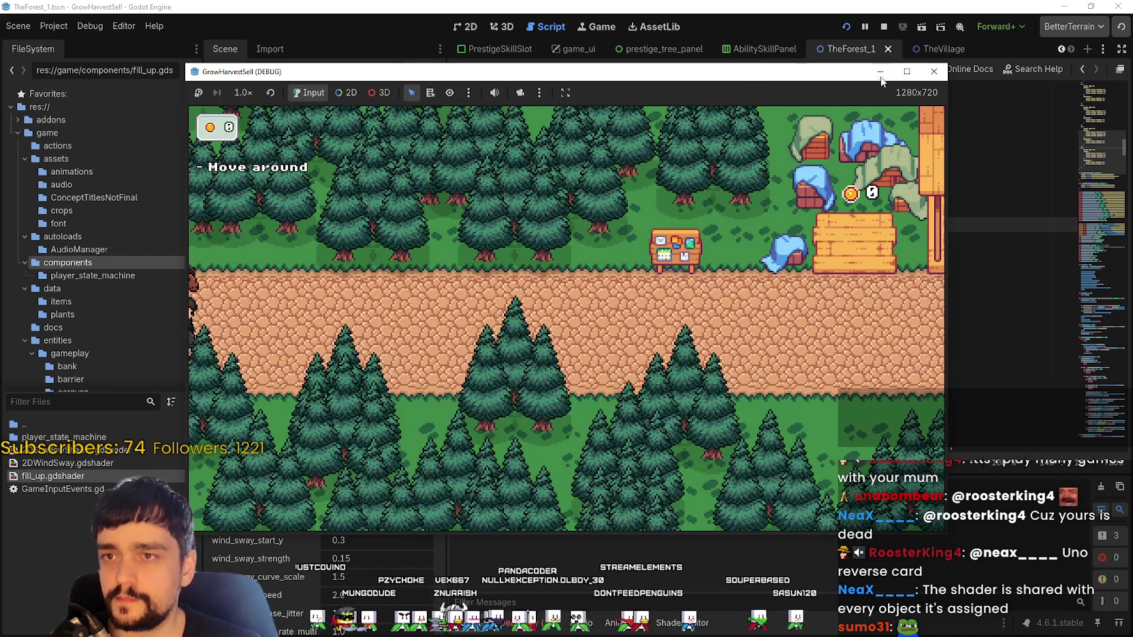
pyautogui.click(907, 71)
pyautogui.press('d')
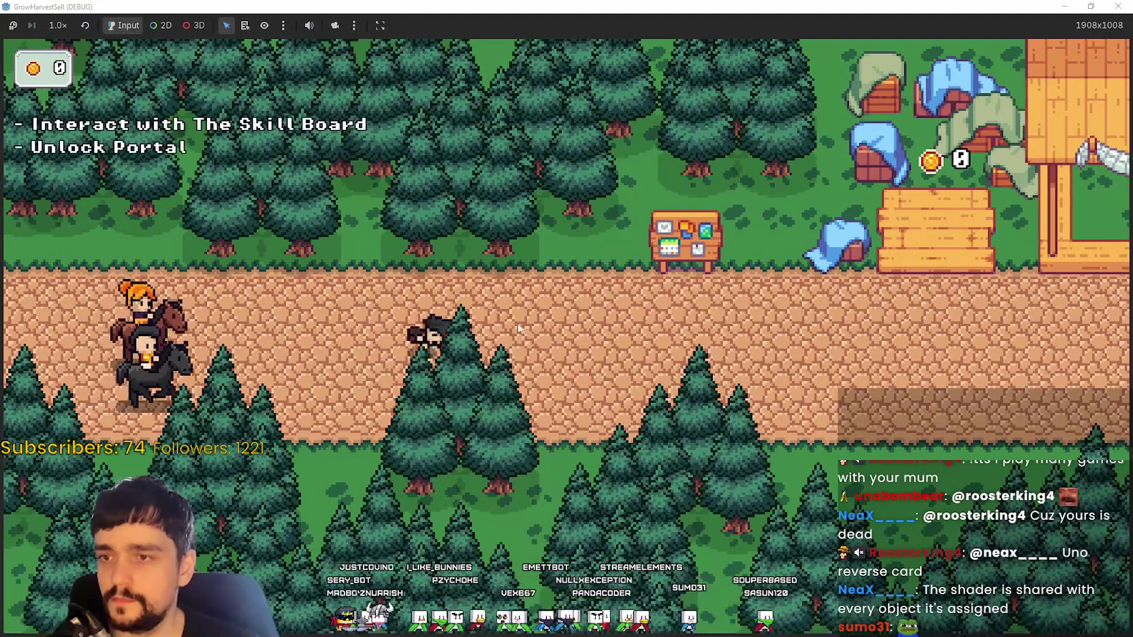
pyautogui.press('w')
pyautogui.press('e')
pyautogui.click(567, 337)
pyautogui.press('Escape')
pyautogui.press('s')
pyautogui.press('e')
pyautogui.press('Return')
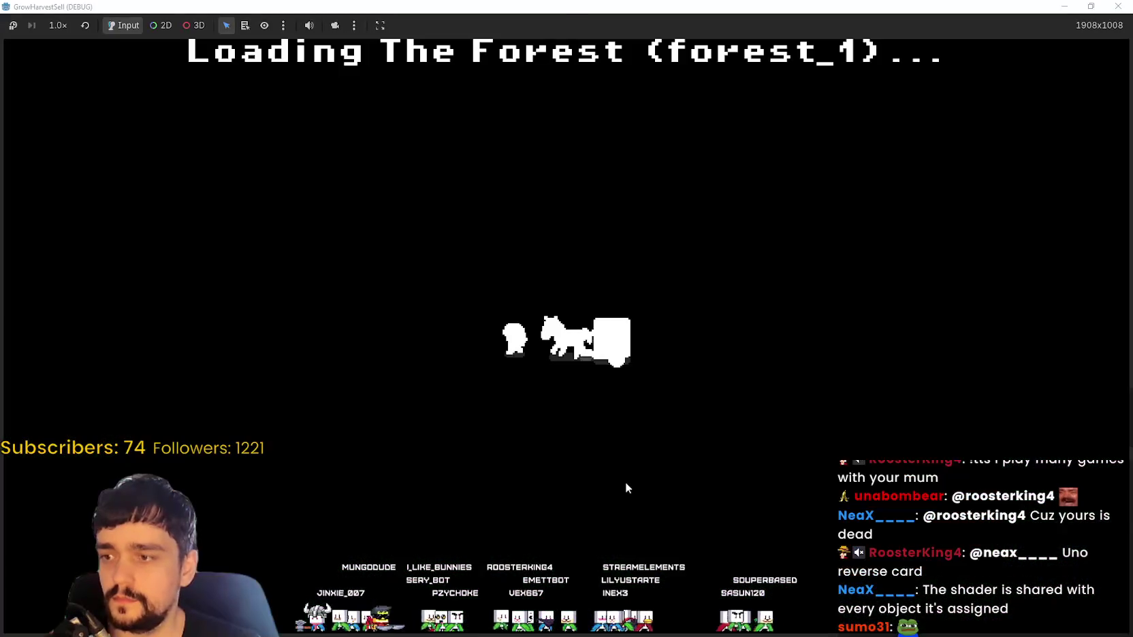
# - Walk through the forest, harvest a nearby crop, then stop the game with F8
pyautogui.press('d')
pyautogui.press('s')
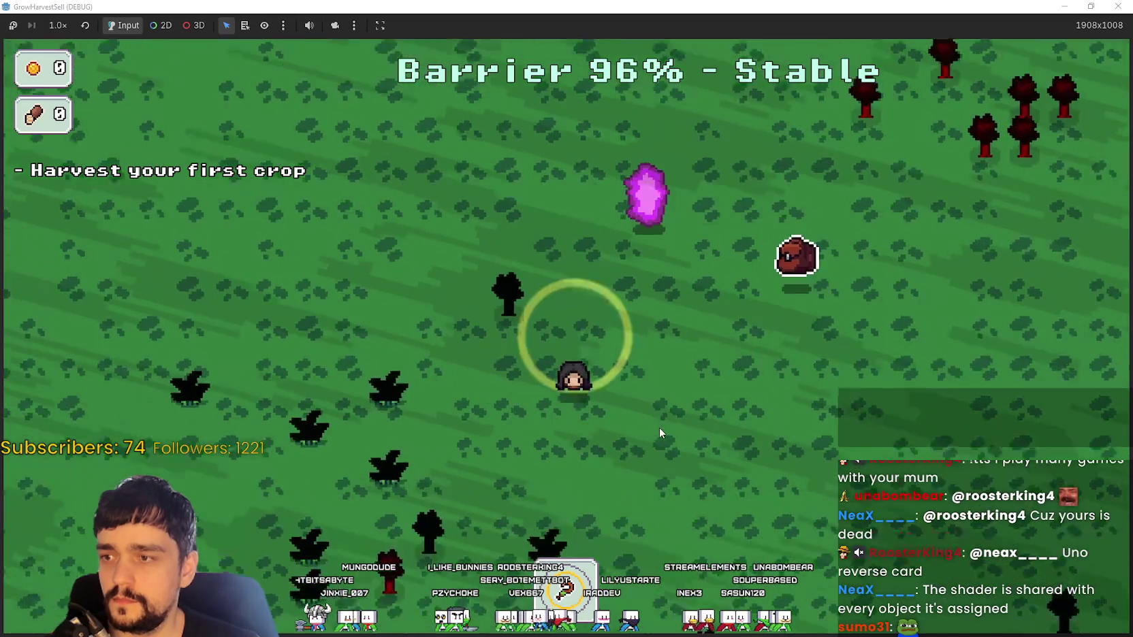
pyautogui.press('a')
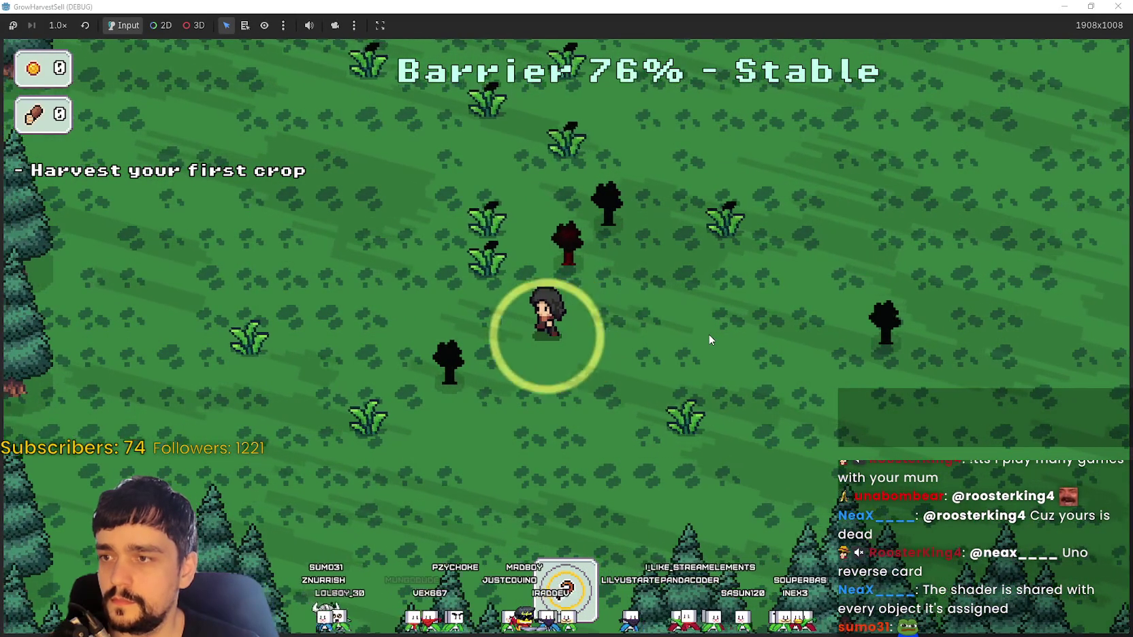
pyautogui.press('a')
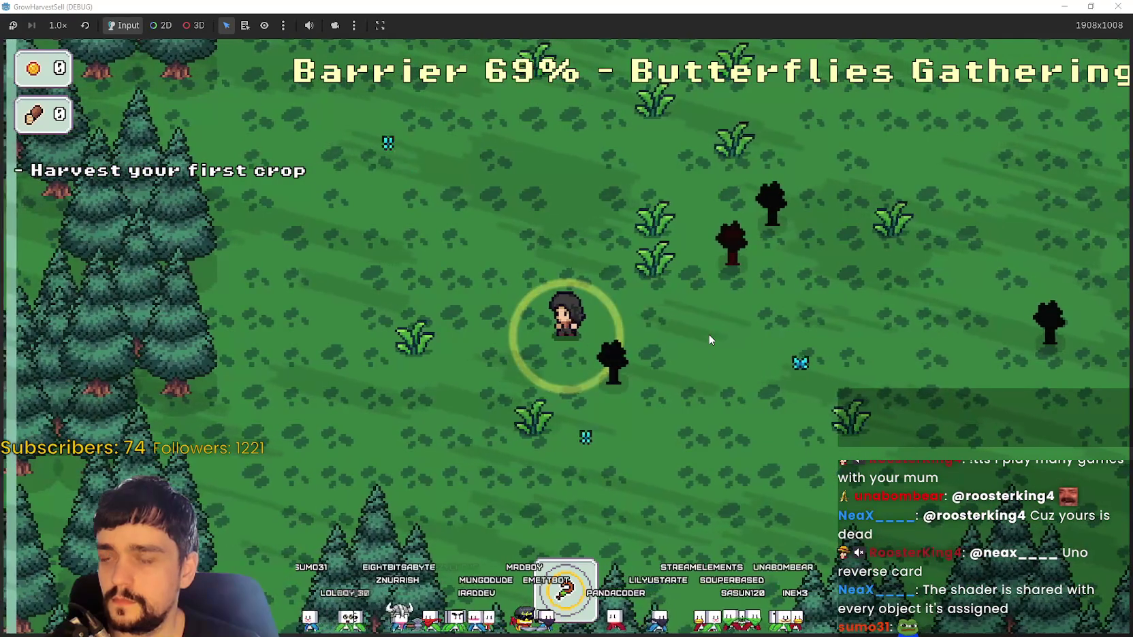
pyautogui.press('w')
pyautogui.press('d')
pyautogui.press('d')
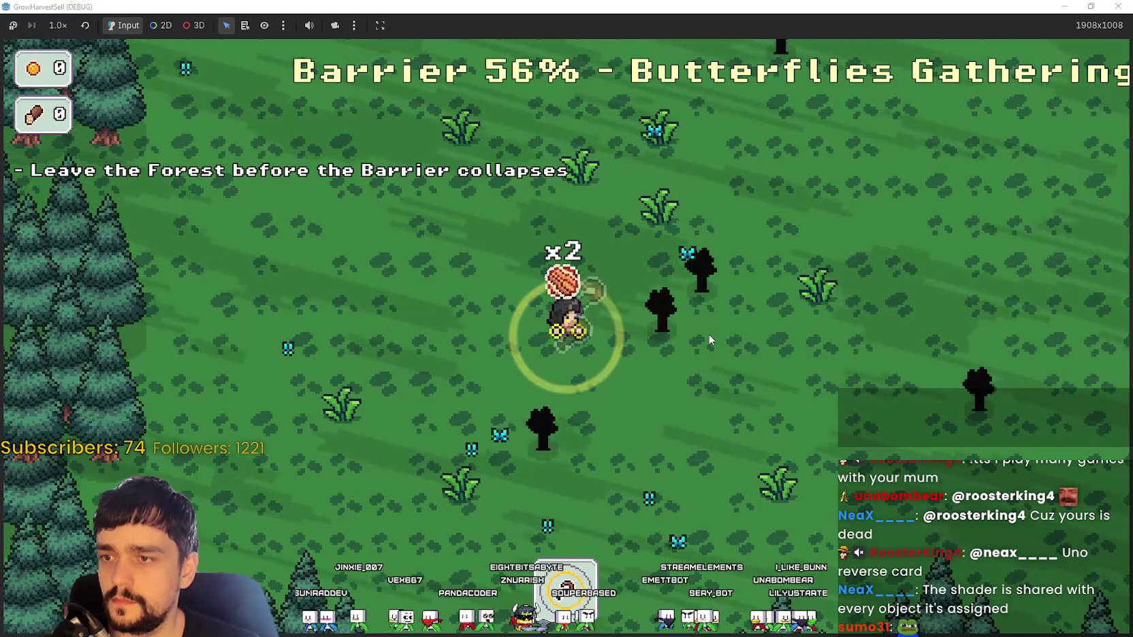
pyautogui.press('d')
pyautogui.press('s')
pyautogui.press('s')
pyautogui.press('d')
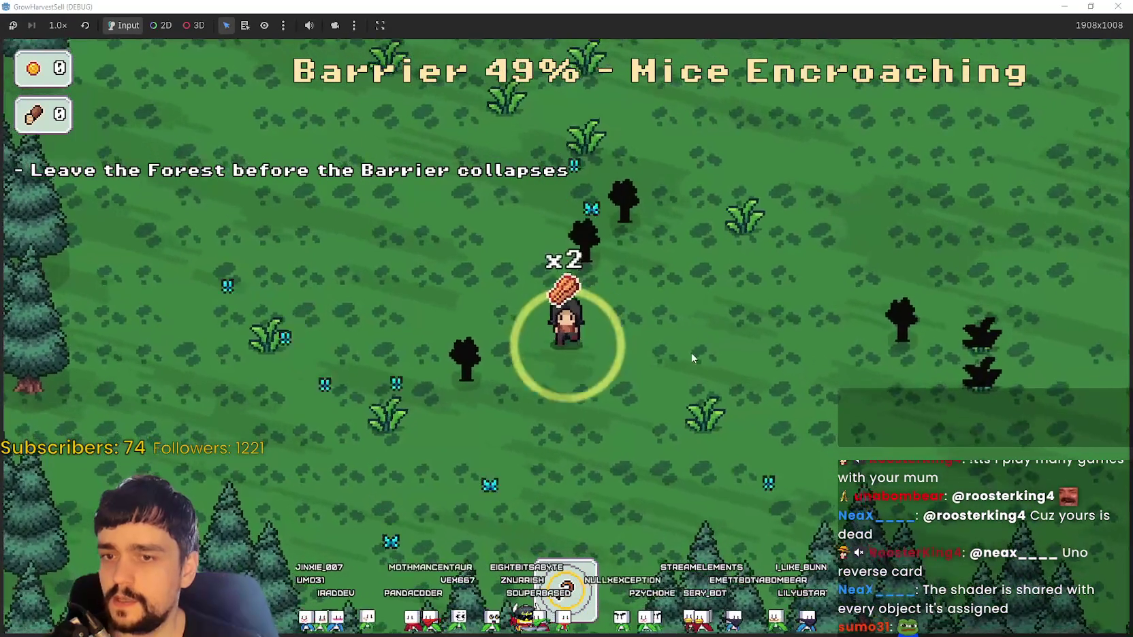
pyautogui.press('w')
pyautogui.press('d')
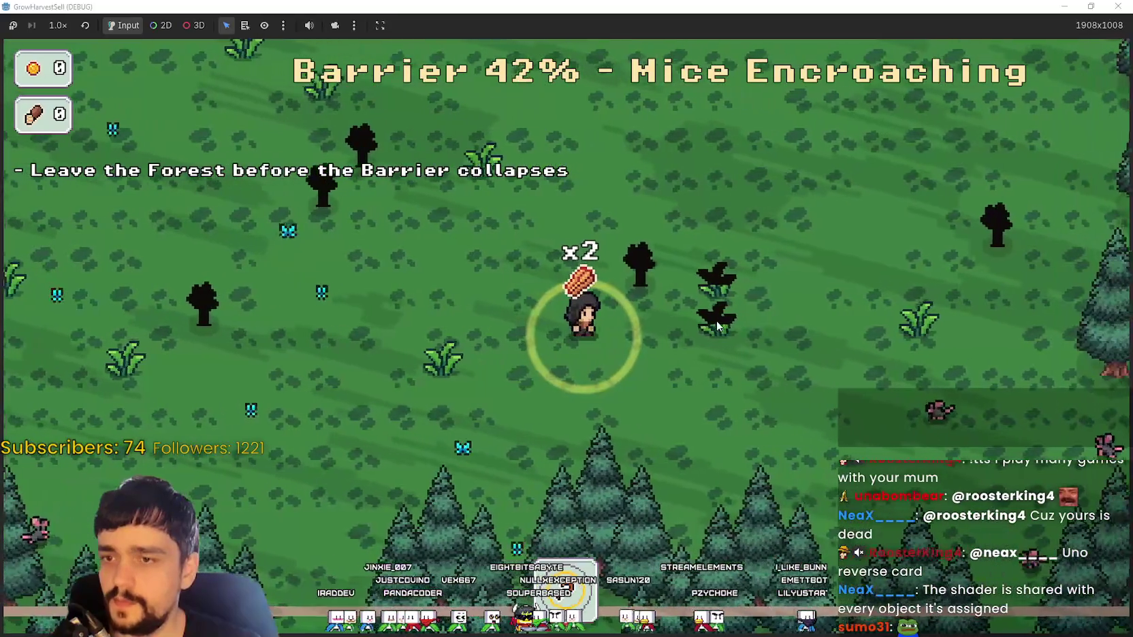
pyautogui.press('F8')
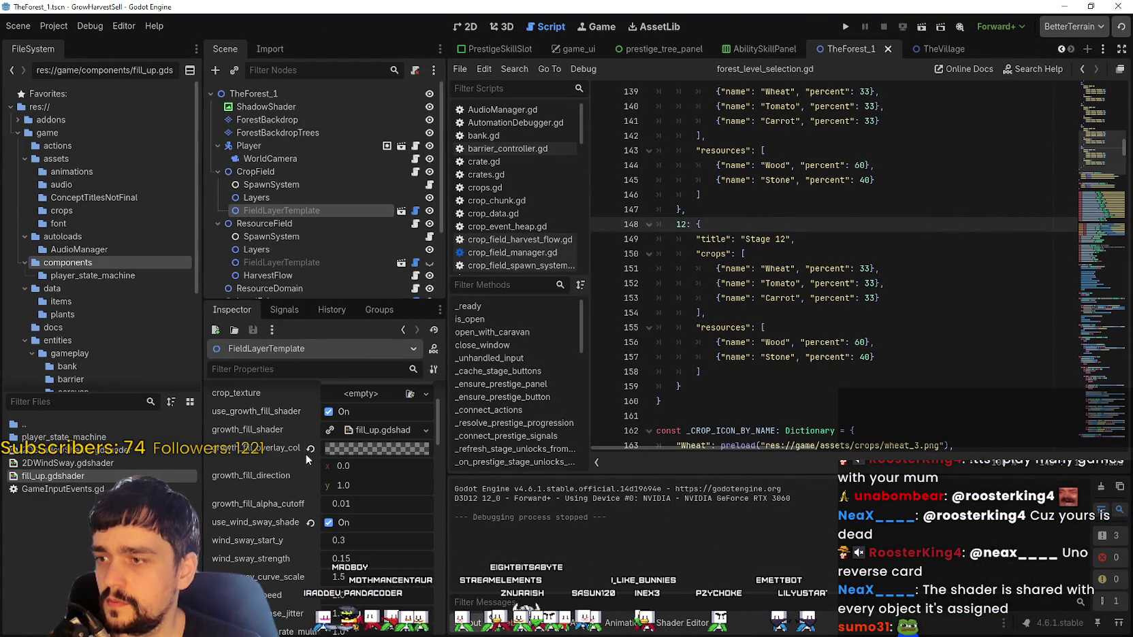
# - Widen the left docks and open the growth_fill_shader fill_up.gdshader in the Shader Editor
pyautogui.moveTo(447, 462); pyautogui.dragTo(536, 461)
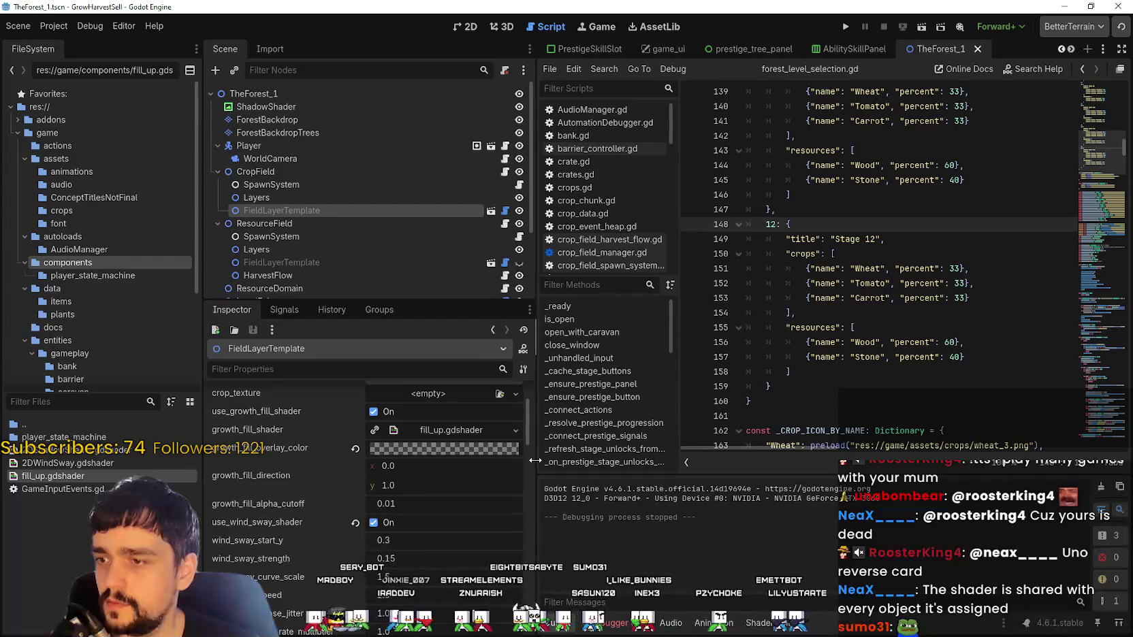
pyautogui.click(497, 435)
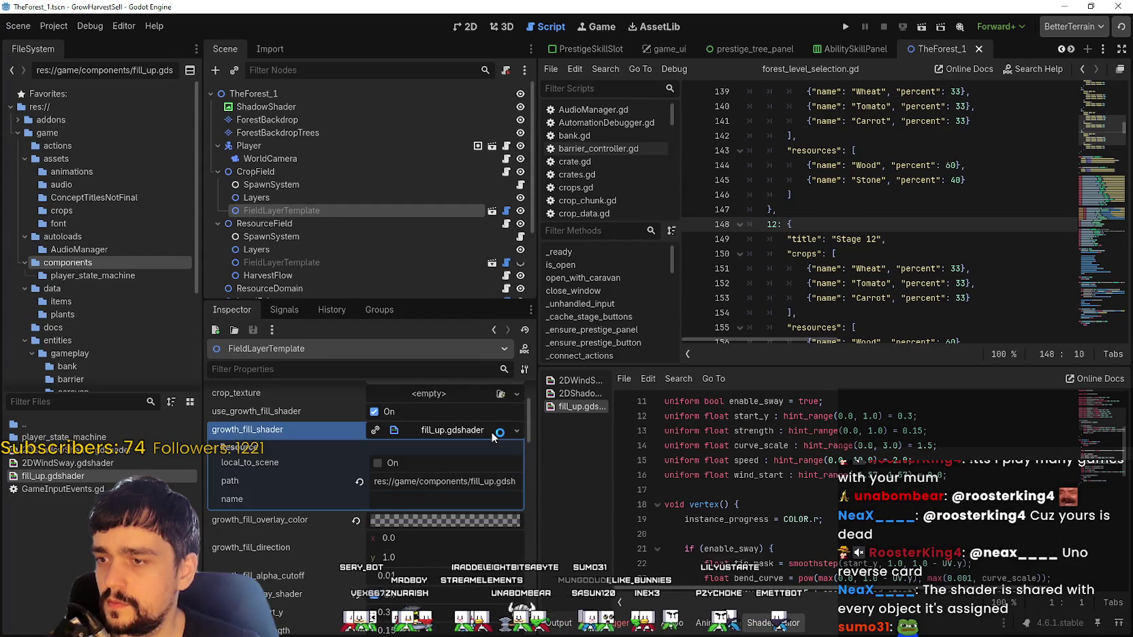
pyautogui.click(495, 436)
pyautogui.scroll(4, 647, 475)
pyautogui.scroll(-1, 874, 509)
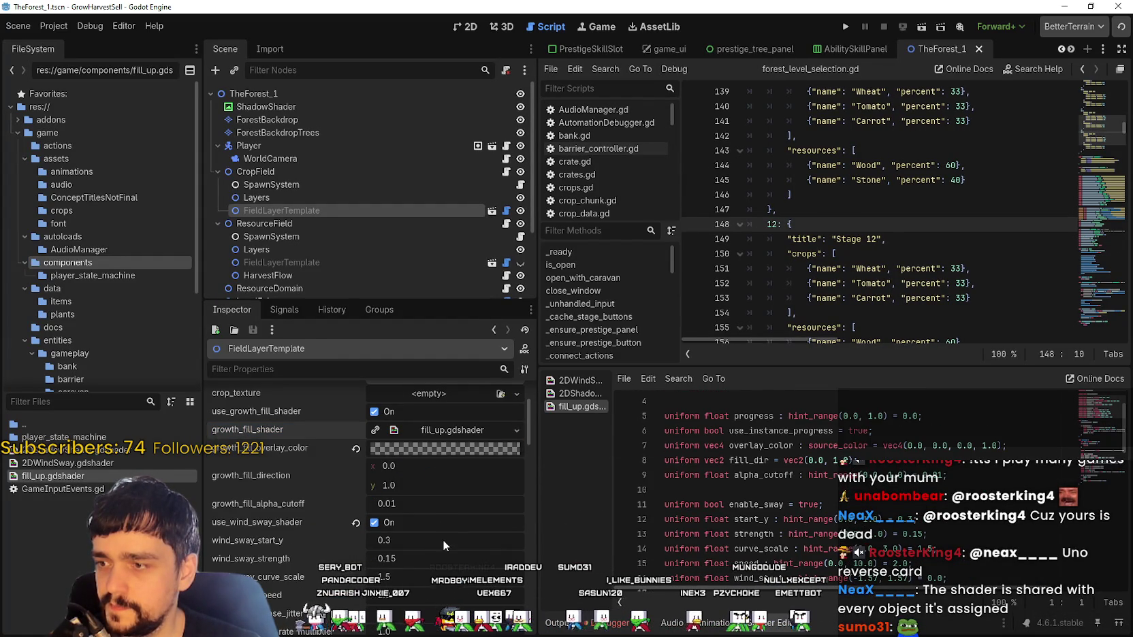
# - Inspect the growth fill overlay colour, hex 00000080, without changing it
pyautogui.click(427, 447)
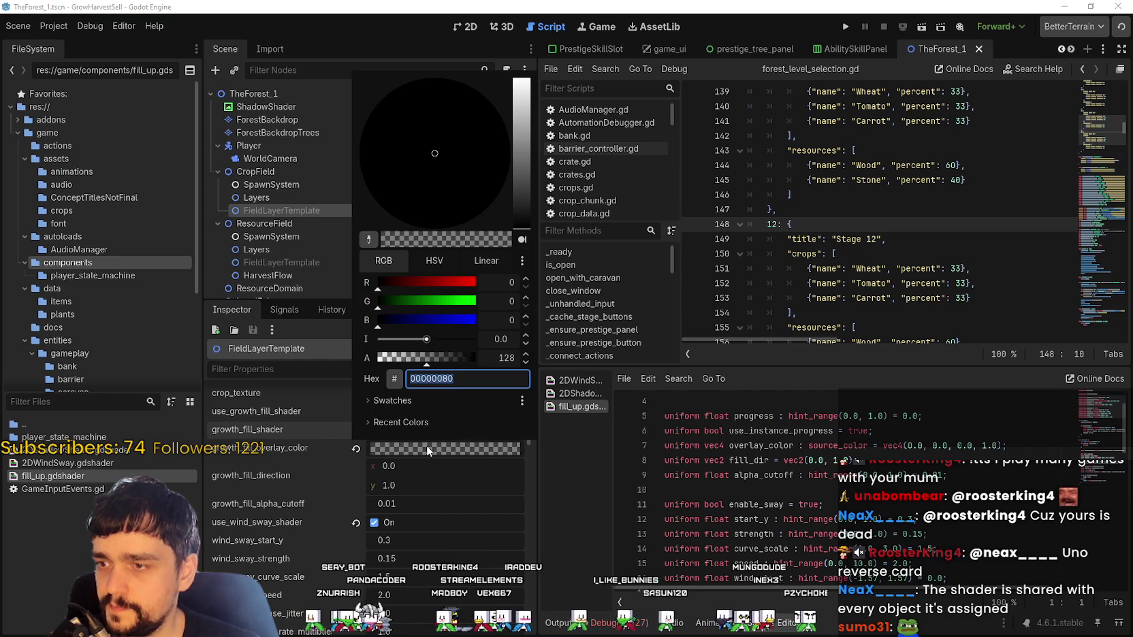
pyautogui.click(633, 490)
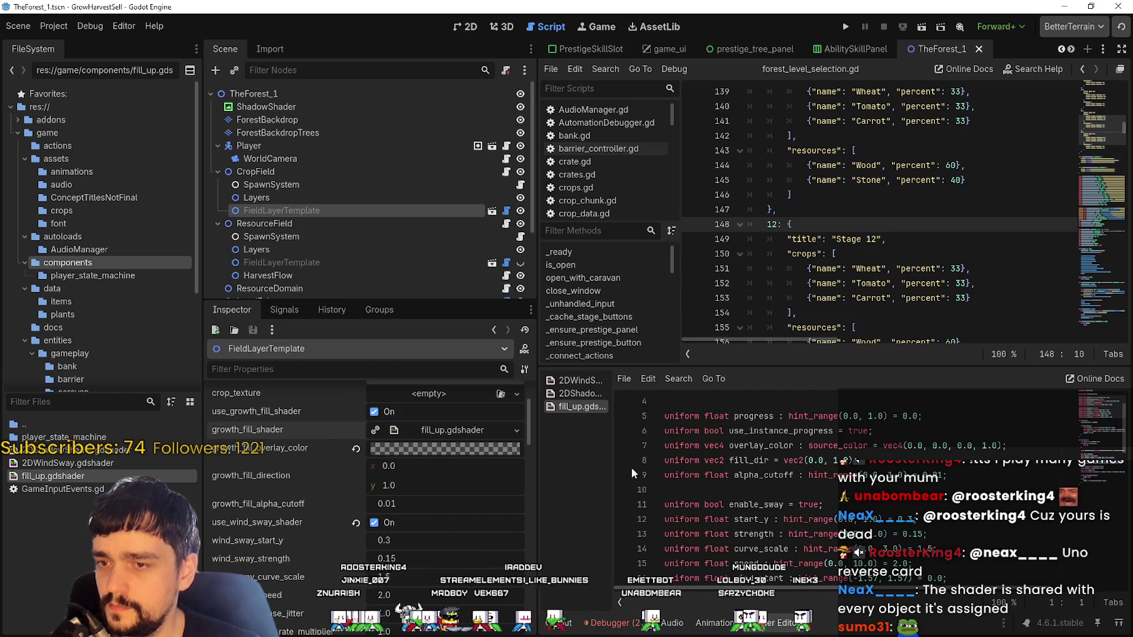
pyautogui.scroll(1, 810, 495)
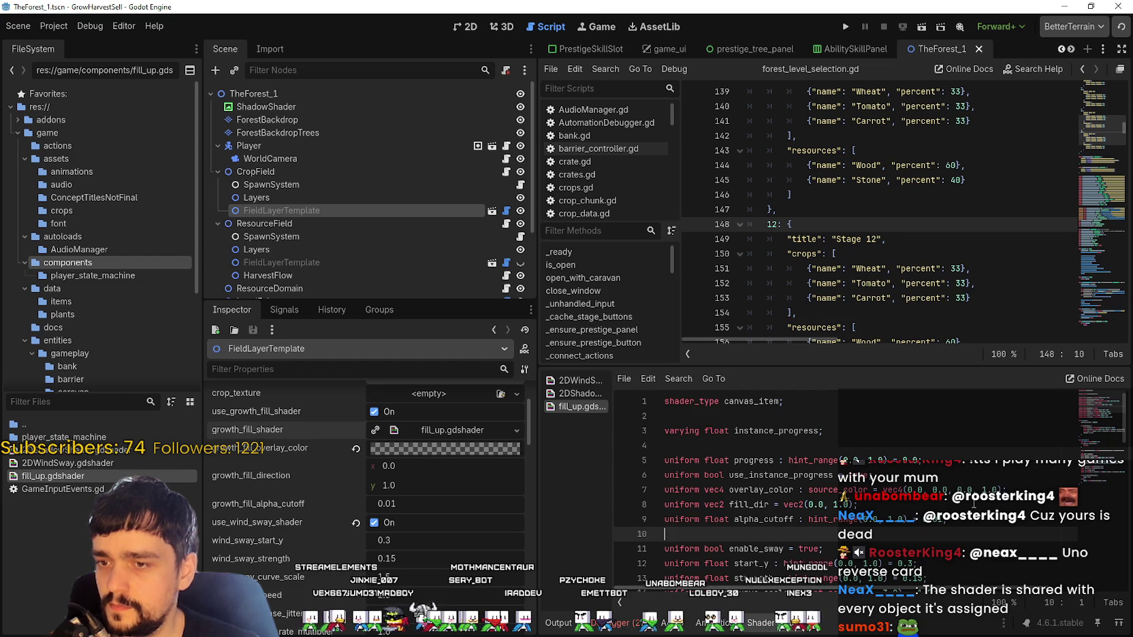
pyautogui.doubleClick(760, 489)
pyautogui.press('End')
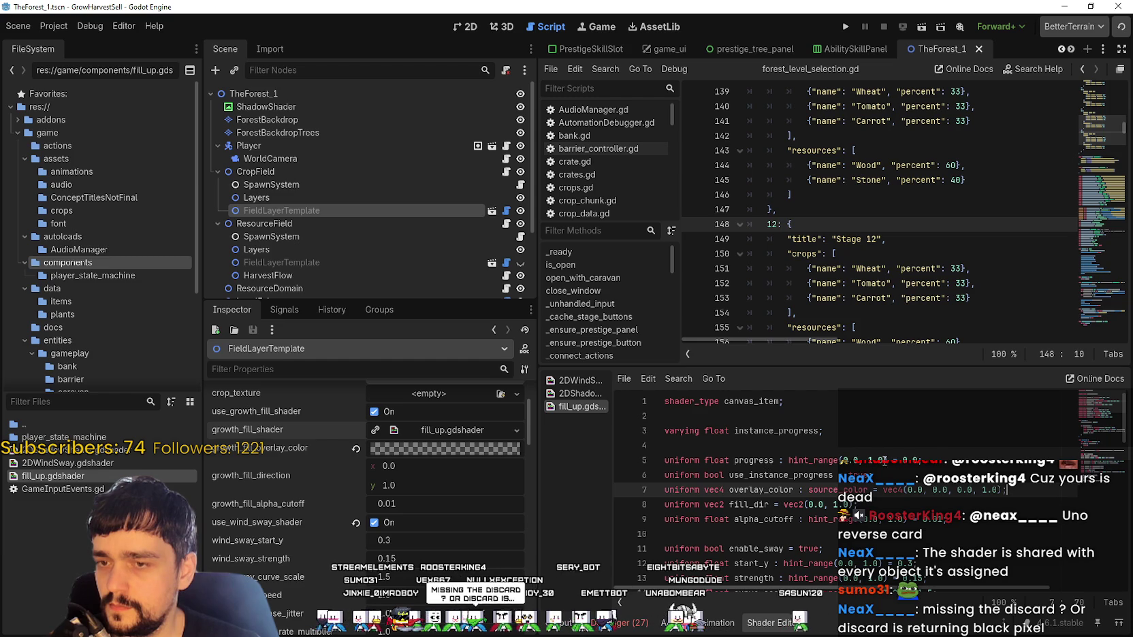
pyautogui.scroll(-1, 874, 479)
pyautogui.scroll(-1, 873, 479)
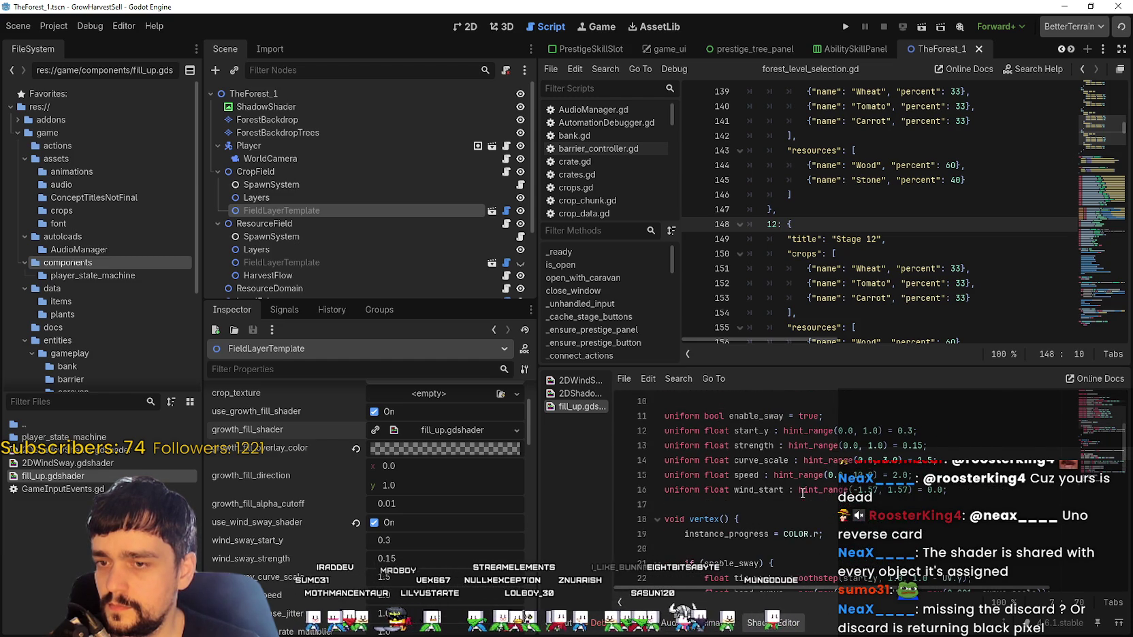
pyautogui.scroll(1, 804, 496)
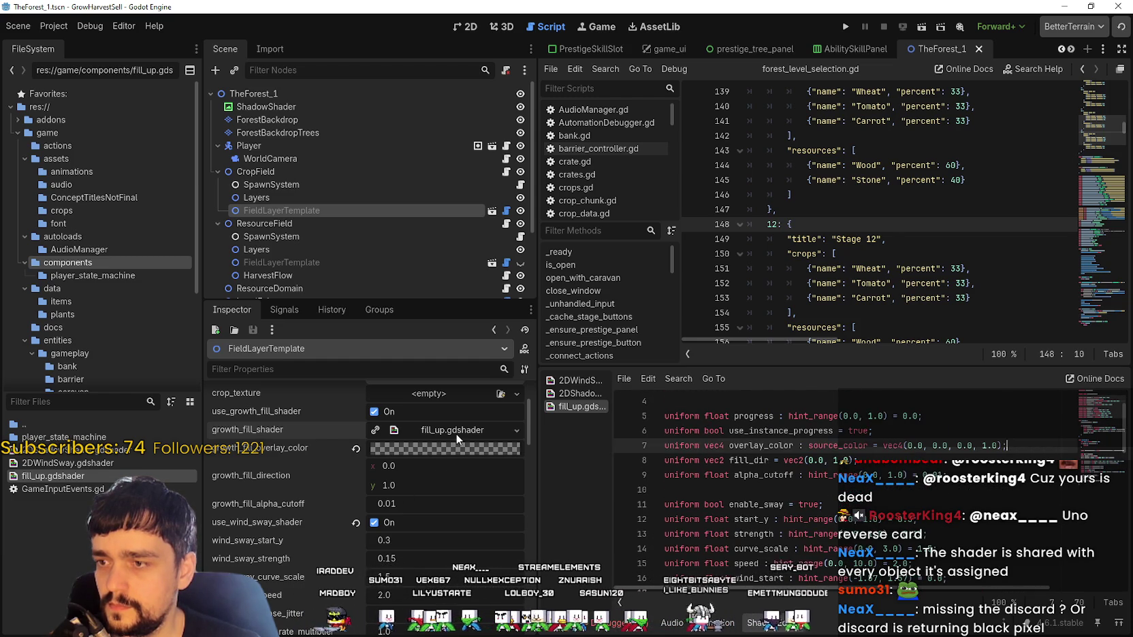
pyautogui.scroll(2, 438, 461)
pyautogui.scroll(-3, 439, 531)
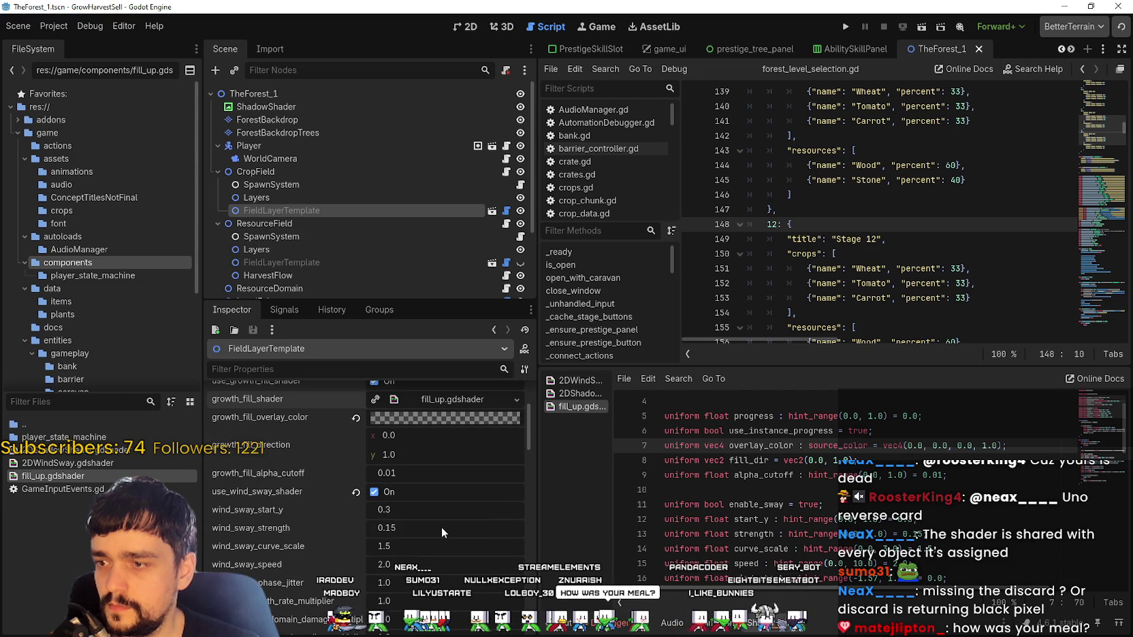
pyautogui.scroll(-2, 438, 527)
pyautogui.scroll(-3, 438, 525)
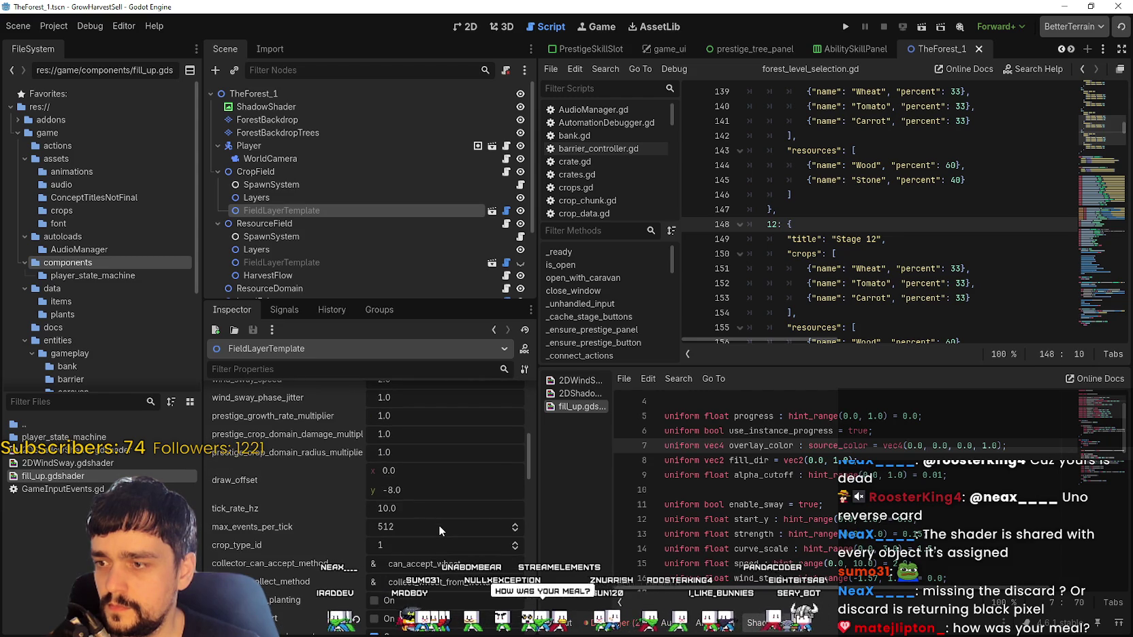
pyautogui.scroll(5, 436, 521)
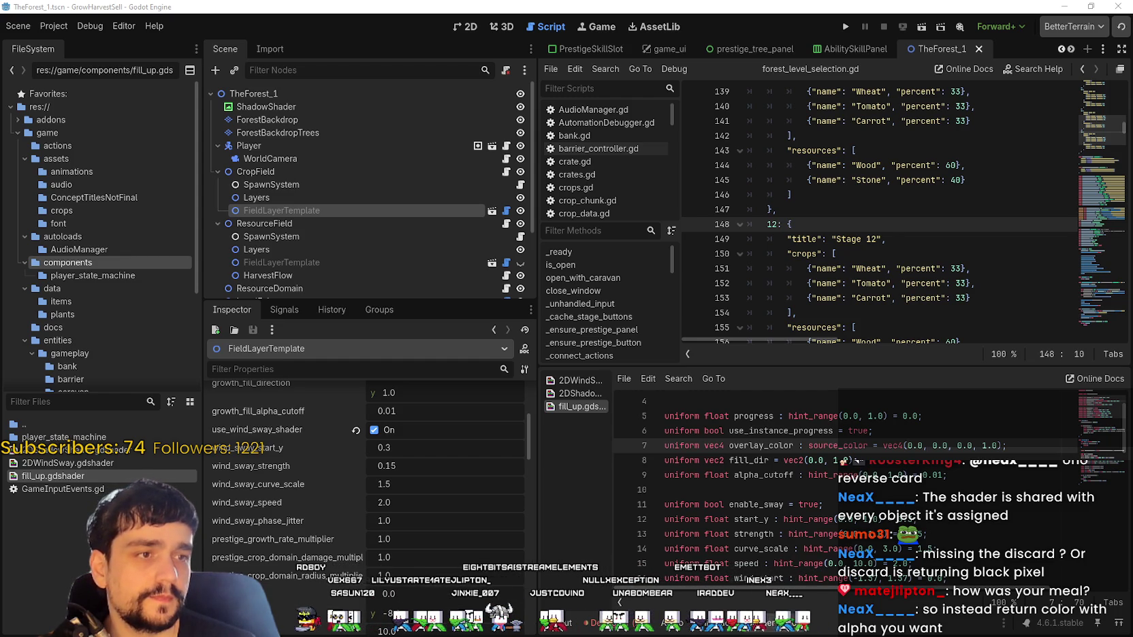
pyautogui.click(820, 184)
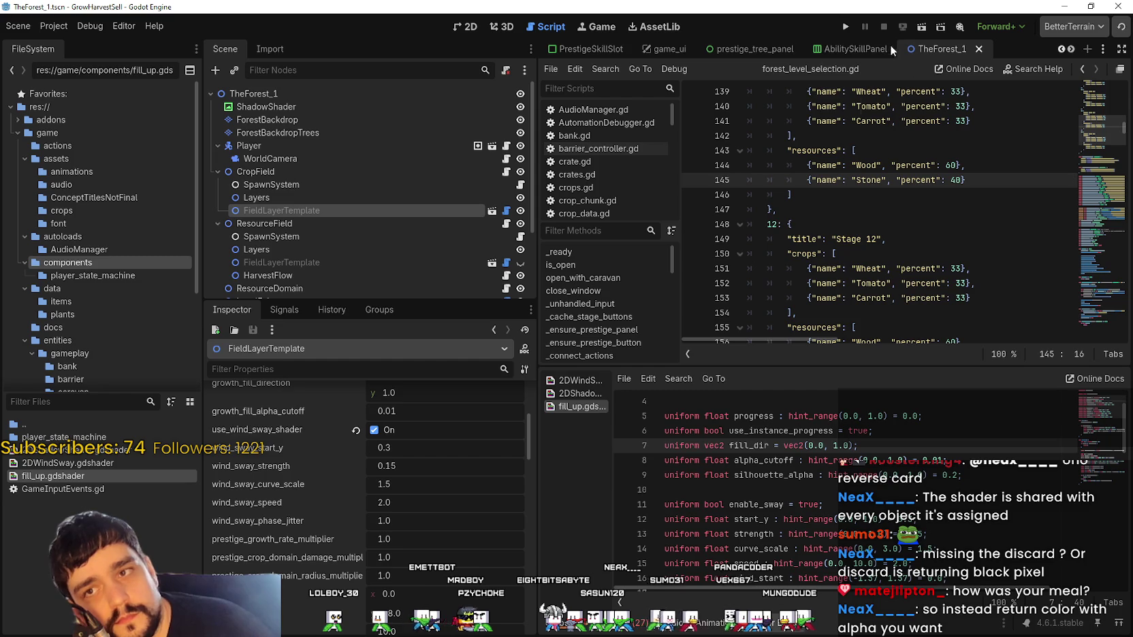
# - Run the project to test the silhouette_alpha shader change
pyautogui.click(845, 26)
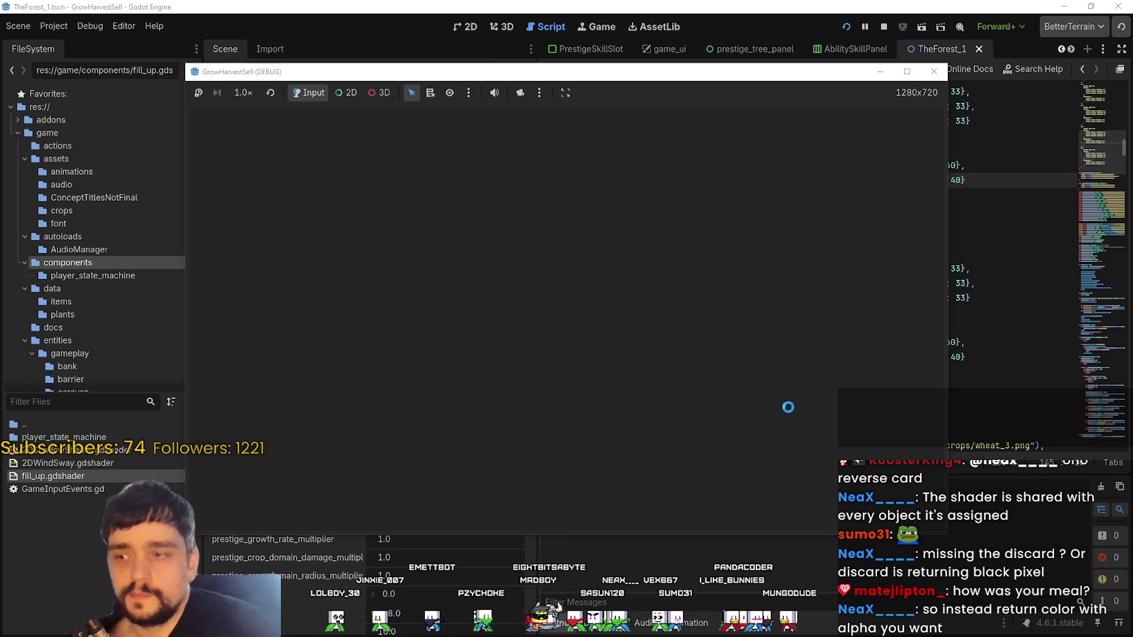
# - Start a new game from the Harvest Sorcerer title screen once it loads
pyautogui.click(1023, 315)
pyautogui.scroll(5, 325, 551)
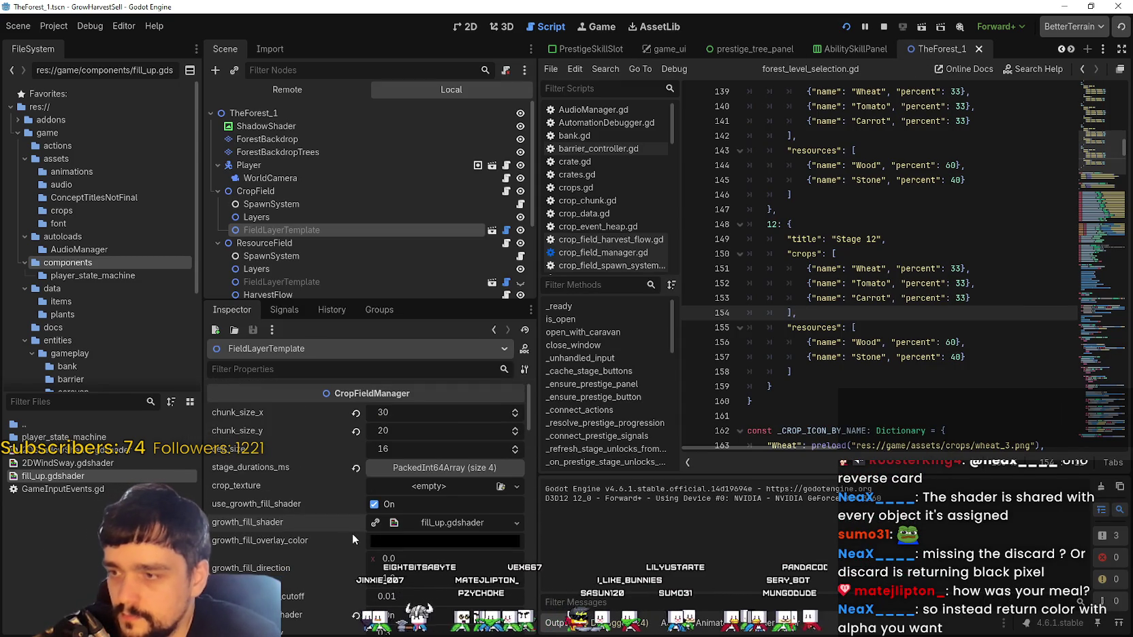
pyautogui.moveTo(434, 540)
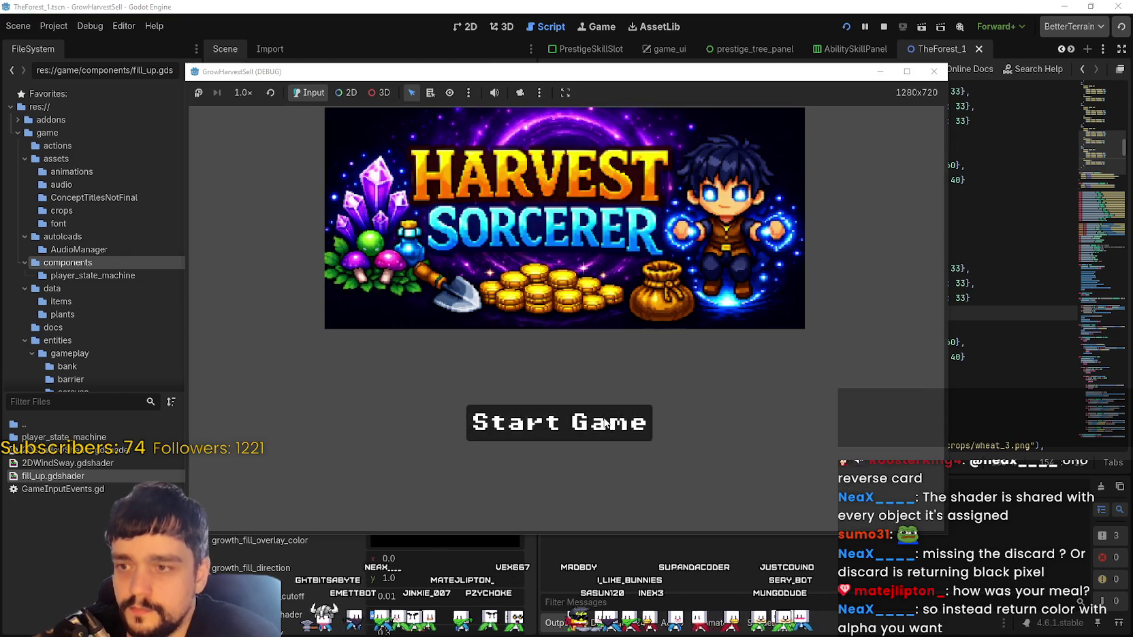
pyautogui.click(559, 422)
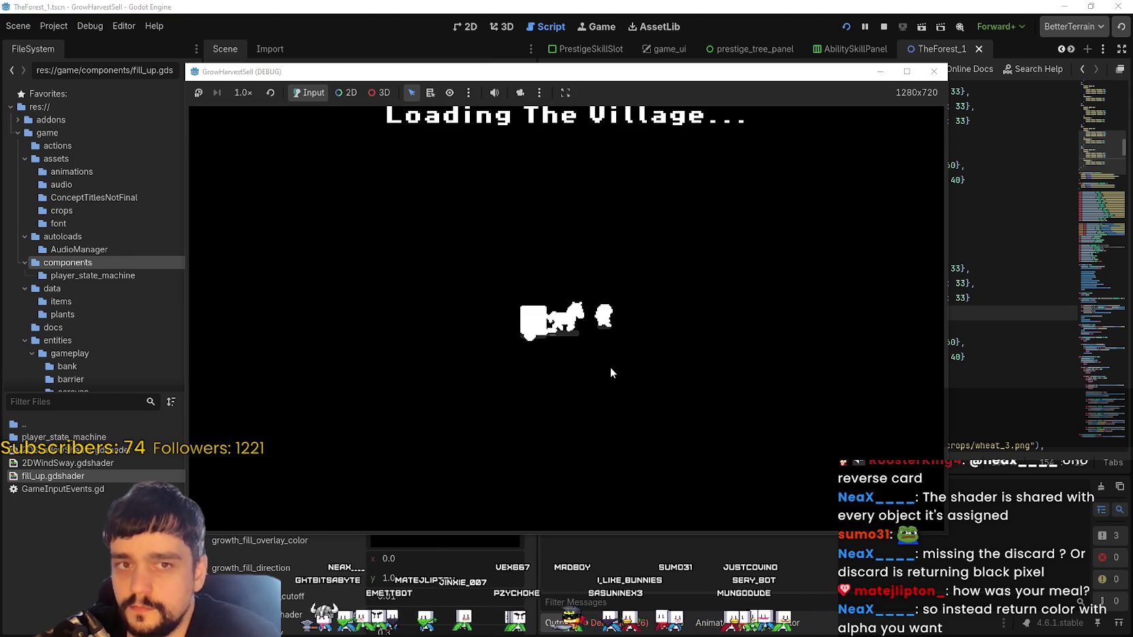
# - Unlock the portal skill at the skill board and travel to forest stage 1
pyautogui.press('d')
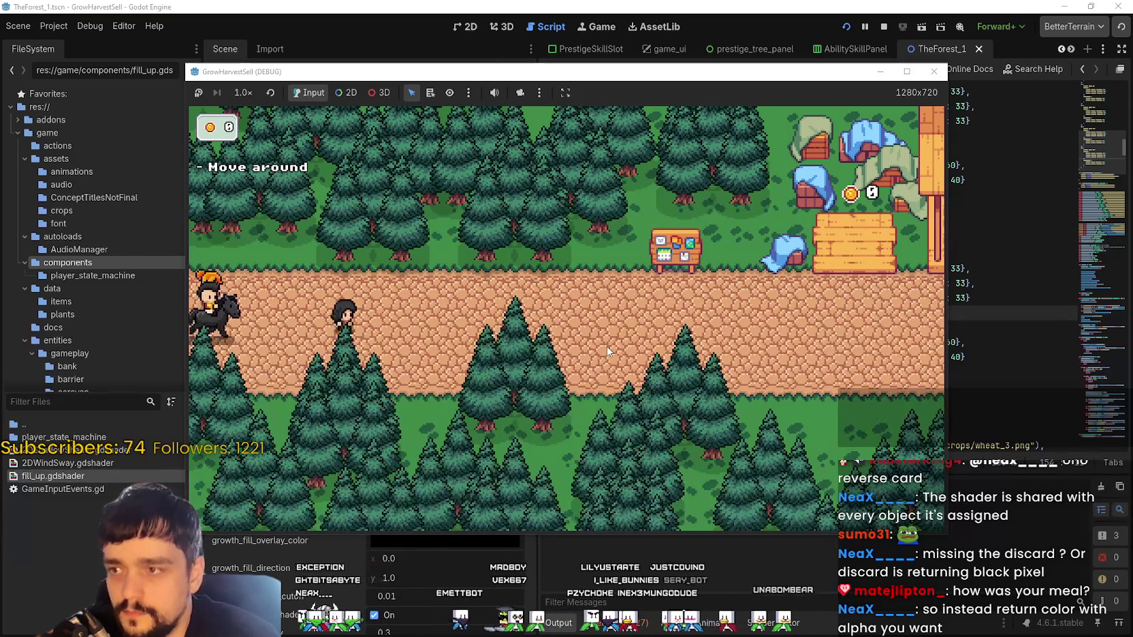
pyautogui.press('w')
pyautogui.press('e')
pyautogui.click(561, 316)
pyautogui.press('Escape')
pyautogui.press('d')
pyautogui.press('e')
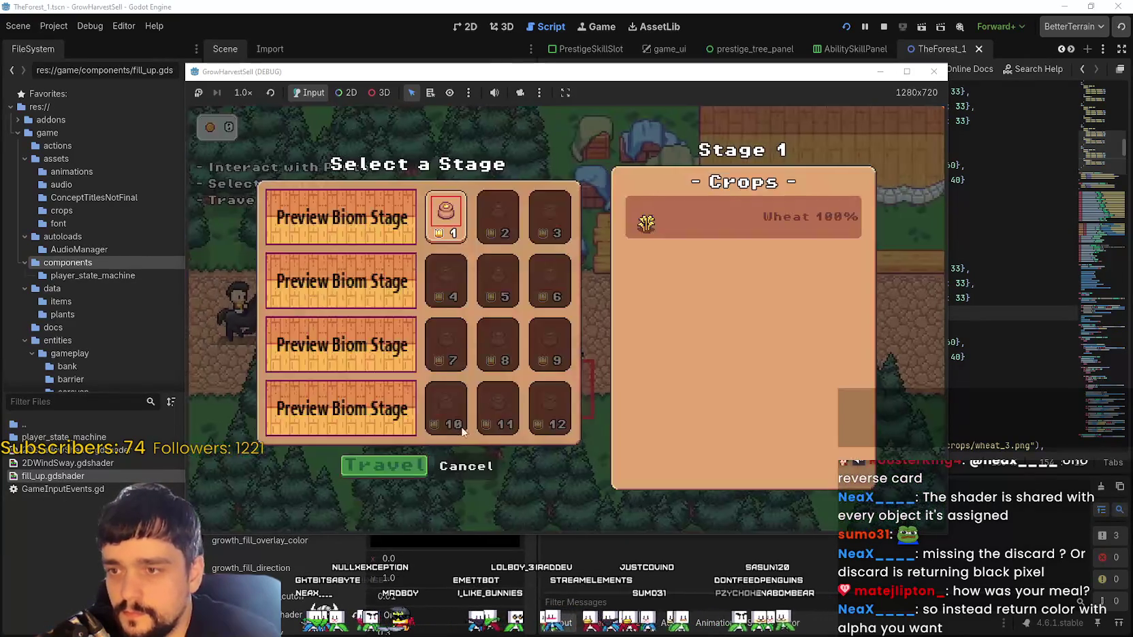
pyautogui.click(906, 70)
pyautogui.click(327, 541)
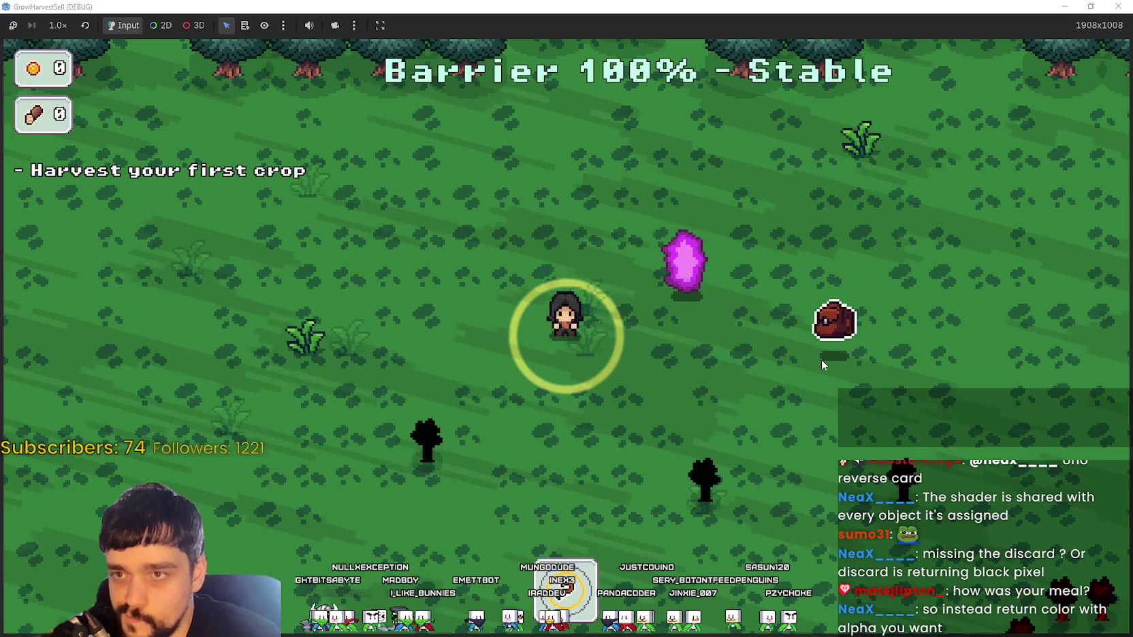
# - Walk up-left to the grass crops, harvest one, and head for the next patch
pyautogui.press('s')
pyautogui.press('a')
pyautogui.press('w')
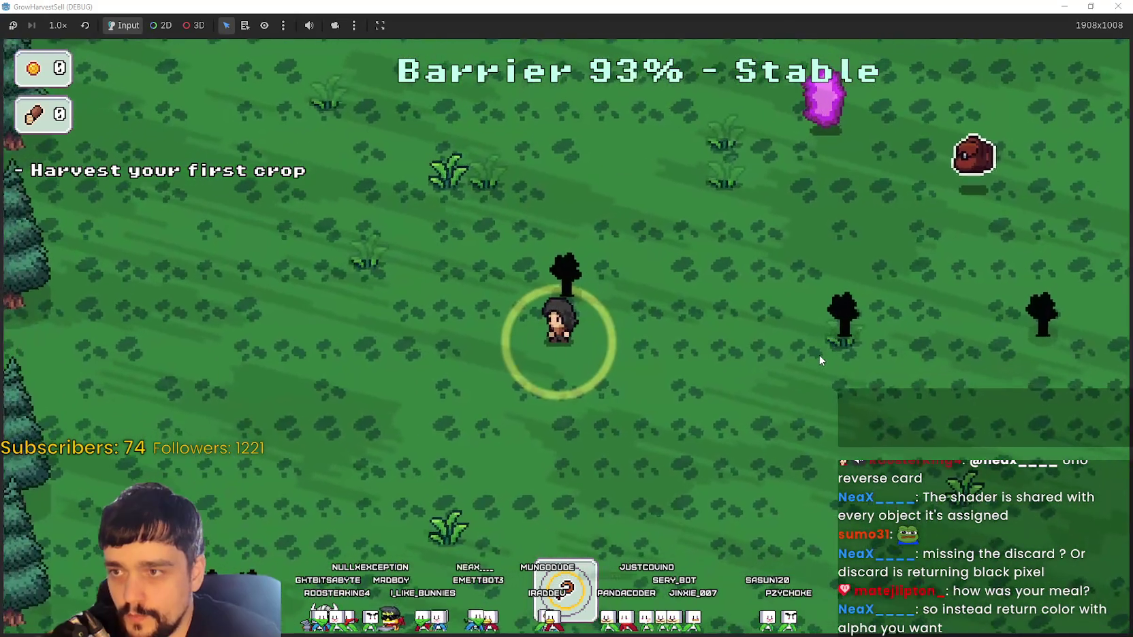
pyautogui.press('w')
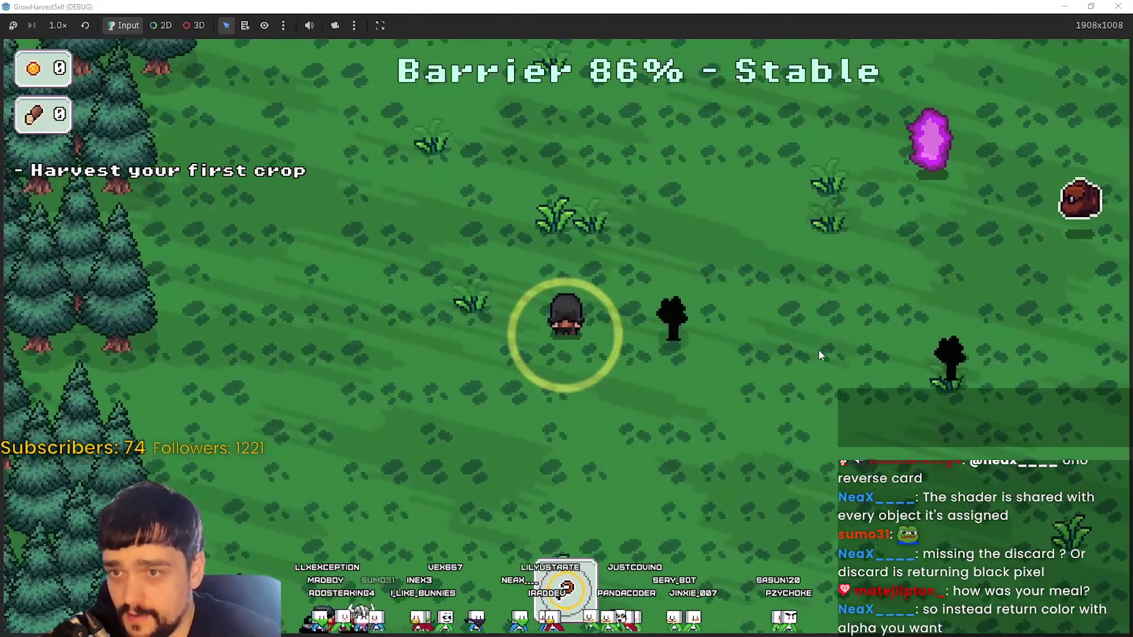
pyautogui.press('w')
pyautogui.press('w')
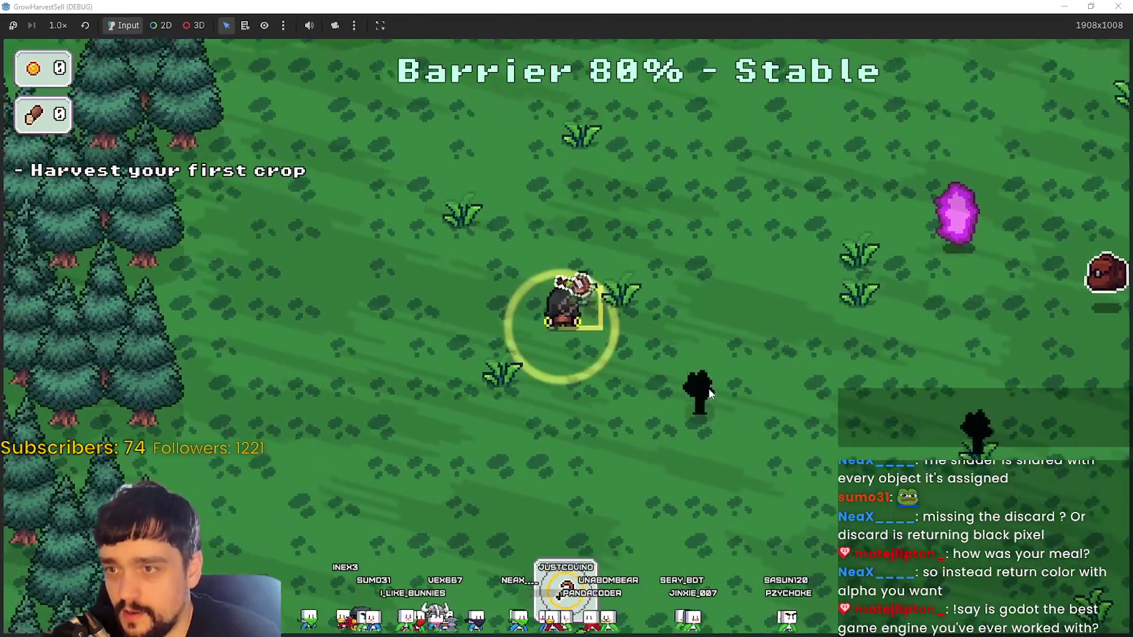
pyautogui.press('a')
pyautogui.press('e')
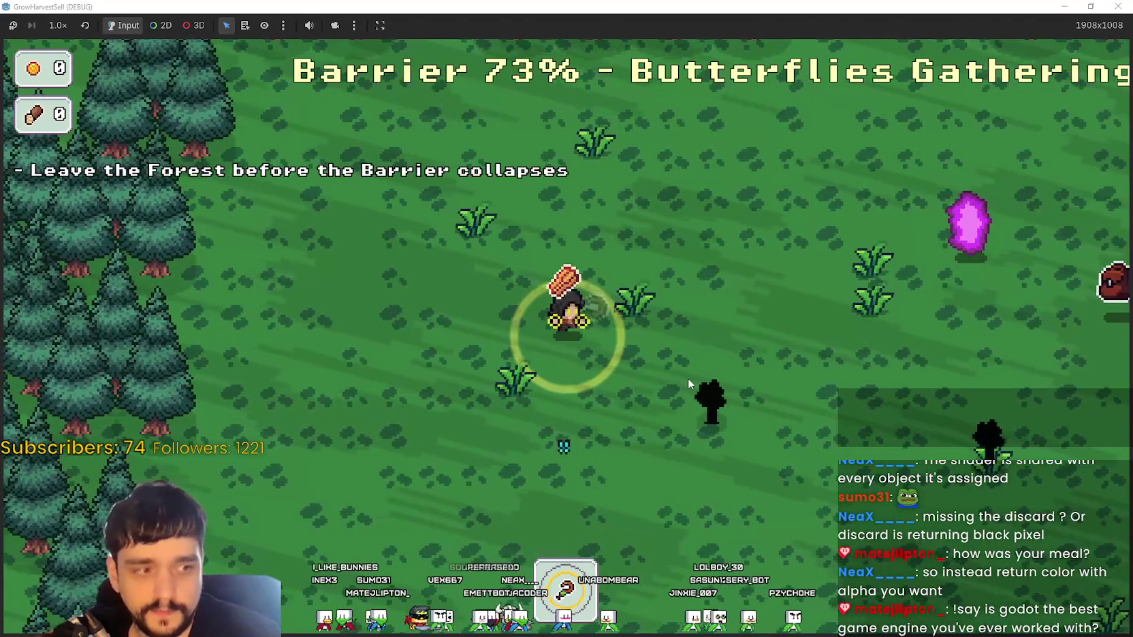
pyautogui.press('d')
pyautogui.press('a')
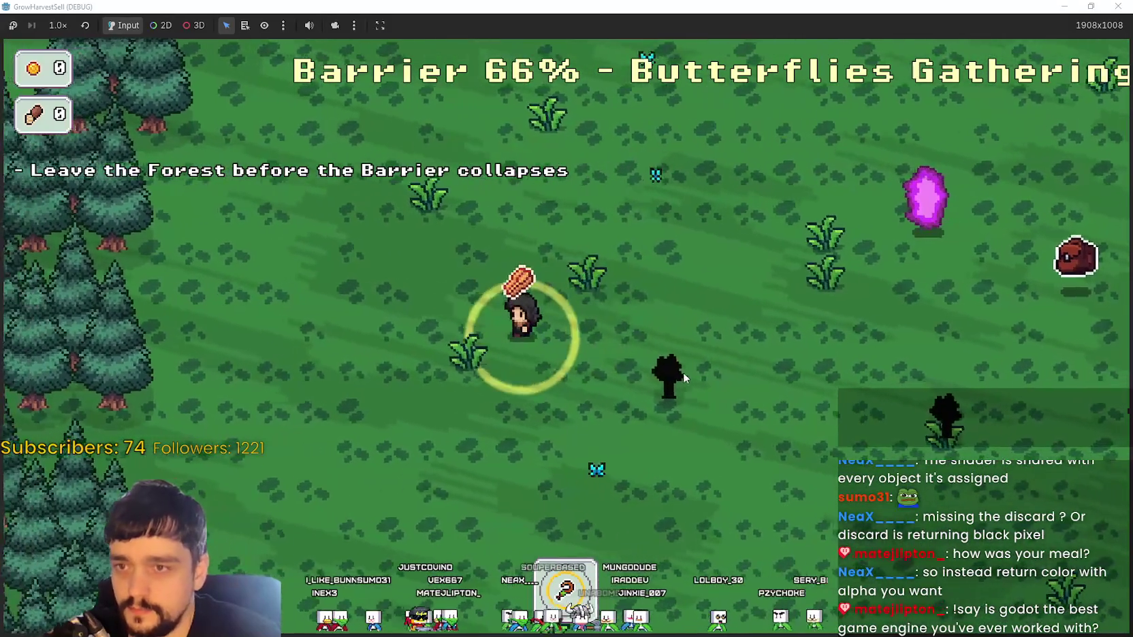
pyautogui.press('w')
pyautogui.press('d')
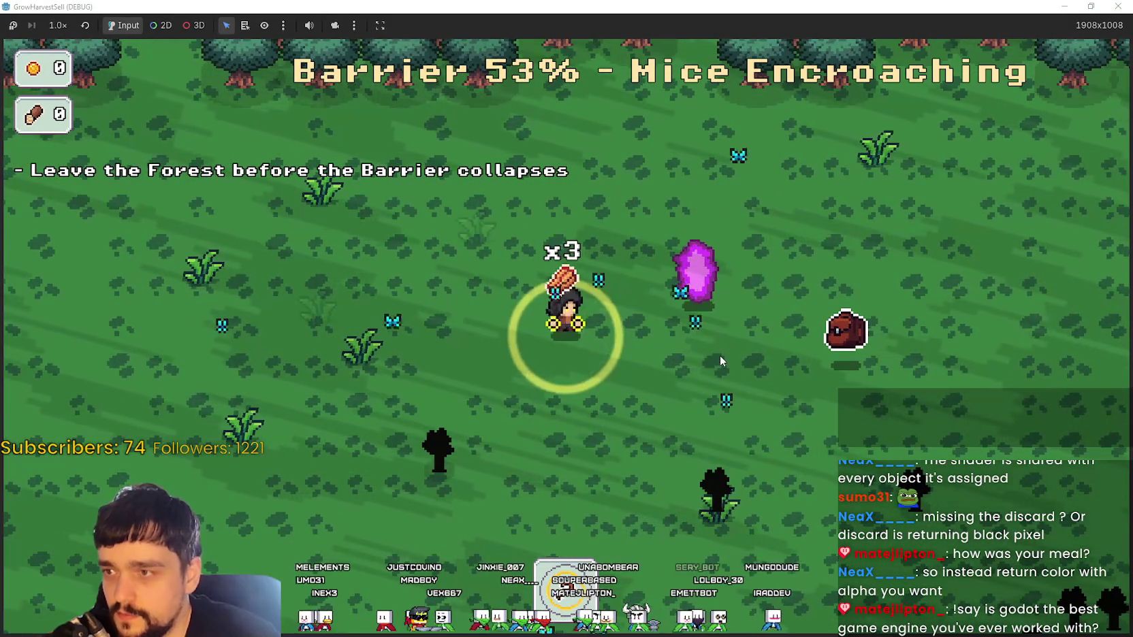
# - Collect the dropped plant items around the field, then shrink the game window and stop the run
pyautogui.press('s')
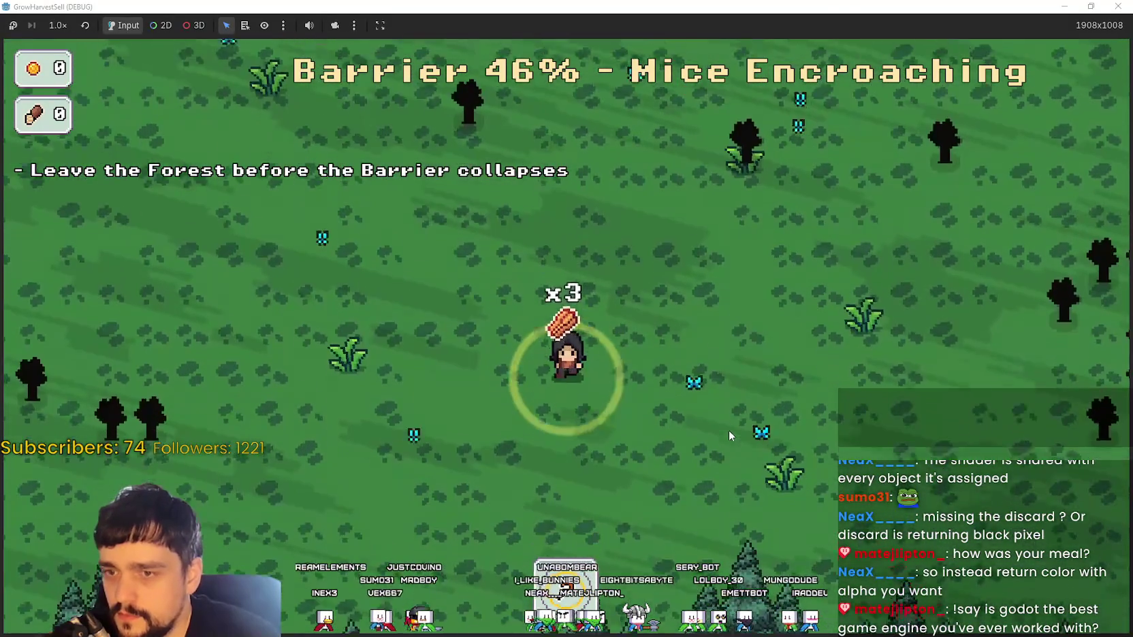
pyautogui.press('d')
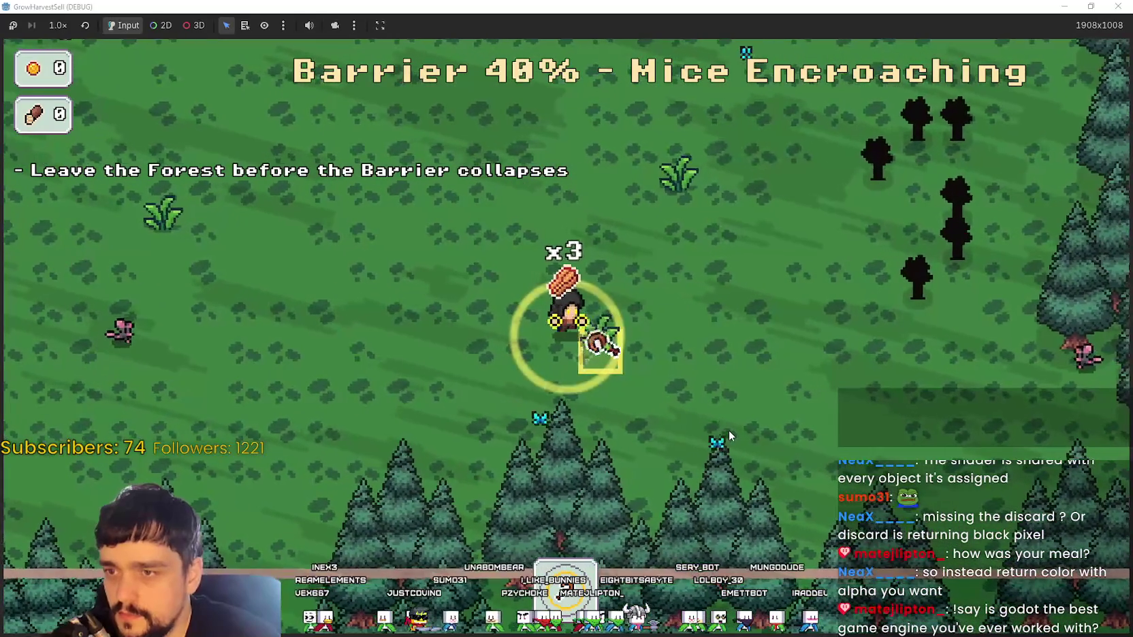
pyautogui.press('w')
pyautogui.press('d')
pyautogui.press('w')
pyautogui.press('a')
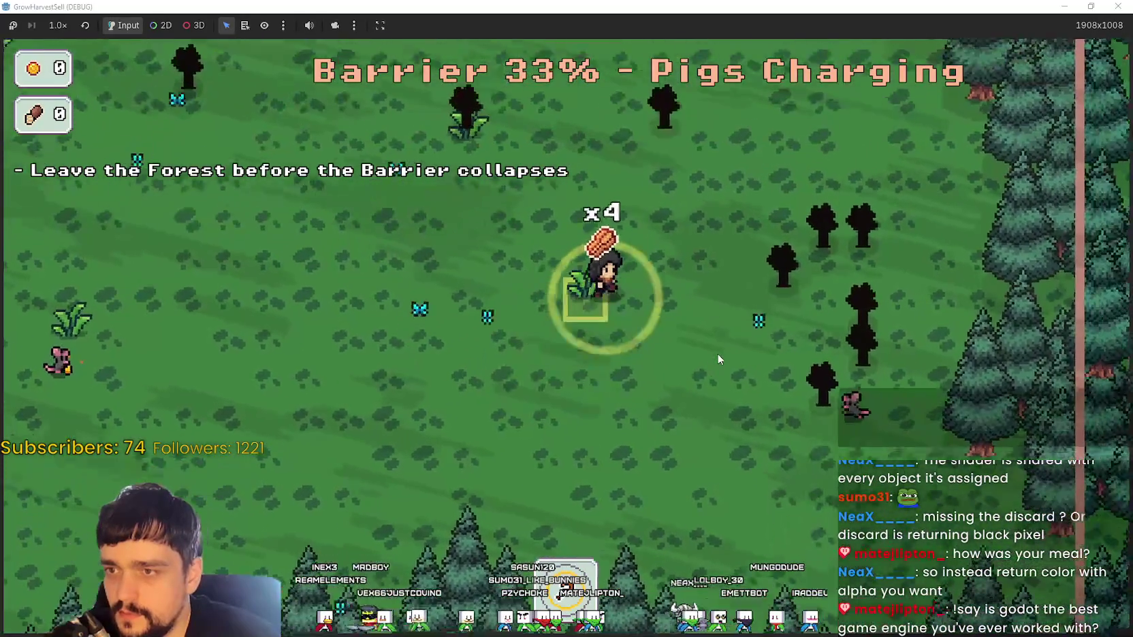
pyautogui.press('w')
pyautogui.press('a')
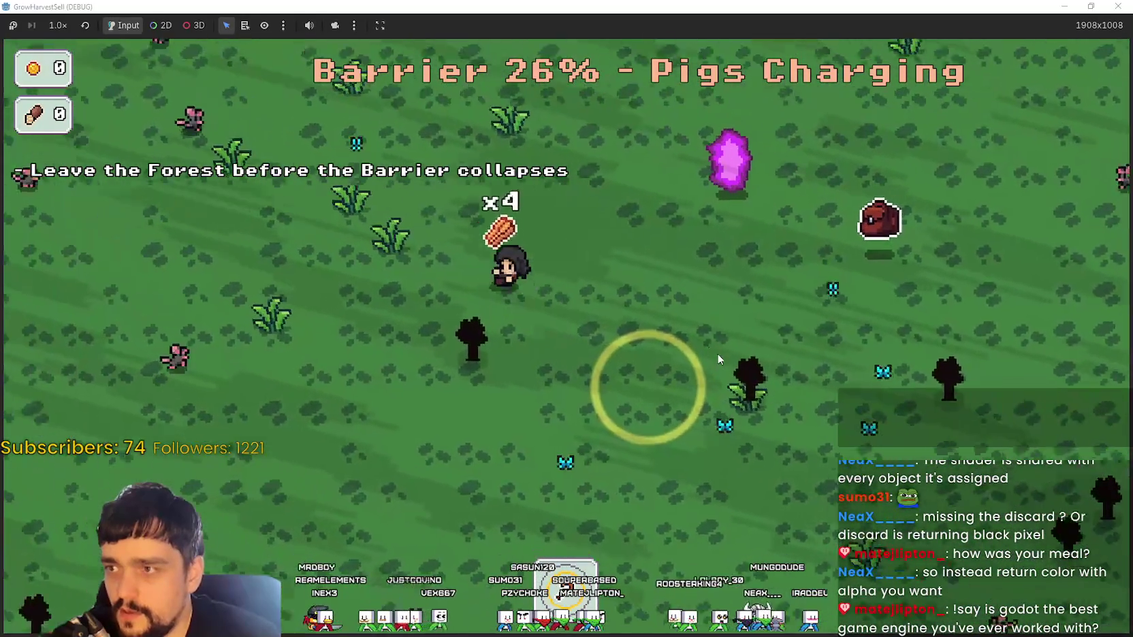
pyautogui.press('d')
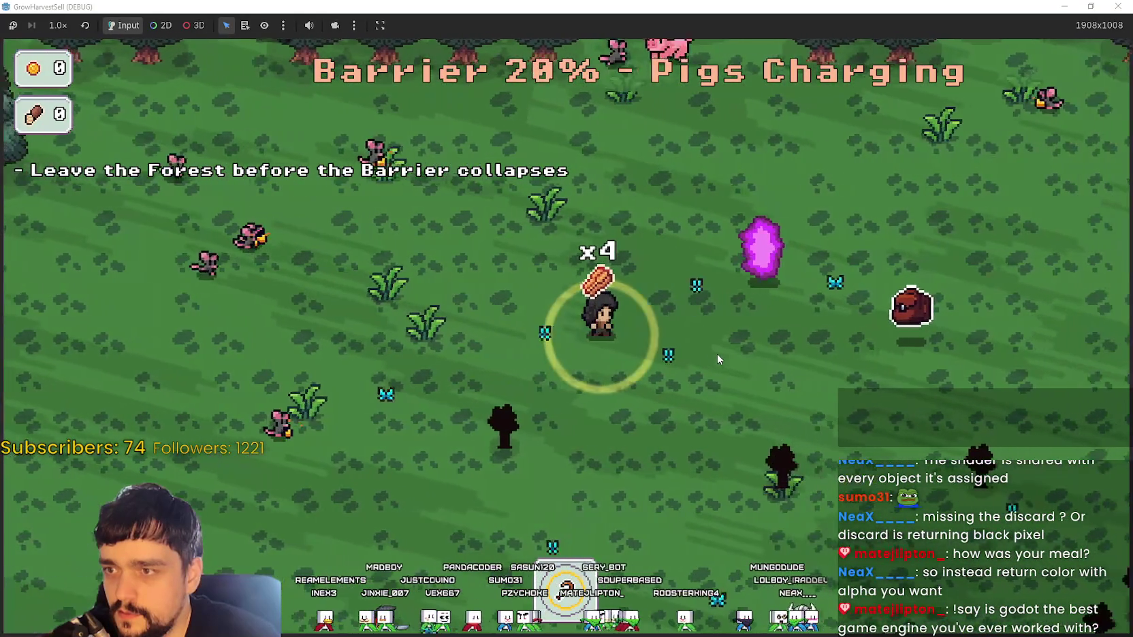
pyautogui.press('s')
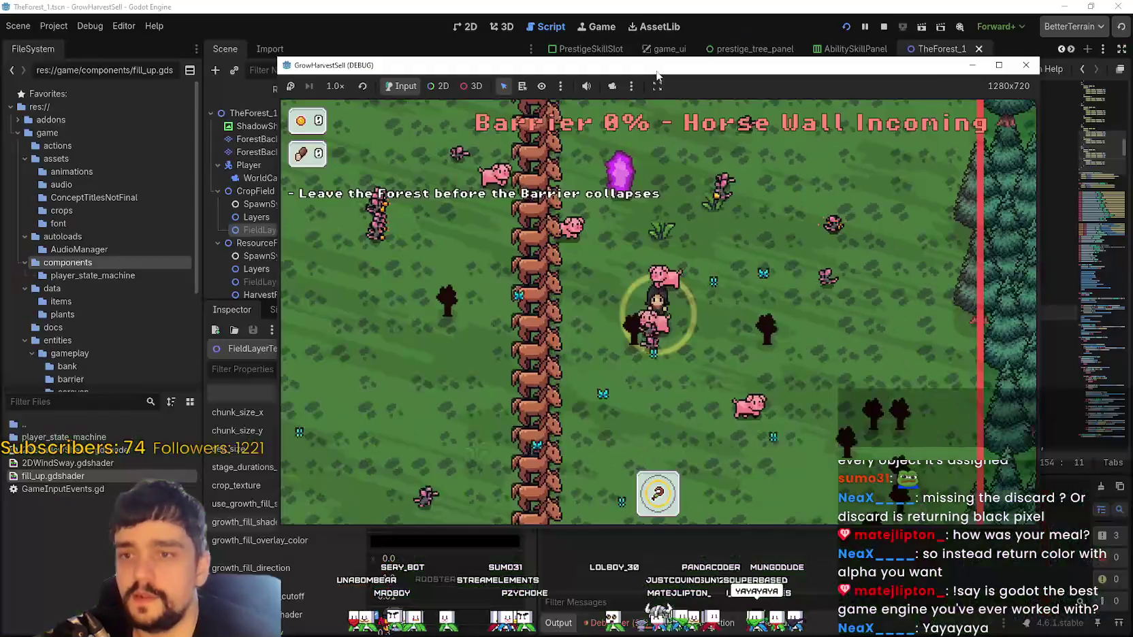
pyautogui.press('super+Down')
pyautogui.click(883, 27)
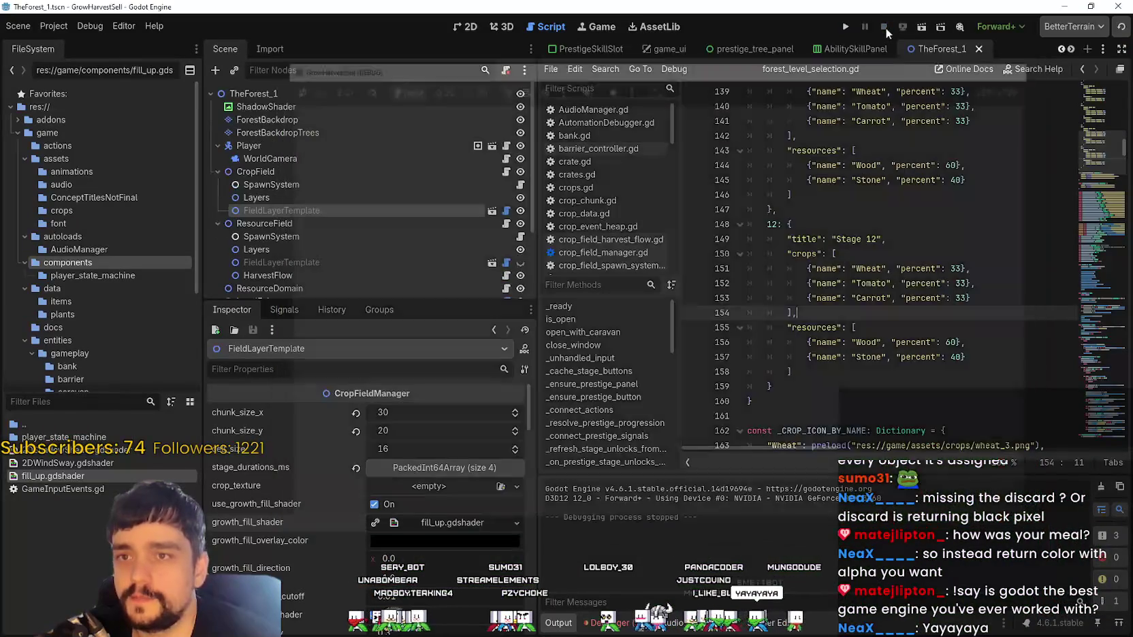
# - Select the FieldLayerTemplate node and locate its growth_fill_silhouette_alpha property
pyautogui.click(320, 197)
pyautogui.click(316, 211)
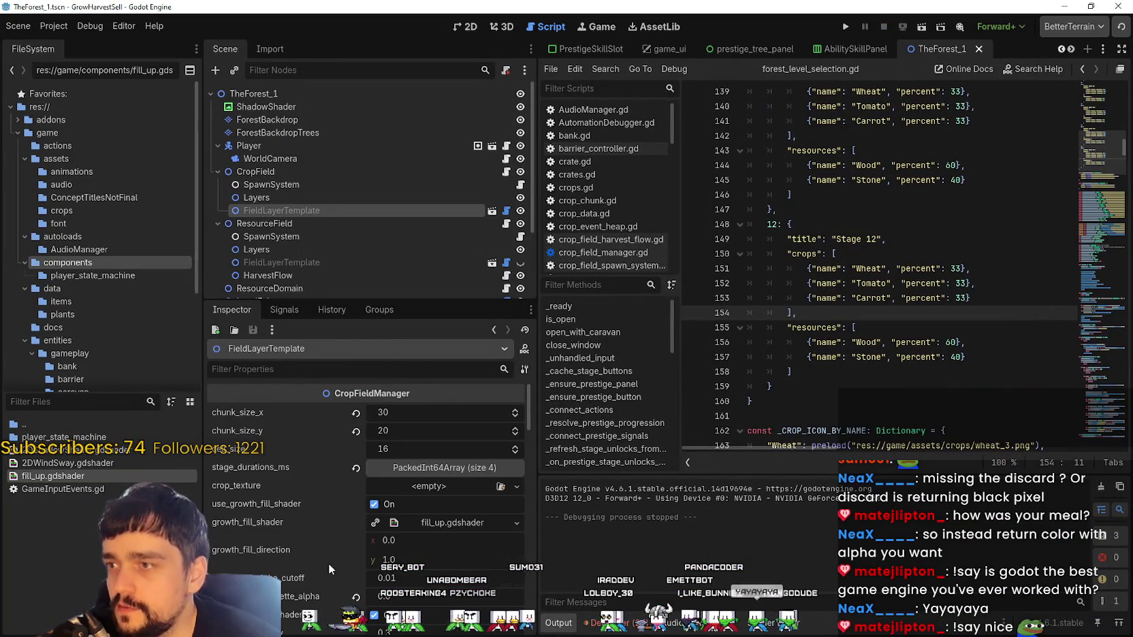
pyautogui.scroll(-2, 336, 600)
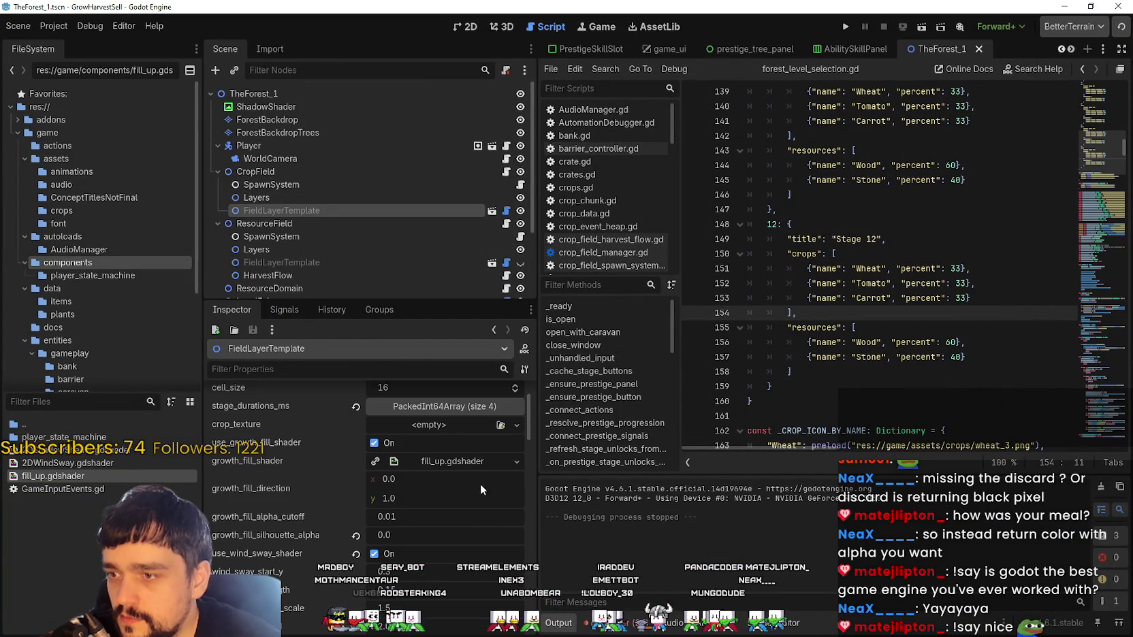
pyautogui.scroll(-1, 481, 520)
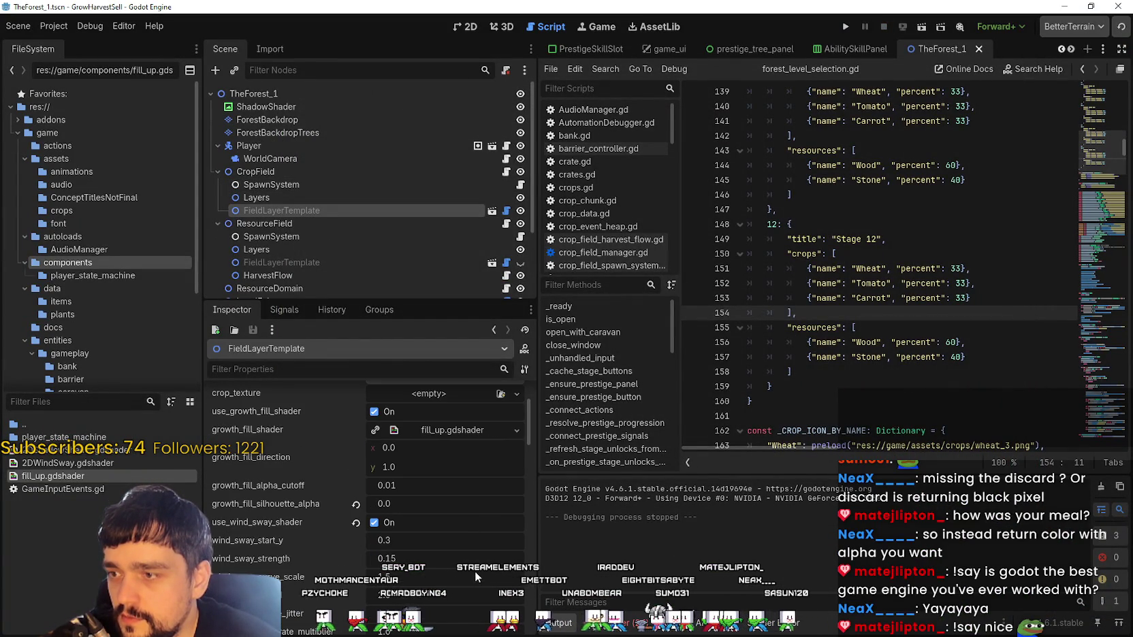
pyautogui.click(355, 503)
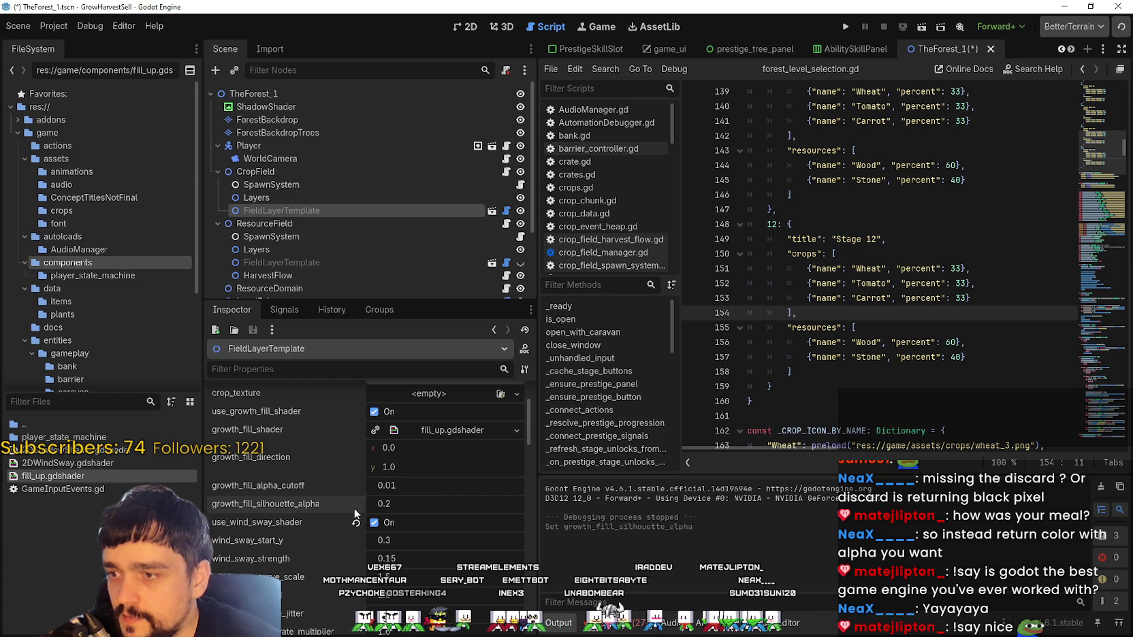
# - Change growth_fill_silhouette_alpha from 0.2 to 0.1, save the scene, and run with F5
pyautogui.rightClick(412, 502)
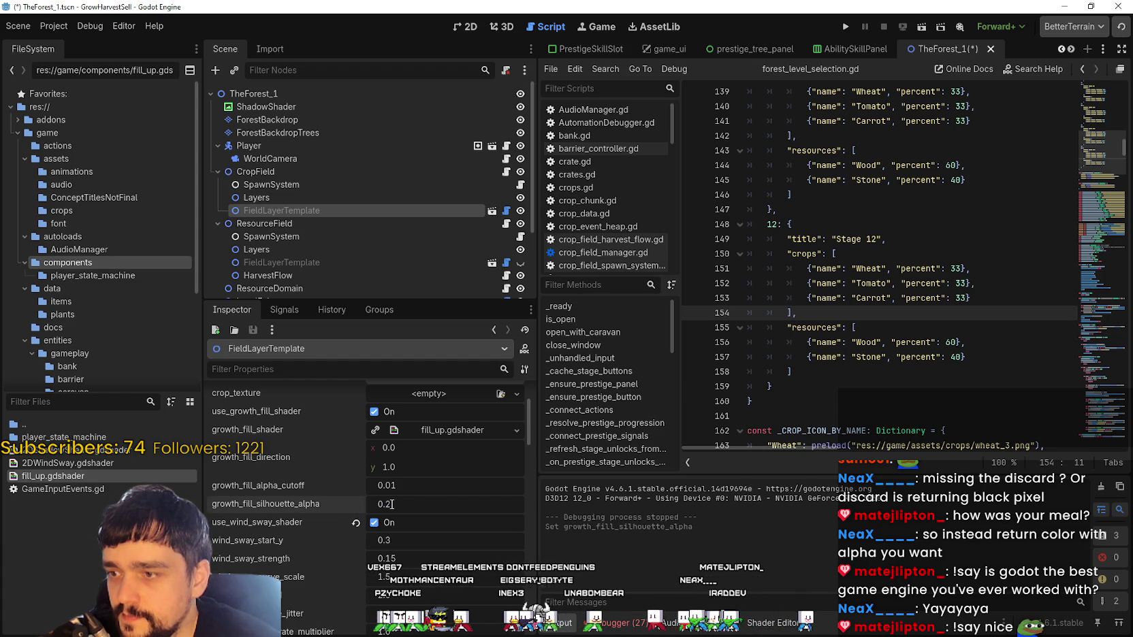
pyautogui.click(448, 545)
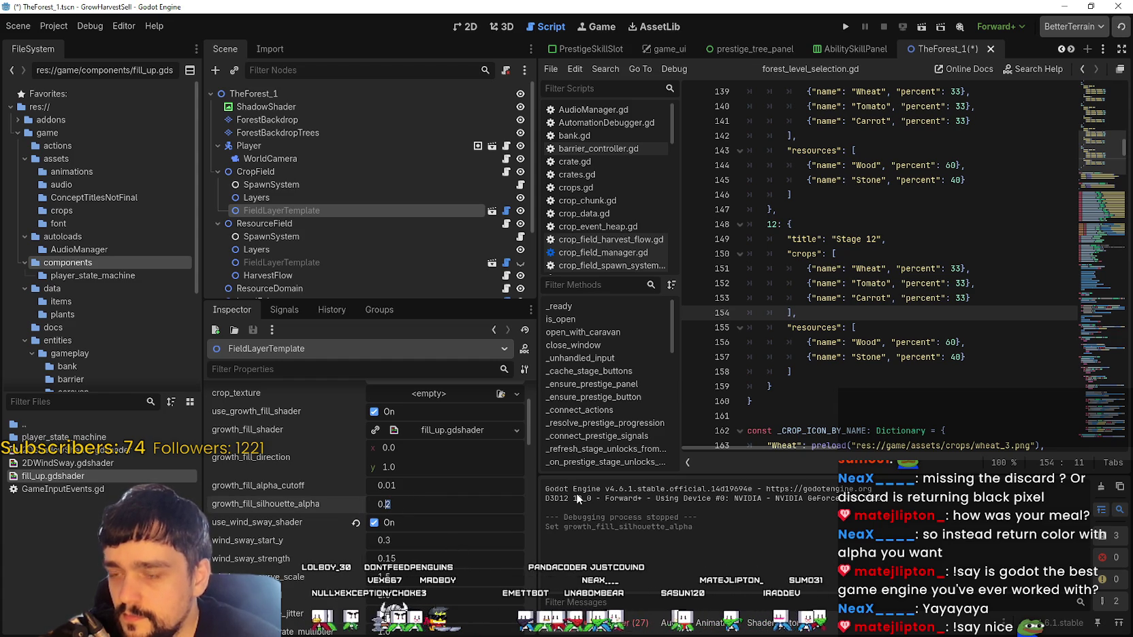
pyautogui.press('BackSpace')
pyautogui.write('1')
pyautogui.press('Return')
pyautogui.hotkey('ctrl', 's')
pyautogui.press('F5')
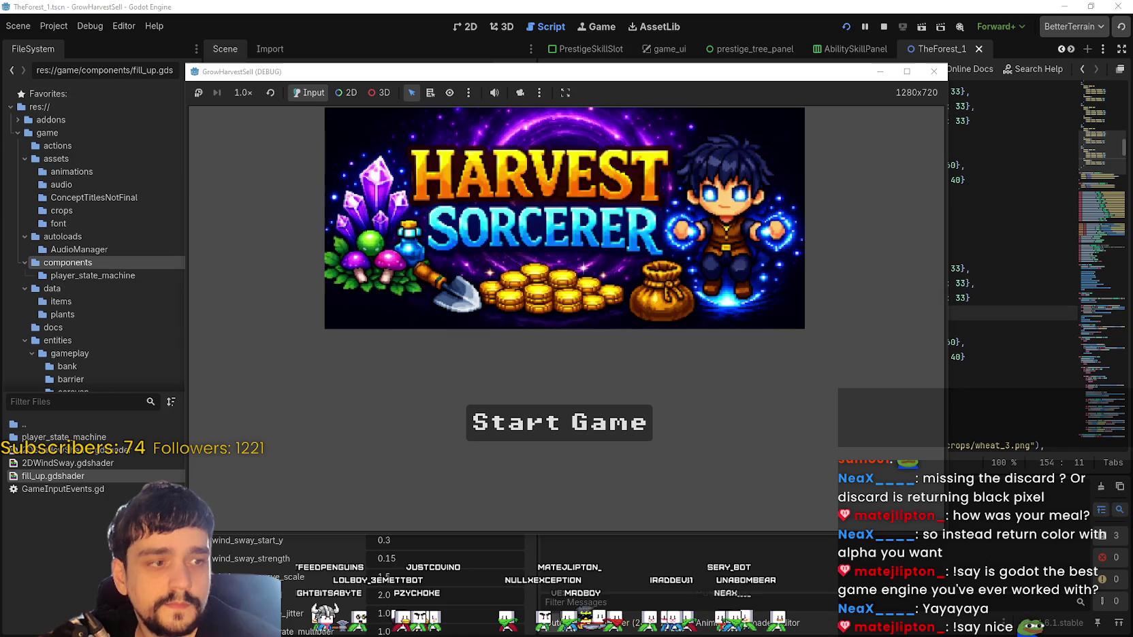
# - Start a new game in a maximized window, walk right, and briefly check the Skill Board
pyautogui.click(555, 429)
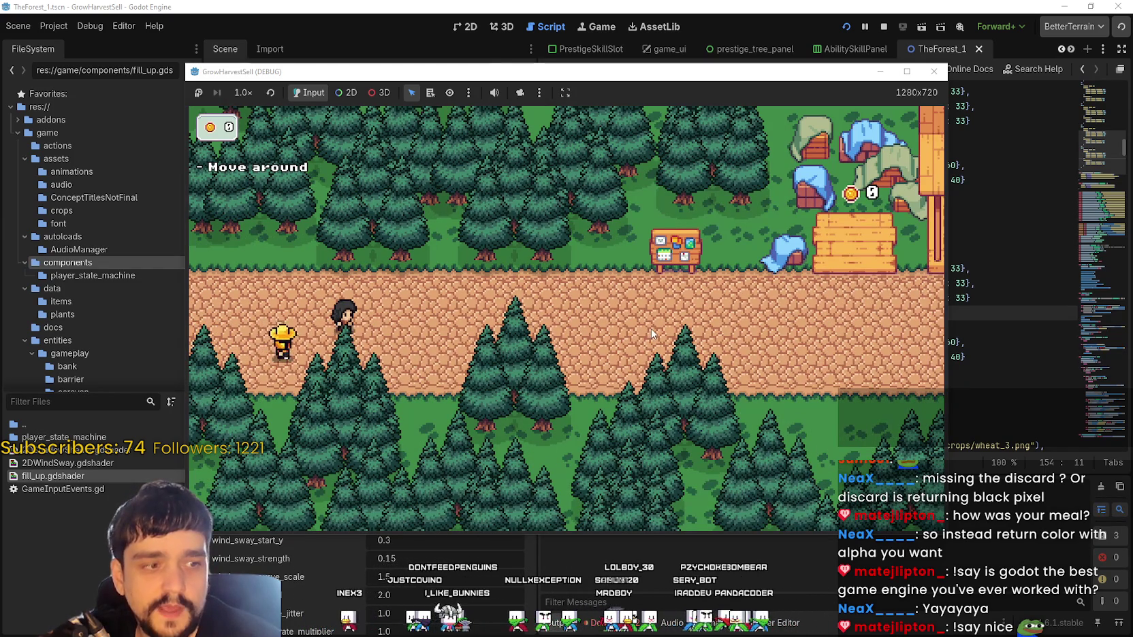
pyautogui.click(906, 71)
pyautogui.press('d')
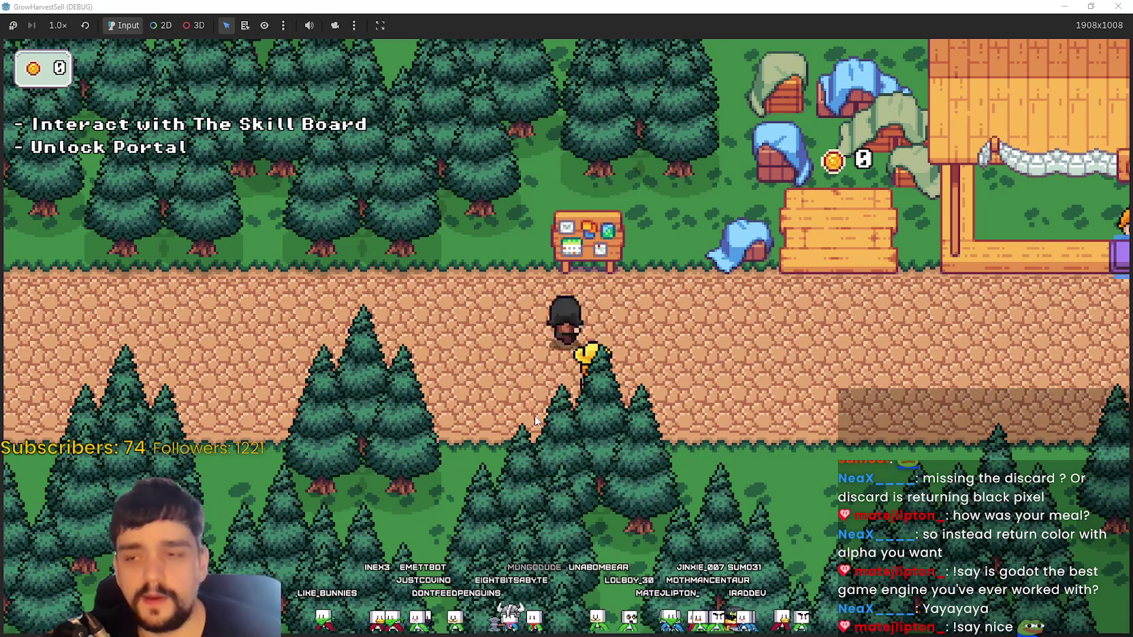
pyautogui.press('e')
pyautogui.moveTo(565, 333)
pyautogui.press('e')
# - Travel through the portal to forest Stage 1, walk around the field, then stop the game
pyautogui.press('d')
pyautogui.press('s')
pyautogui.press('e')
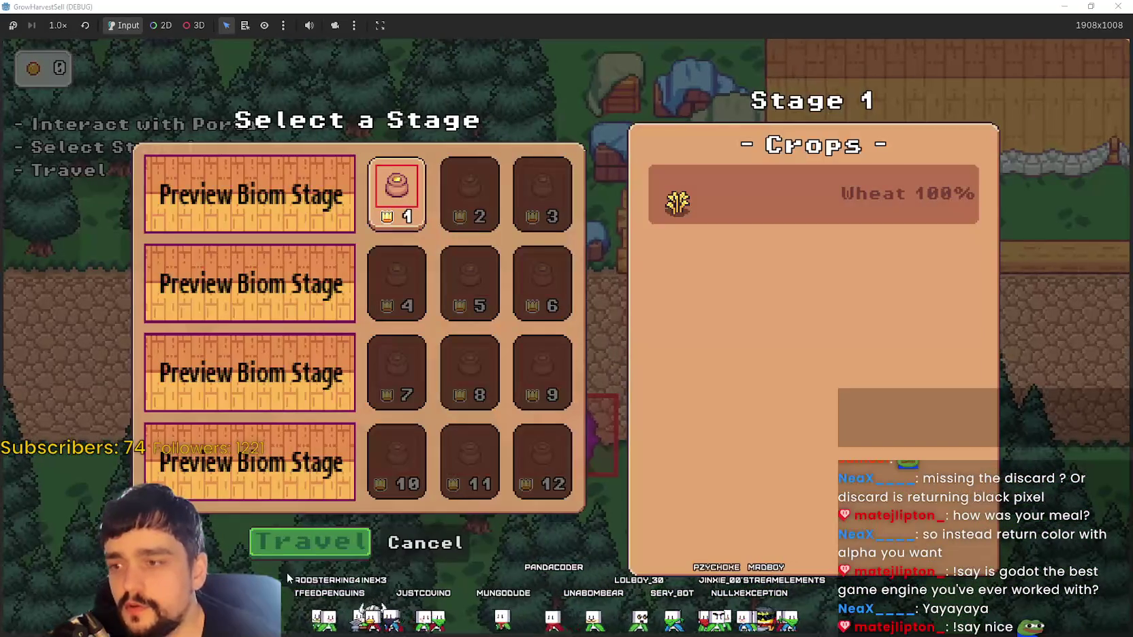
pyautogui.press('e')
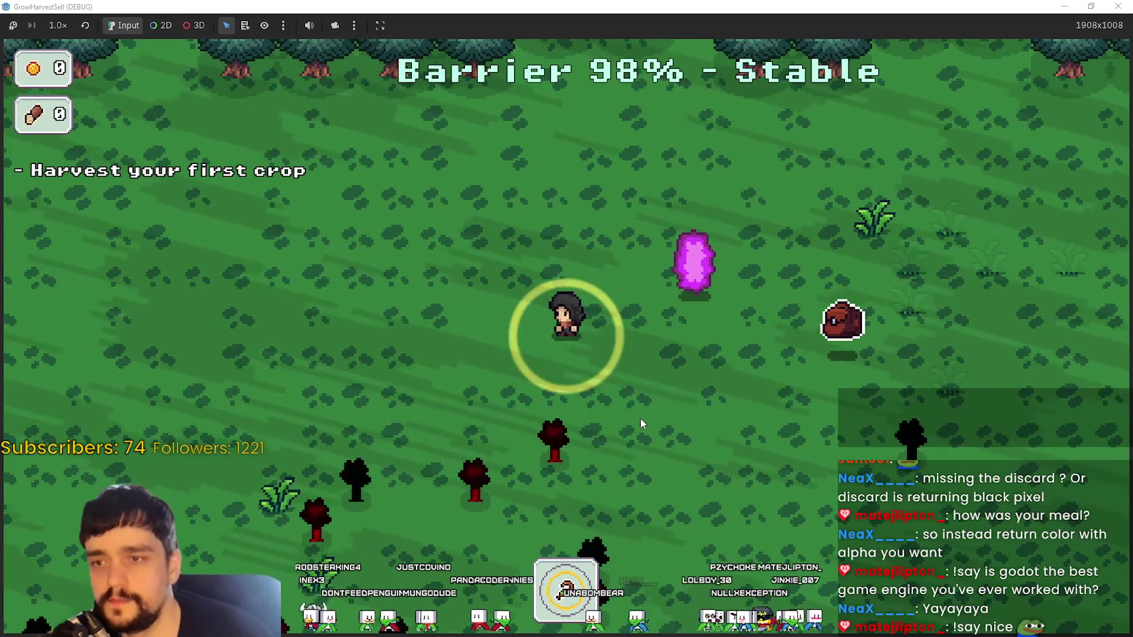
pyautogui.hotkey('a', 's')
pyautogui.hotkey('a', 's')
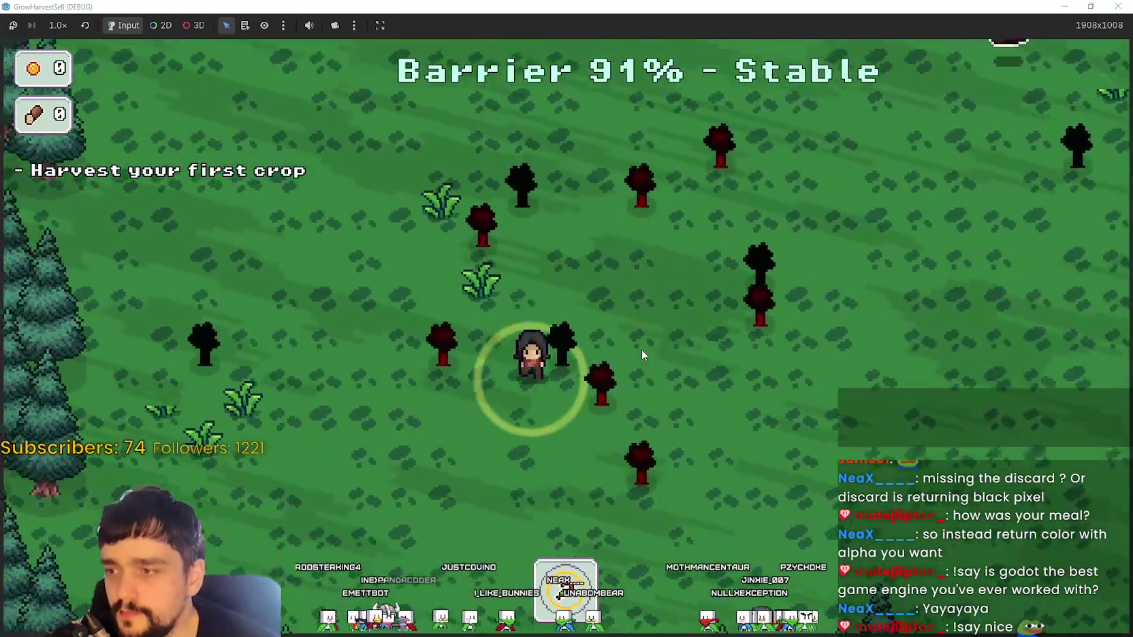
pyautogui.press('a')
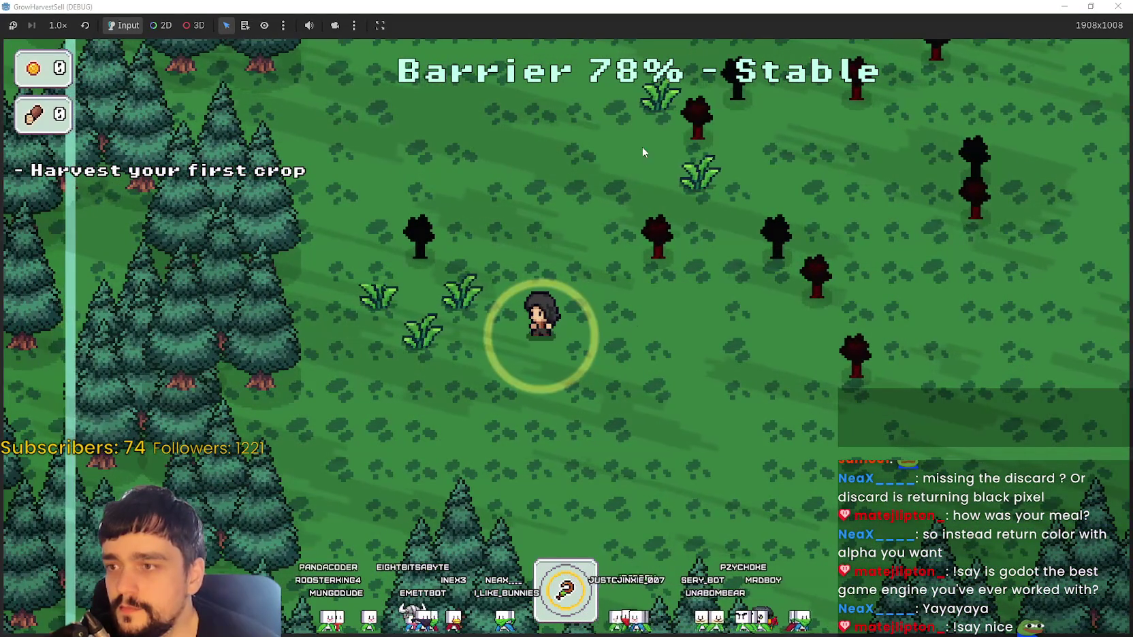
pyautogui.doubleClick(931, 6)
pyautogui.click(883, 26)
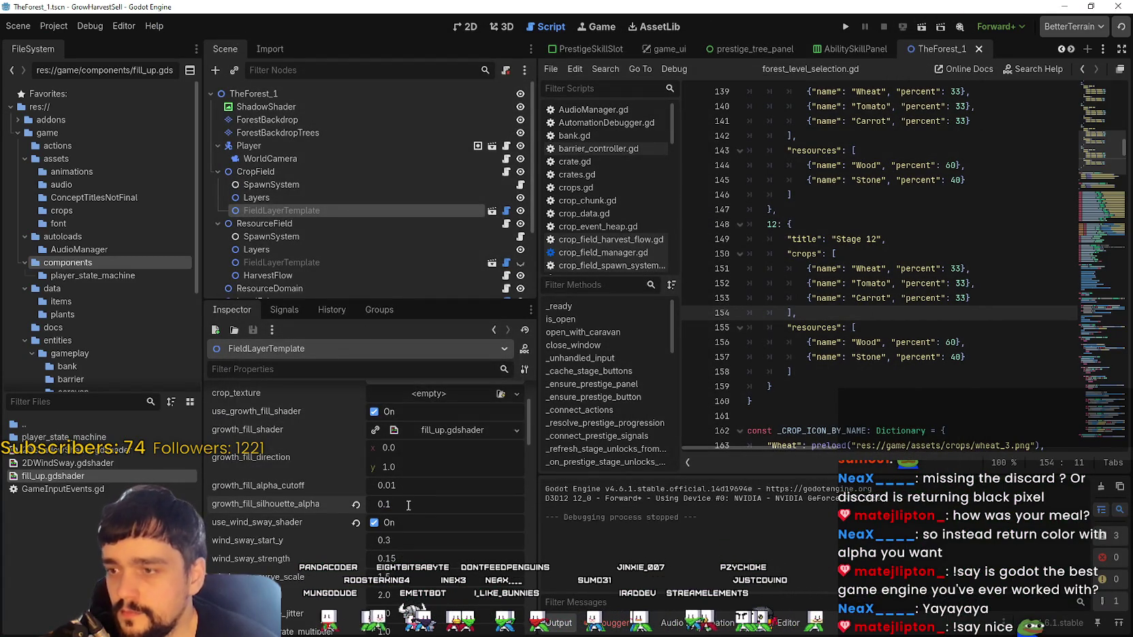
# - Commit growth_fill_silhouette_alpha 0.15, save the scene, and relaunch the game into a new run
pyautogui.press('Return')
pyautogui.hotkey('ctrl', 's')
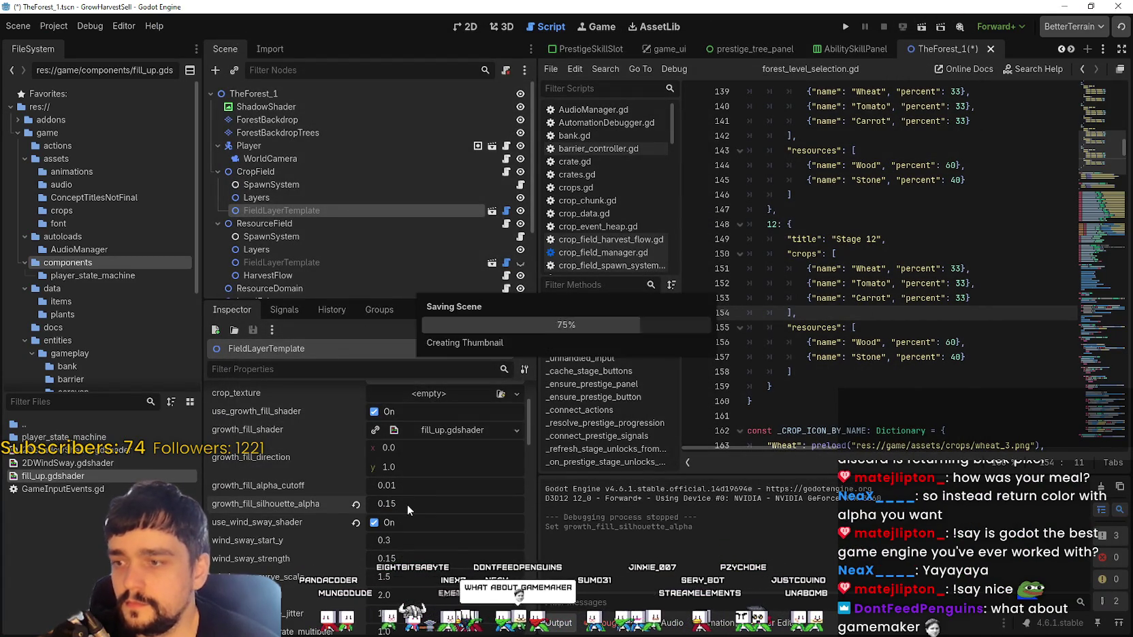
pyautogui.press('F5')
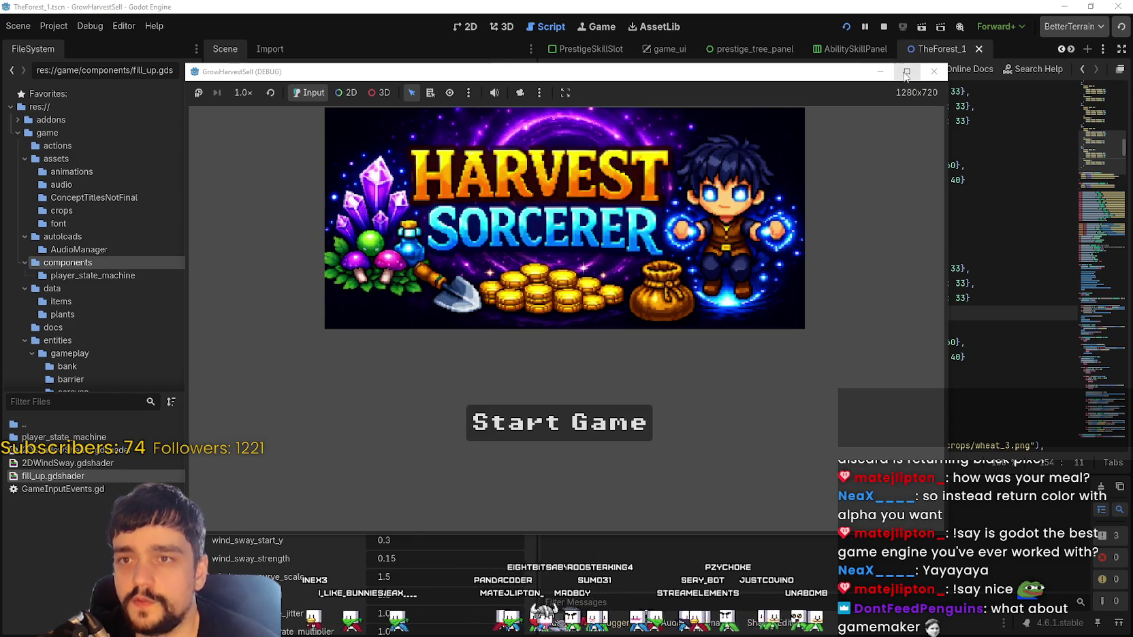
pyautogui.click(905, 75)
pyautogui.click(470, 487)
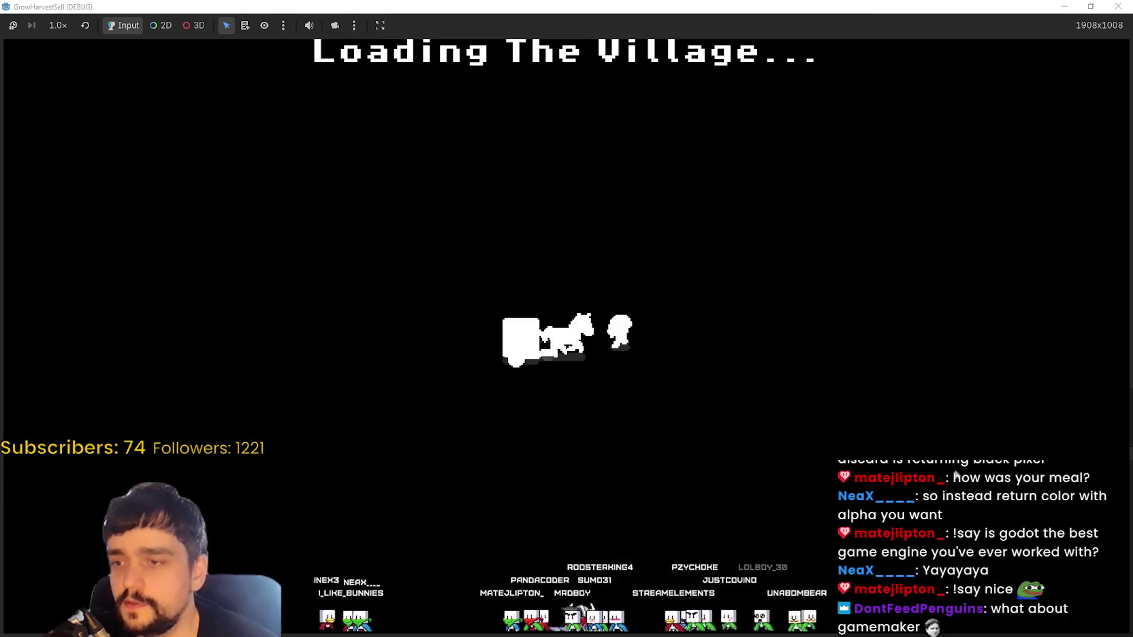
# - Walk to the Skill Board and unlock the central prestige skill node
pyautogui.press('d')
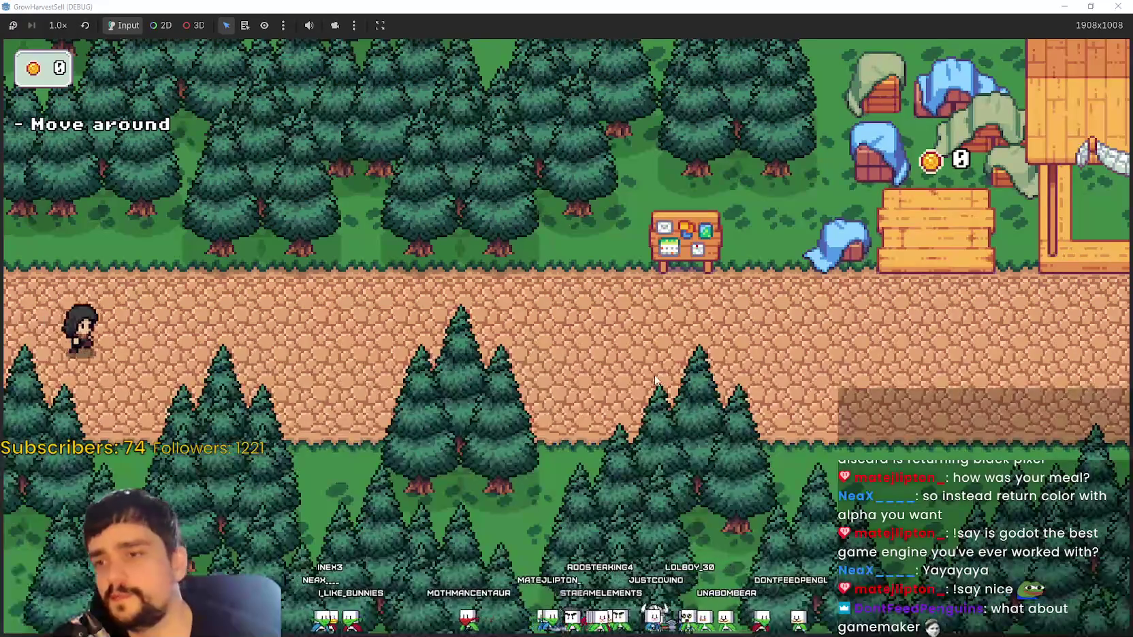
pyautogui.press('d')
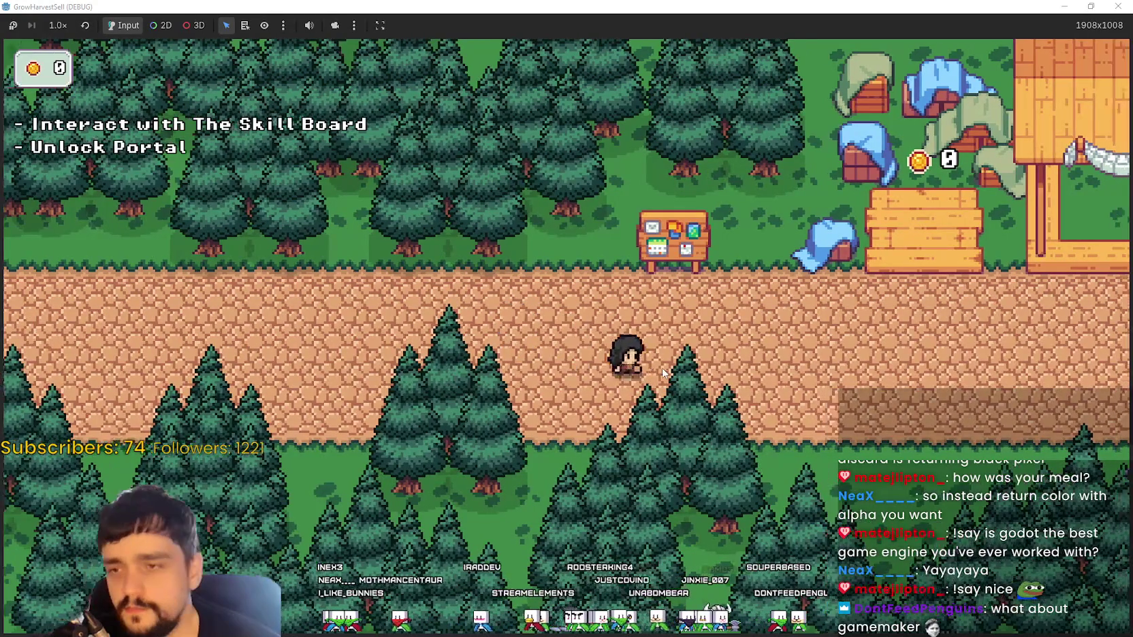
pyautogui.press('d')
pyautogui.press('a')
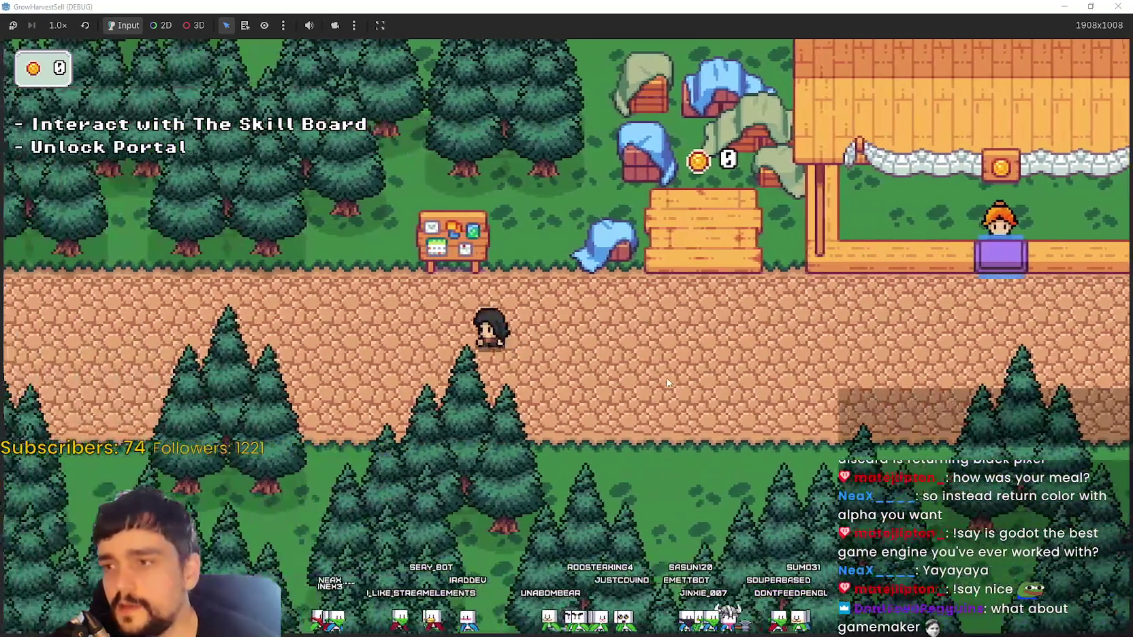
pyautogui.press('e')
pyautogui.click(567, 336)
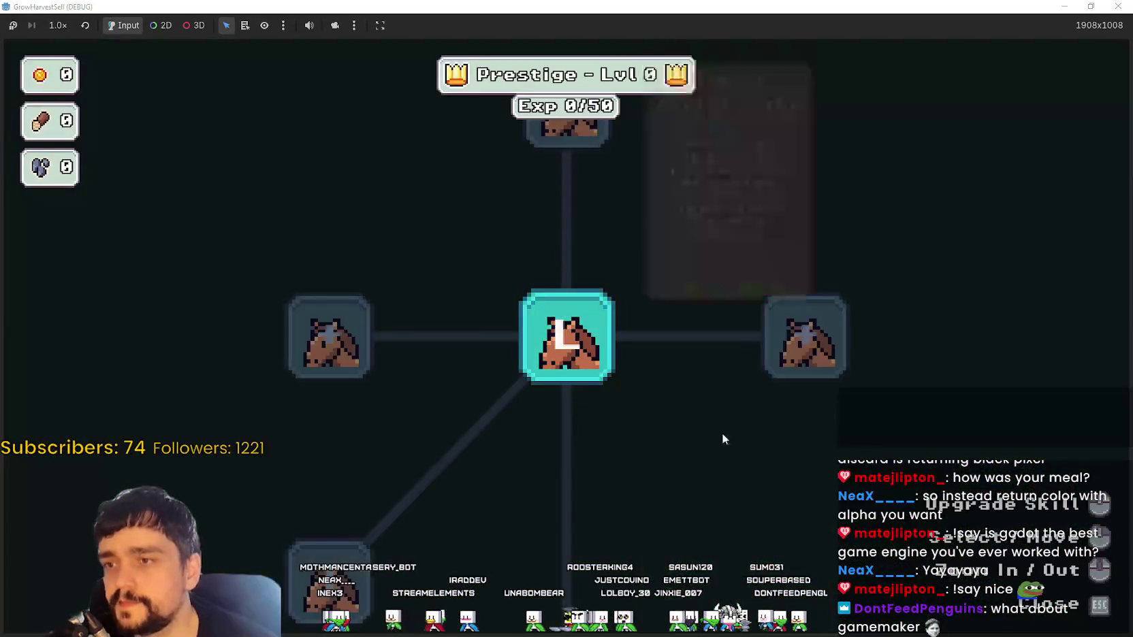
pyautogui.press('Escape')
pyautogui.press('d')
# - Travel through the portal to forest Stage 1 and harvest the nearby crop patch
pyautogui.press('s')
pyautogui.press('e')
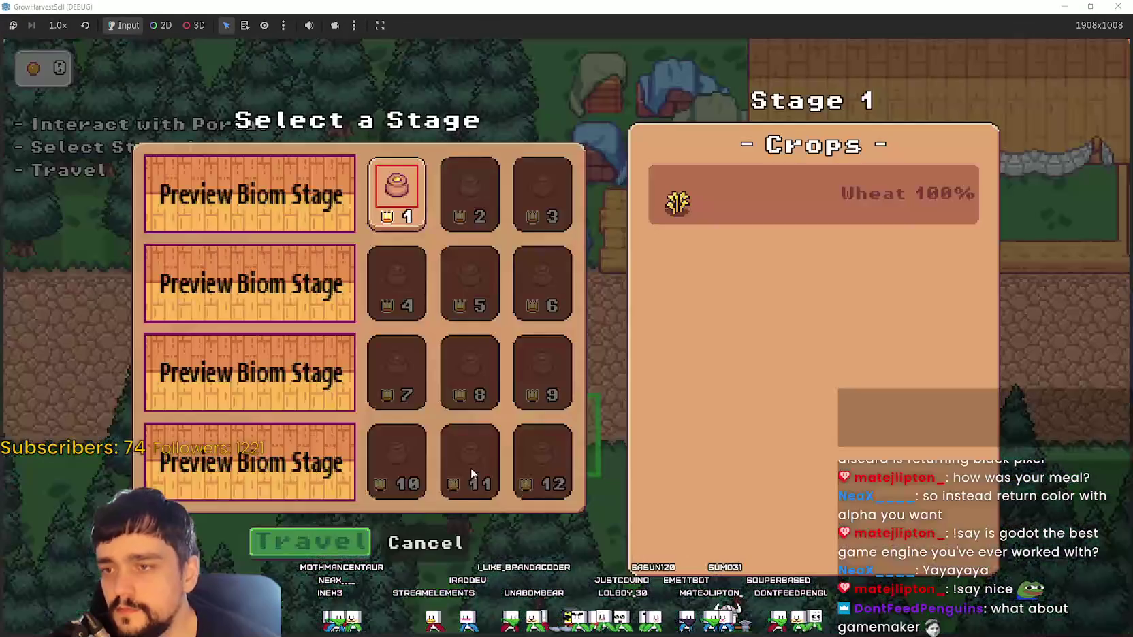
pyautogui.click(329, 537)
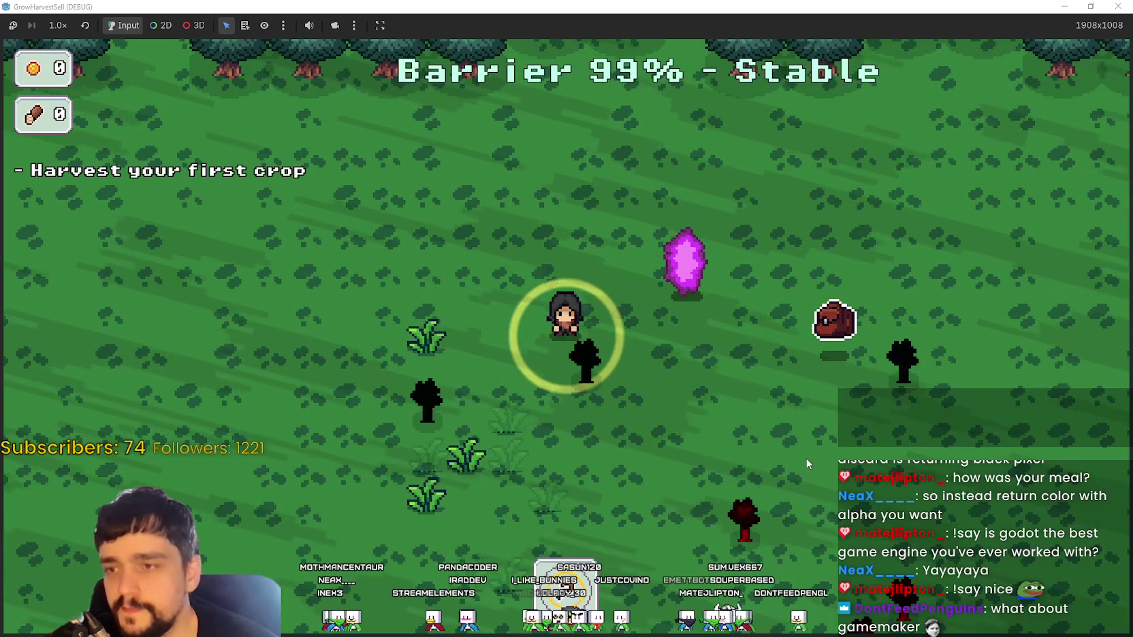
pyautogui.press('s')
pyautogui.press('a')
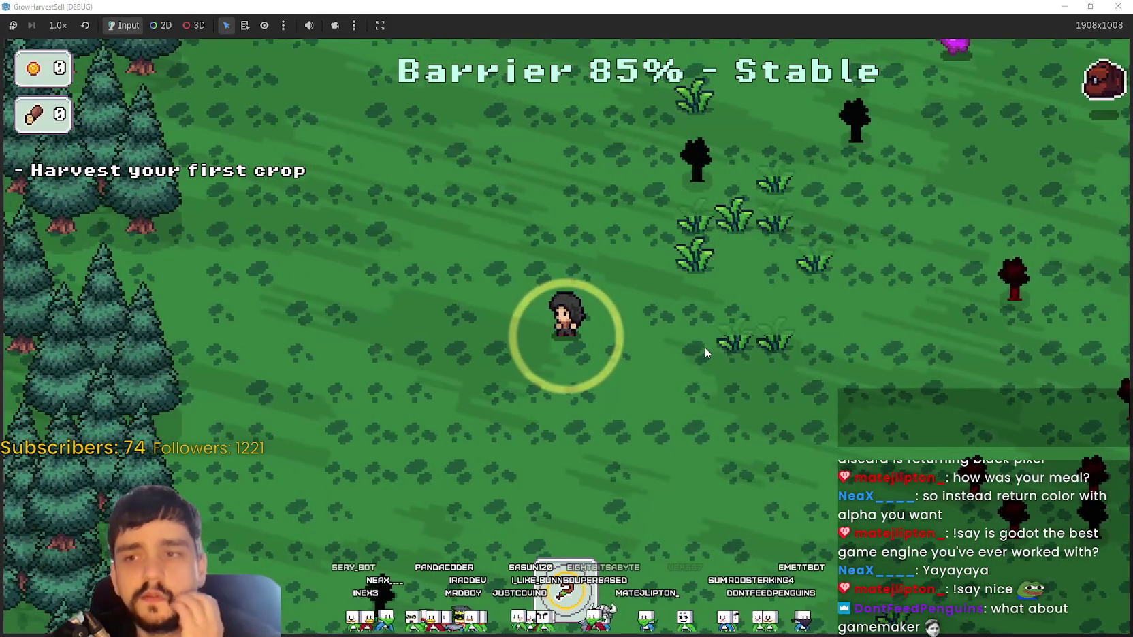
pyautogui.press('w')
pyautogui.press('d')
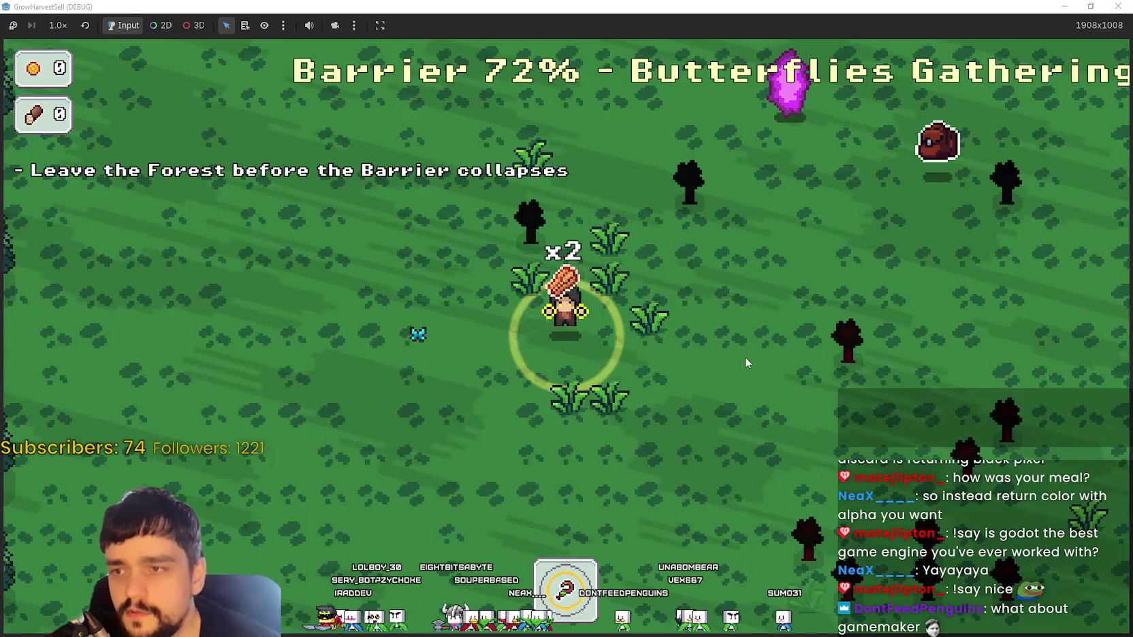
pyautogui.press('d')
pyautogui.press('s')
# - Roam down and left across the forest field collecting more crops and drawing the bow
pyautogui.press('d')
pyautogui.press('s')
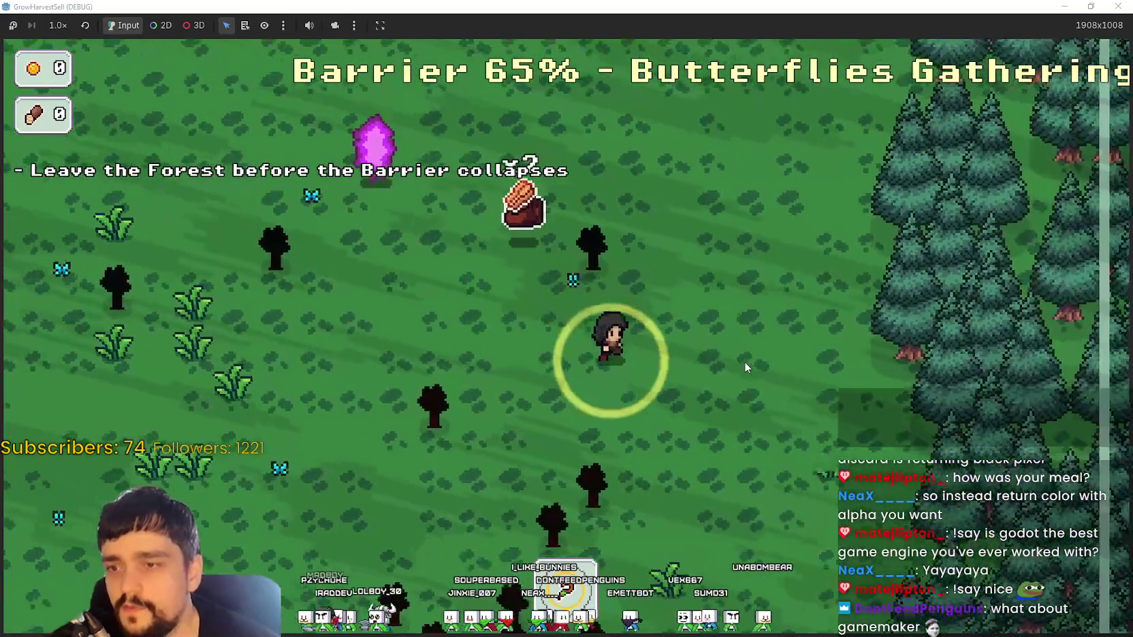
pyautogui.press('s')
pyautogui.press('d')
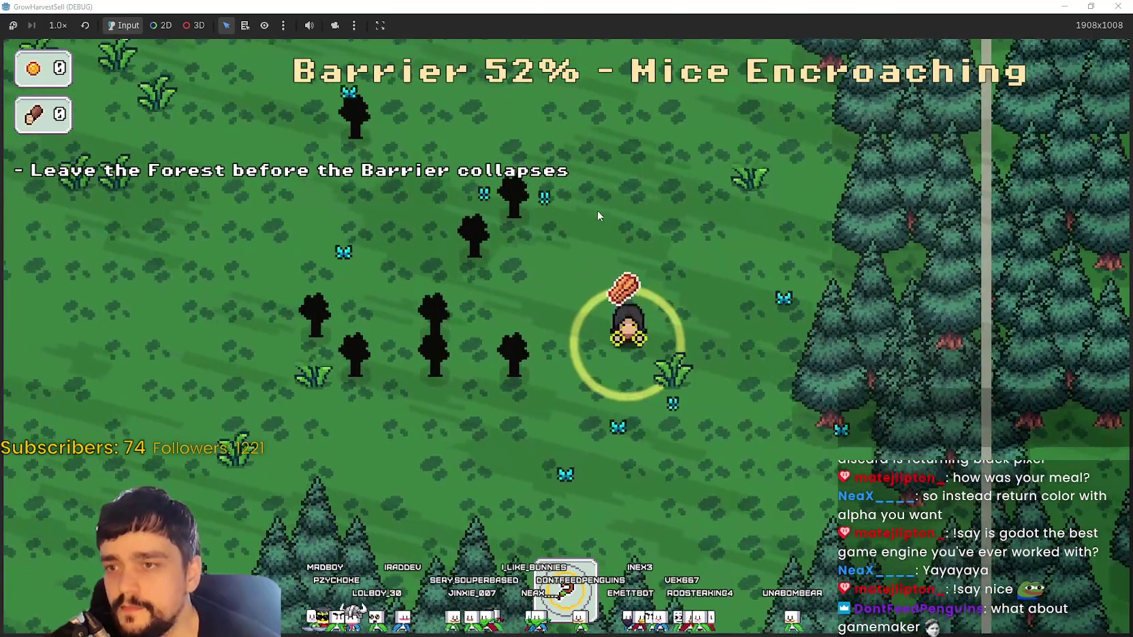
pyautogui.press('a')
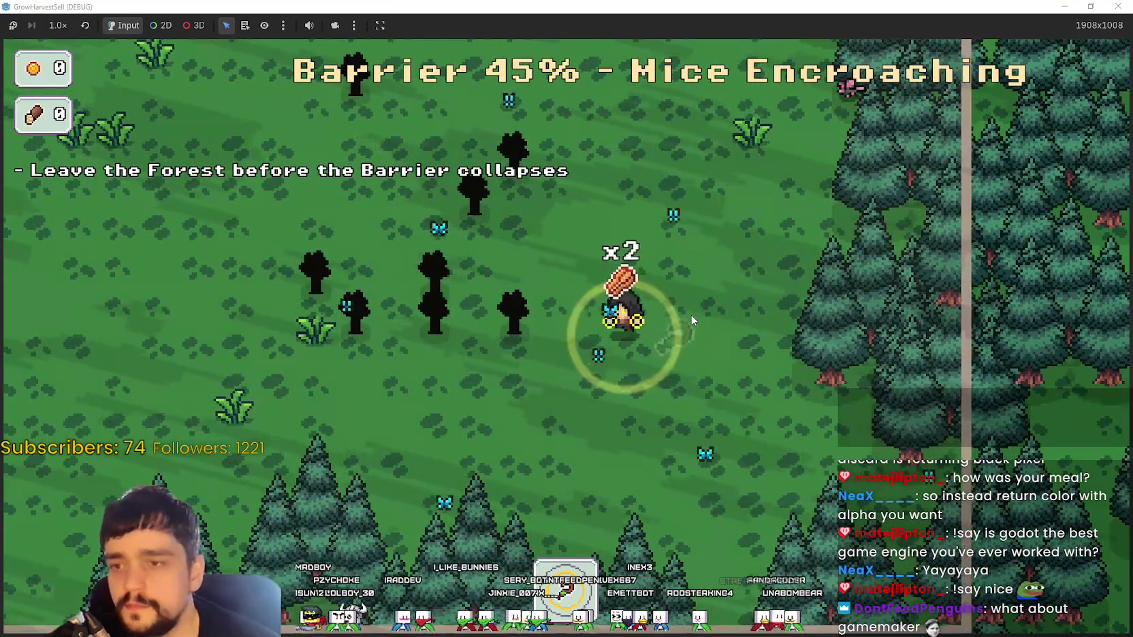
pyautogui.press('w')
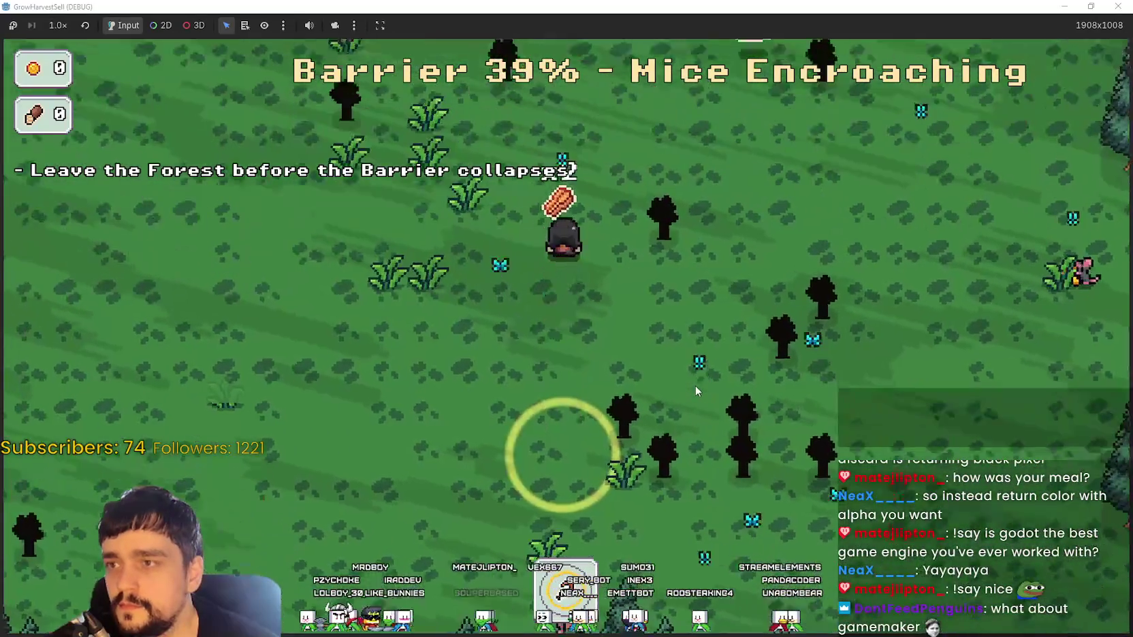
pyautogui.press('s')
pyautogui.press('a')
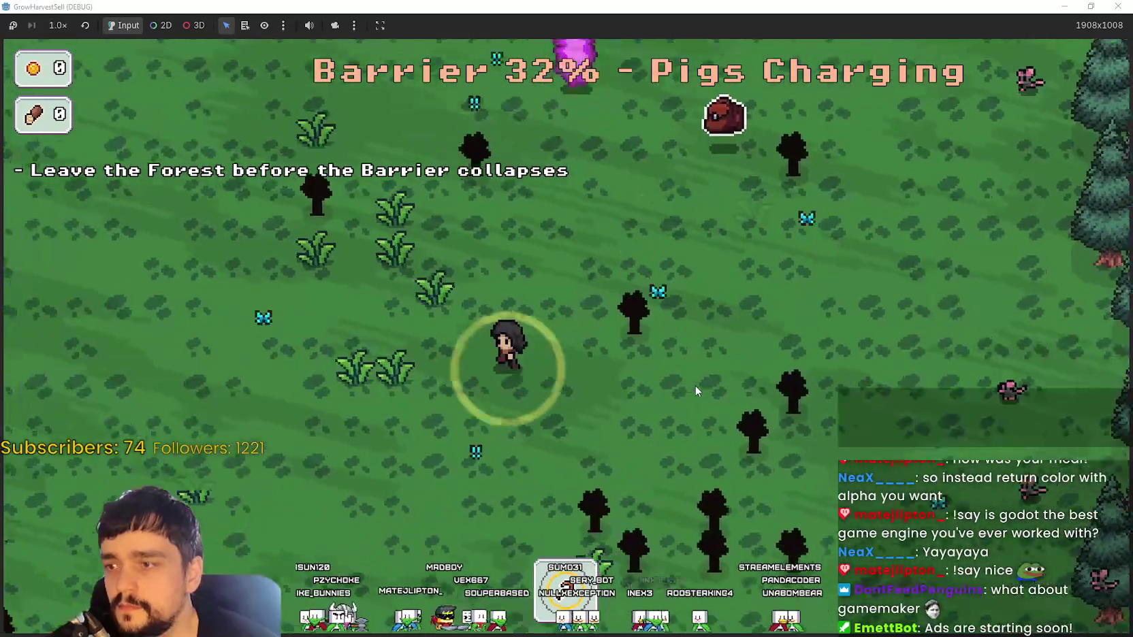
pyautogui.press('w')
pyautogui.press('a')
pyautogui.press('d')
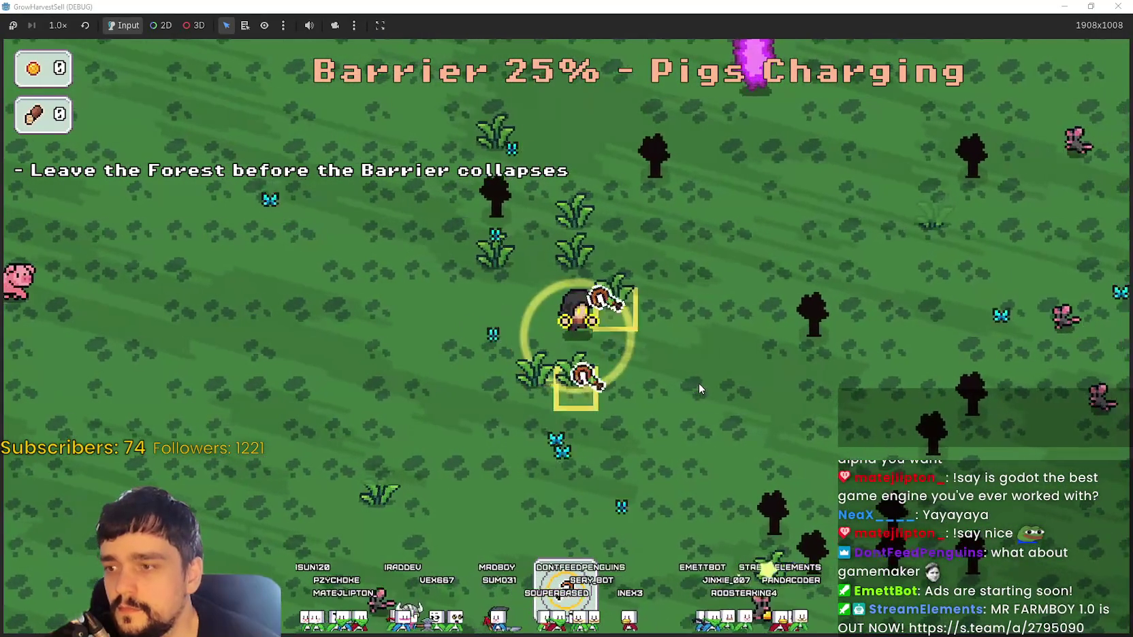
# - Keep moving as the barrier weakens, then walk right to leave the forest
pyautogui.press('a')
pyautogui.press('s')
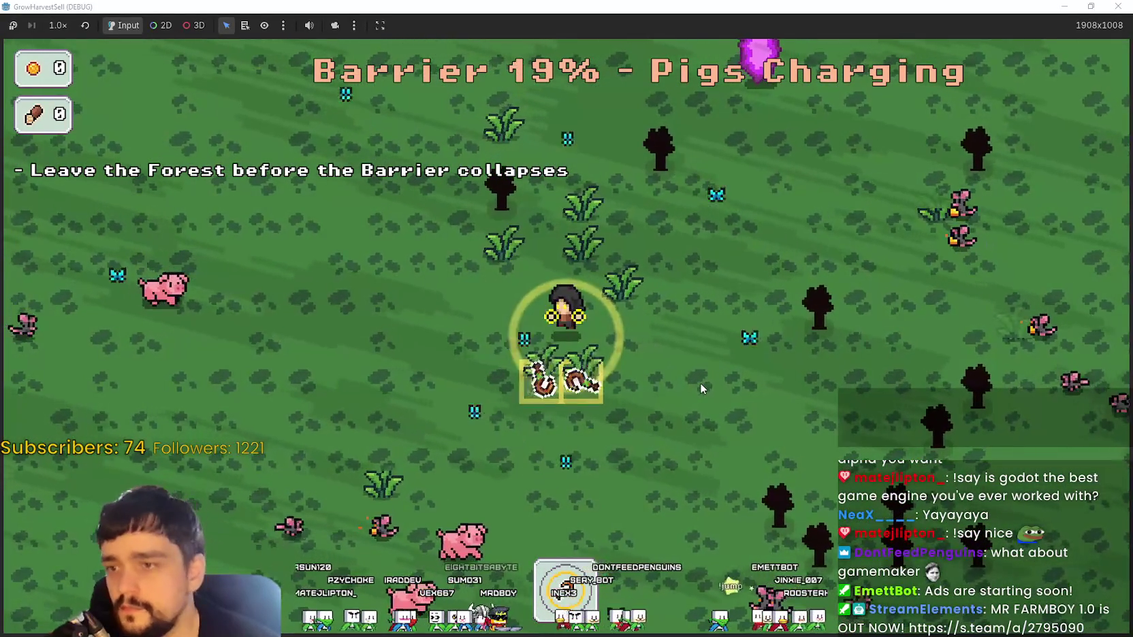
pyautogui.press('s')
pyautogui.press('a')
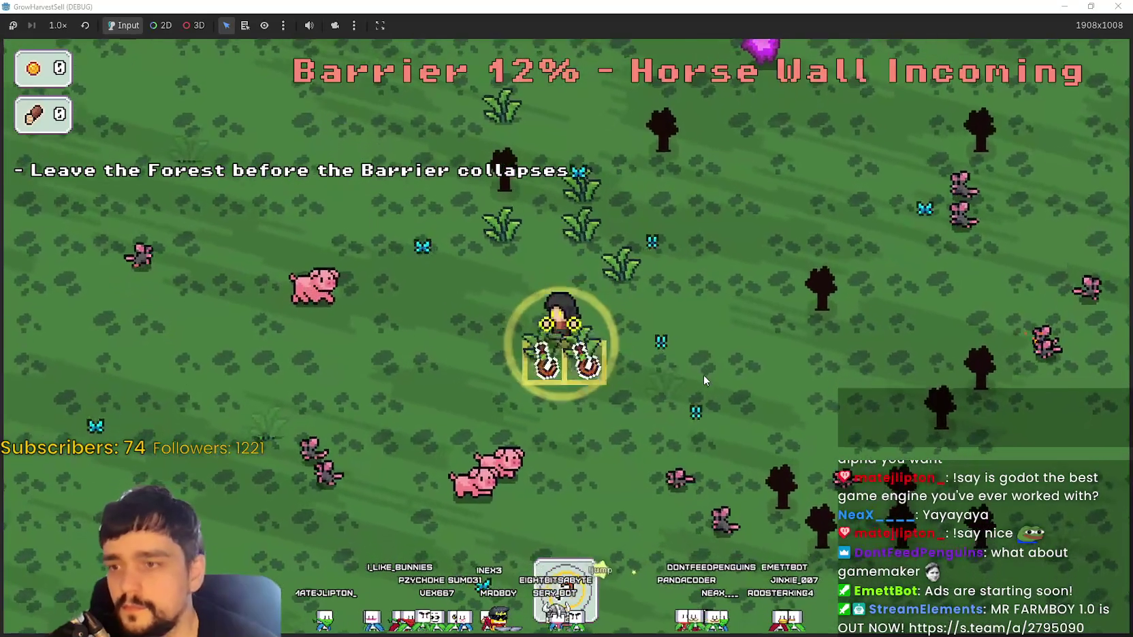
pyautogui.press('d')
pyautogui.press('w')
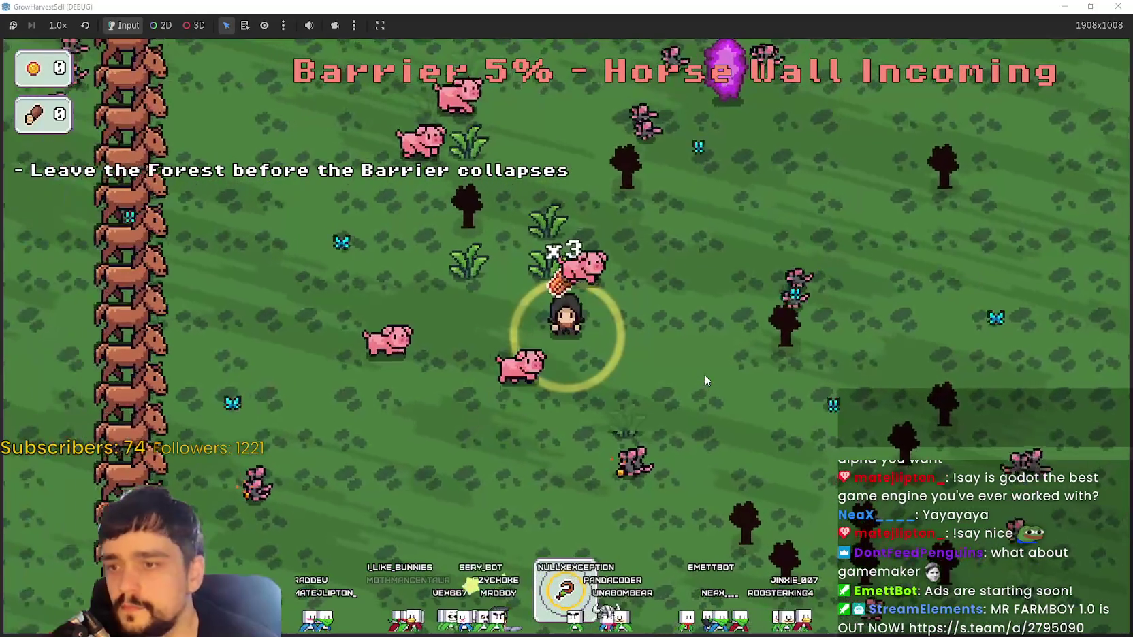
pyautogui.press('d')
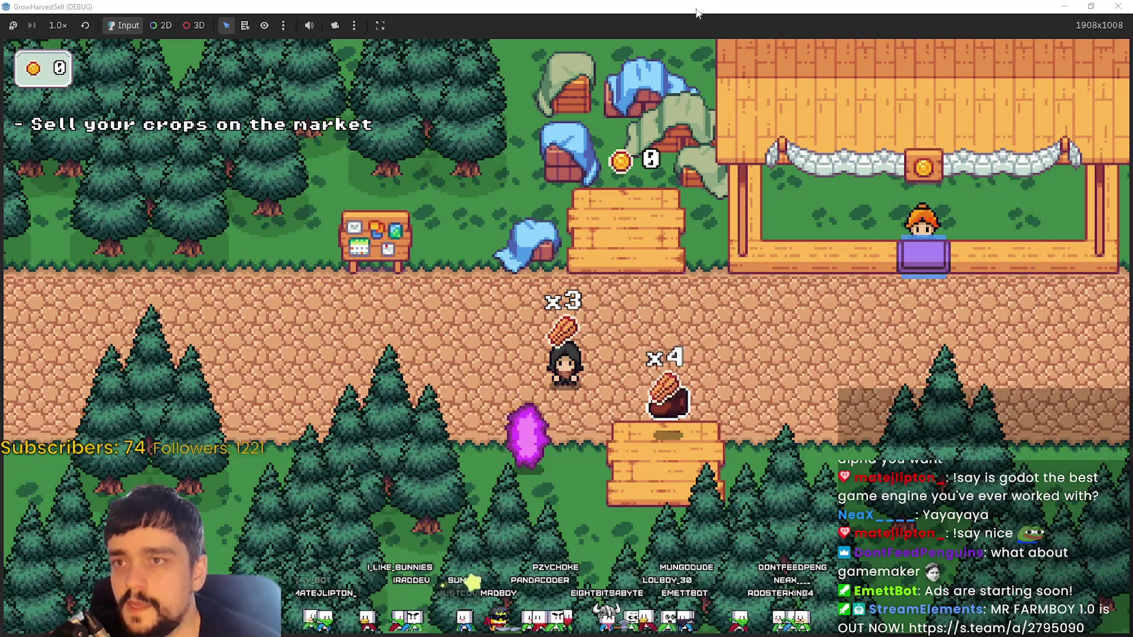
# - Stop the debug game and select the FieldLayerTemplate node in the Scene dock
pyautogui.doubleClick(698, 6)
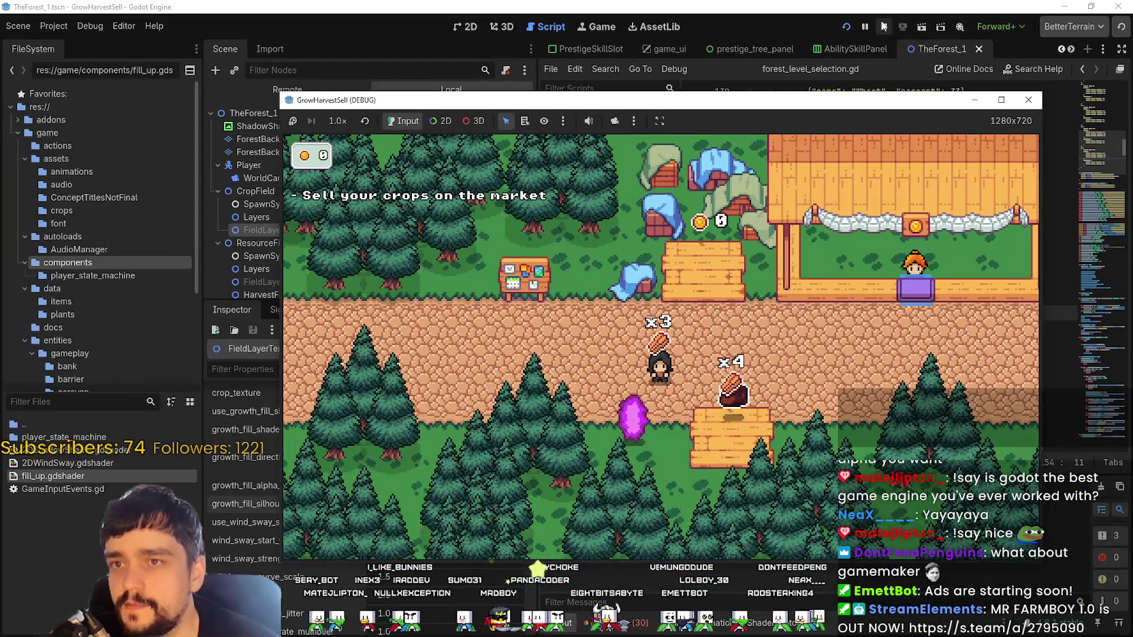
pyautogui.click(883, 26)
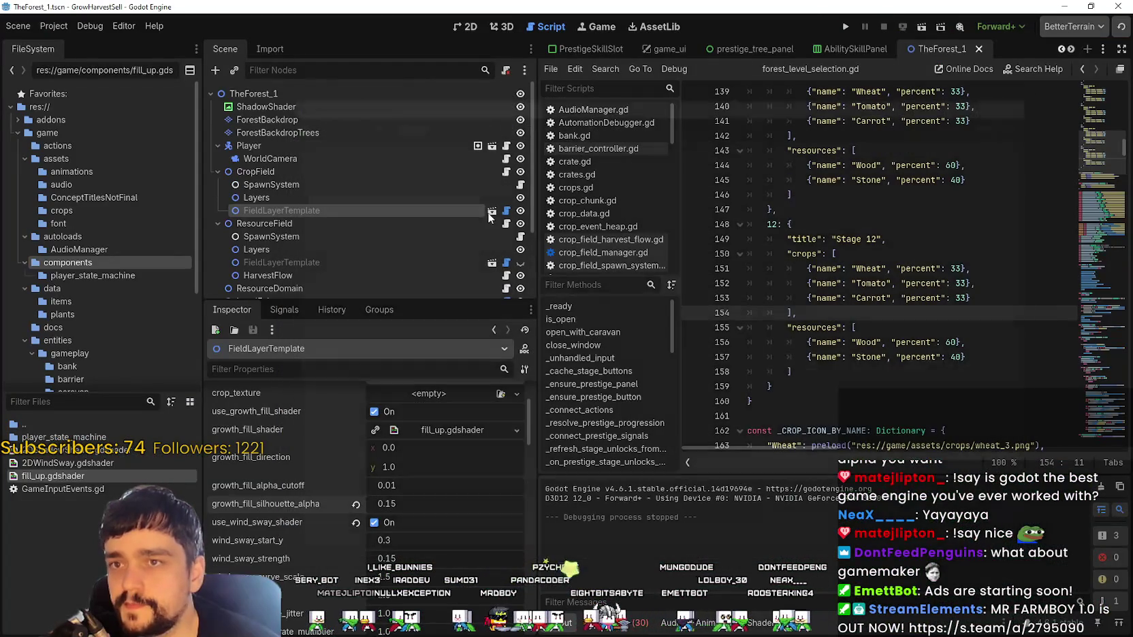
pyautogui.click(286, 198)
pyautogui.click(282, 222)
pyautogui.click(287, 209)
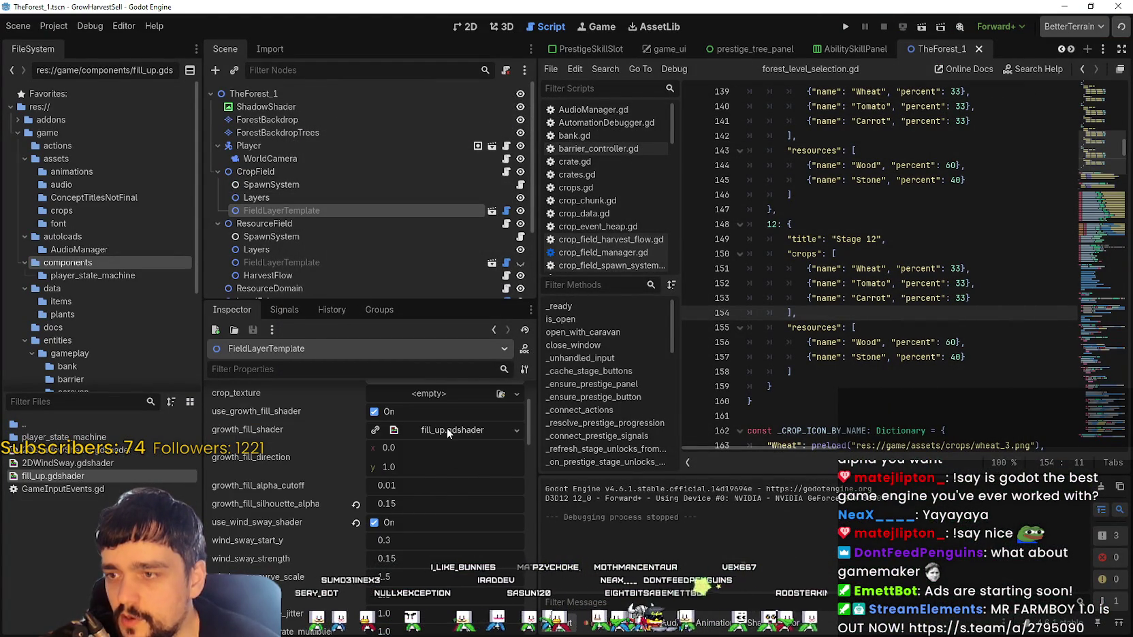
# - Open the fill_up.gdshader growth fill shader, read its code, and drag growth_fill_alpha_cutoff negative
pyautogui.click(447, 427)
pyautogui.scroll(2, 449, 504)
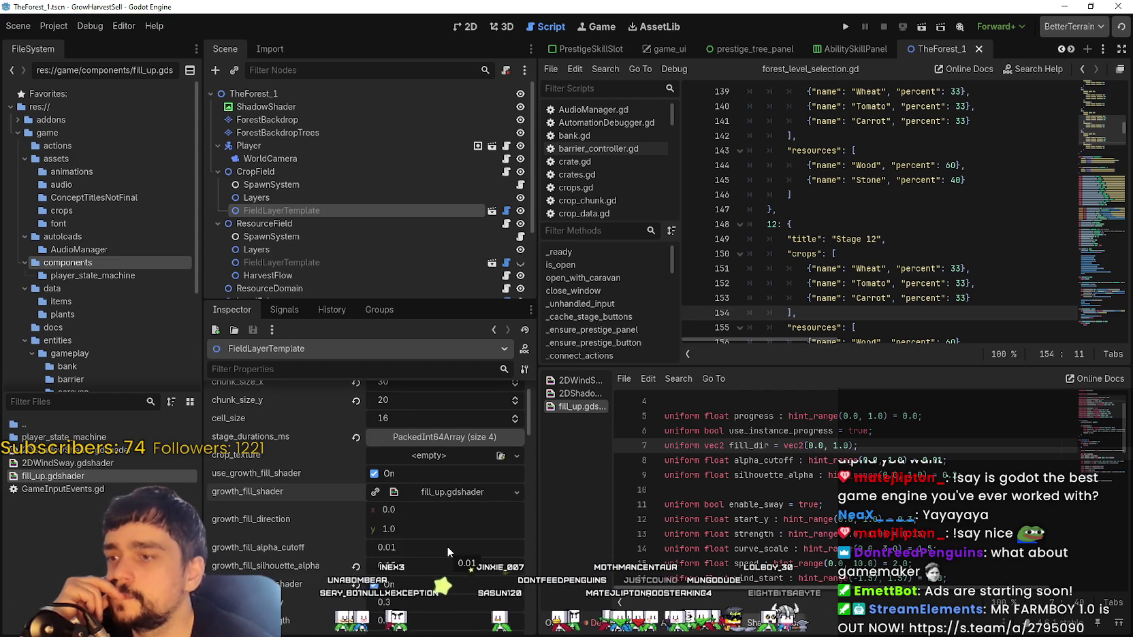
pyautogui.scroll(-1, 462, 549)
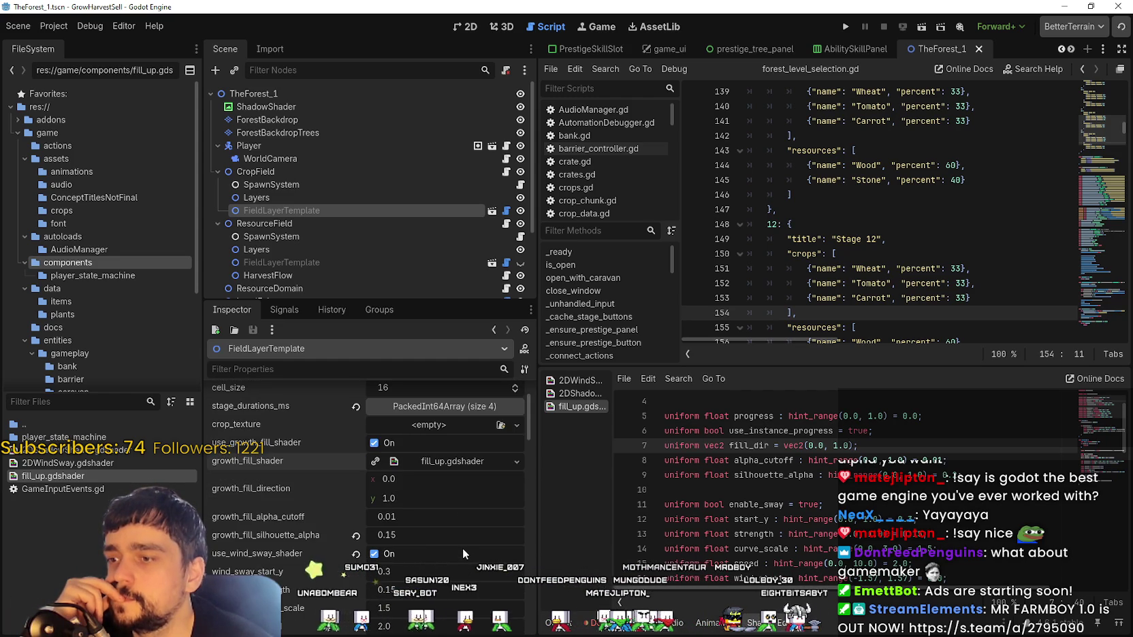
pyautogui.scroll(-2, 463, 546)
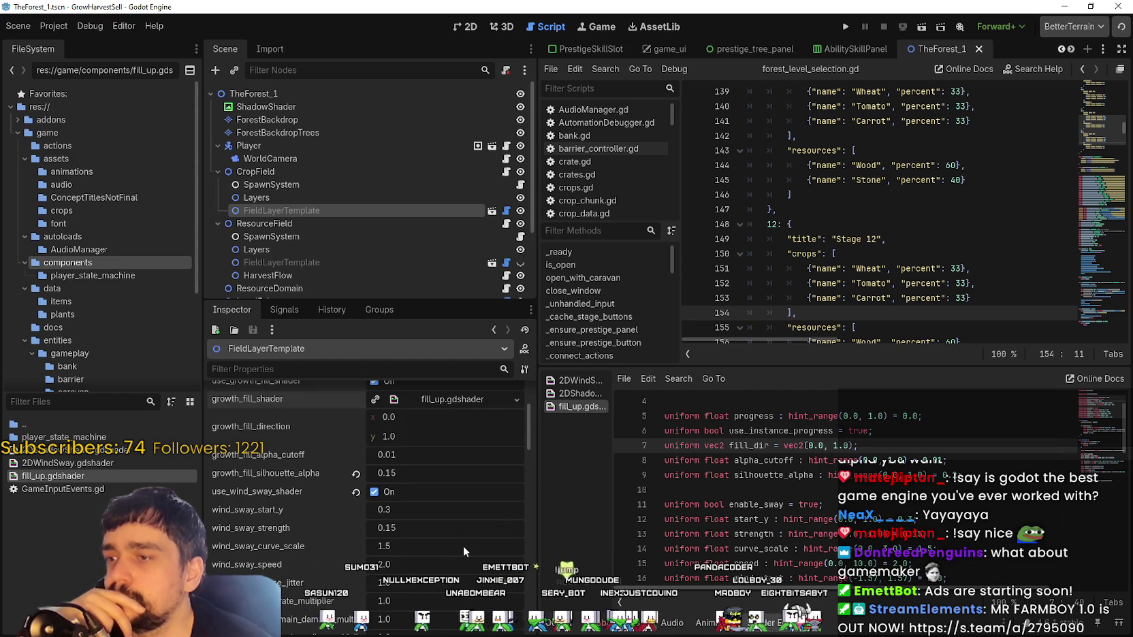
pyautogui.scroll(2, 463, 546)
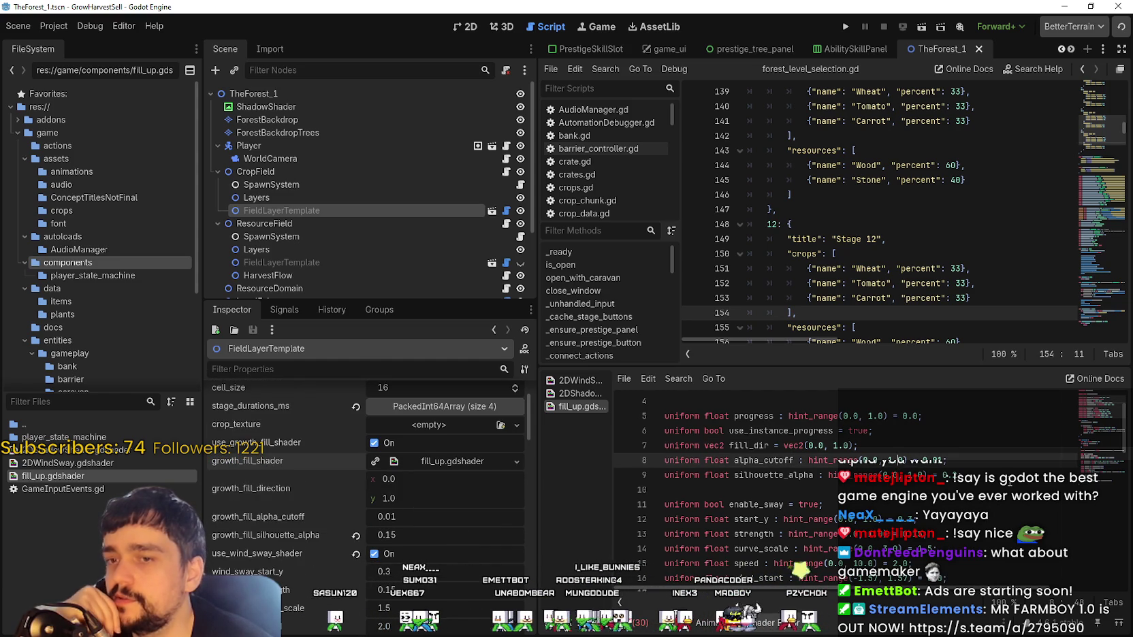
pyautogui.scroll(1, 999, 474)
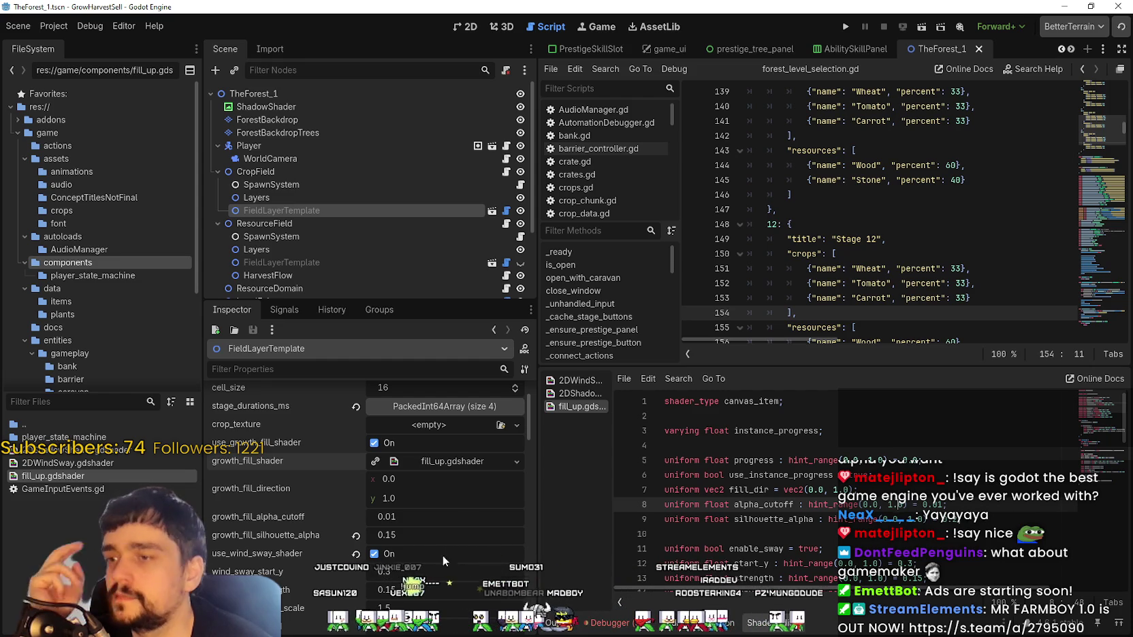
pyautogui.scroll(1, 329, 523)
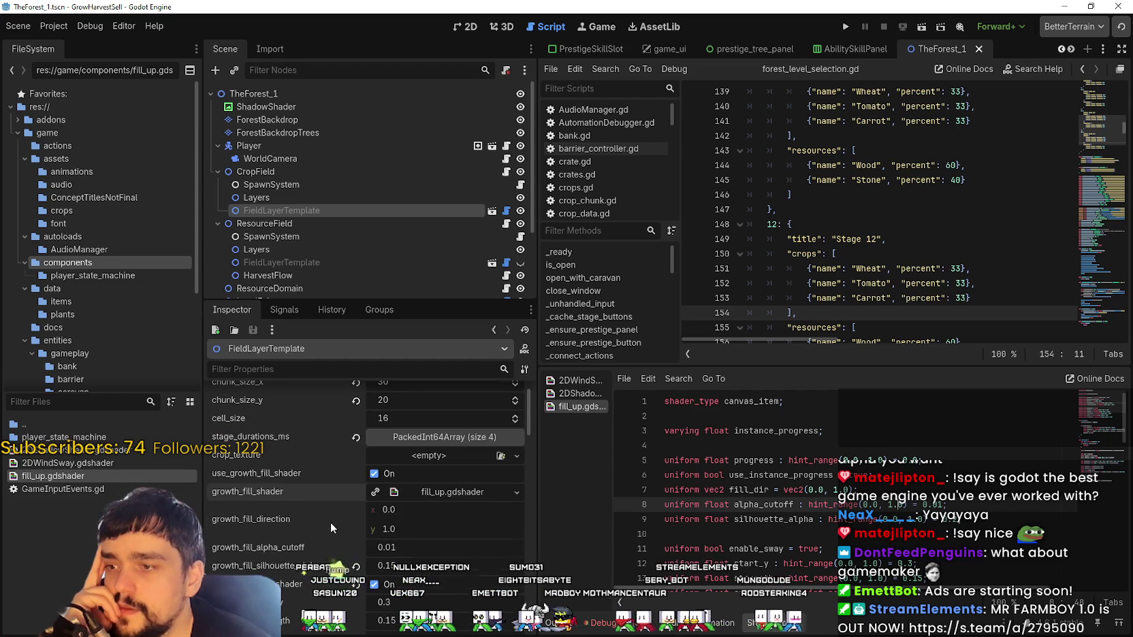
pyautogui.scroll(-3, 330, 522)
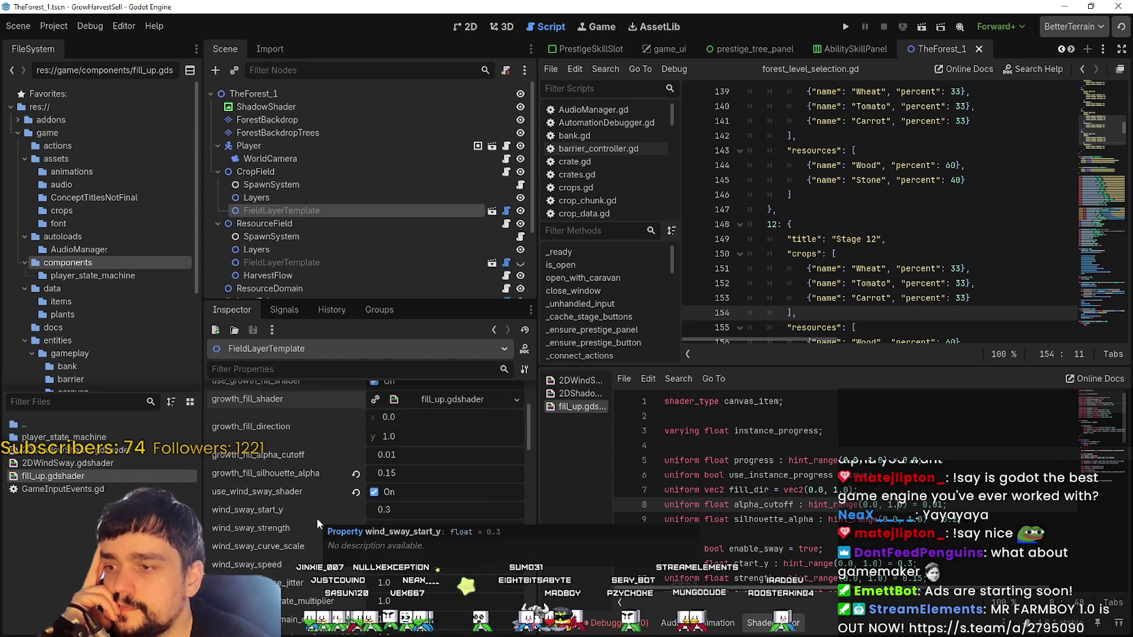
pyautogui.scroll(1, 316, 517)
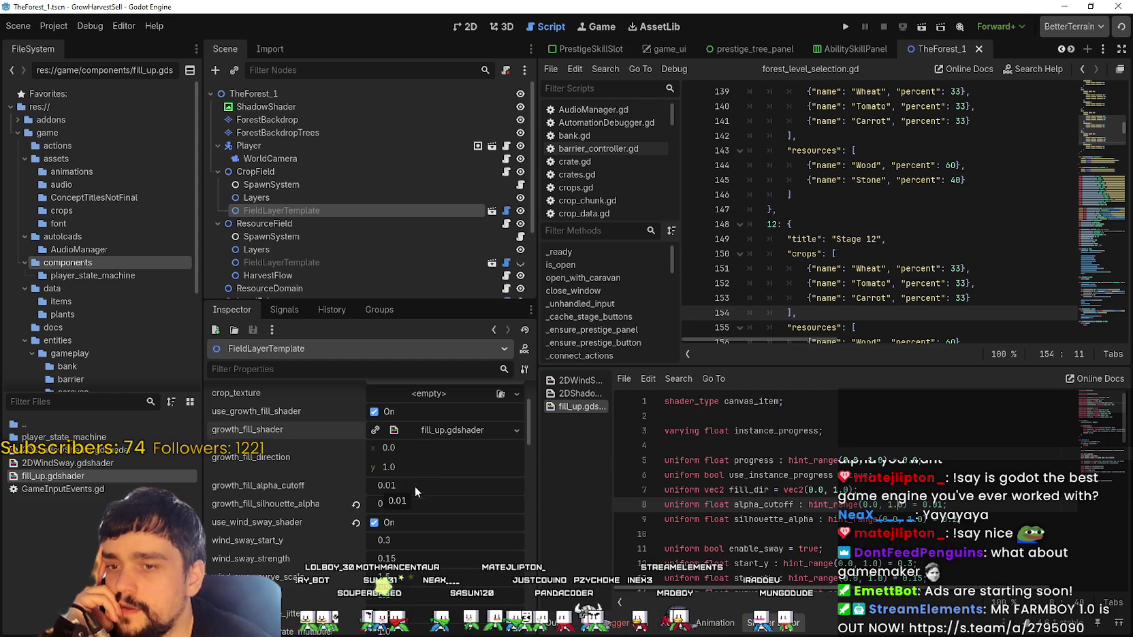
pyautogui.moveTo(375, 490); pyautogui.dragTo(360, 490)
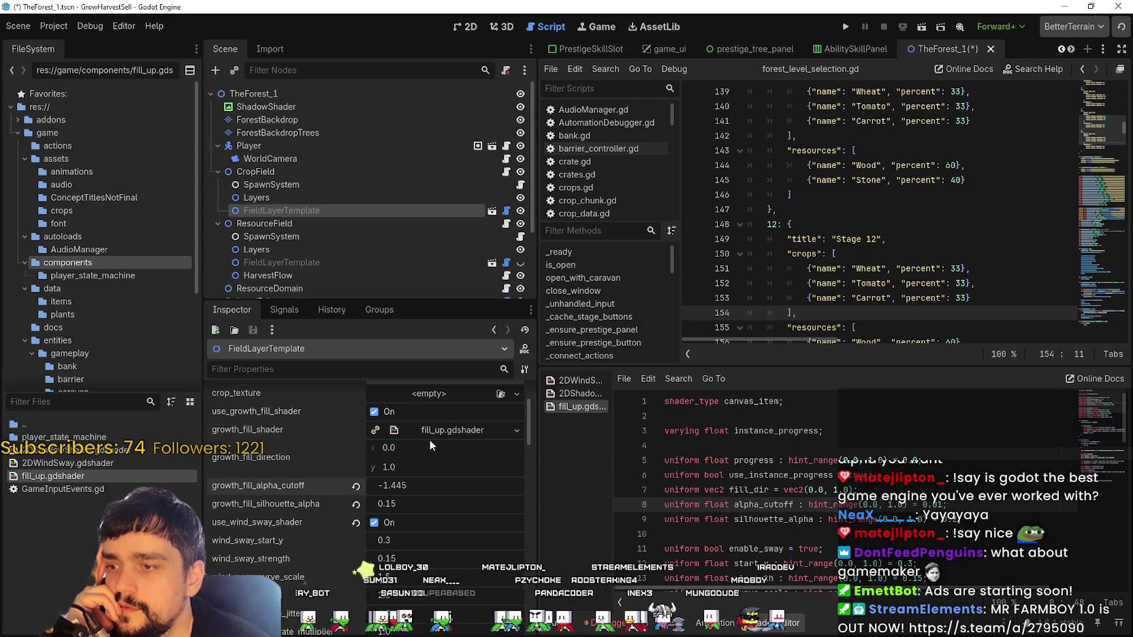
# - Set growth_fill_alpha_cutoff to 0, crop the tree texture region to the vine, and save TheForest_1
pyautogui.write('0')
pyautogui.press('Return')
pyautogui.write('tree')
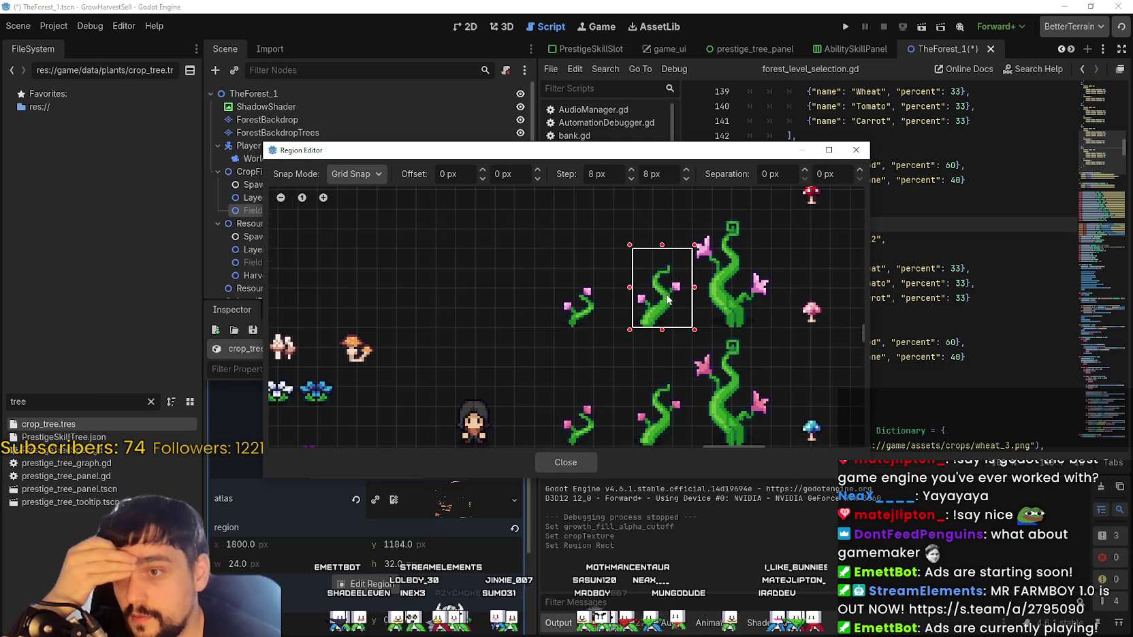
pyautogui.click(578, 463)
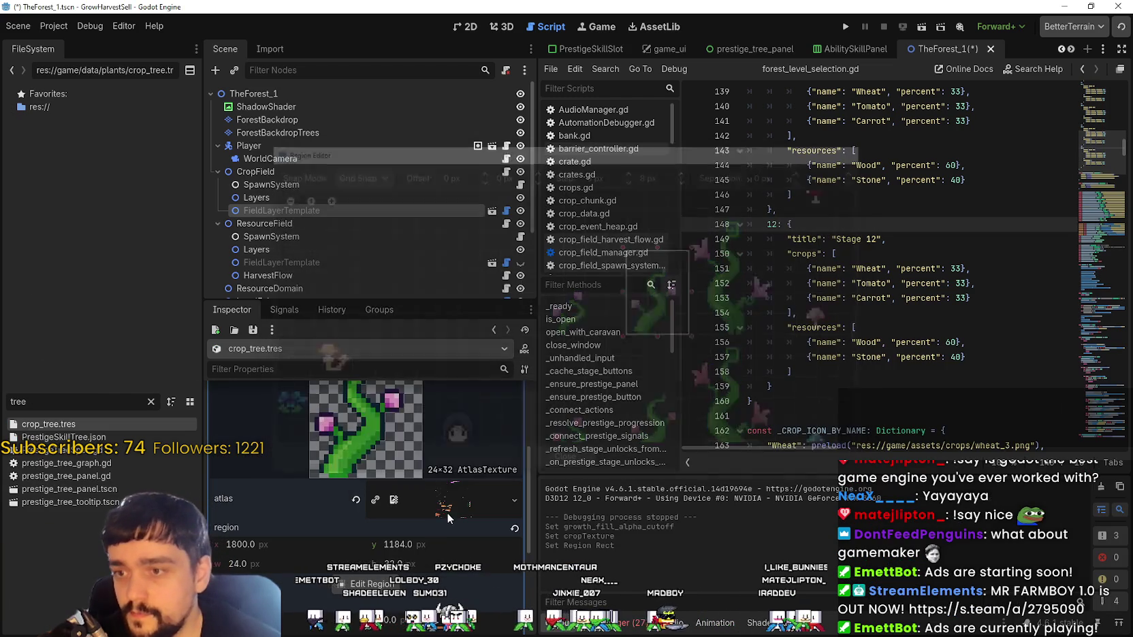
pyautogui.click(463, 404)
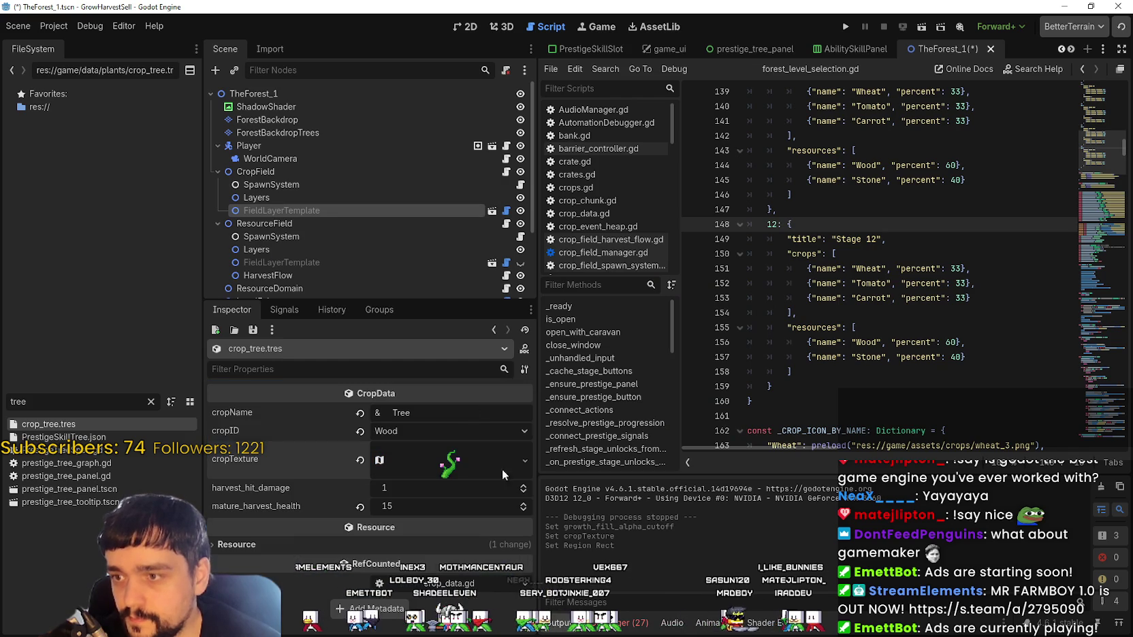
pyautogui.hotkey('ctrl', 's')
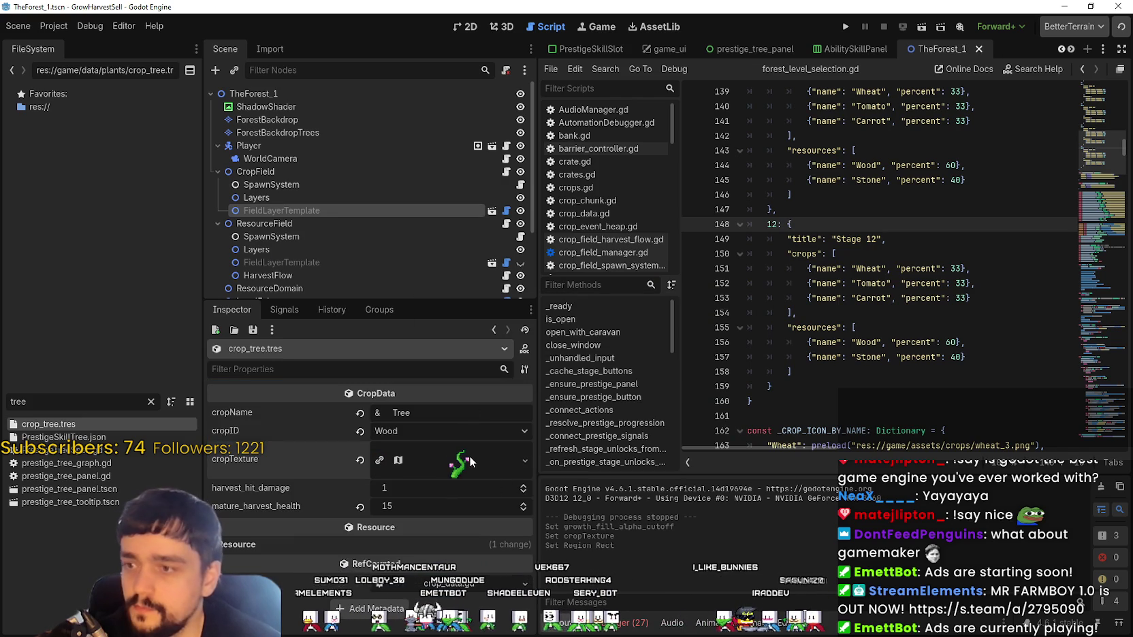
# - Browse back and forth through the open script tabs from the level selection script
pyautogui.click(826, 181)
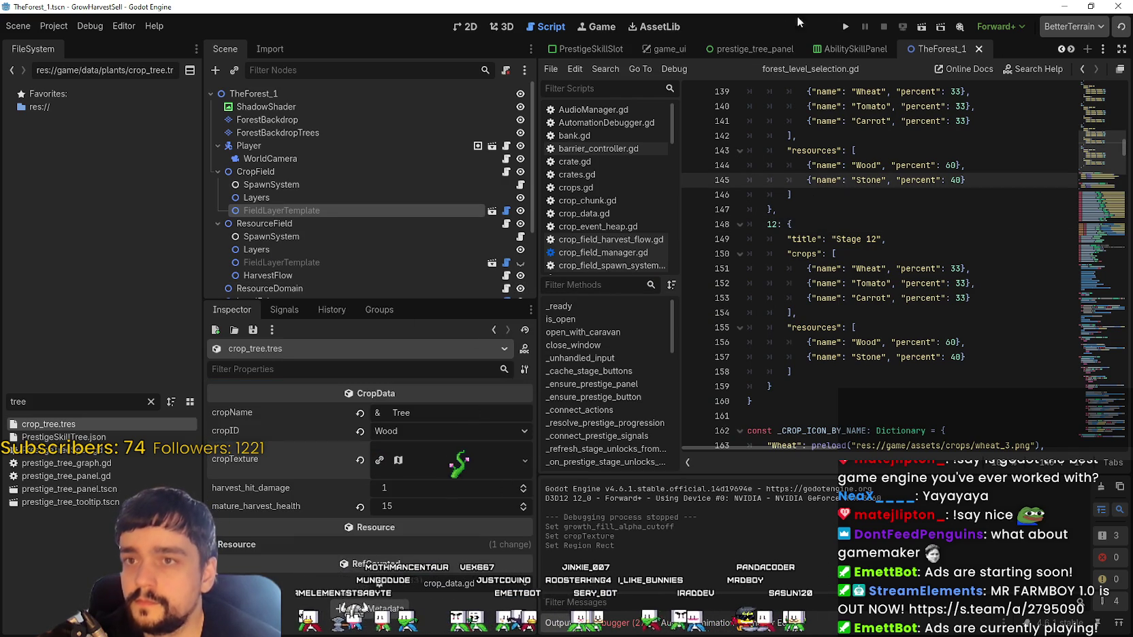
pyautogui.click(1059, 49)
pyautogui.click(1060, 49)
pyautogui.click(1060, 49)
pyautogui.click(1060, 49)
pyautogui.click(1060, 49)
pyautogui.click(1060, 49)
pyautogui.click(1060, 49)
pyautogui.click(1060, 49)
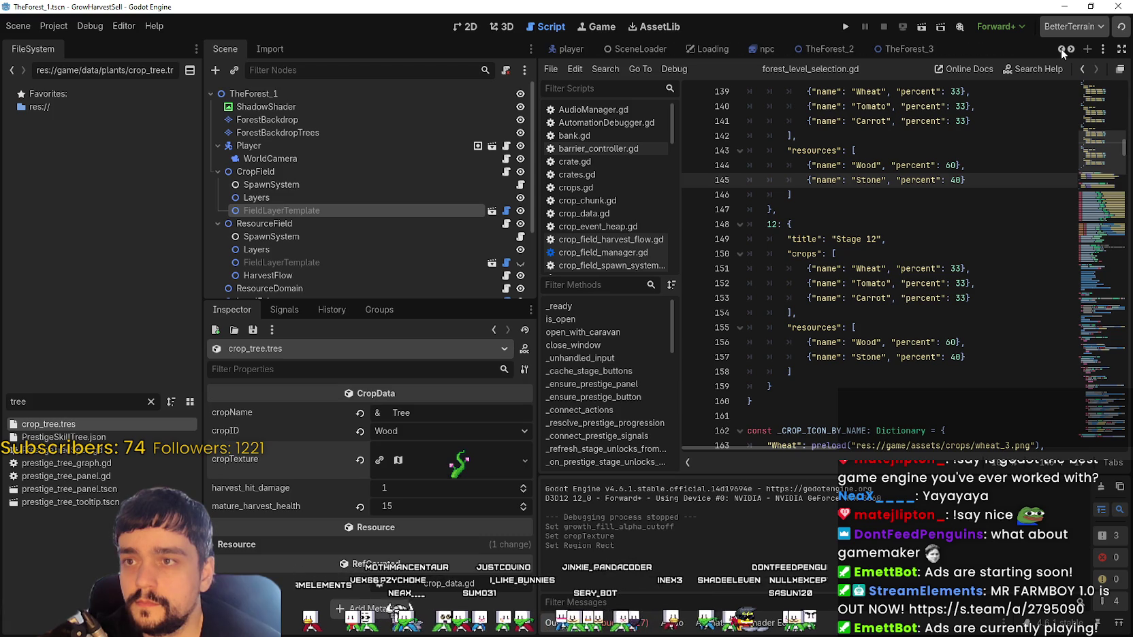
pyautogui.click(1071, 50)
pyautogui.click(1072, 49)
pyautogui.click(1071, 50)
pyautogui.click(1071, 49)
pyautogui.click(1071, 49)
pyautogui.click(1072, 50)
pyautogui.click(1072, 50)
pyautogui.click(1071, 49)
pyautogui.click(1071, 49)
pyautogui.click(1072, 50)
pyautogui.click(1071, 49)
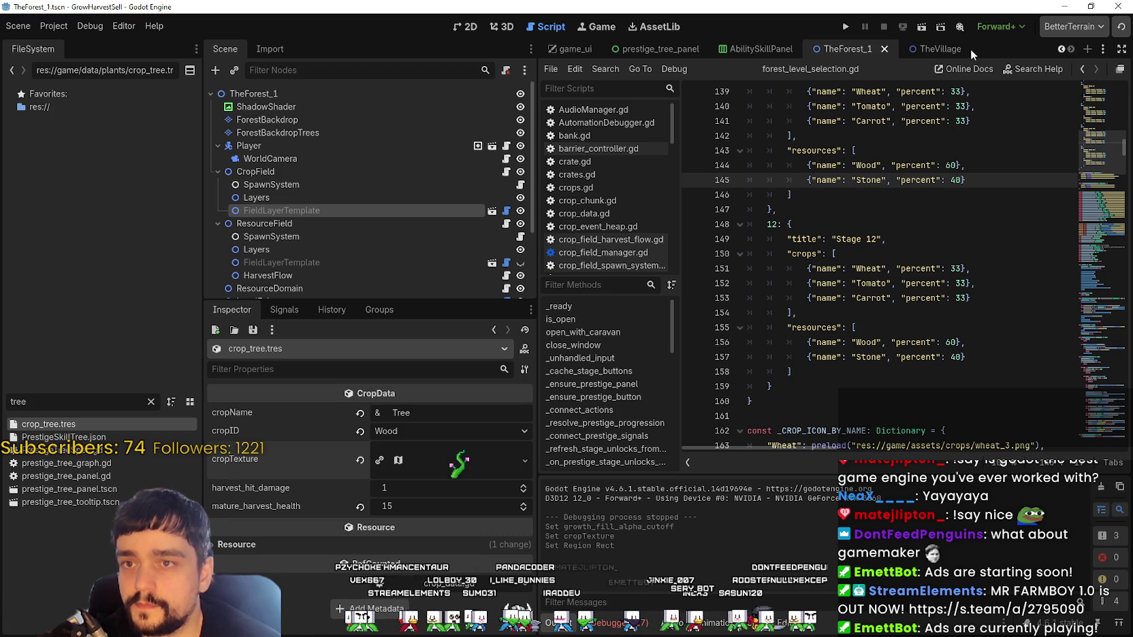
pyautogui.scroll(-3, 279, 258)
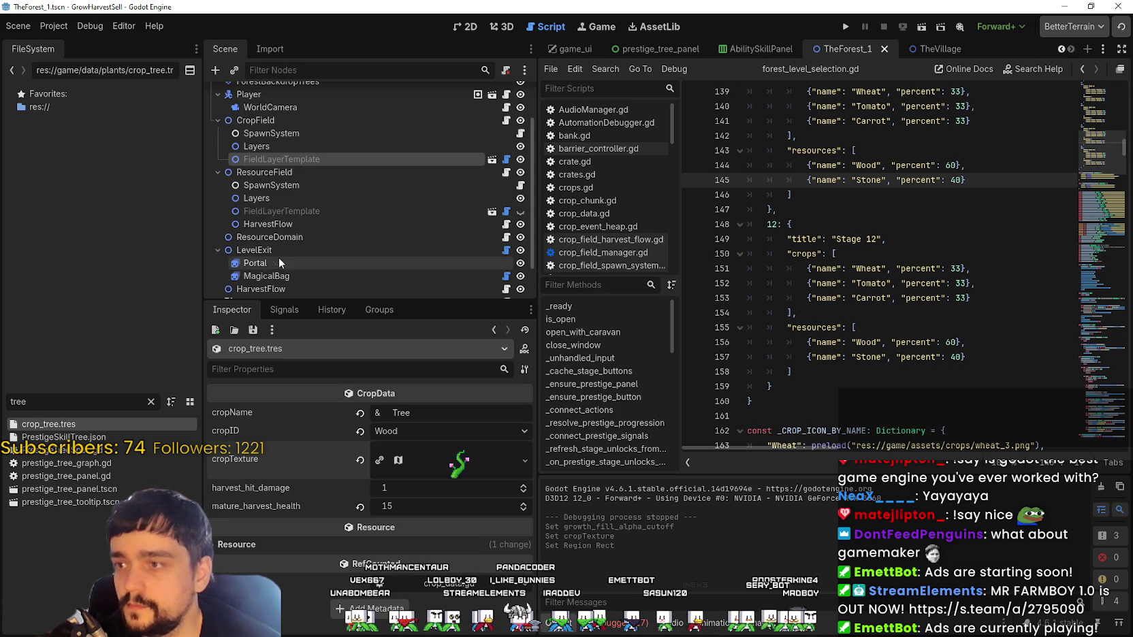
# - Assign fill_up.gdshader to FieldLayerTemplate, reset direction y to 1.0 and silhouette alpha, enable growth fill, then run
pyautogui.click(297, 211)
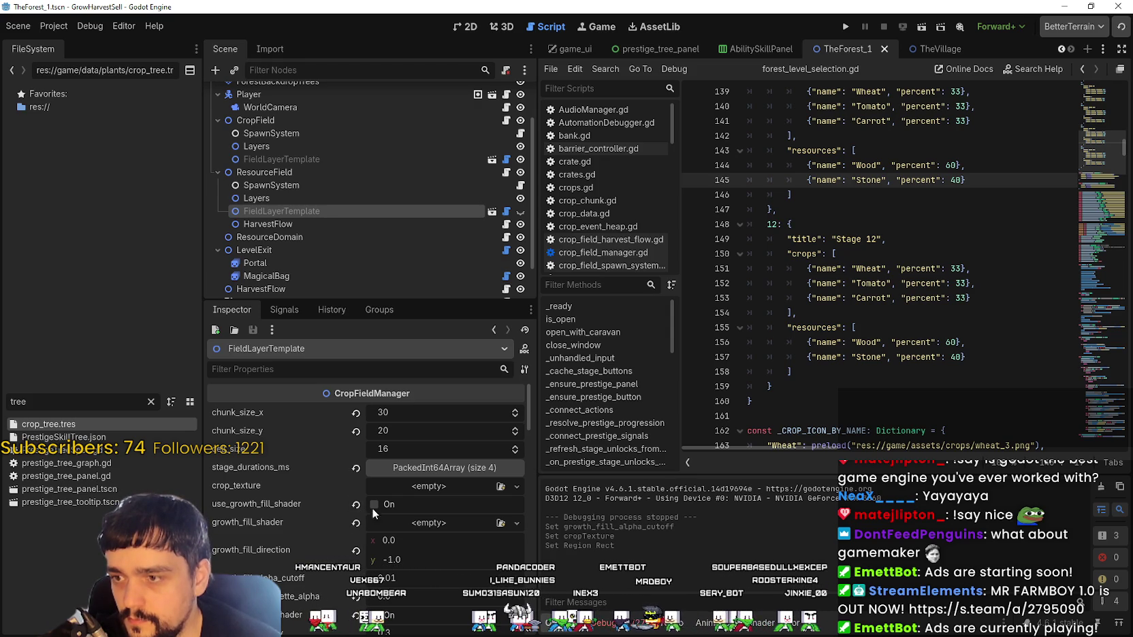
pyautogui.click(354, 524)
pyautogui.click(356, 551)
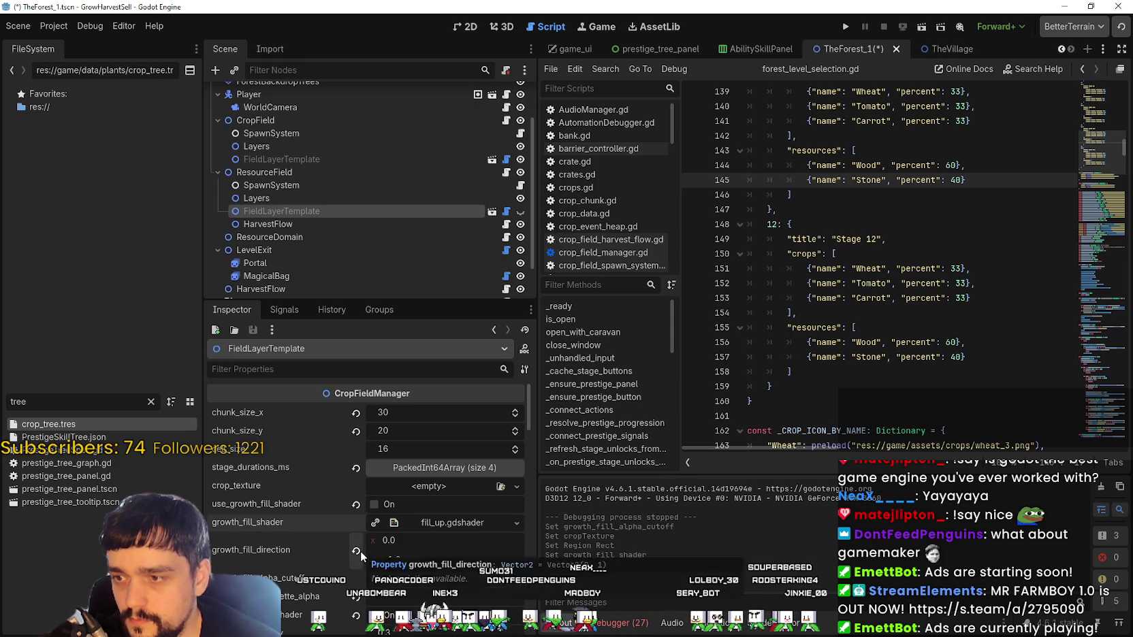
pyautogui.scroll(-1, 430, 571)
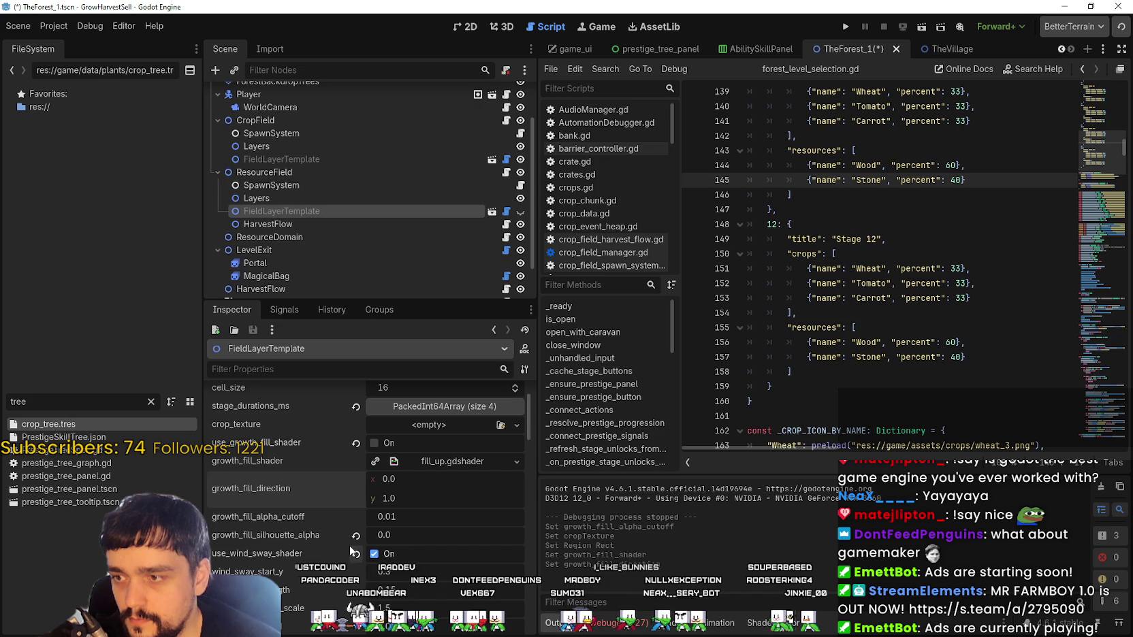
pyautogui.click(351, 535)
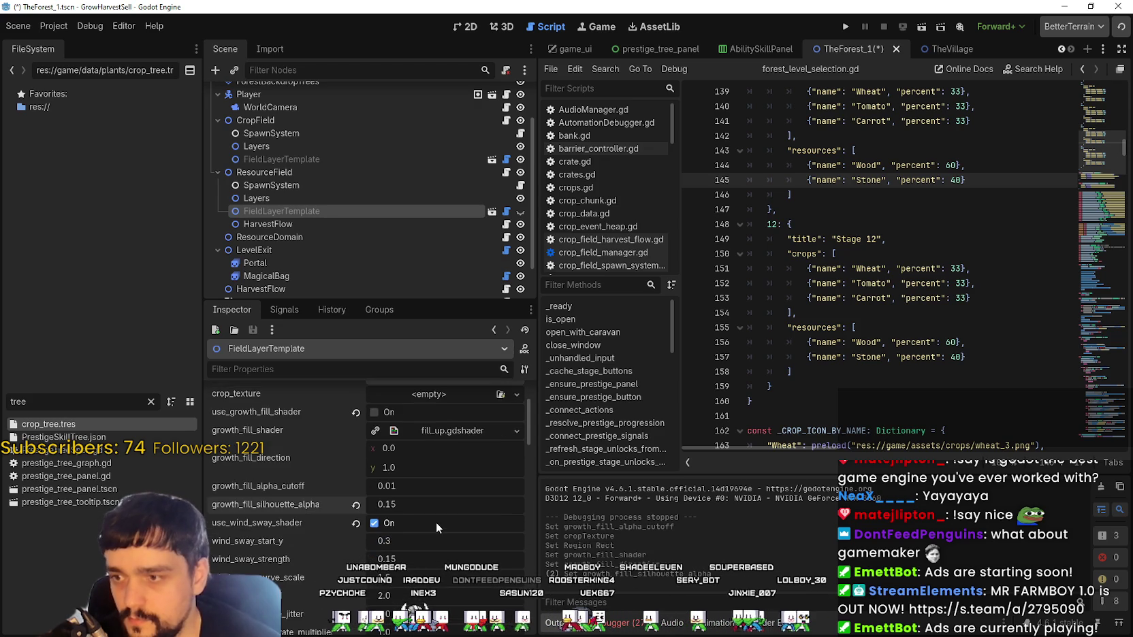
pyautogui.click(356, 442)
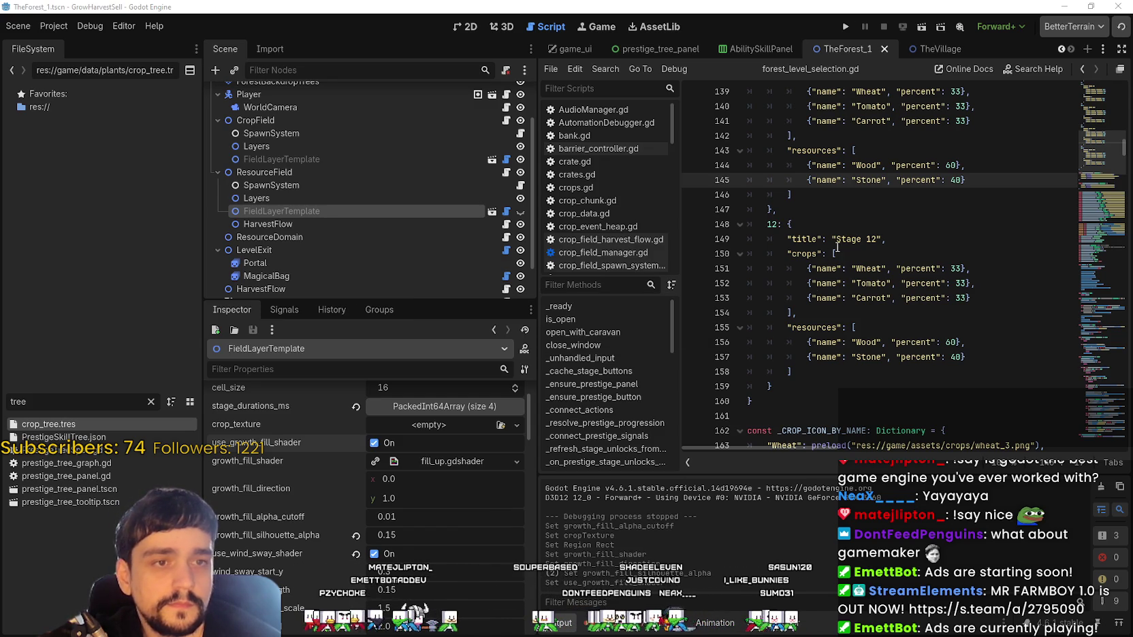
pyautogui.click(859, 224)
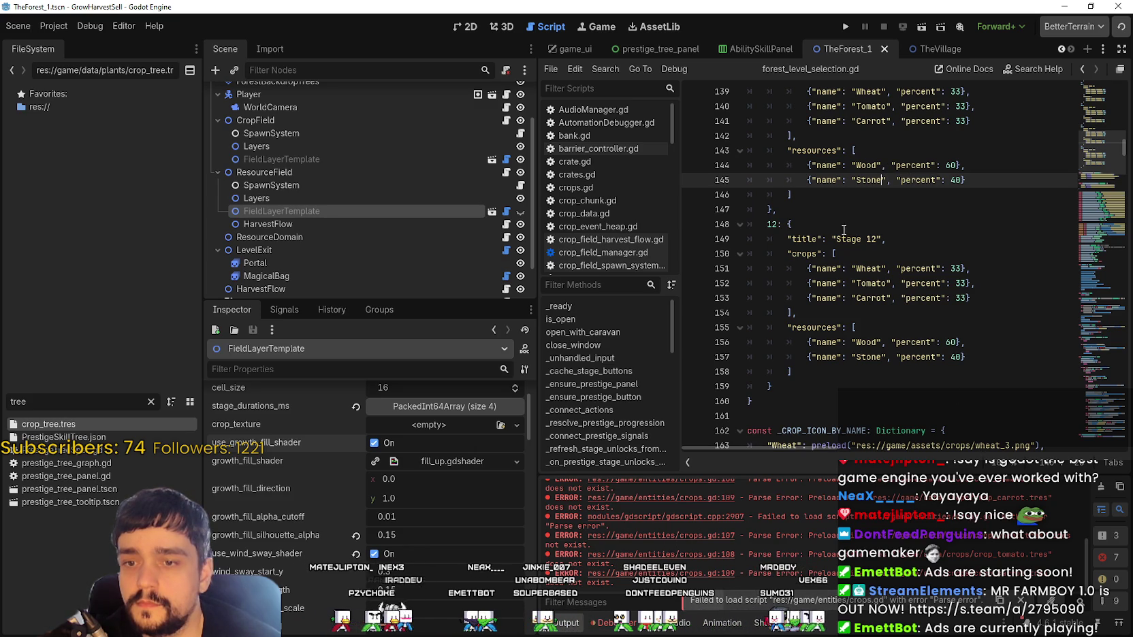
pyautogui.click(845, 26)
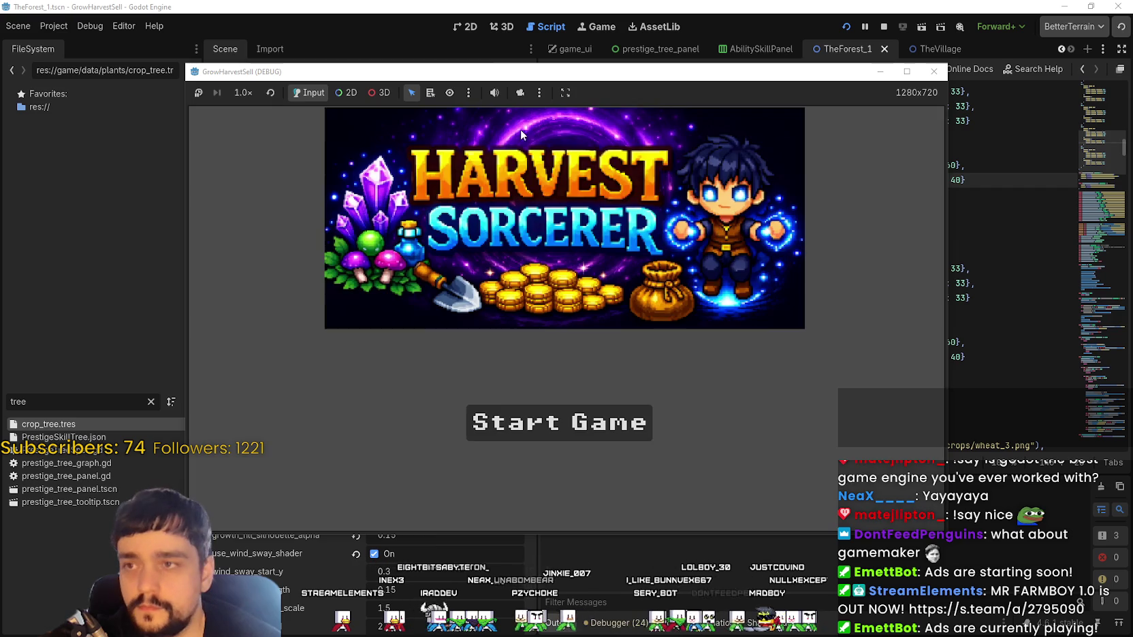
# - Start the game, visit the skill board, then travel through the portal to forest_1
pyautogui.moveTo(295, 81); pyautogui.dragTo(338, 49)
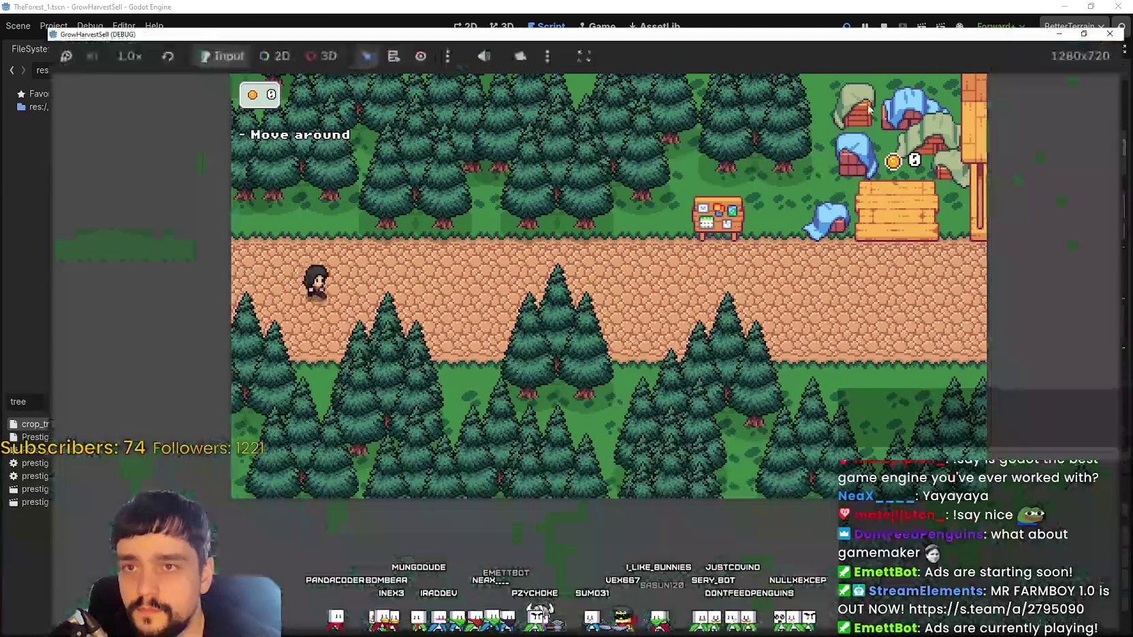
pyautogui.press('super+Up')
pyautogui.press('Right')
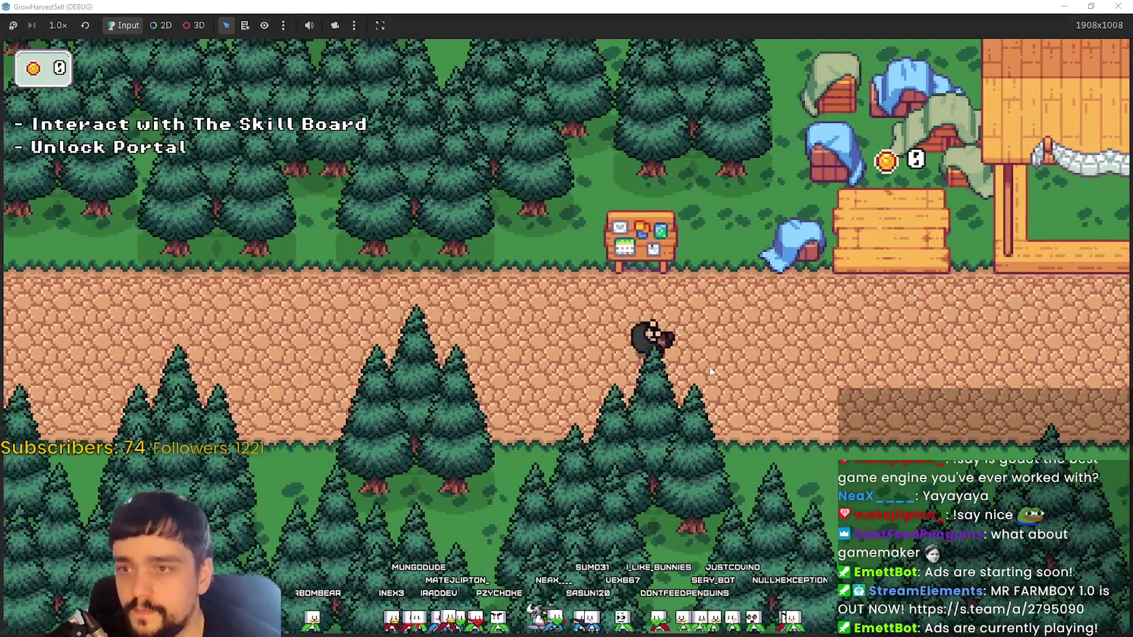
pyautogui.press('Left')
pyautogui.press('e')
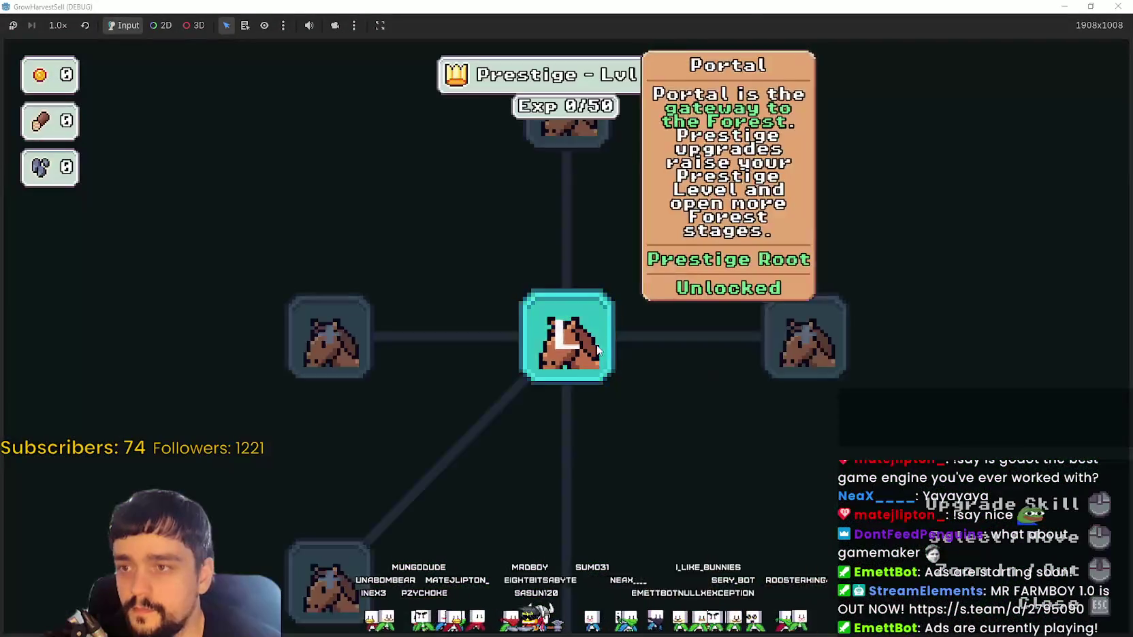
pyautogui.press('Escape')
pyautogui.press('Down')
pyautogui.press('e')
pyautogui.click(319, 531)
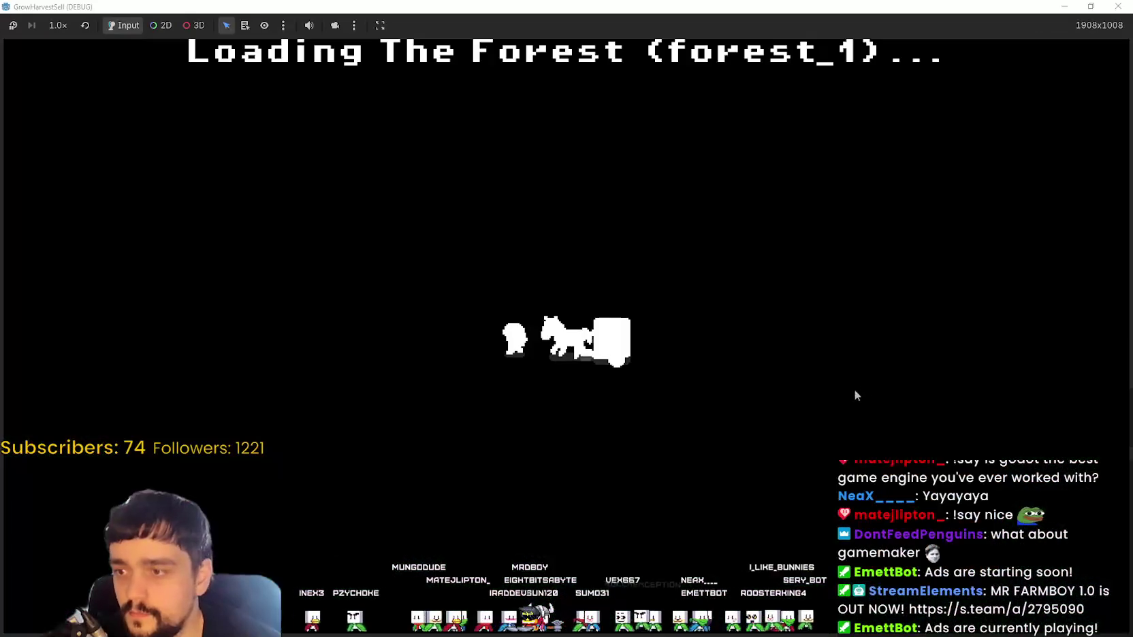
# - Walk through the forest harvesting vine crops, dropping and re-collecting the carried stack
pyautogui.press('Left')
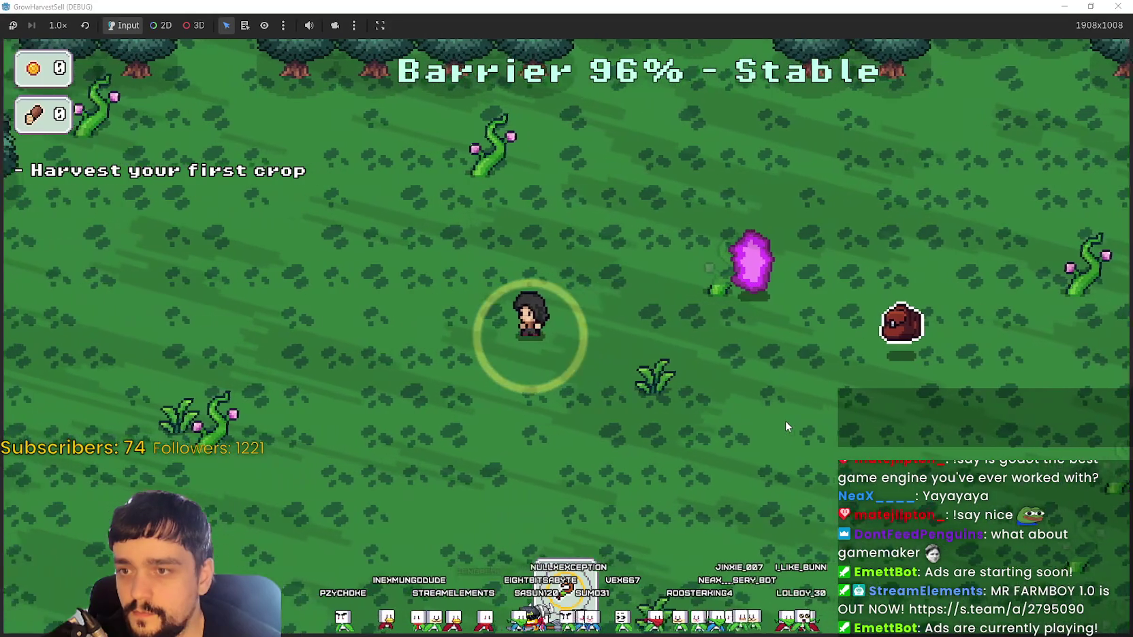
pyautogui.press('Left')
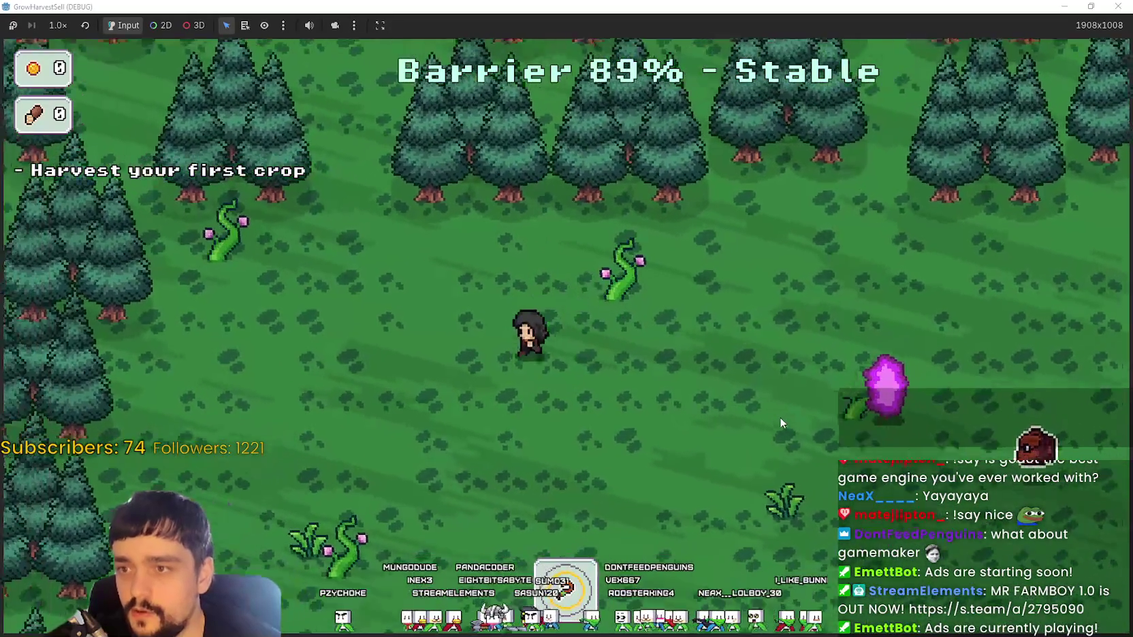
pyautogui.press('Down')
pyautogui.press('Left')
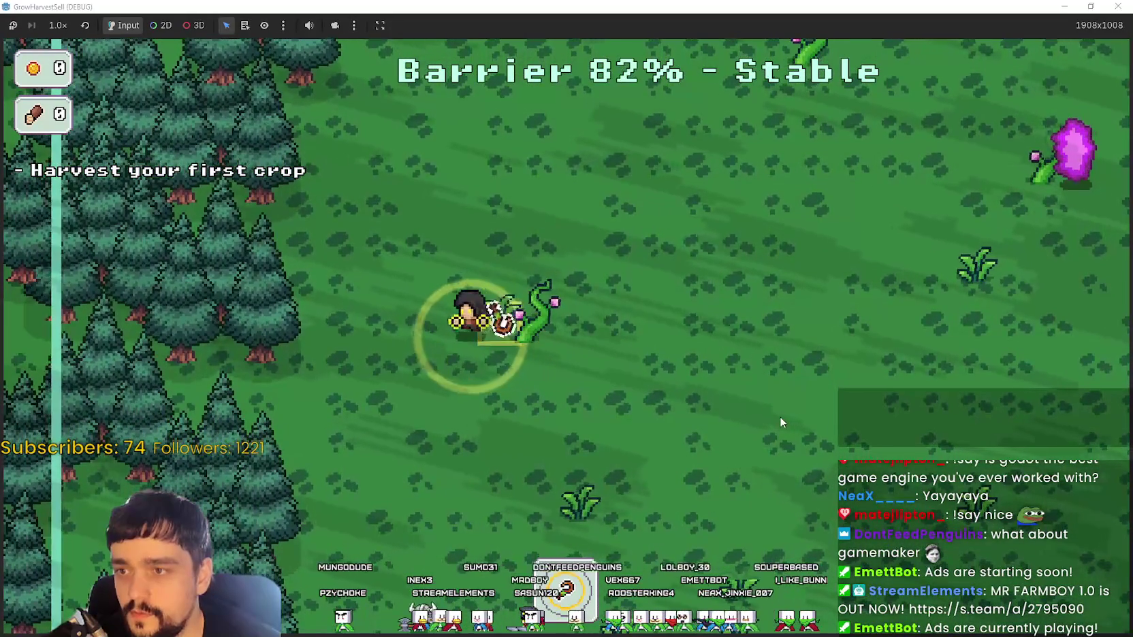
pyautogui.press('e')
pyautogui.press('Down')
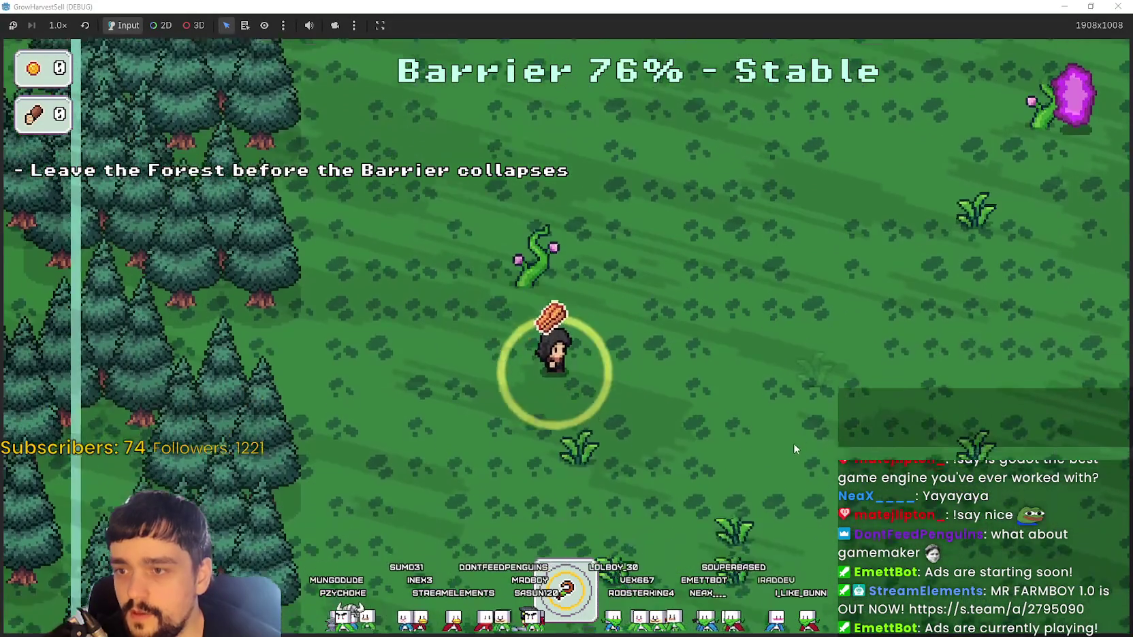
pyautogui.press('Down')
pyautogui.press('e')
pyautogui.press('Down')
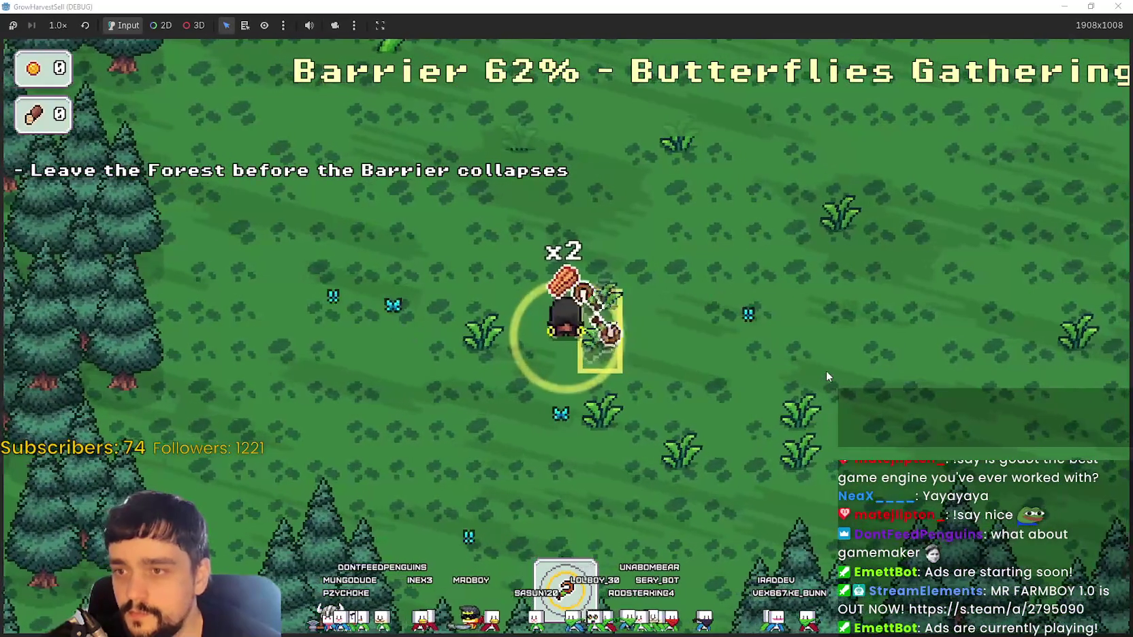
pyautogui.press('e')
pyautogui.press('Right')
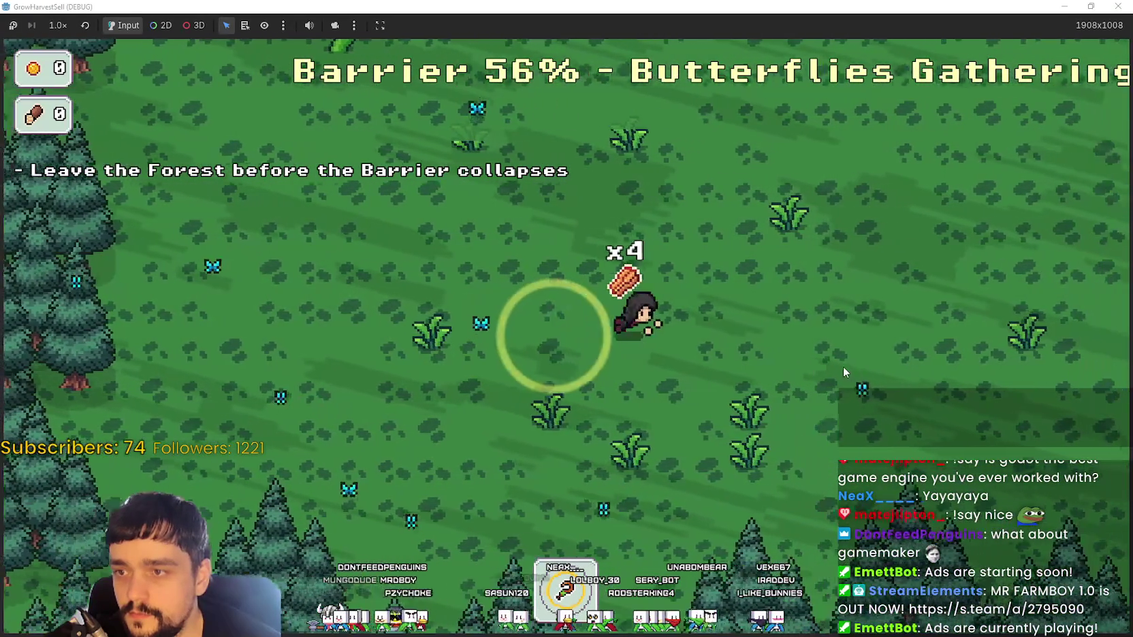
pyautogui.press('Up')
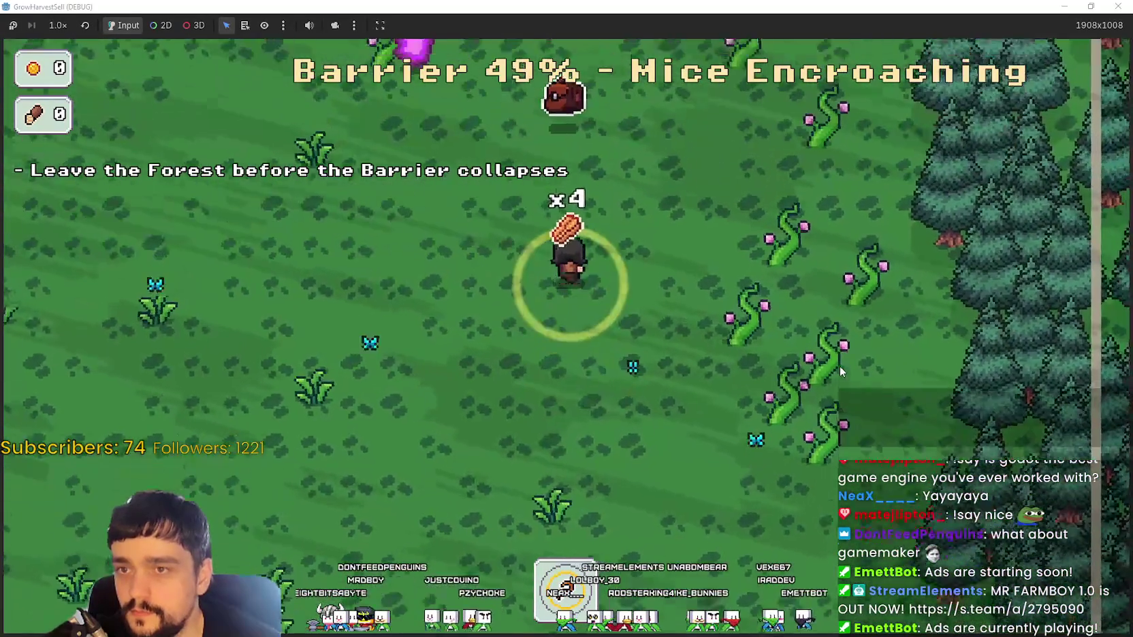
pyautogui.press('e')
pyautogui.press('Left')
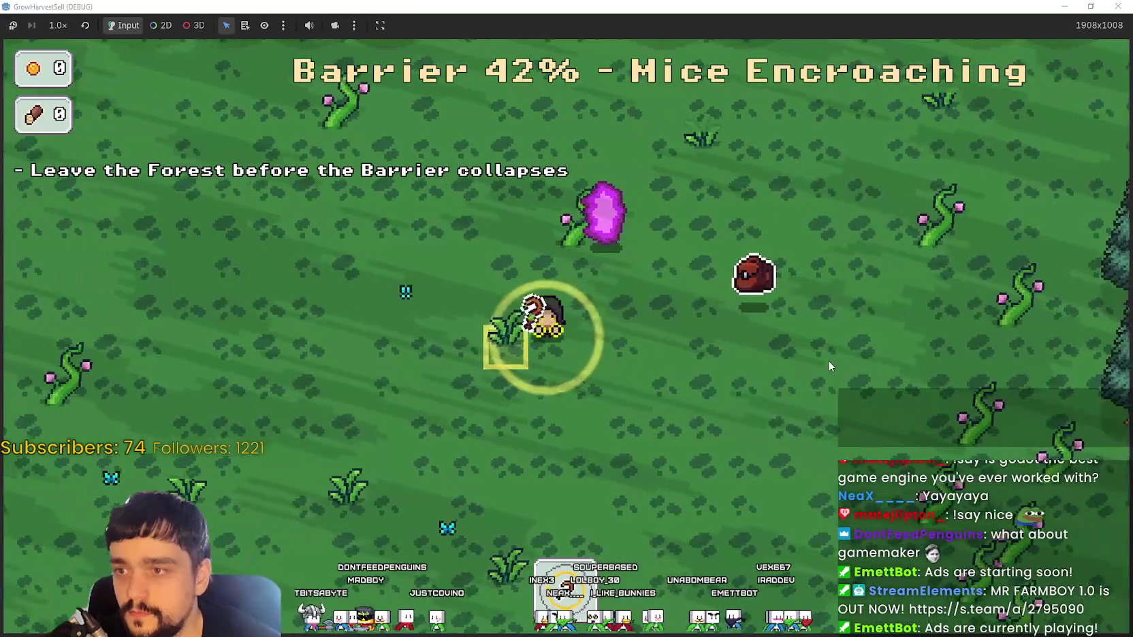
pyautogui.press('Down')
pyautogui.press('e')
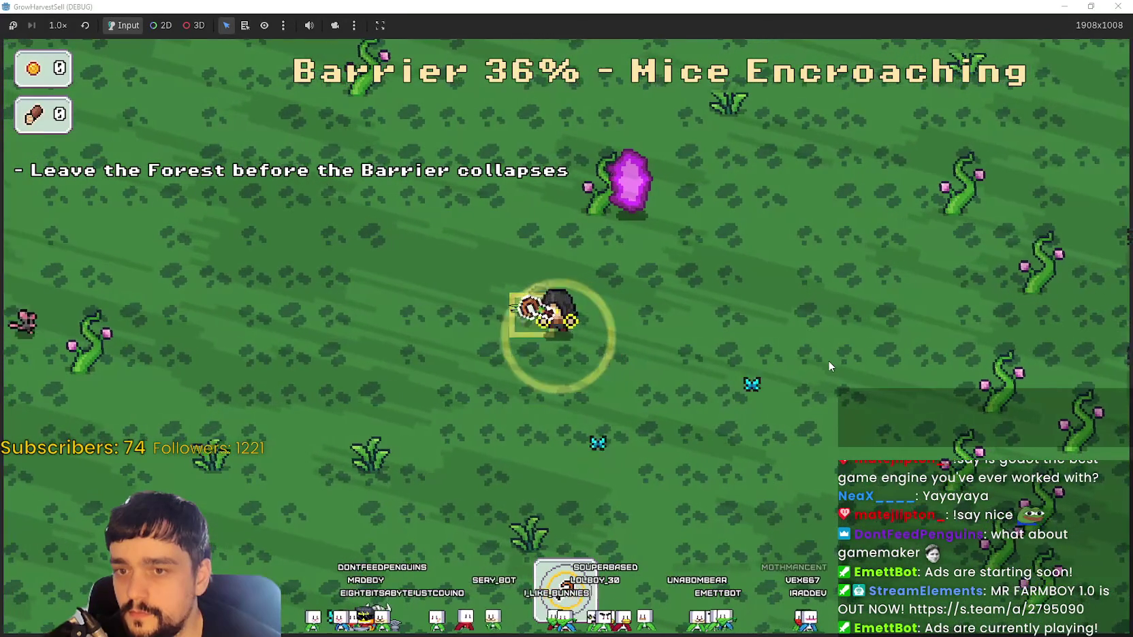
pyautogui.press('Left')
# - Keep collecting items across the field and walk to the market stall
pyautogui.press('Down')
pyautogui.press('Left')
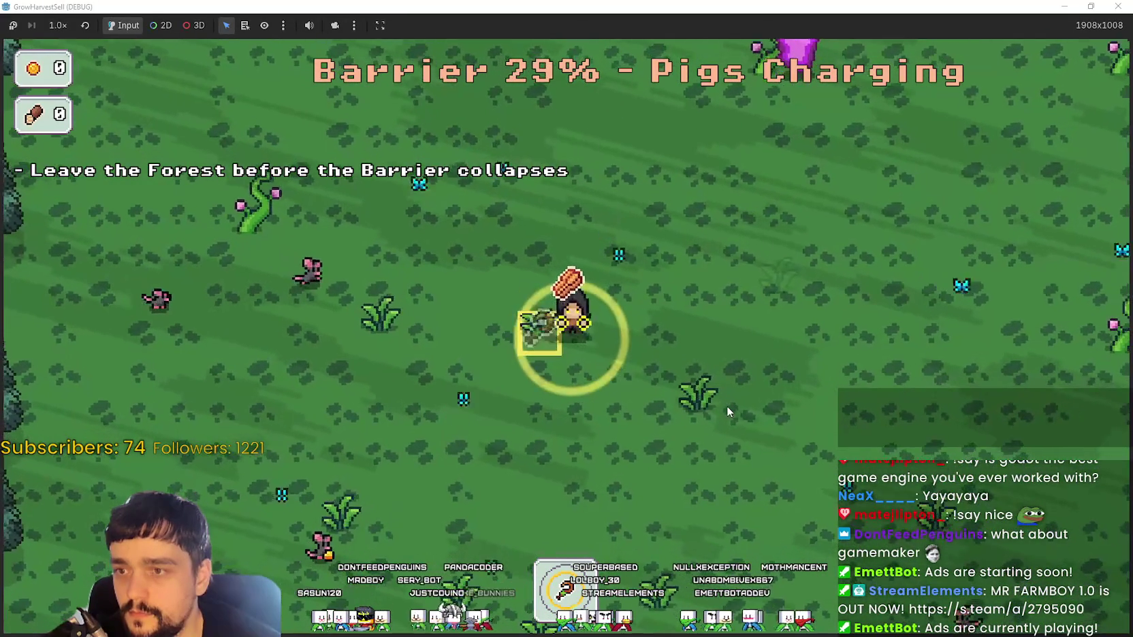
pyautogui.press('e')
pyautogui.press('Down')
pyautogui.press('Right')
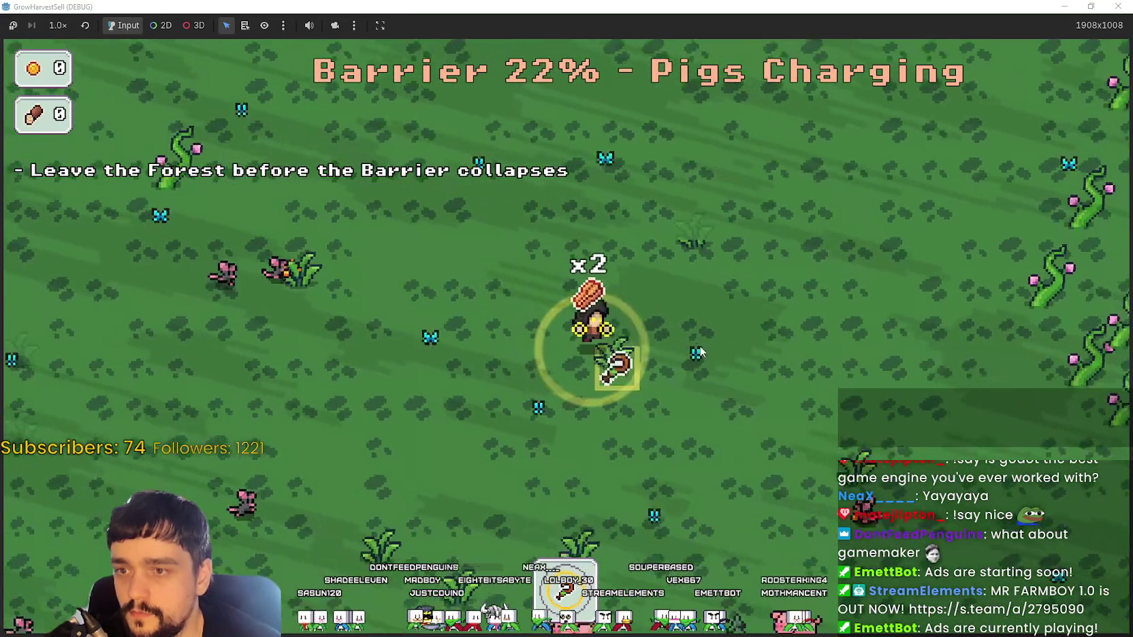
pyautogui.press('e')
pyautogui.press('Right')
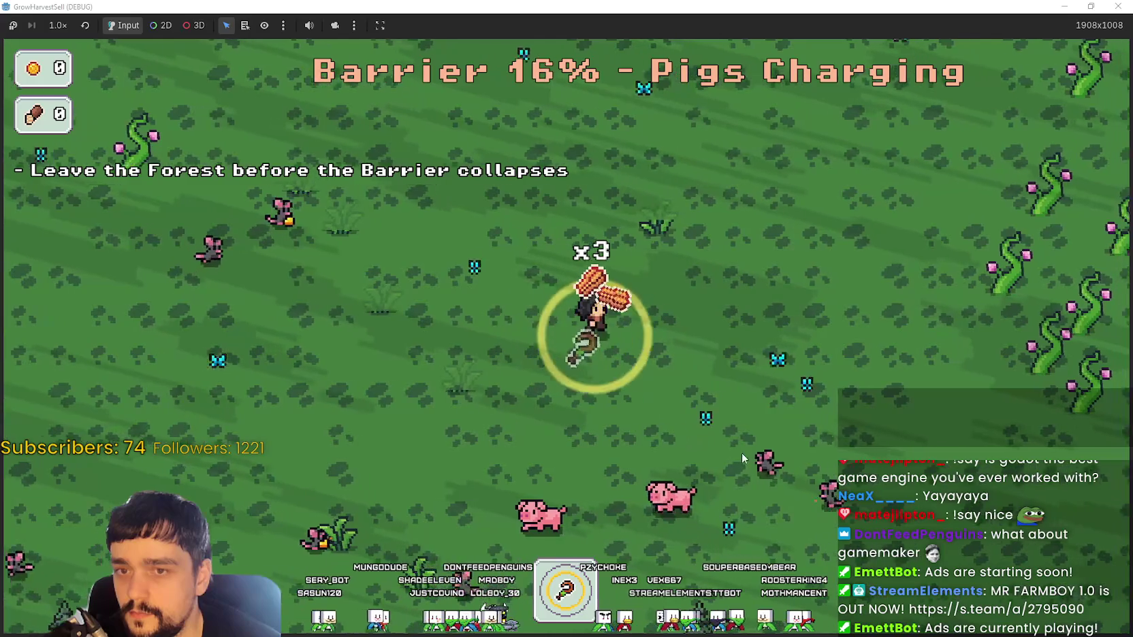
pyautogui.press('Down')
pyautogui.press('Left')
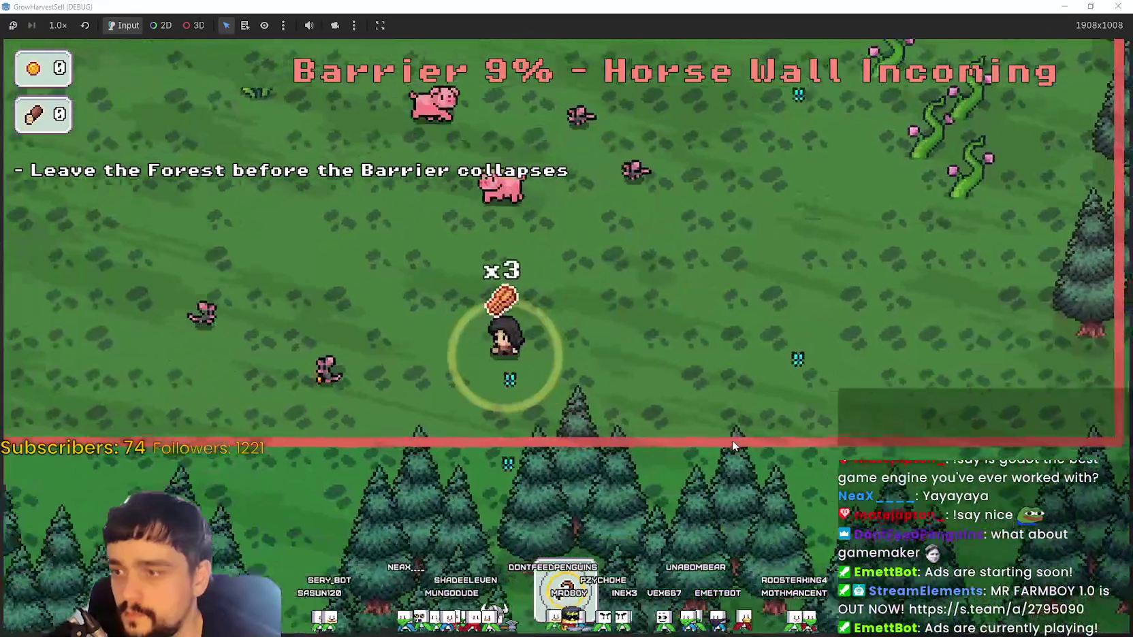
pyautogui.press('Up')
pyautogui.press('Right')
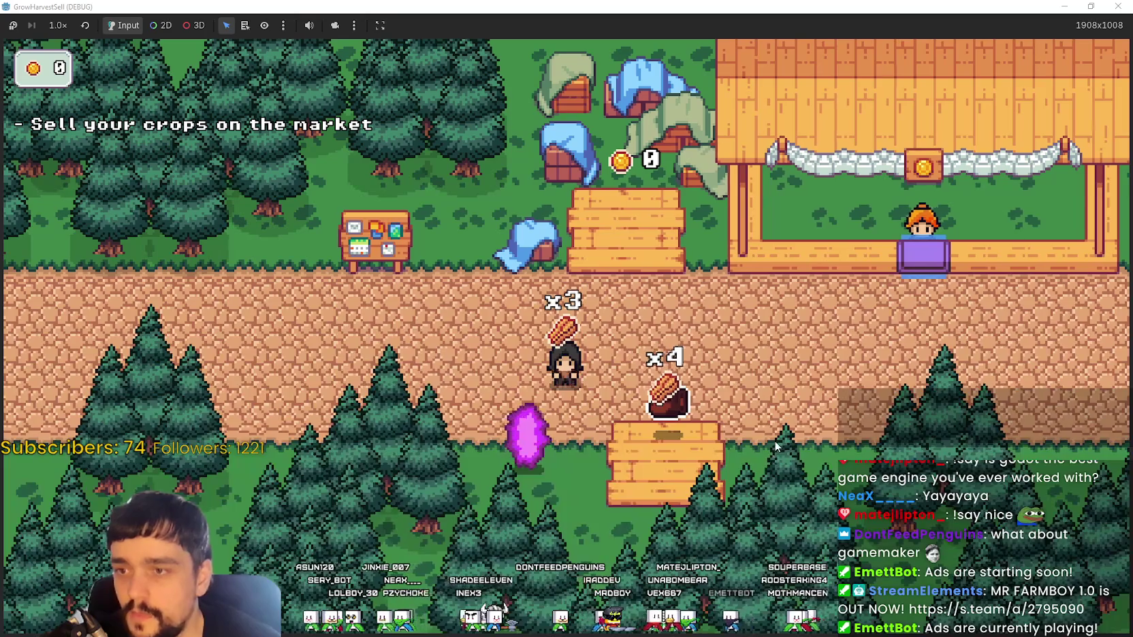
pyautogui.press('Right')
pyautogui.press('Up')
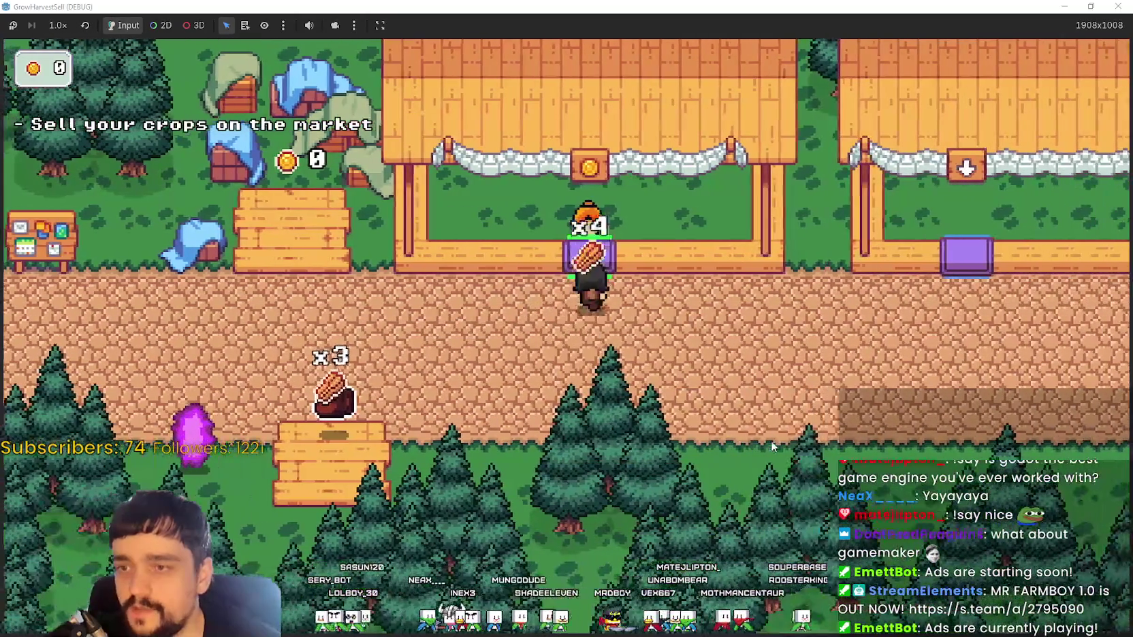
pyautogui.press('Left')
pyautogui.press('Down')
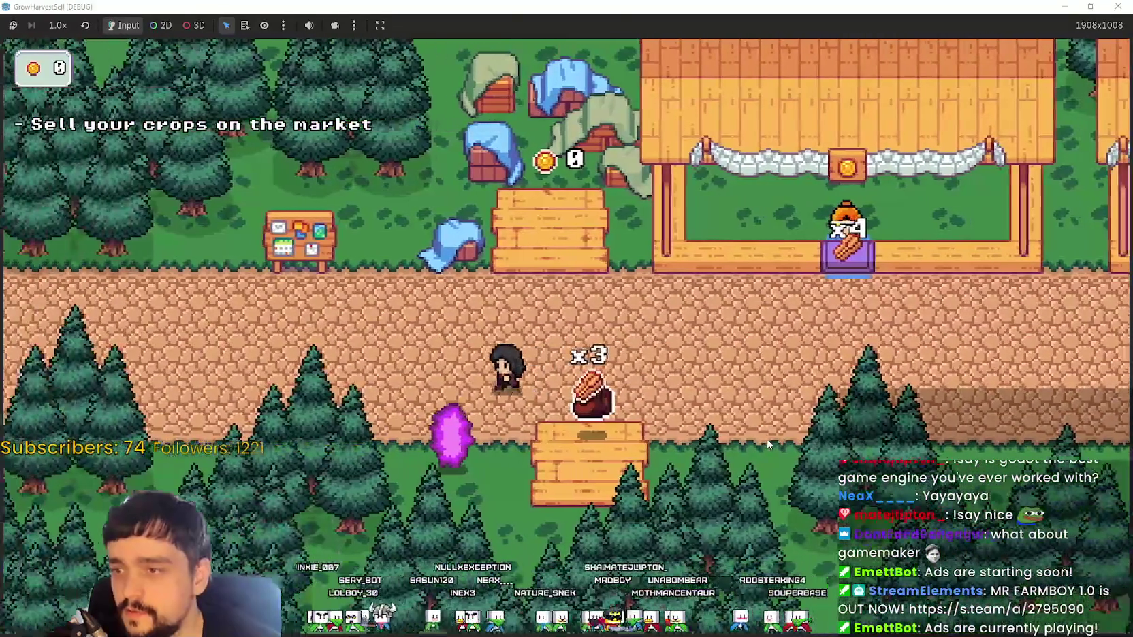
pyautogui.press('Left')
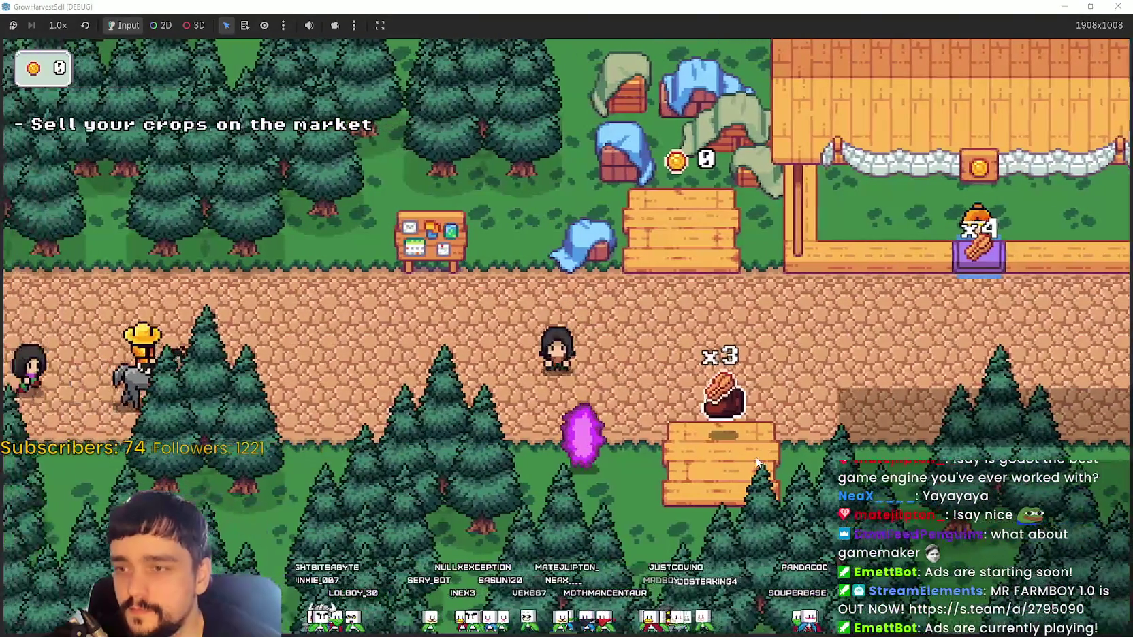
# - Set remote PersistenceData player_gold_count and player_wood_count to 43434, then return to the game
pyautogui.press('F8')
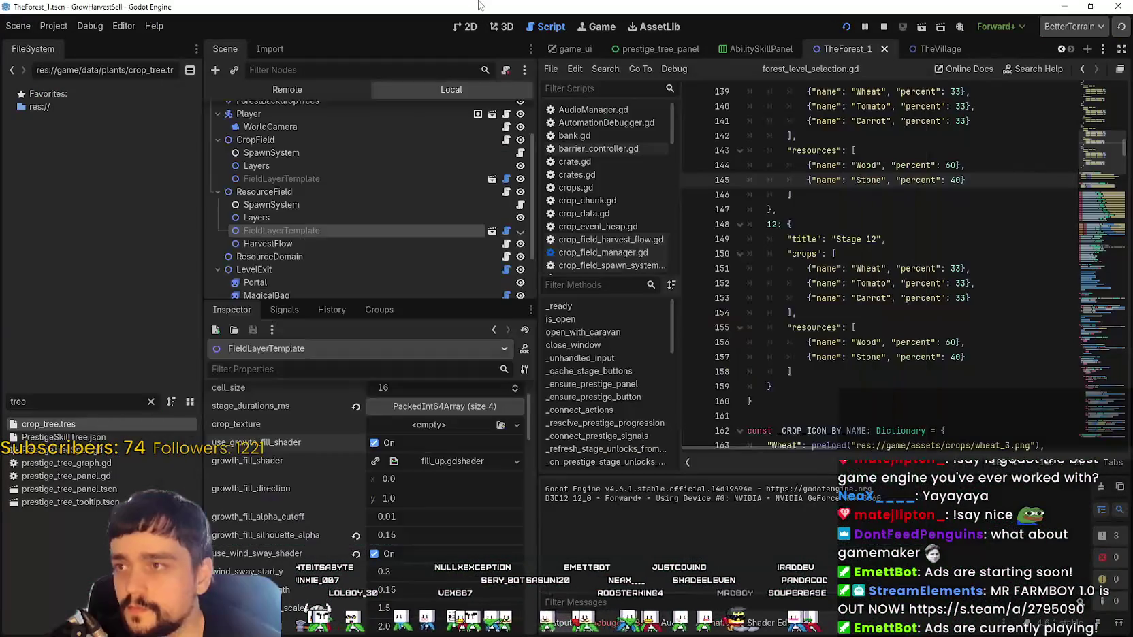
pyautogui.click(306, 151)
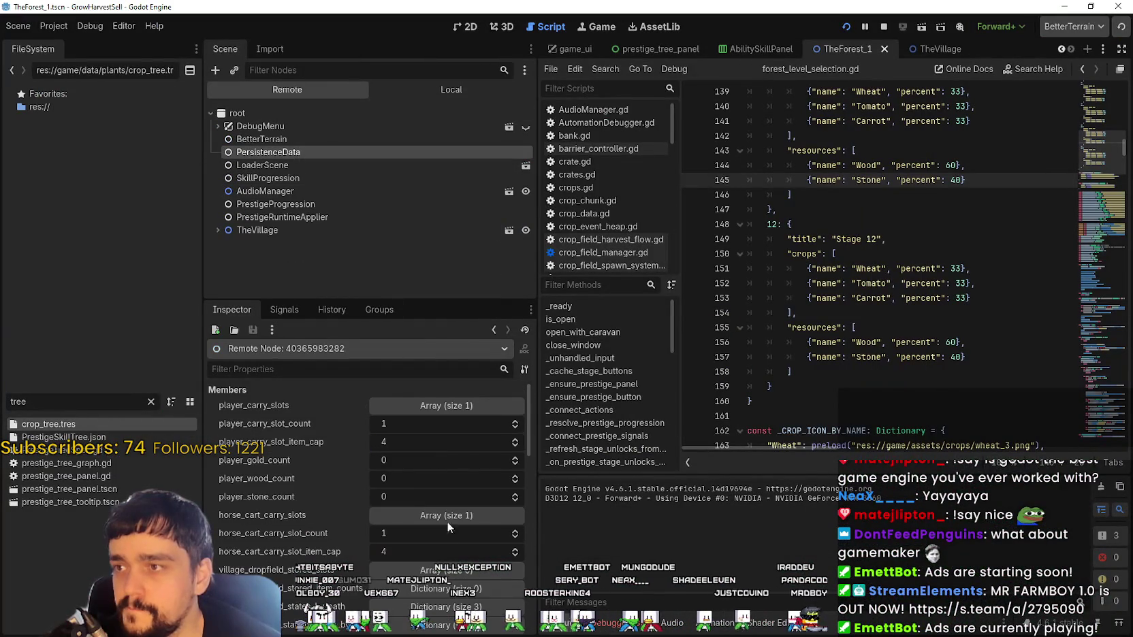
pyautogui.click(413, 458)
pyautogui.write('43434')
pyautogui.click(406, 477)
pyautogui.write('4')
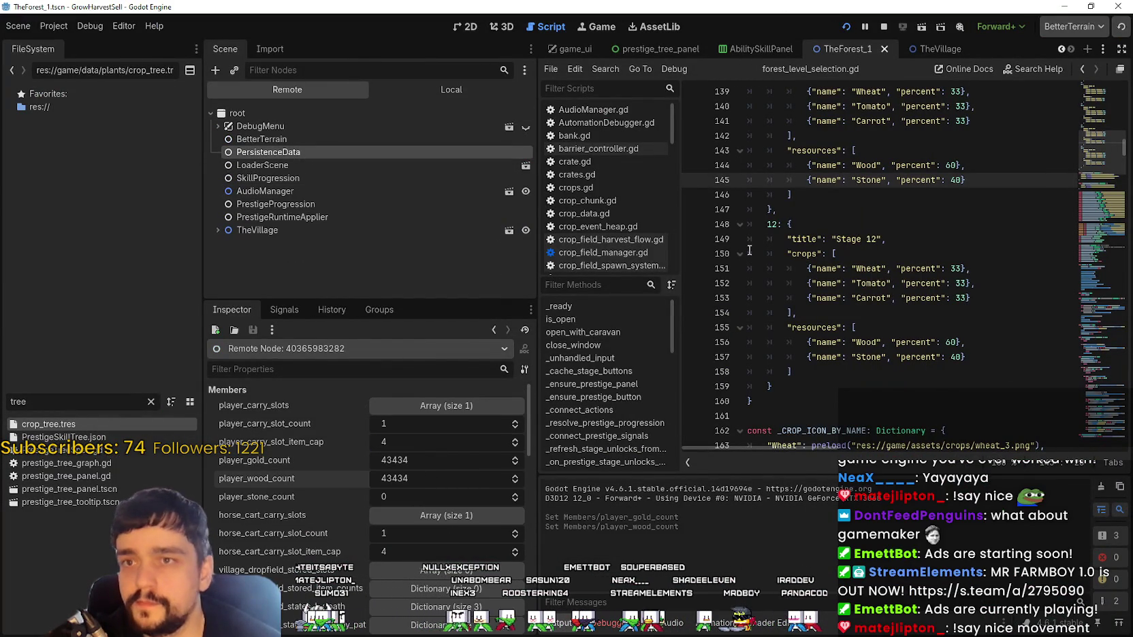
pyautogui.hotkey('alt', 'Tab')
pyautogui.click(686, 265)
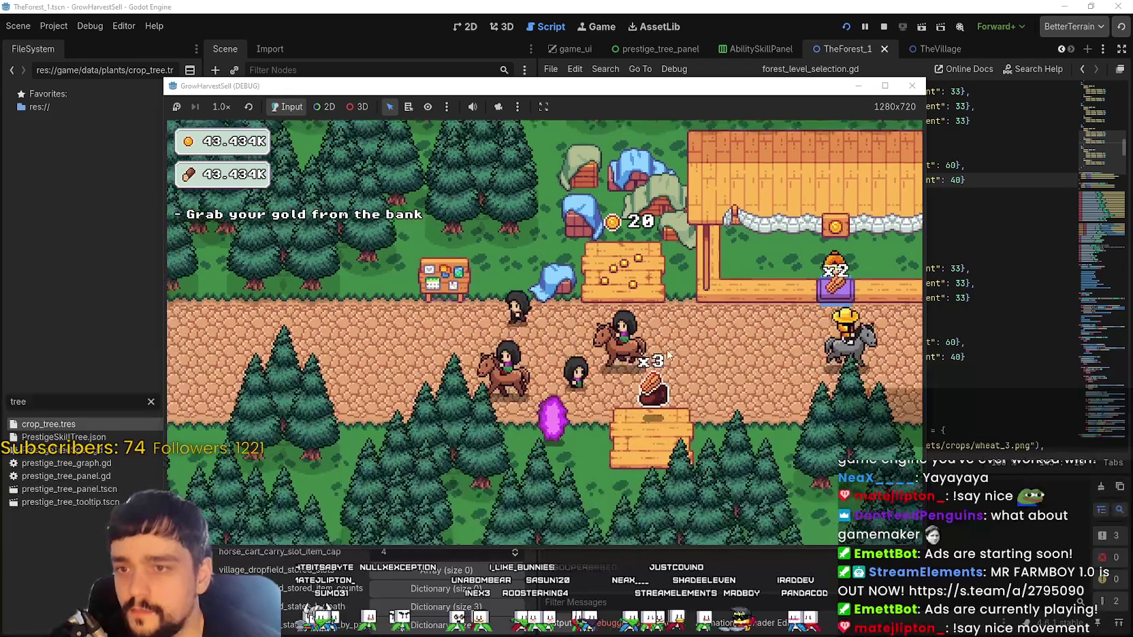
# - Buy the skills beside the centre, Market Slots II, and Market Speed II up to rank 2
pyautogui.click(650, 314)
pyautogui.scroll(-2, 650, 315)
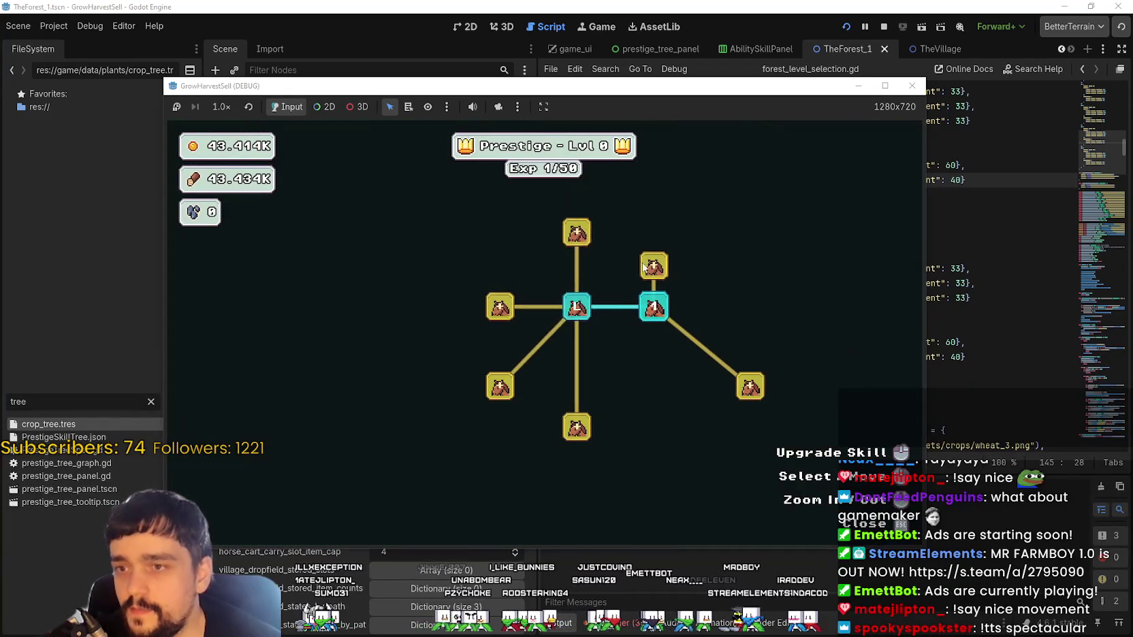
pyautogui.click(653, 266)
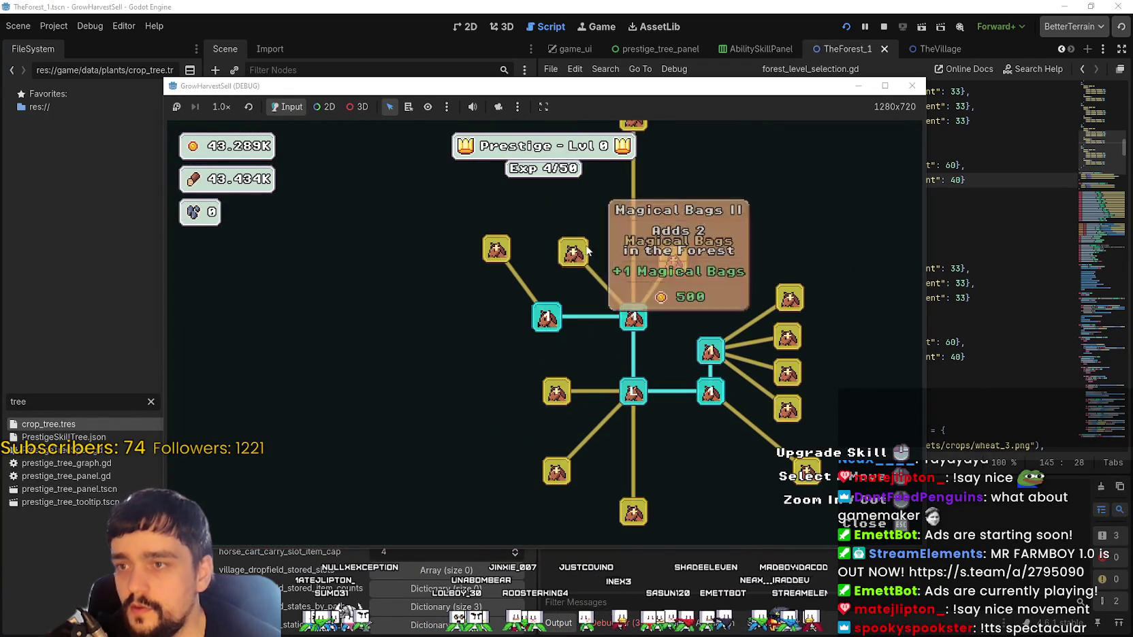
pyautogui.click(737, 262)
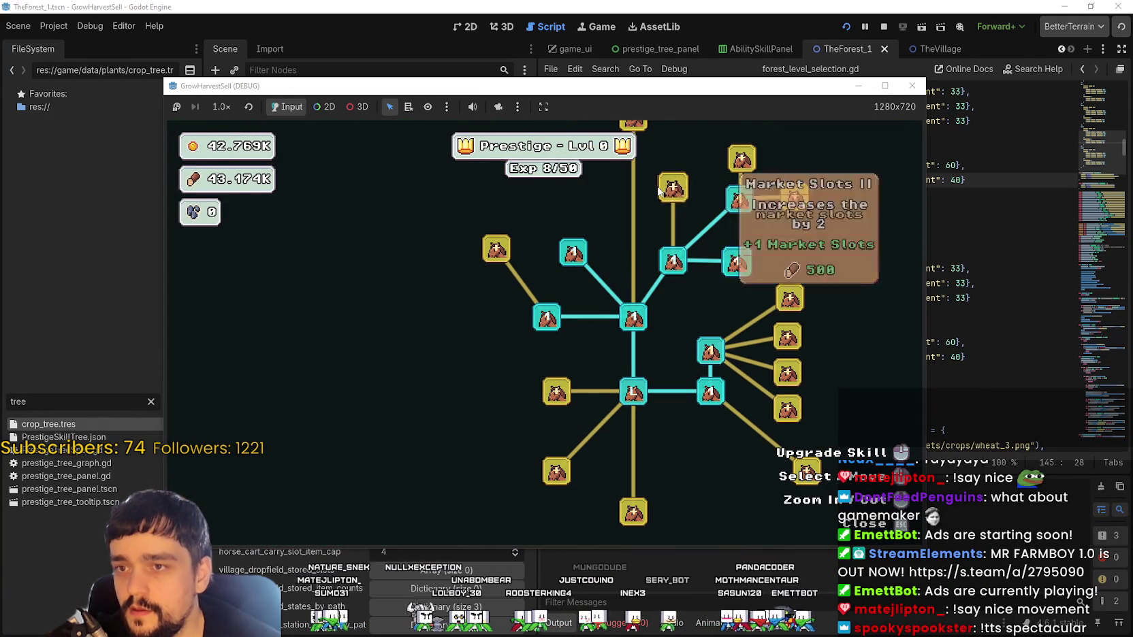
pyautogui.click(686, 195)
pyautogui.click(741, 158)
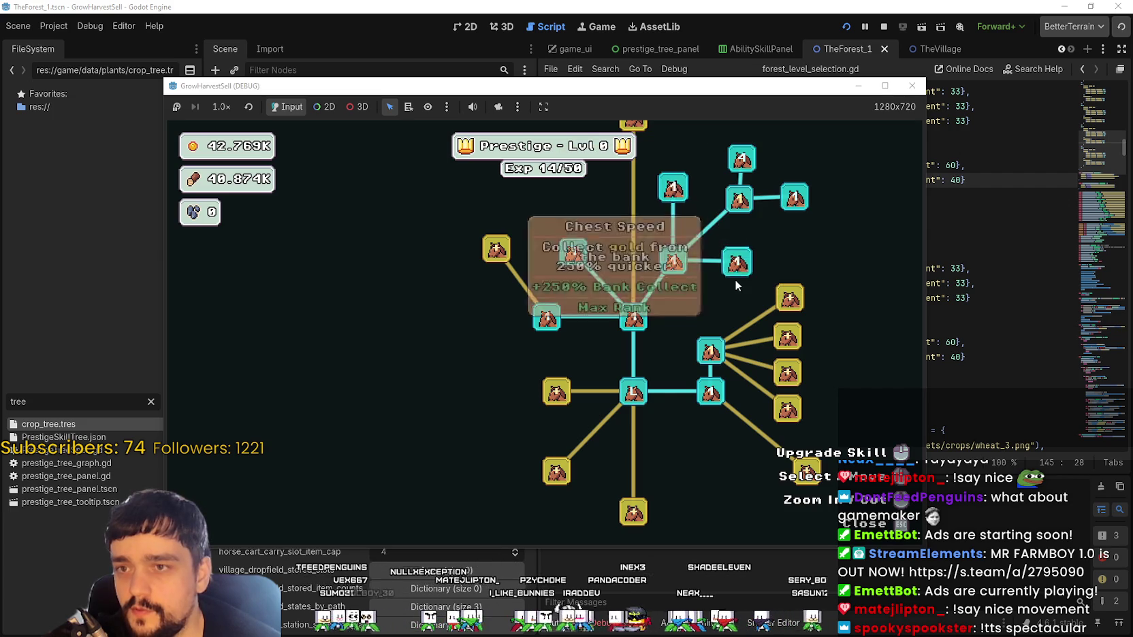
# - Buy Domain Expansion, raise the middle node to rank 3, and buy the right-branch skills
pyautogui.press('s')
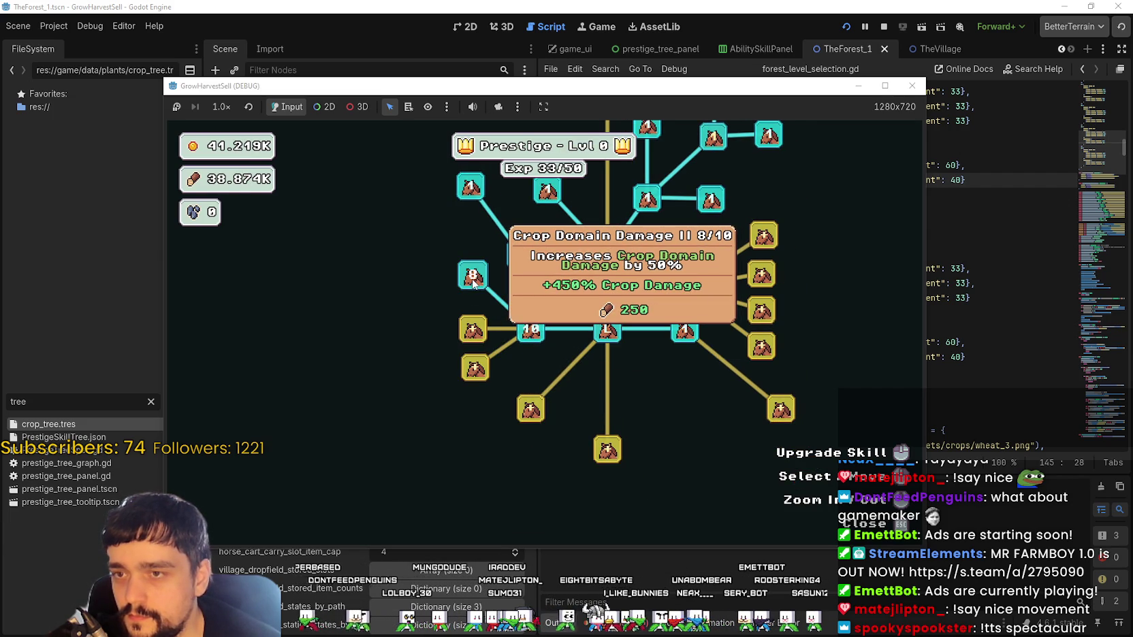
pyautogui.click(475, 333)
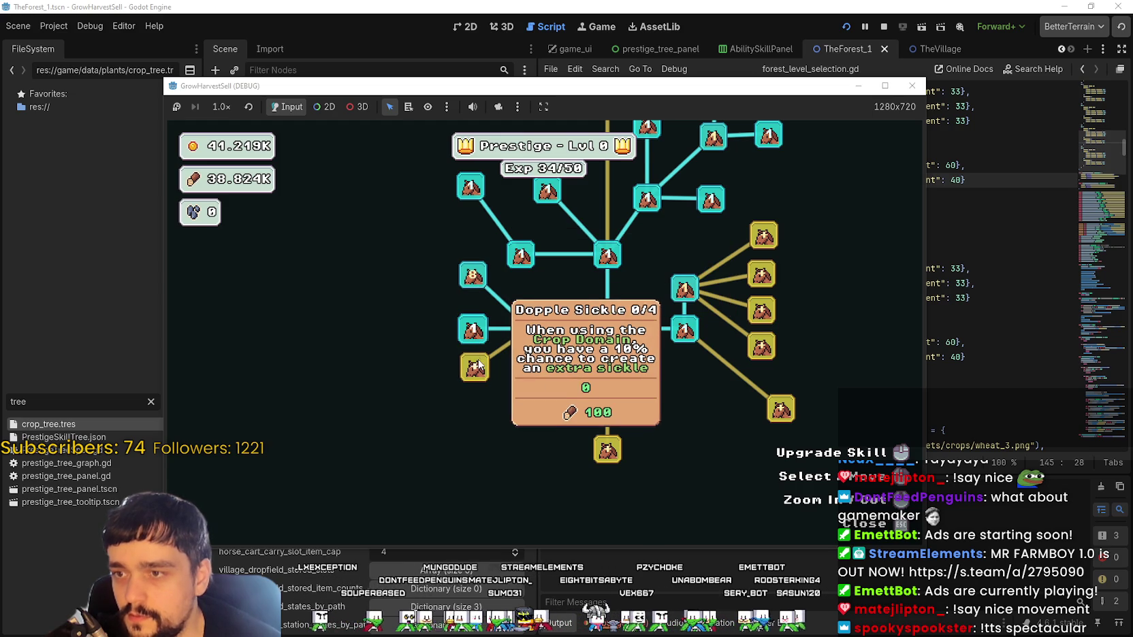
pyautogui.doubleClick(689, 291)
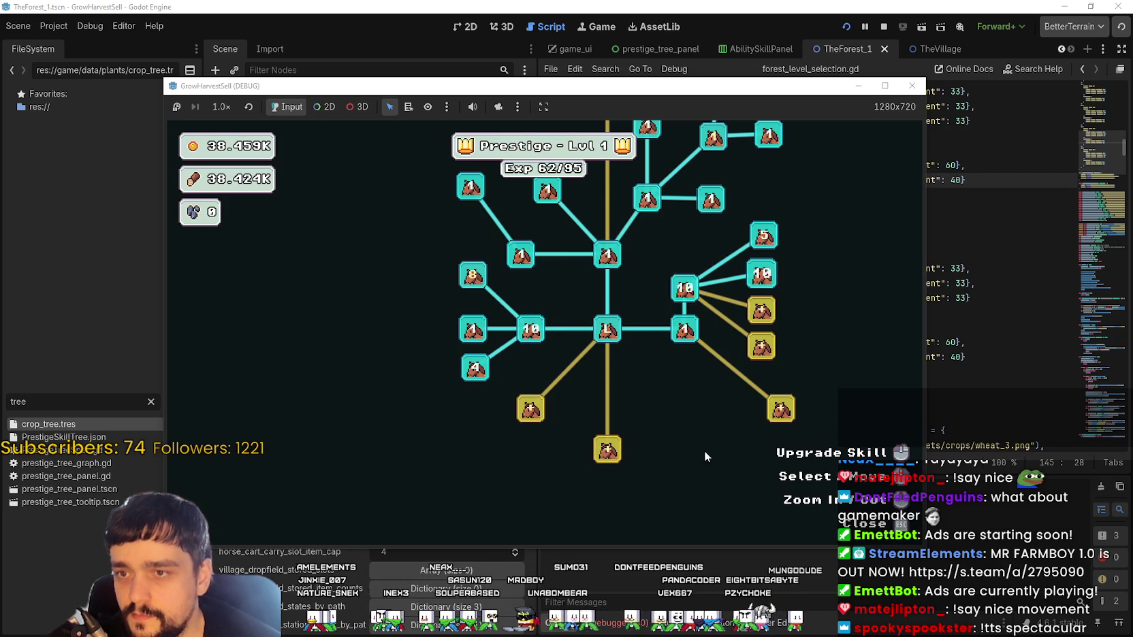
pyautogui.click(762, 349)
pyautogui.click(761, 310)
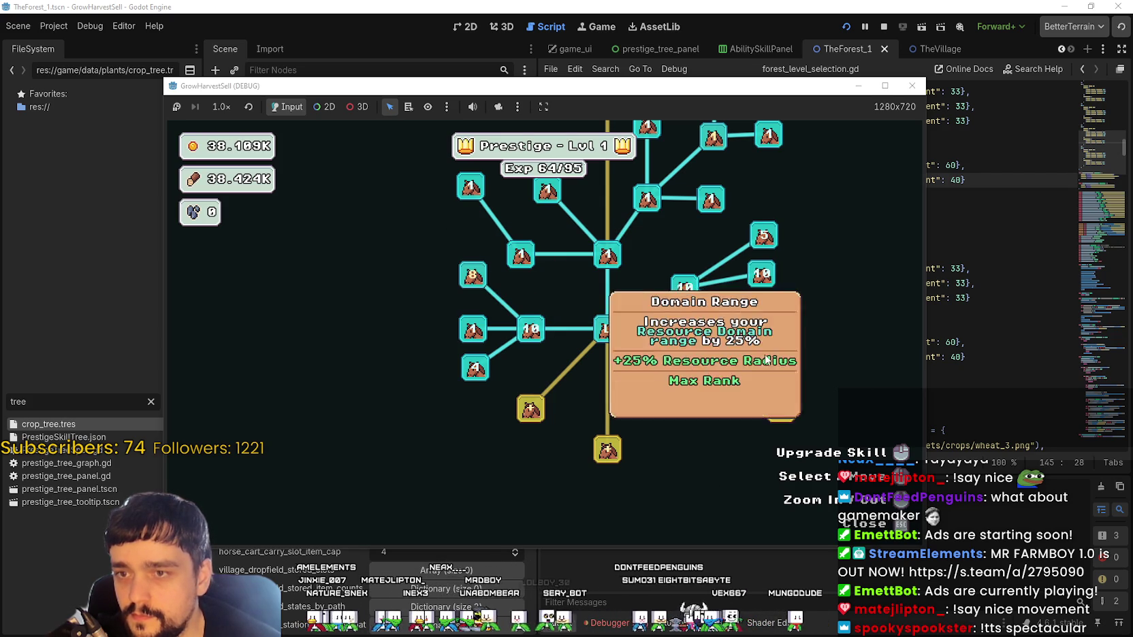
pyautogui.click(781, 408)
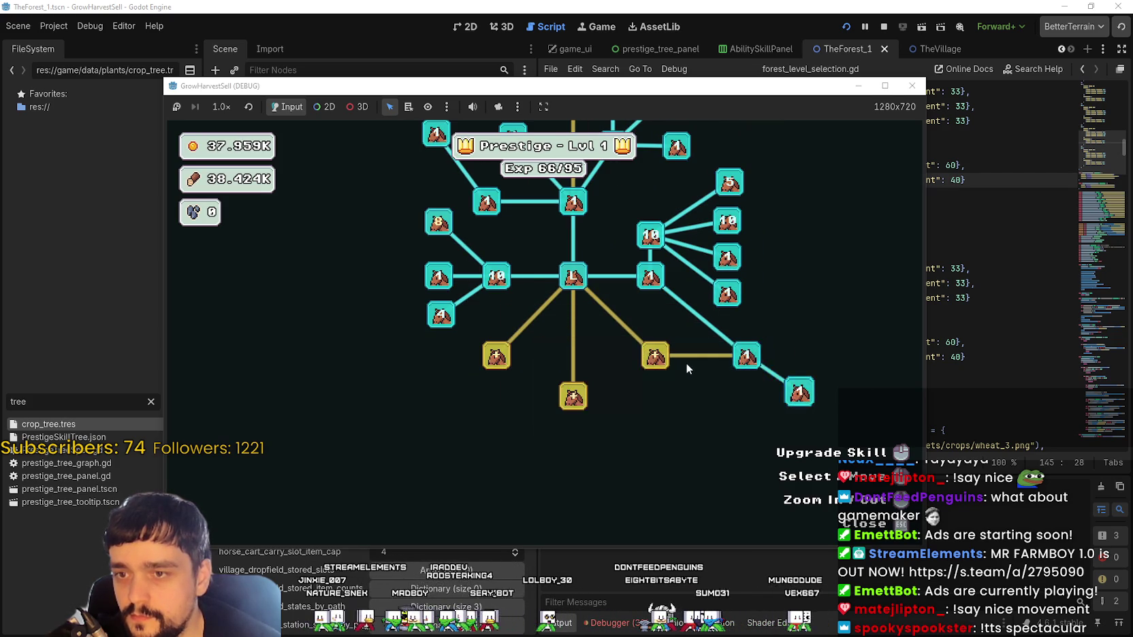
# - Buy and rank up the lower-right skills, then Forest 1-3 Spawn Rate and the lower-left skill
pyautogui.click(653, 410)
pyautogui.click(717, 409)
pyautogui.click(718, 408)
pyautogui.click(757, 447)
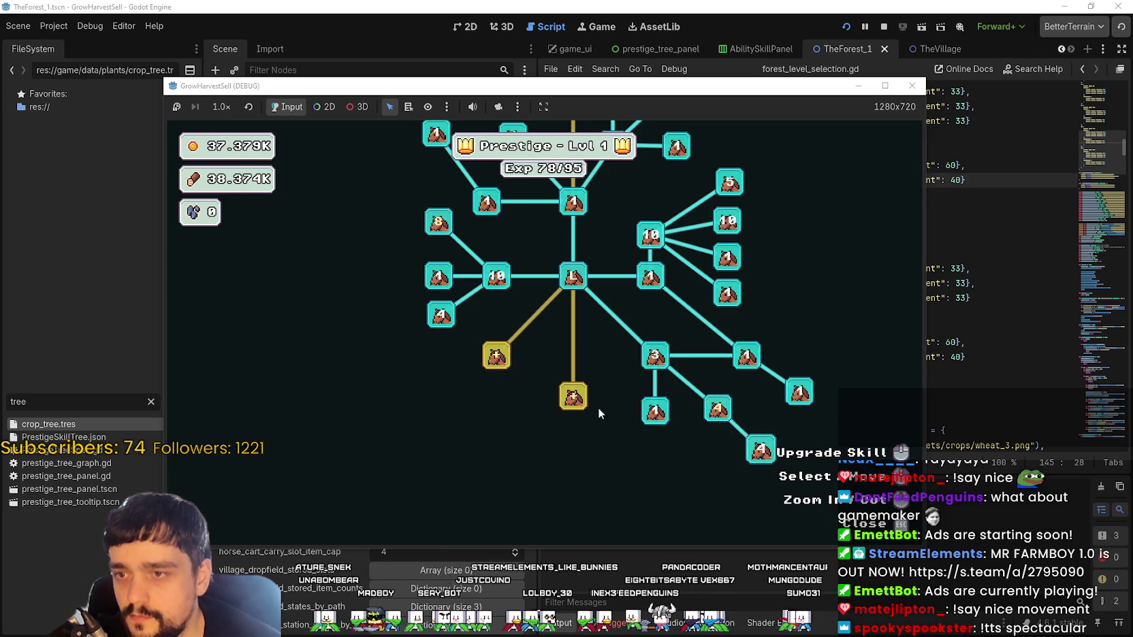
pyautogui.click(422, 358)
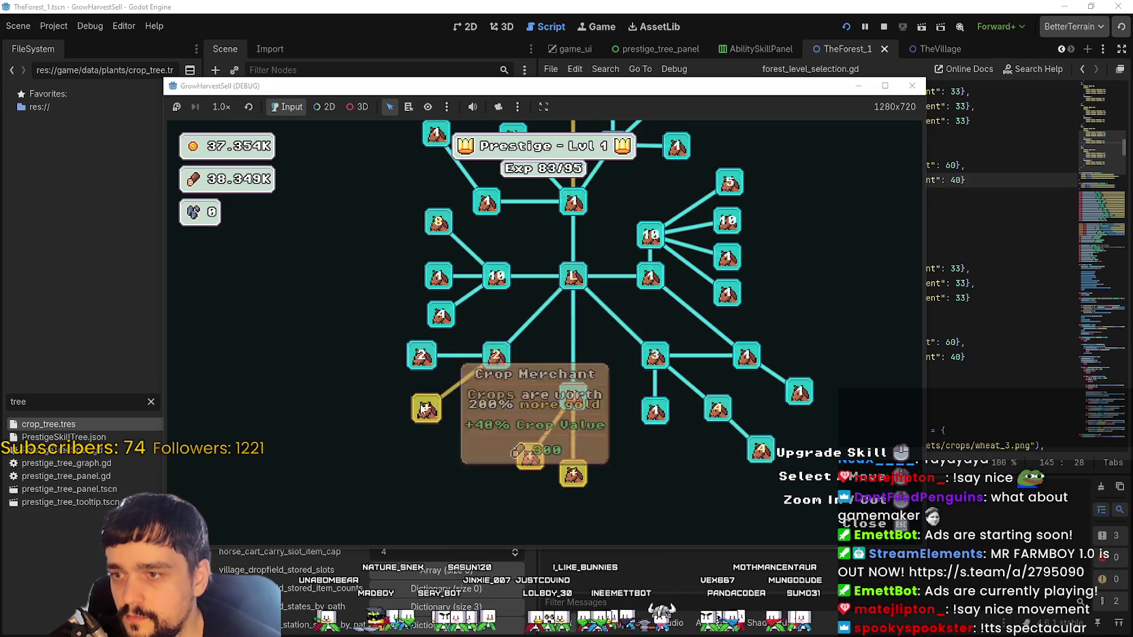
pyautogui.click(427, 358)
pyautogui.click(427, 359)
pyautogui.click(427, 359)
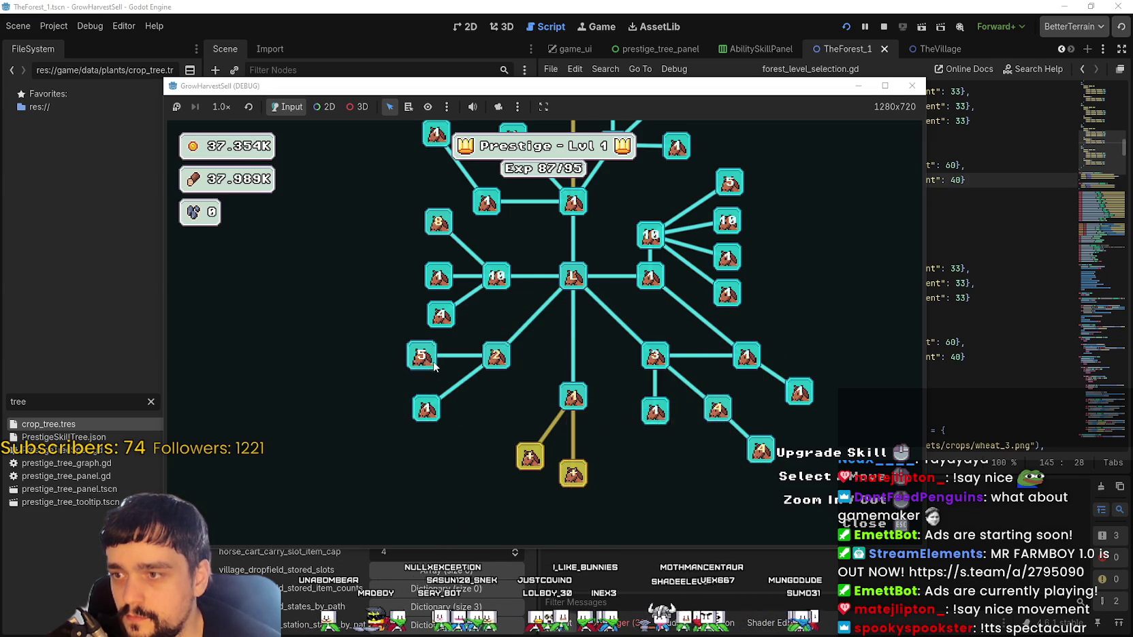
pyautogui.click(427, 365)
pyautogui.click(426, 364)
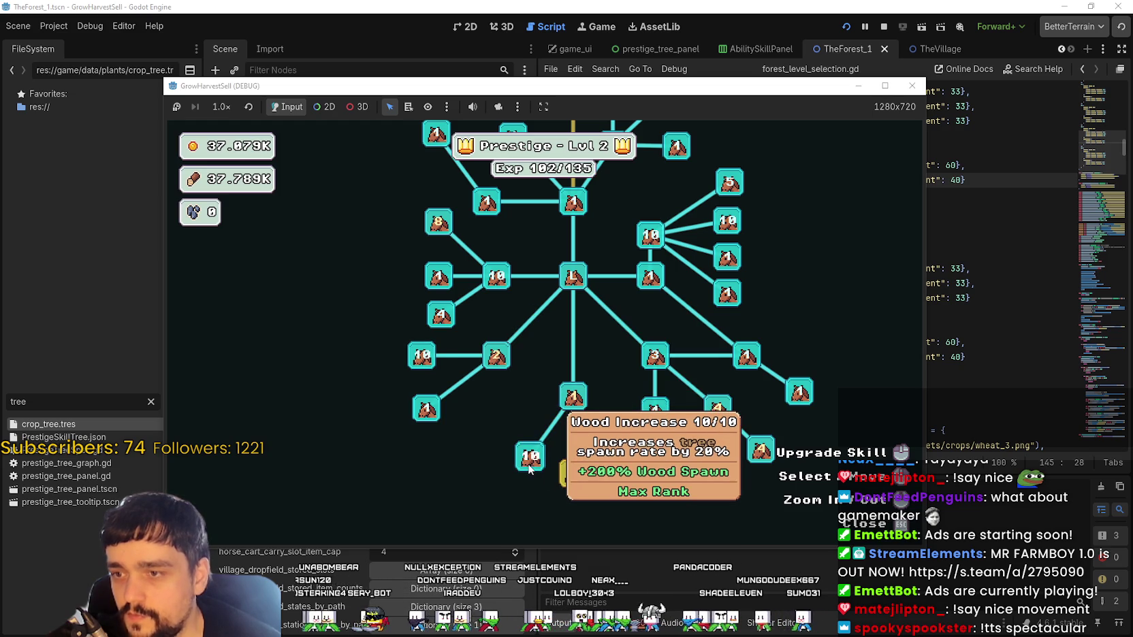
# - Close the skill tree, carry wood to the market stall, and travel to The Forest from the crystal
pyautogui.press('Escape')
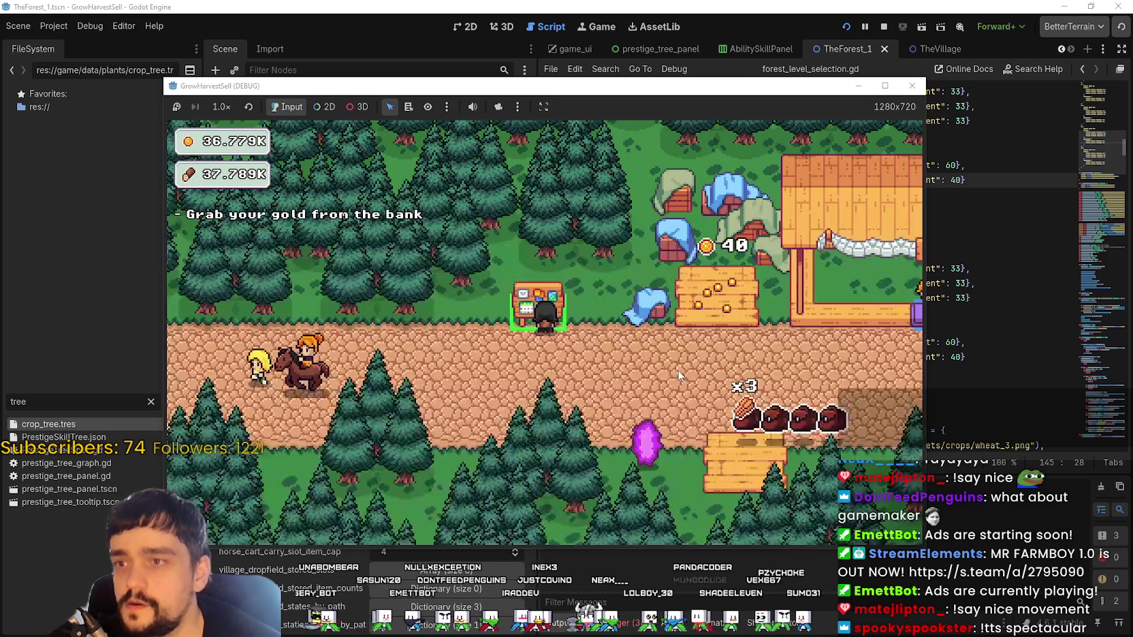
pyautogui.press('d')
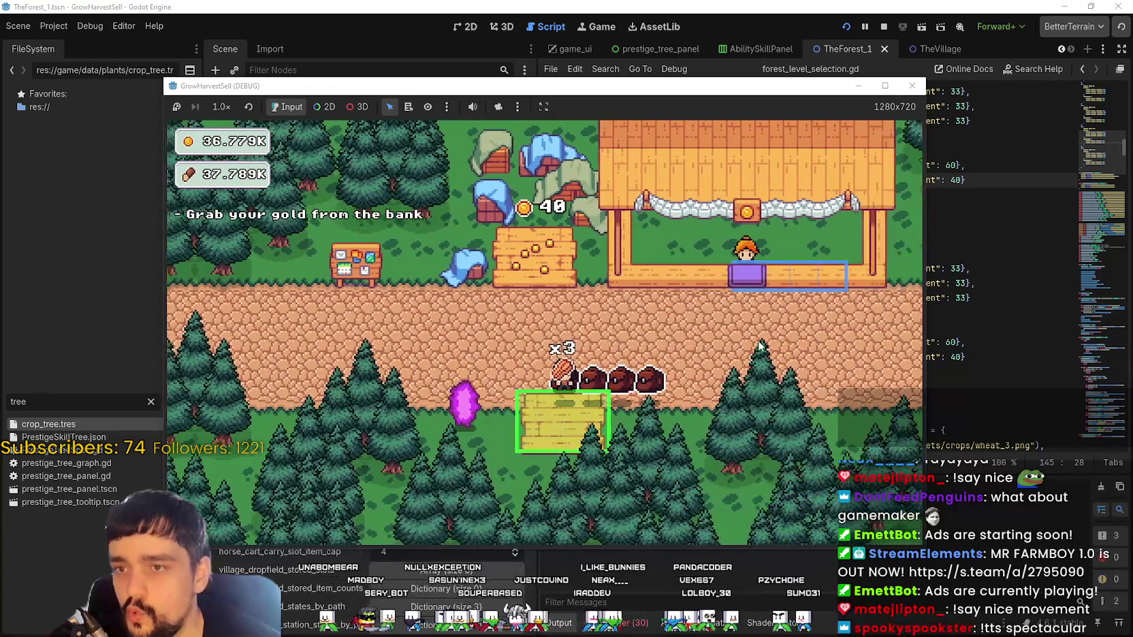
pyautogui.press('w')
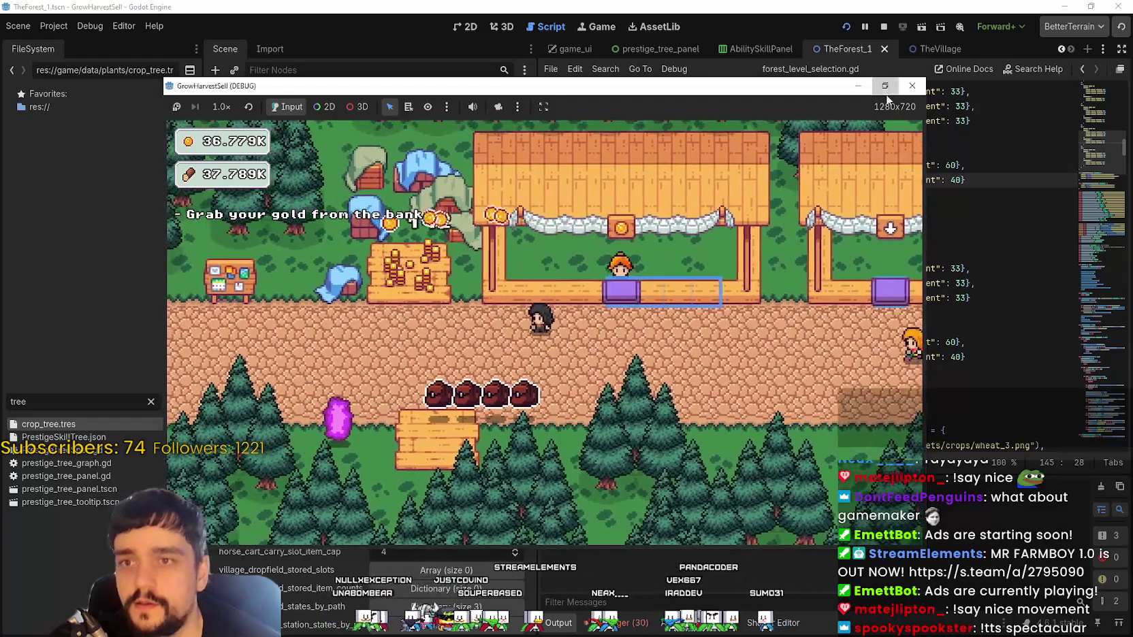
pyautogui.click(543, 107)
pyautogui.press('a')
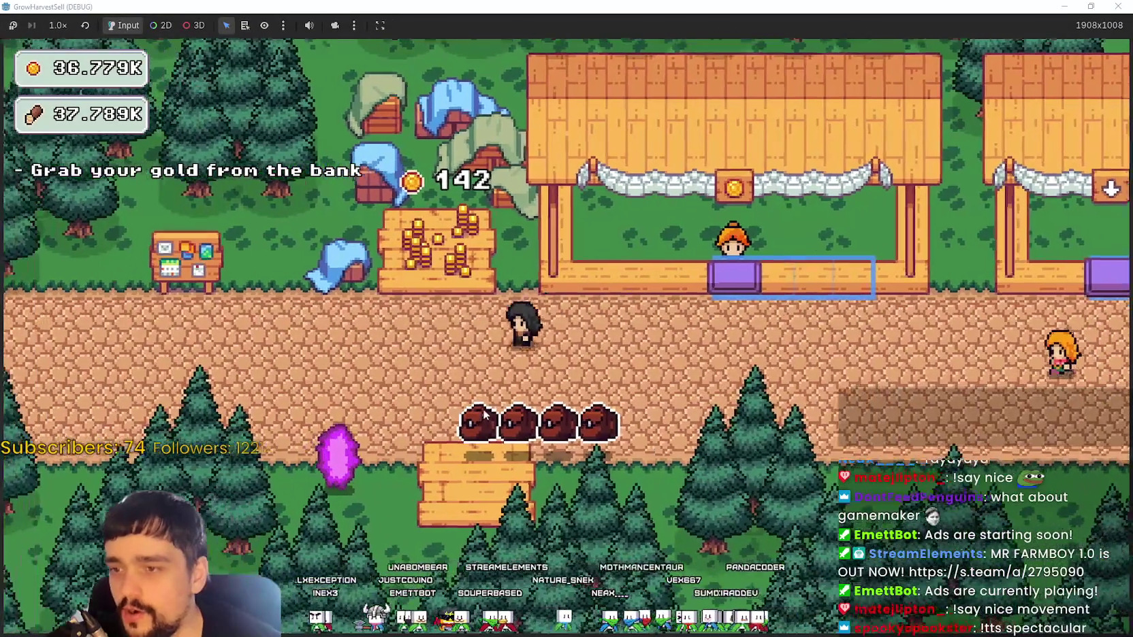
pyautogui.press('s')
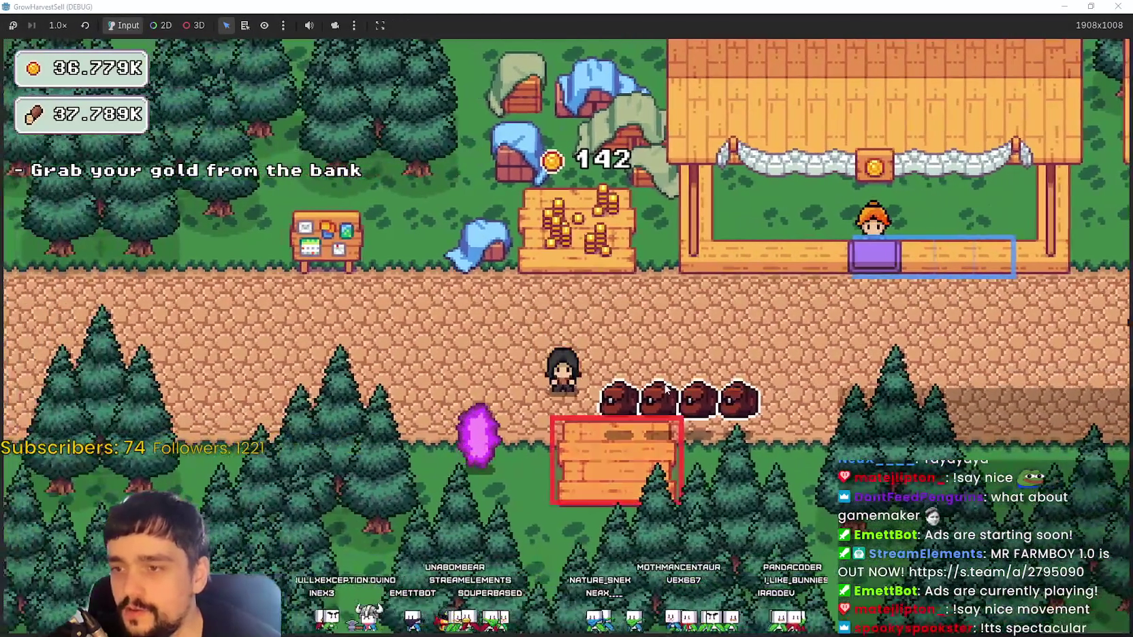
pyautogui.press('a')
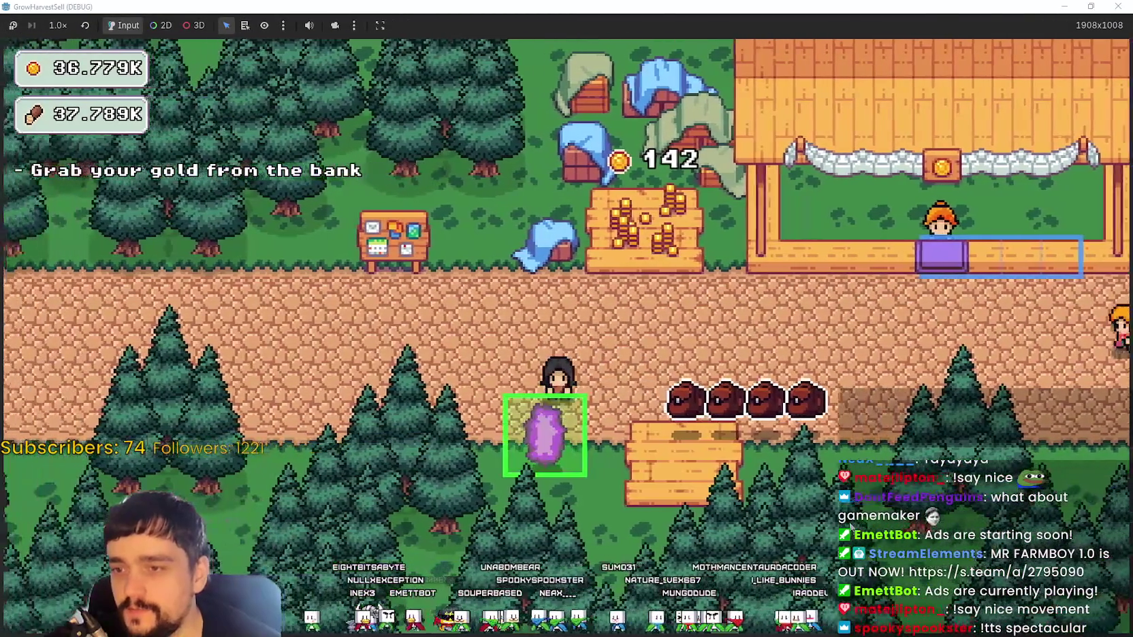
pyautogui.press('e')
pyautogui.click(290, 548)
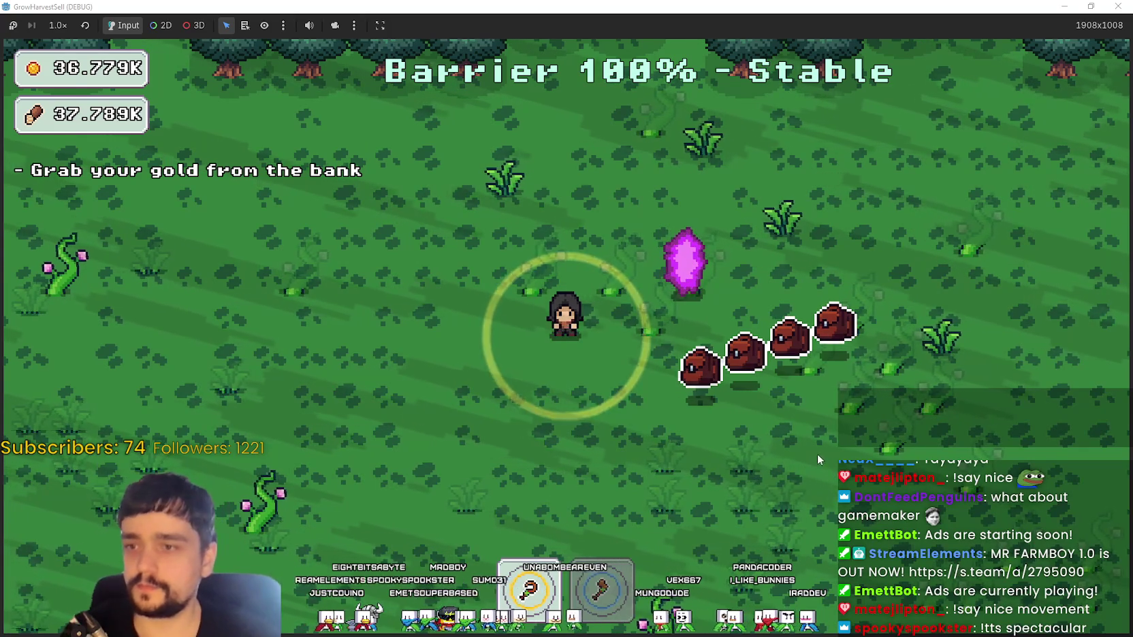
# - Walk the sorcerer around the forest field, harvesting the first patches of plants
pyautogui.press('a')
pyautogui.press('s')
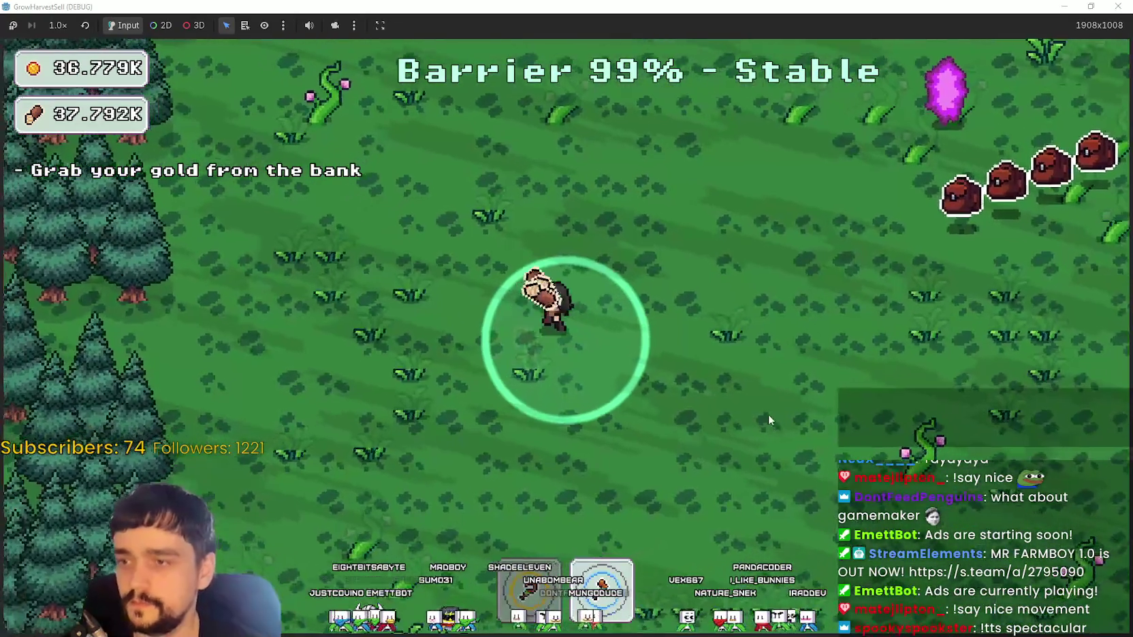
pyautogui.press('w')
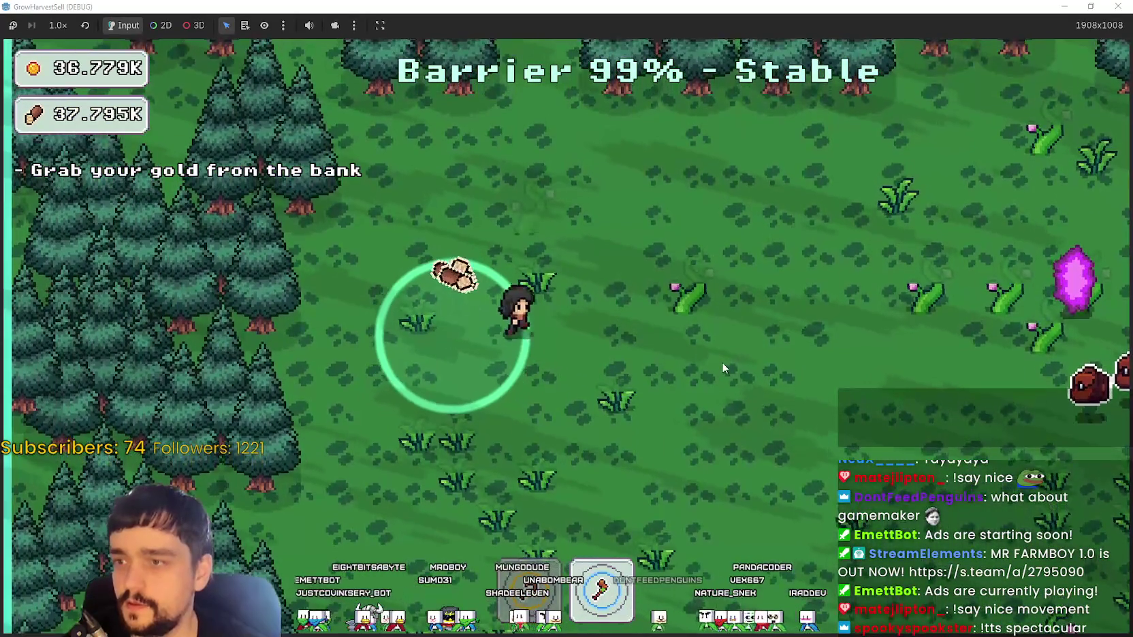
pyautogui.press('d')
pyautogui.press('w')
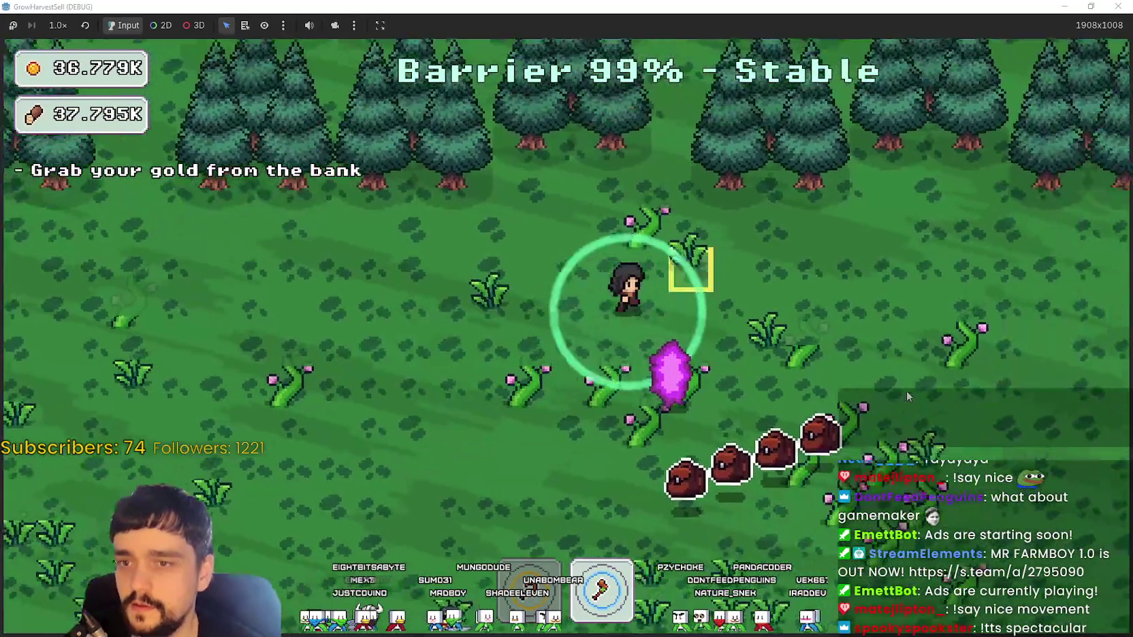
pyautogui.press('d')
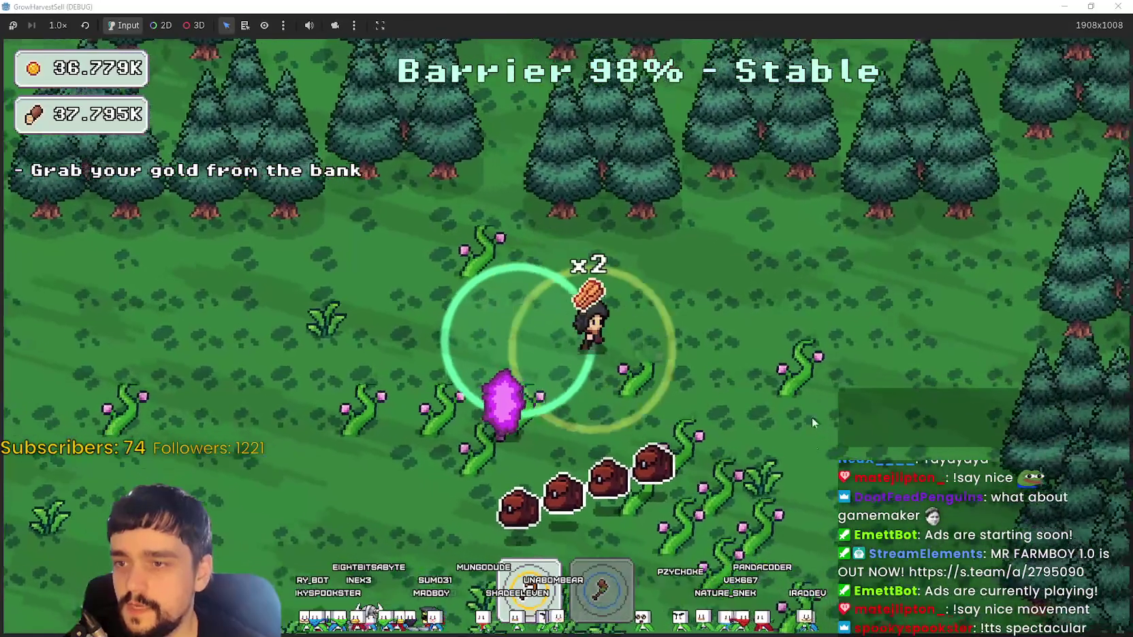
pyautogui.press('d')
pyautogui.press('s')
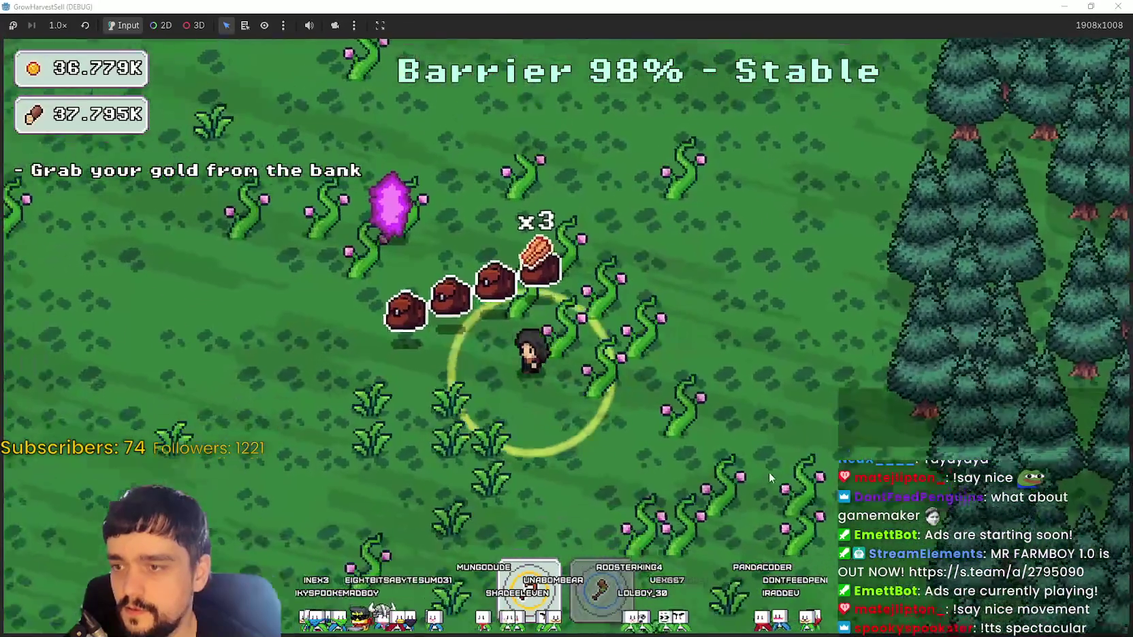
pyautogui.press('s')
pyautogui.press('a')
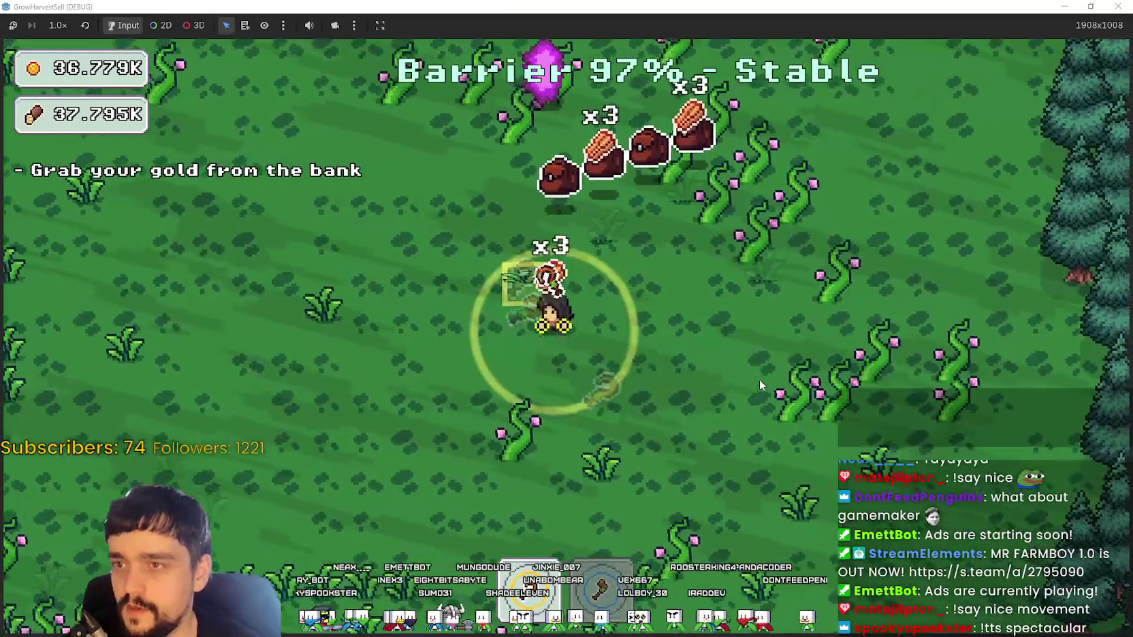
pyautogui.press('w')
pyautogui.press('a')
pyautogui.press('s')
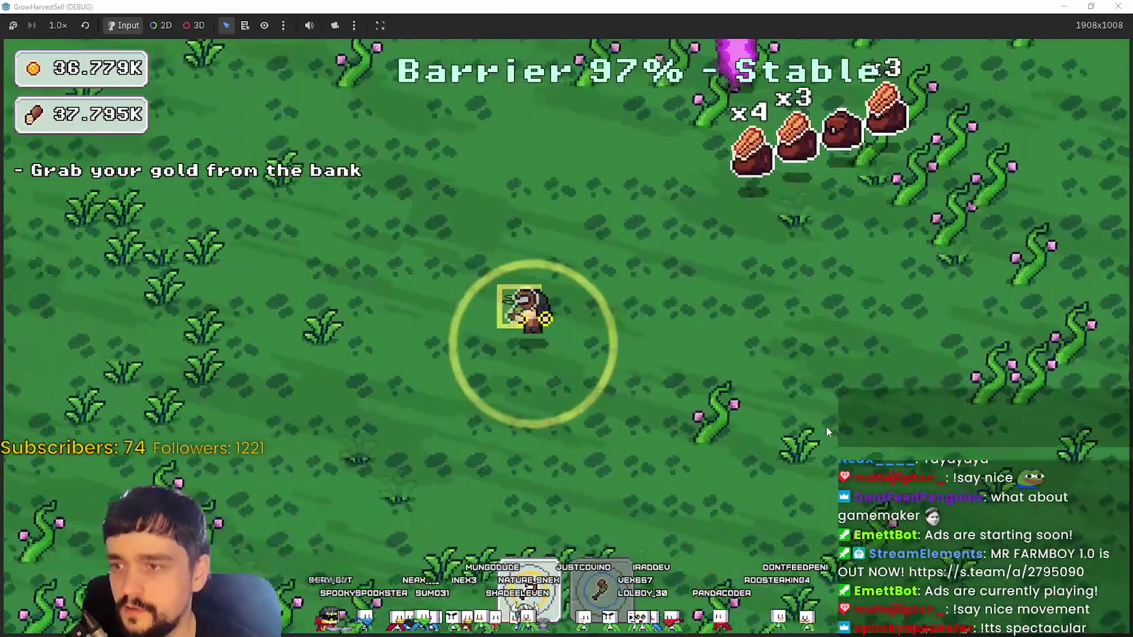
pyautogui.press('a')
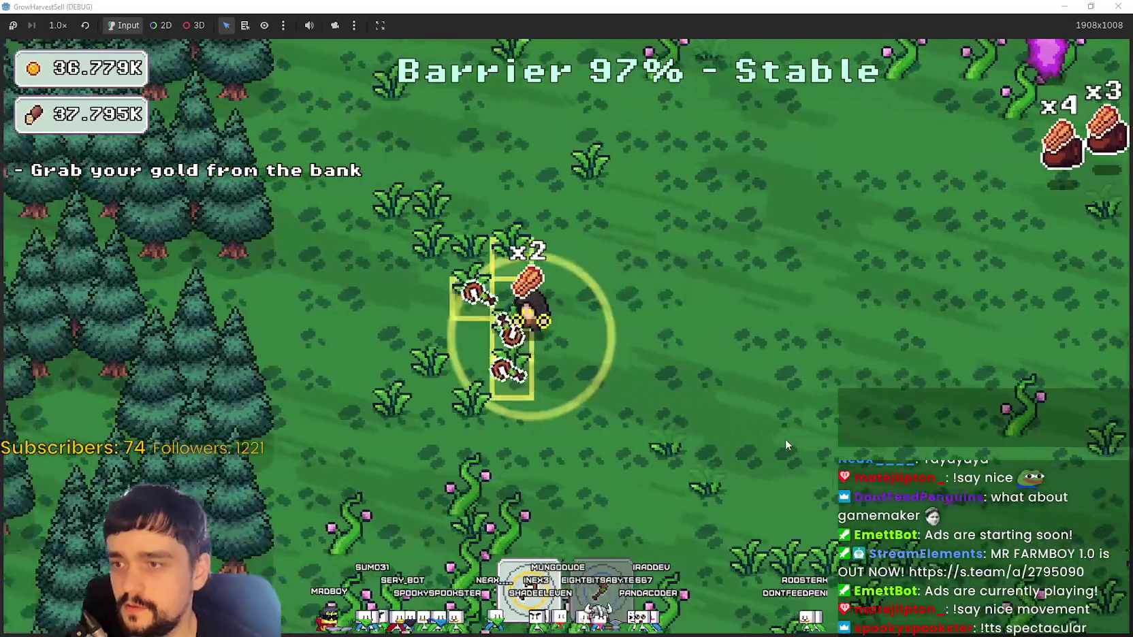
pyautogui.press('w')
pyautogui.press('d')
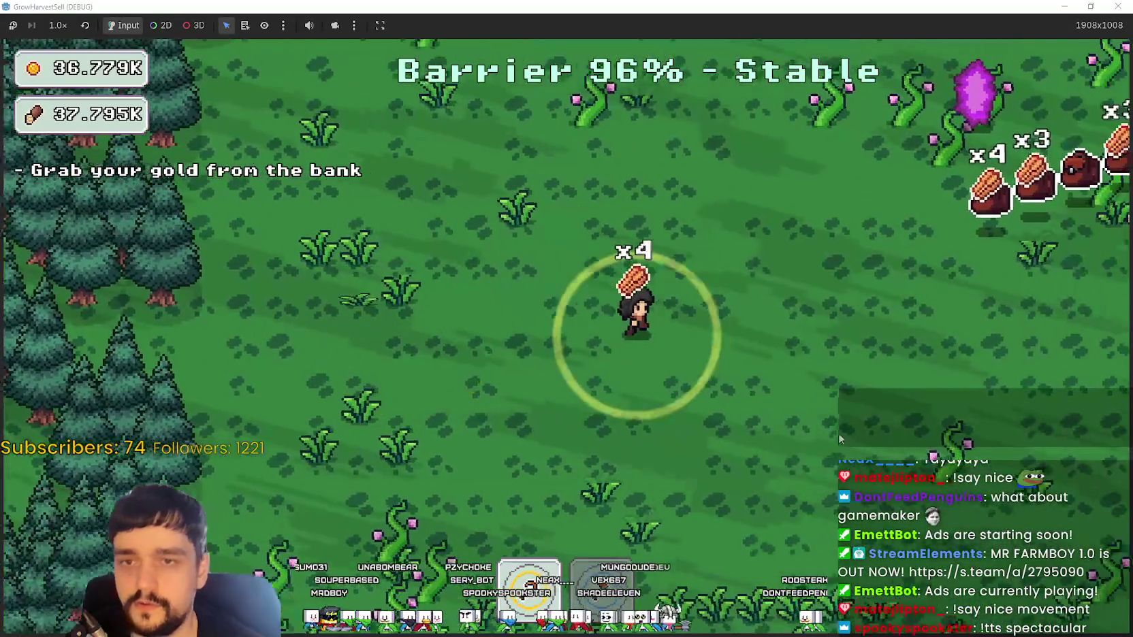
pyautogui.press('d')
pyautogui.press('w')
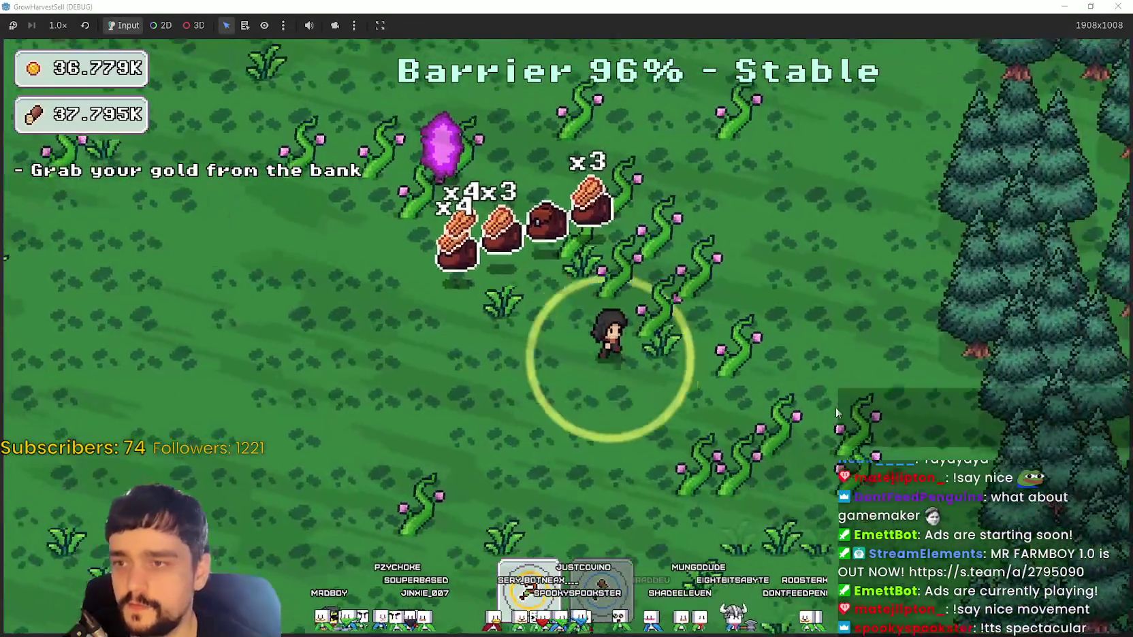
# - Harvest plants along the lower field and tree line, then head back toward the crystal
pyautogui.press('s')
pyautogui.press('a')
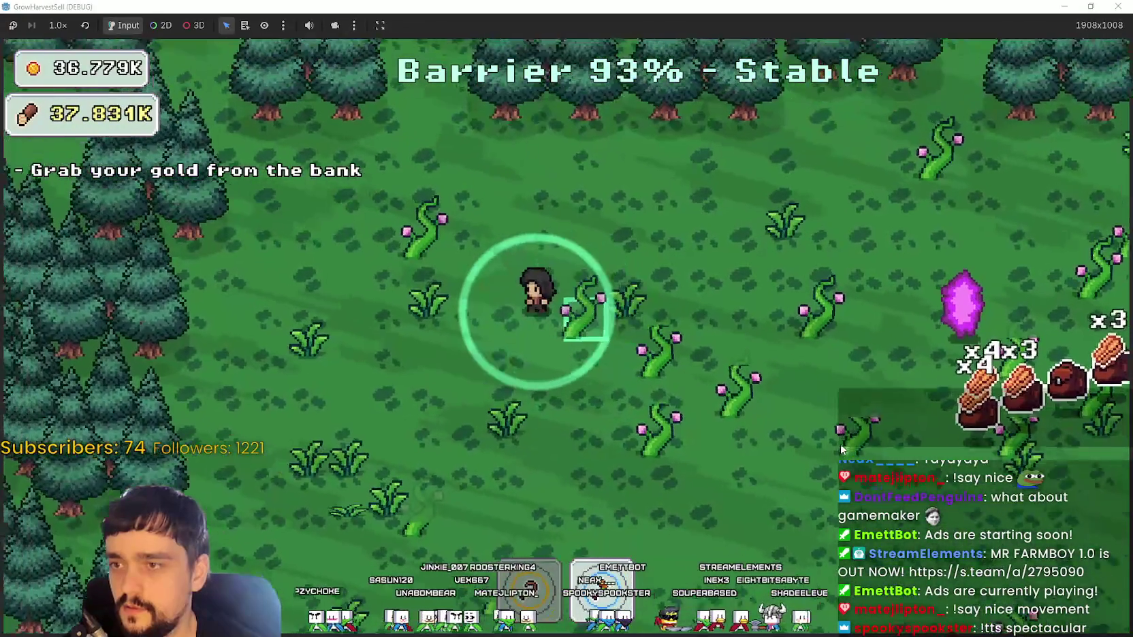
pyautogui.press('s')
pyautogui.press('d')
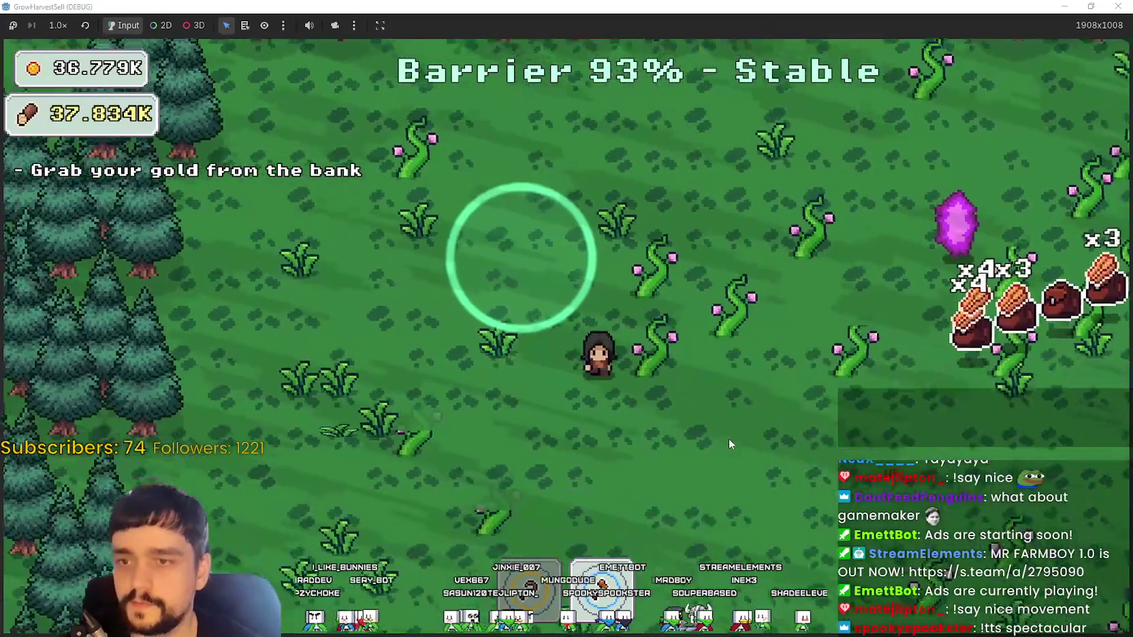
pyautogui.press('s')
pyautogui.press('d')
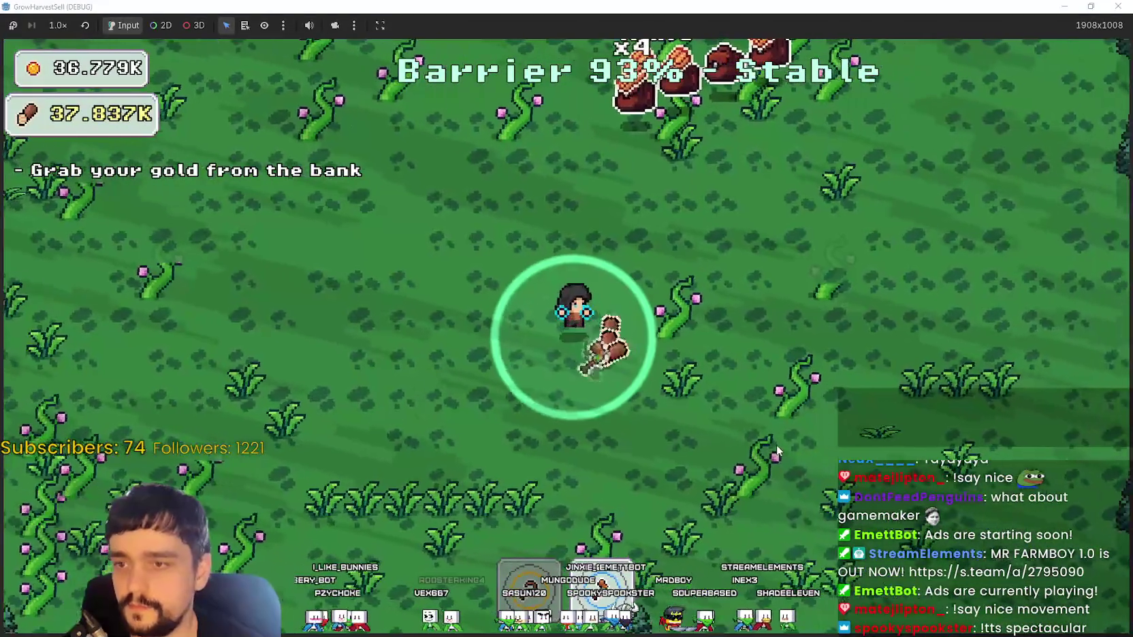
pyautogui.press('s')
pyautogui.press('a')
pyautogui.press('d')
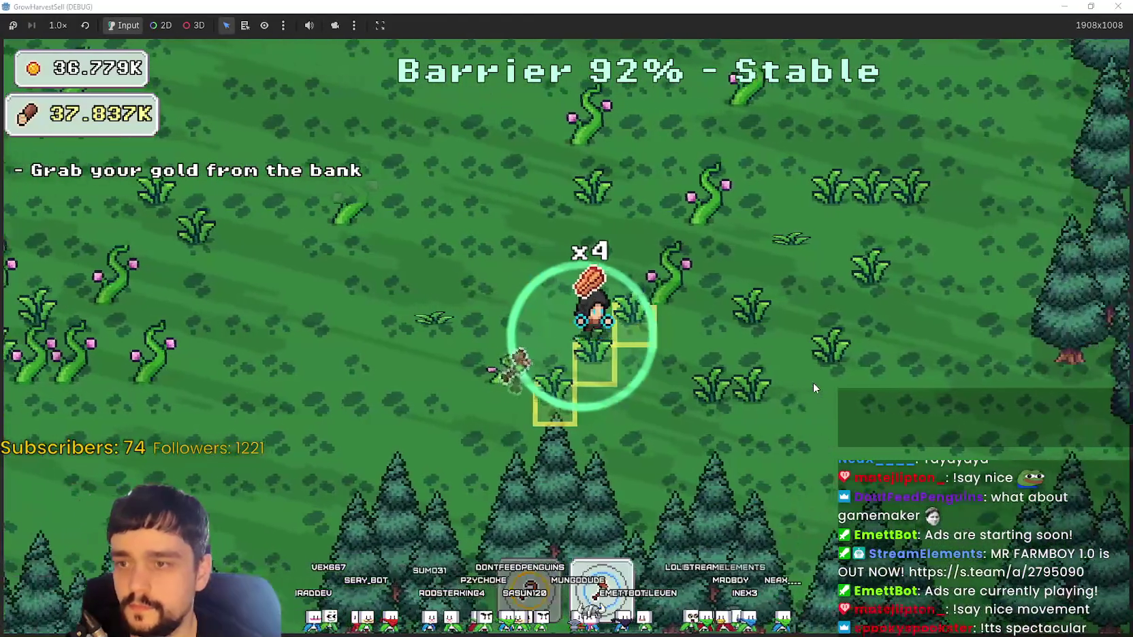
pyautogui.press('w')
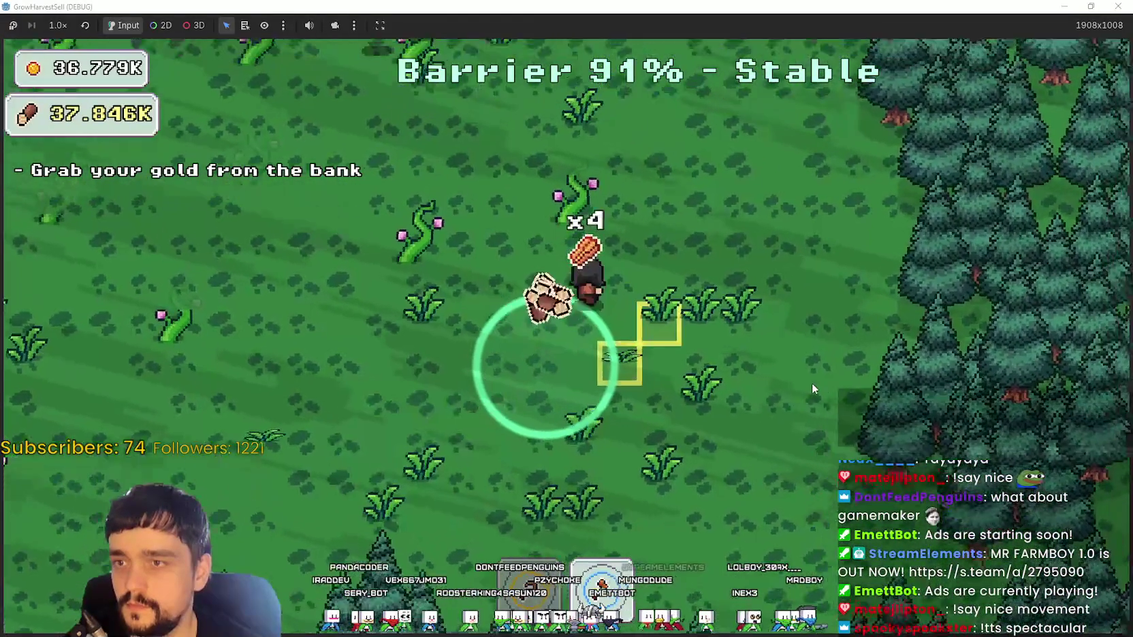
pyautogui.press('a')
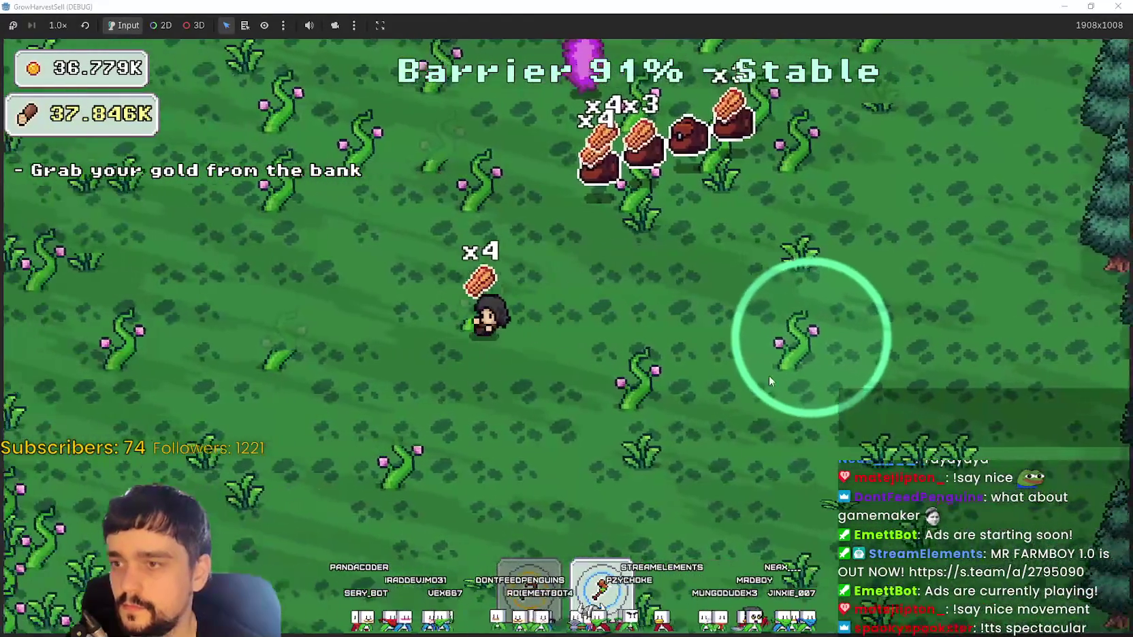
pyautogui.press('a')
pyautogui.press('s')
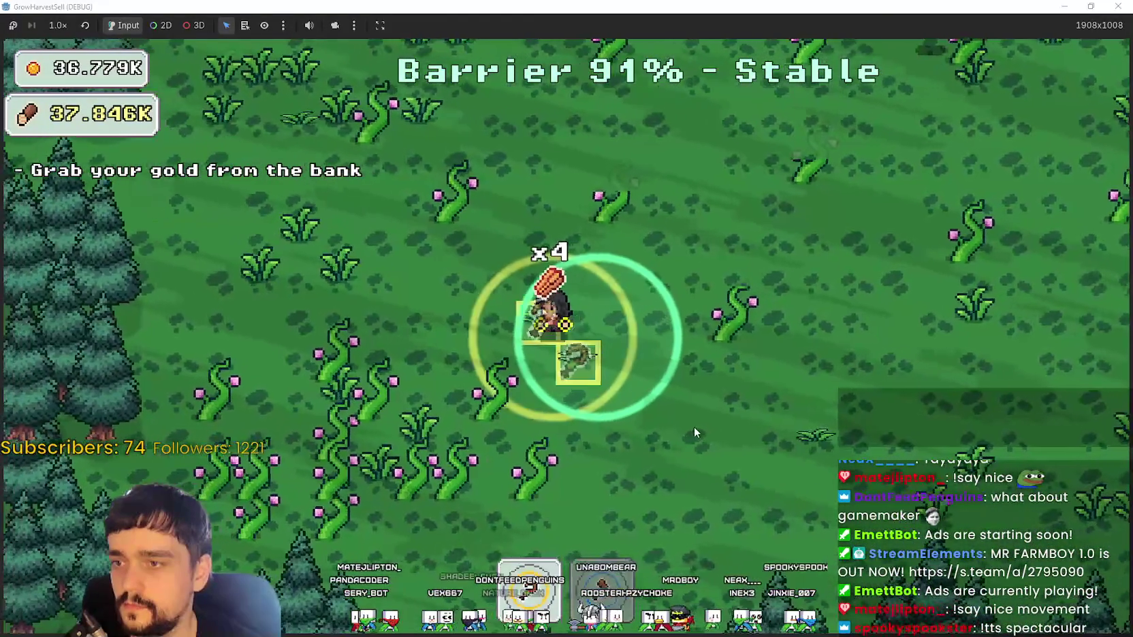
pyautogui.press('a')
pyautogui.press('s')
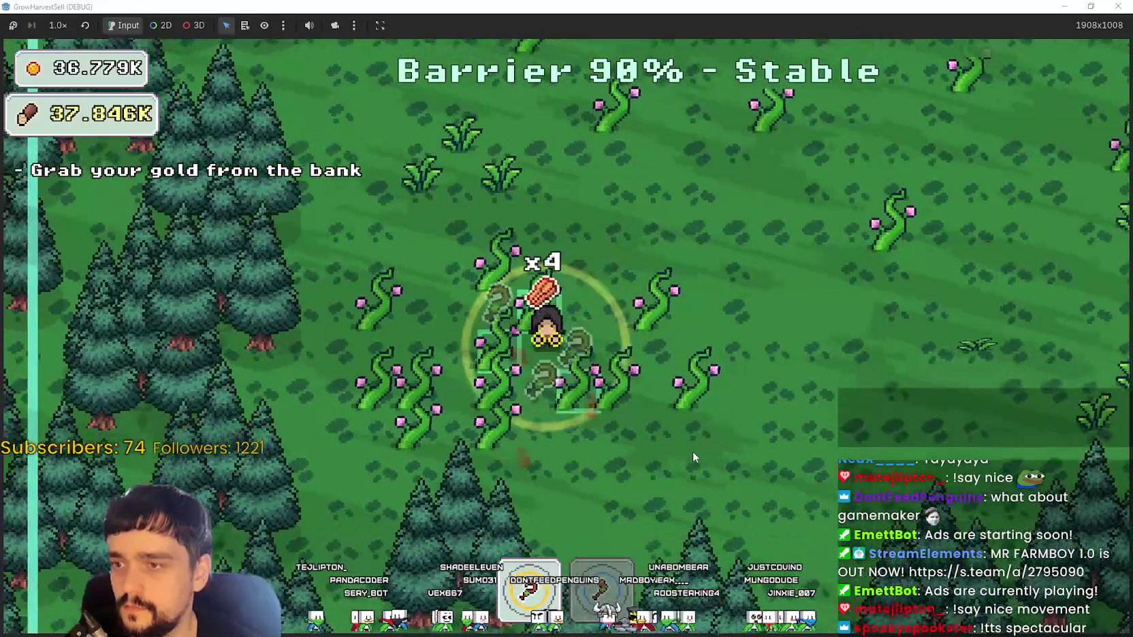
pyautogui.press('d')
pyautogui.press('w')
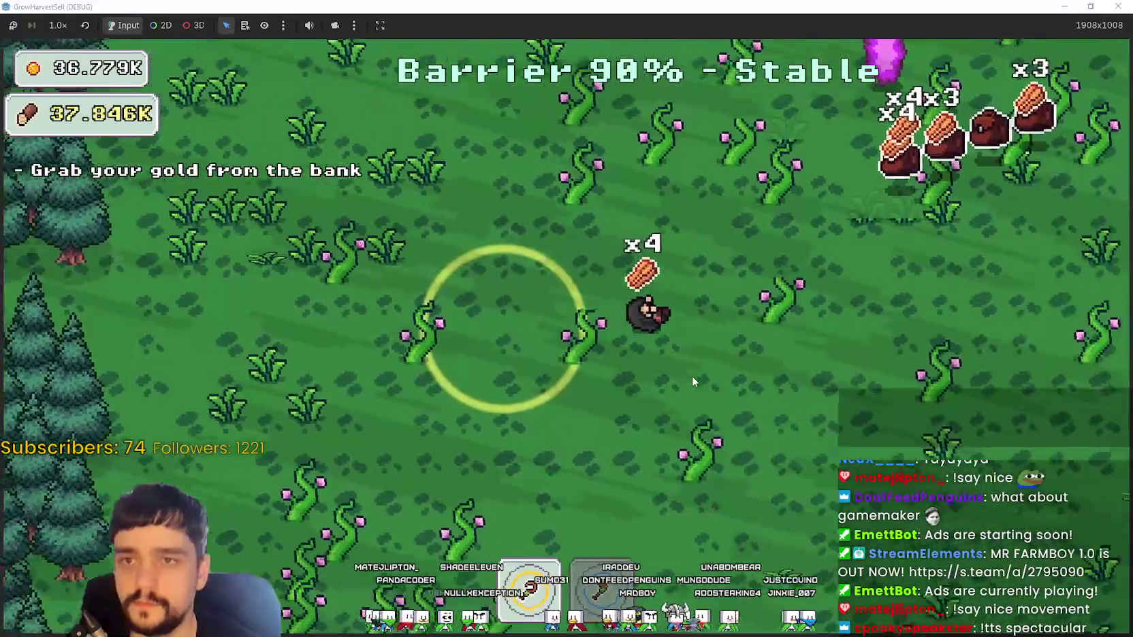
pyautogui.press('d')
# - Keep harvesting around the crystal and eastern trees until the barrier falls to 77%
pyautogui.press('w')
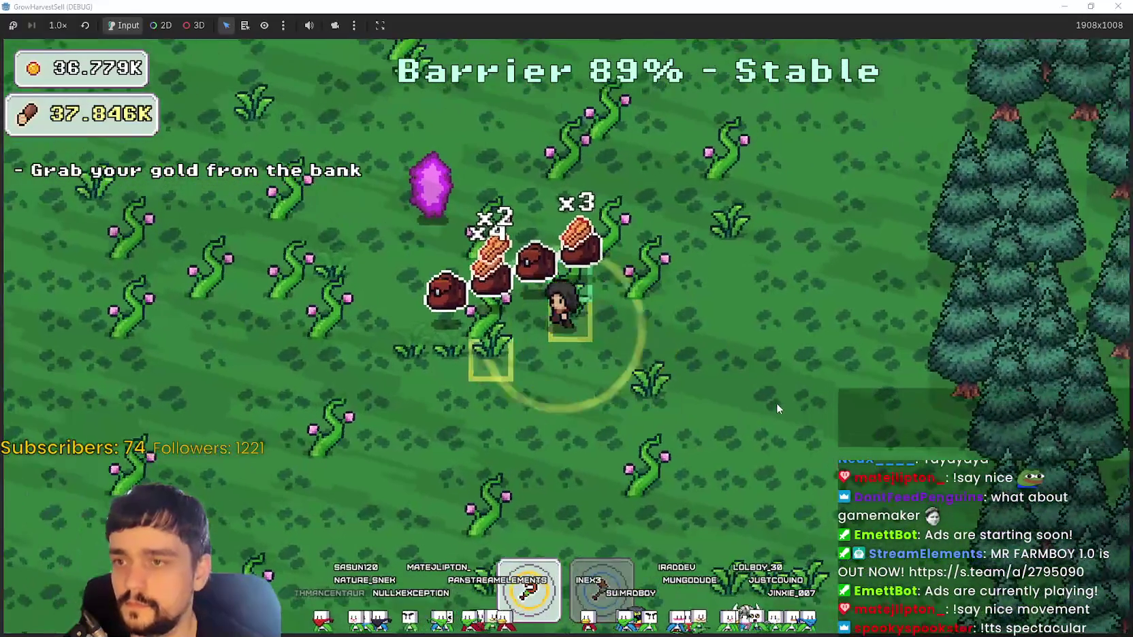
pyautogui.press('d')
pyautogui.press('s')
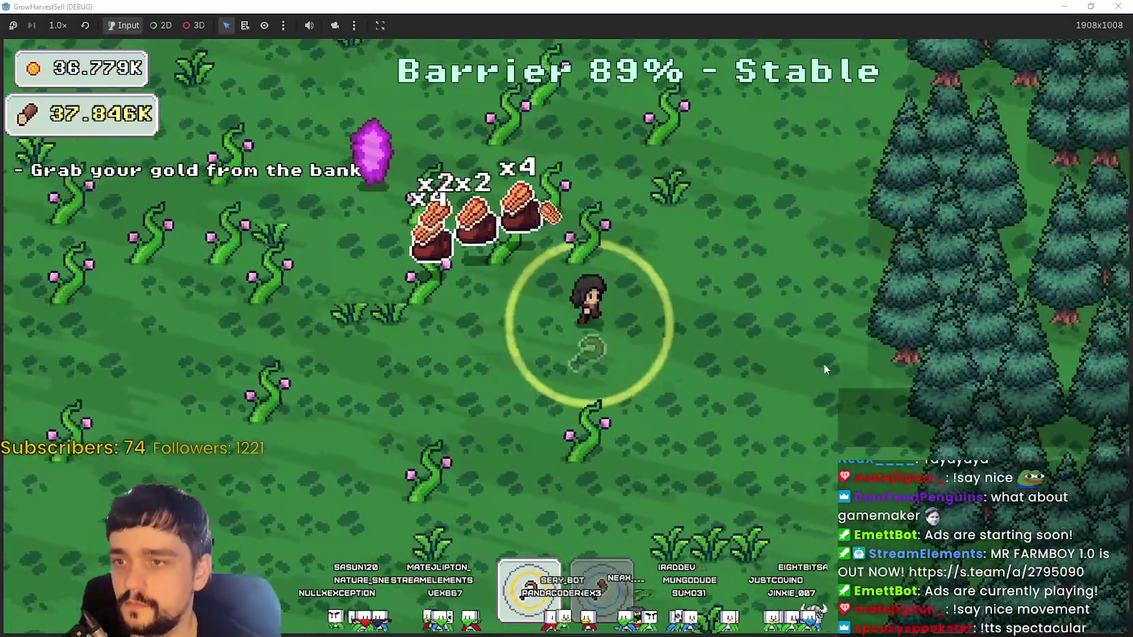
pyautogui.press('w')
pyautogui.press('a')
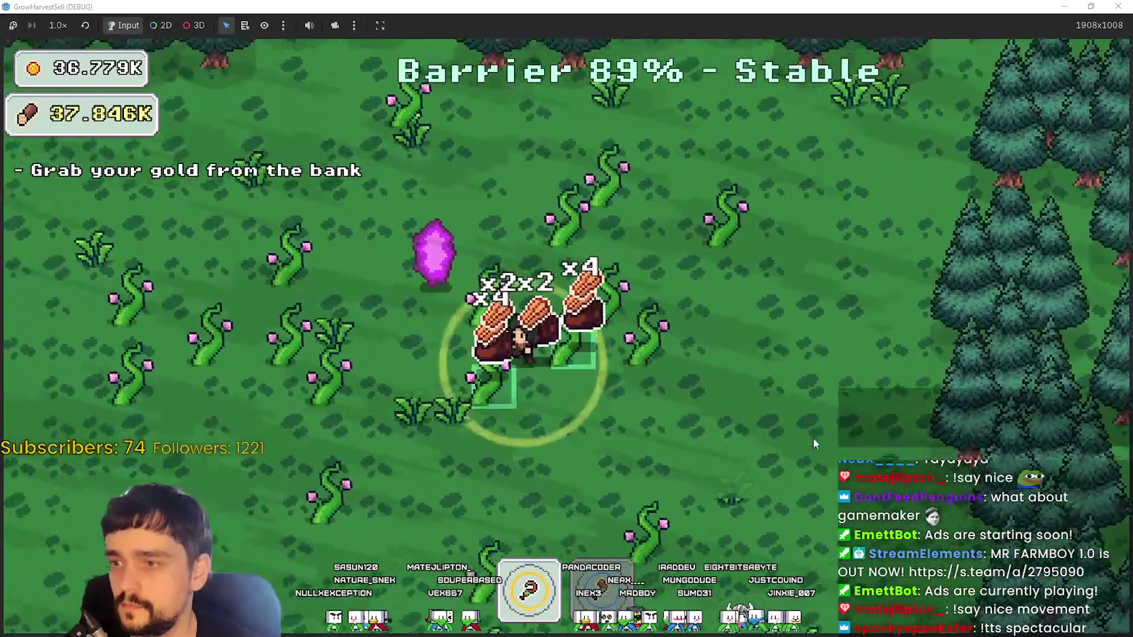
pyautogui.press('s')
pyautogui.press('d')
pyautogui.press('w')
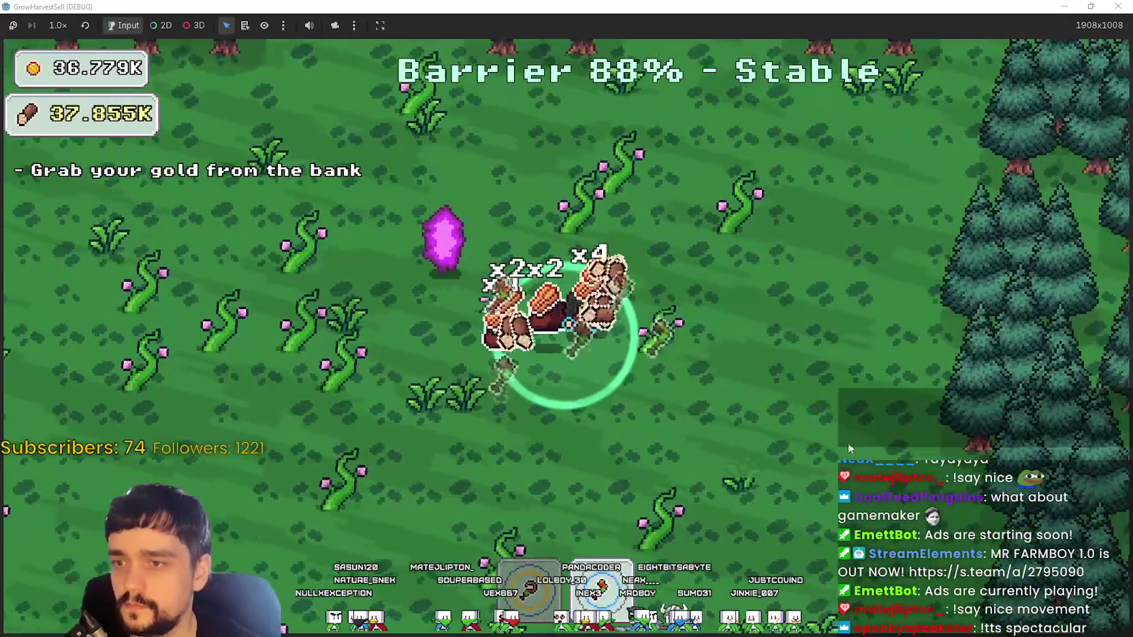
pyautogui.press('s')
pyautogui.press('d')
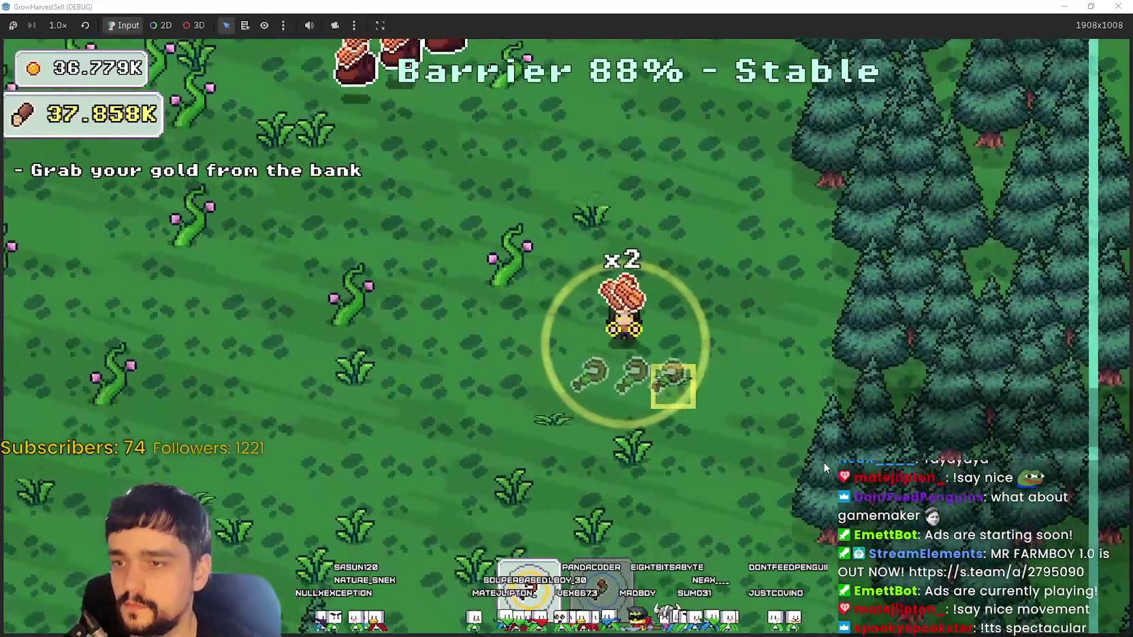
pyautogui.press('s')
pyautogui.press('w')
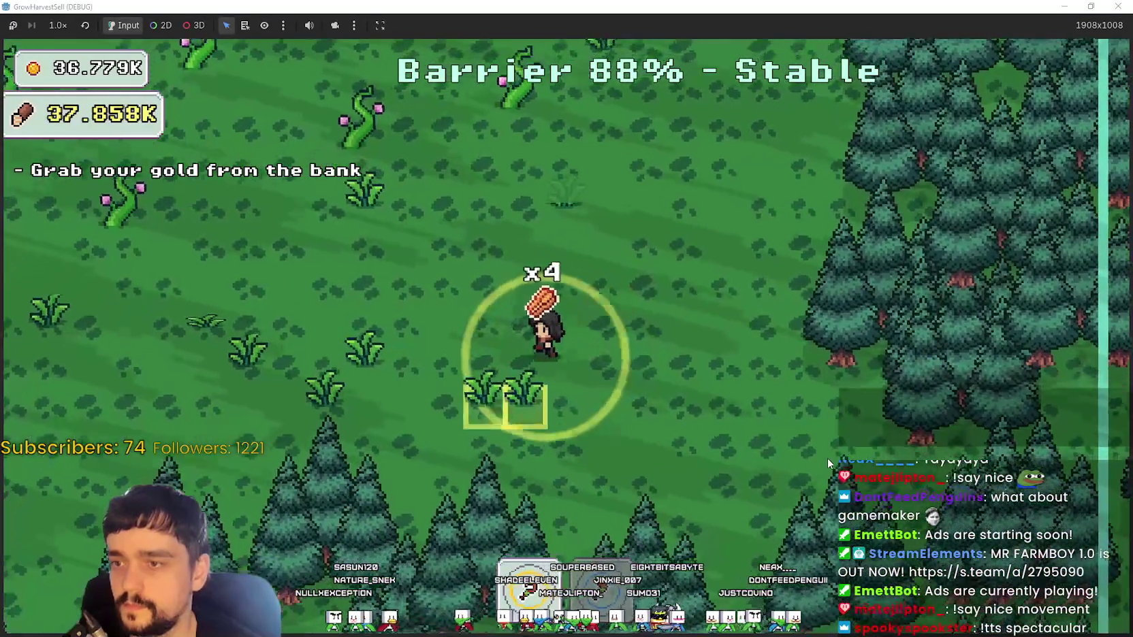
pyautogui.press('a')
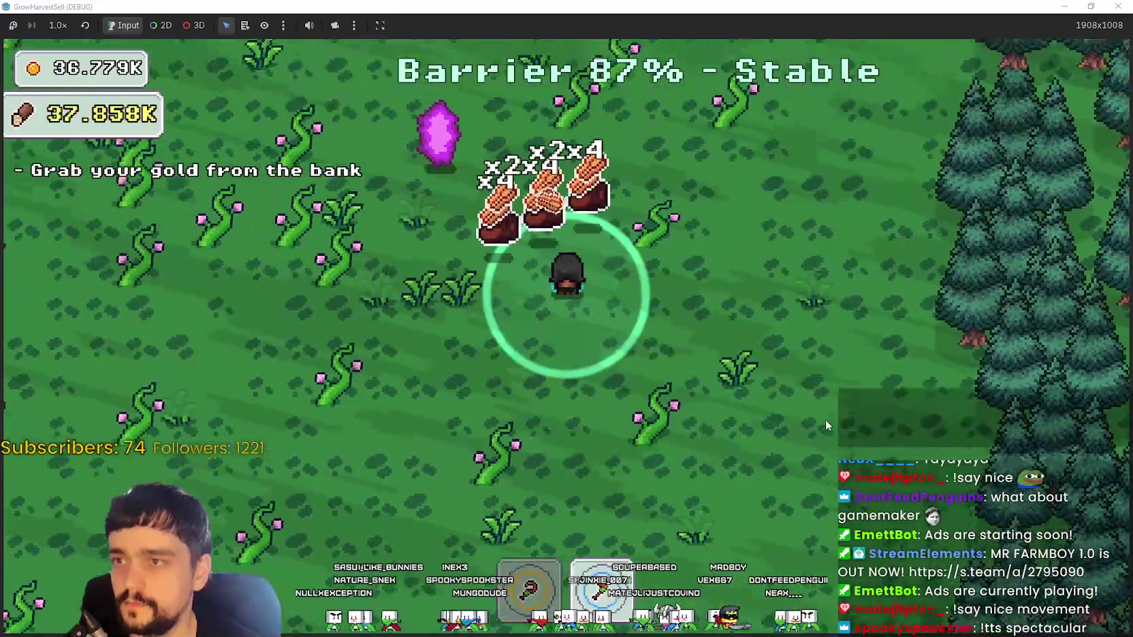
pyautogui.press('w')
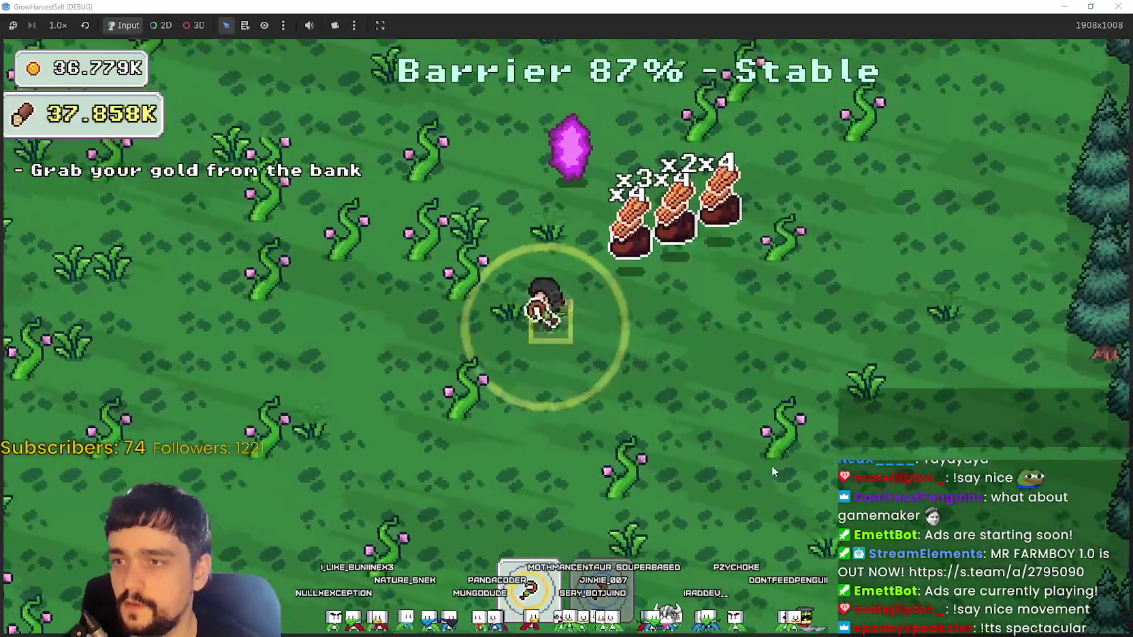
pyautogui.press('s')
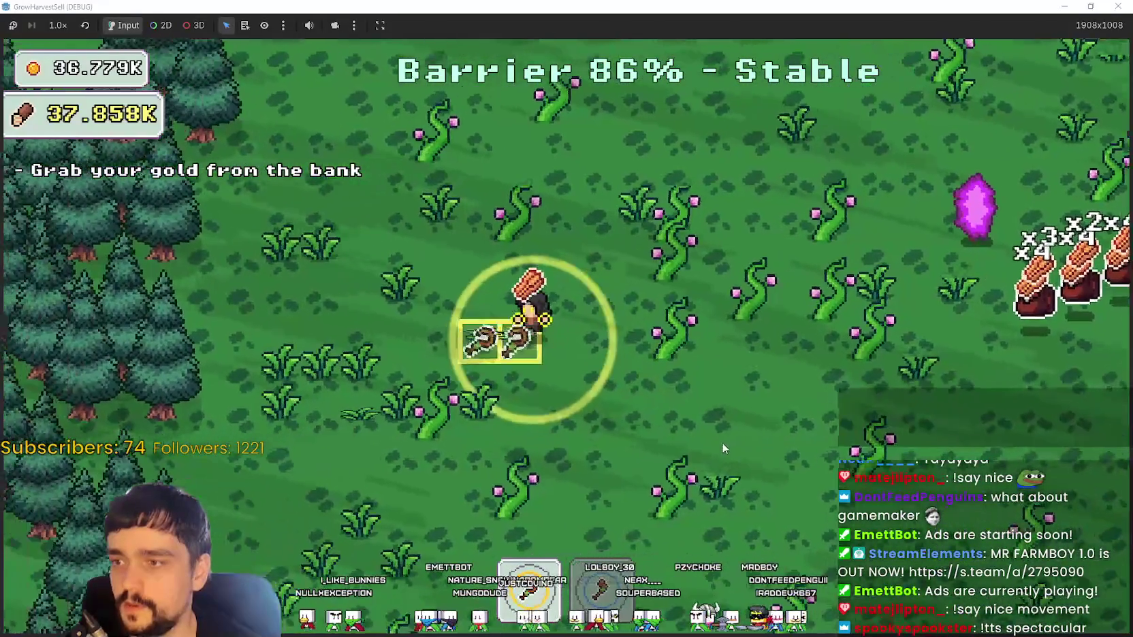
pyautogui.press('d')
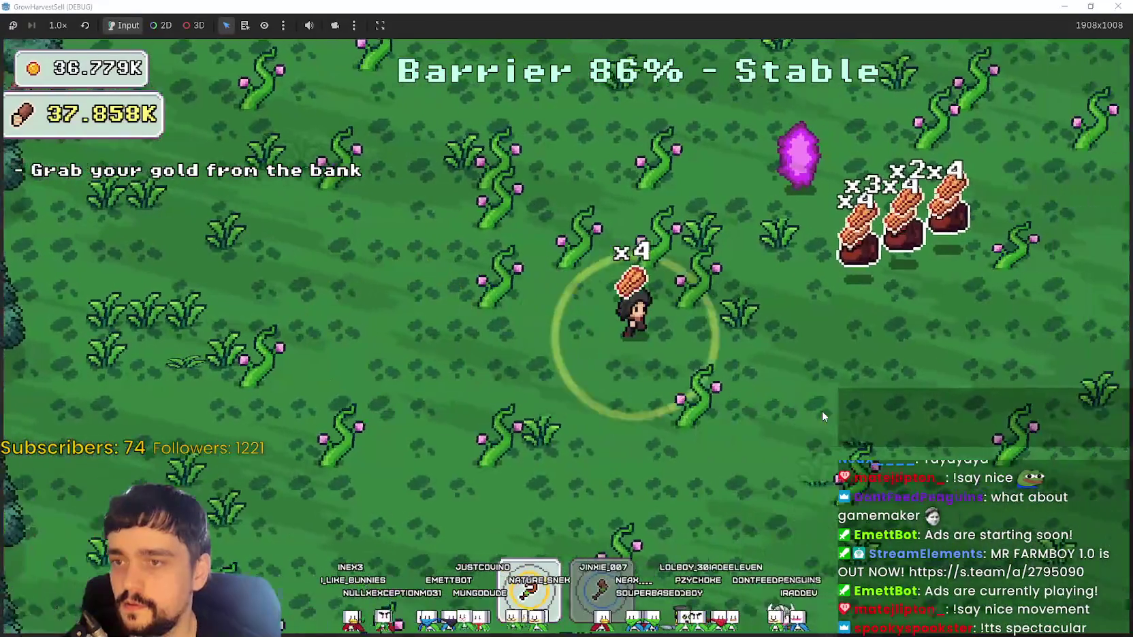
pyautogui.press('d')
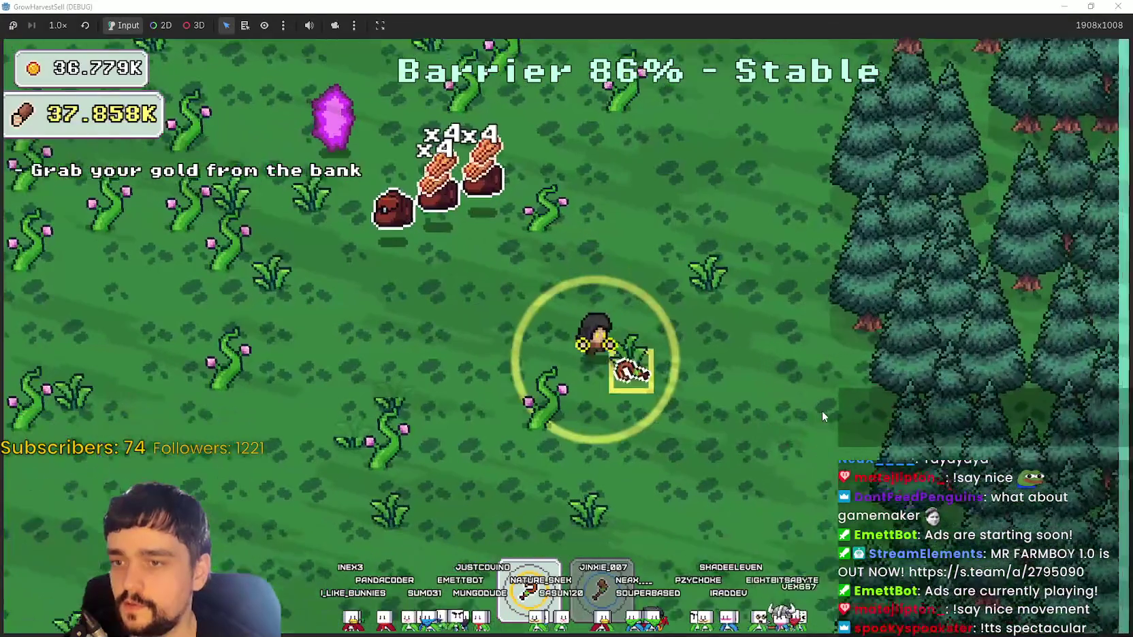
pyautogui.press('a')
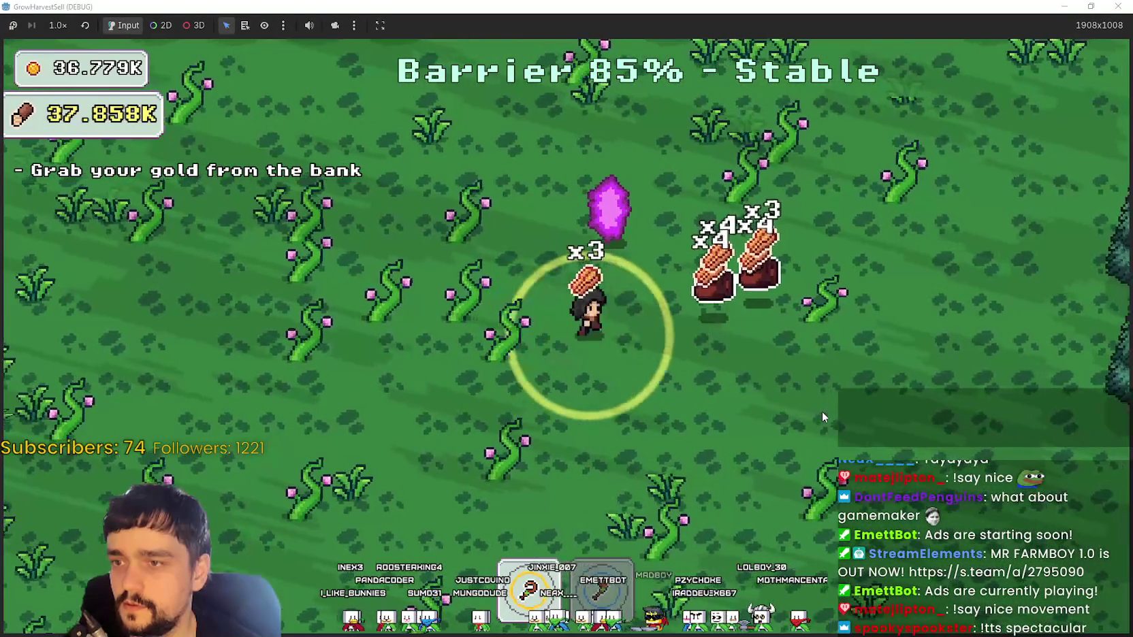
# - Walk the character around the forest field, harvesting plants and picking up resource stacks
pyautogui.press('d')
pyautogui.press('w')
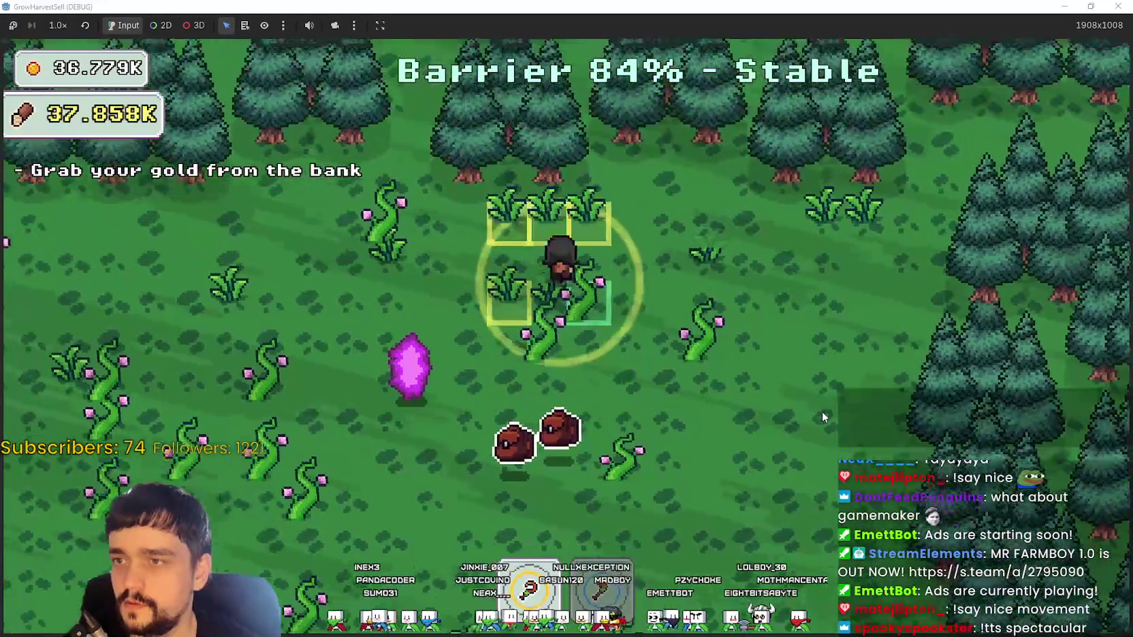
pyautogui.press('s')
pyautogui.press('a')
pyautogui.press('s')
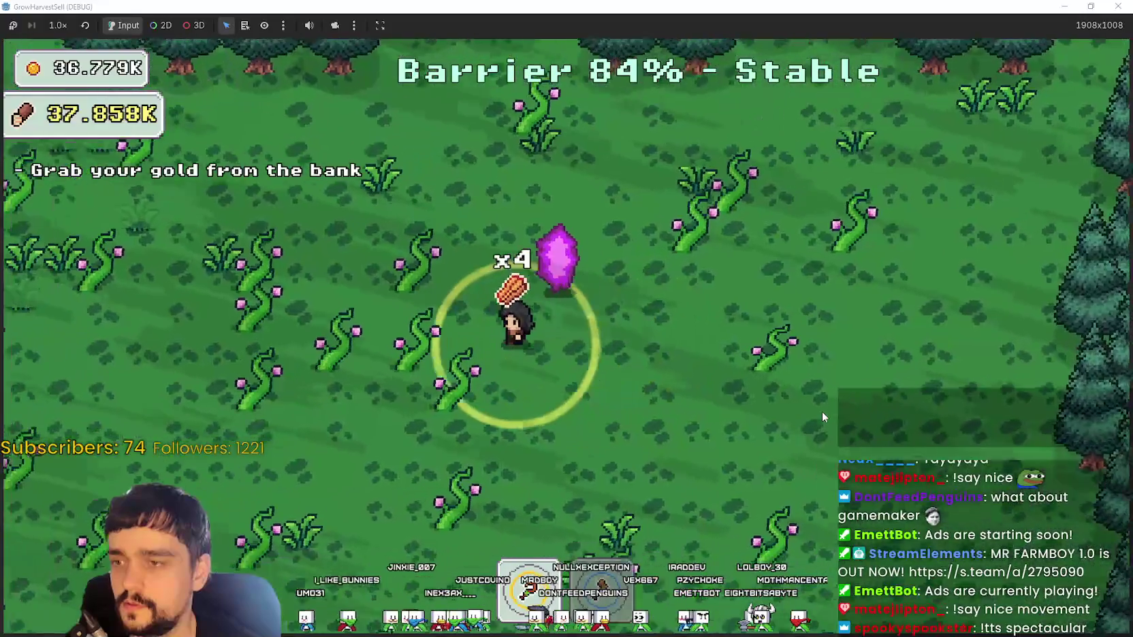
pyautogui.press('a')
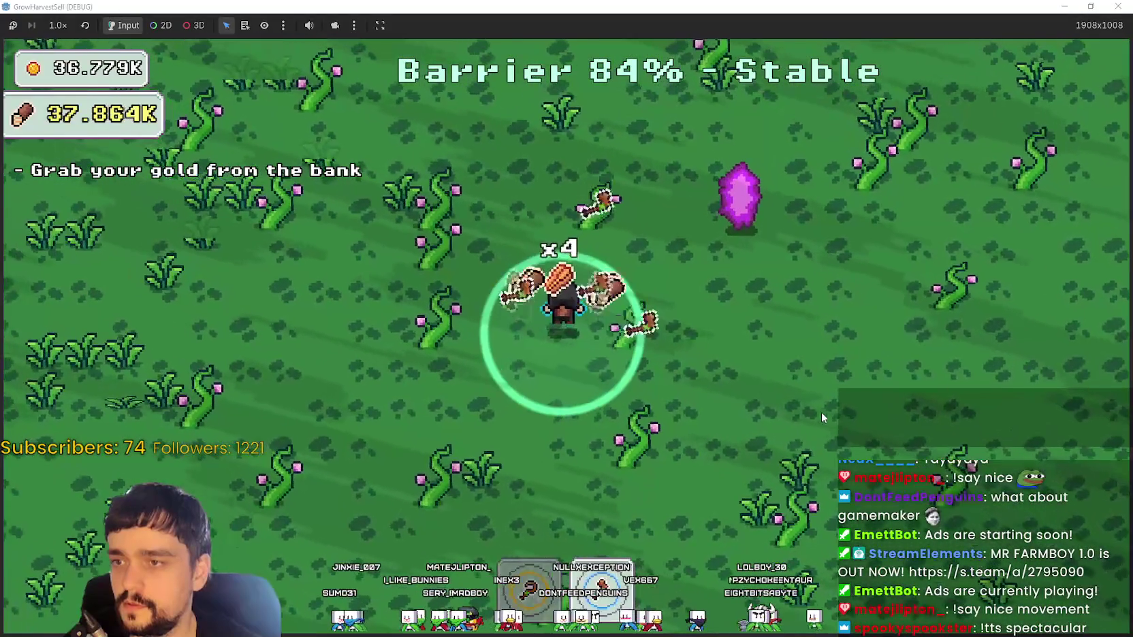
pyautogui.press('w')
pyautogui.press('a')
pyautogui.press('w')
pyautogui.press('a')
pyautogui.press('w')
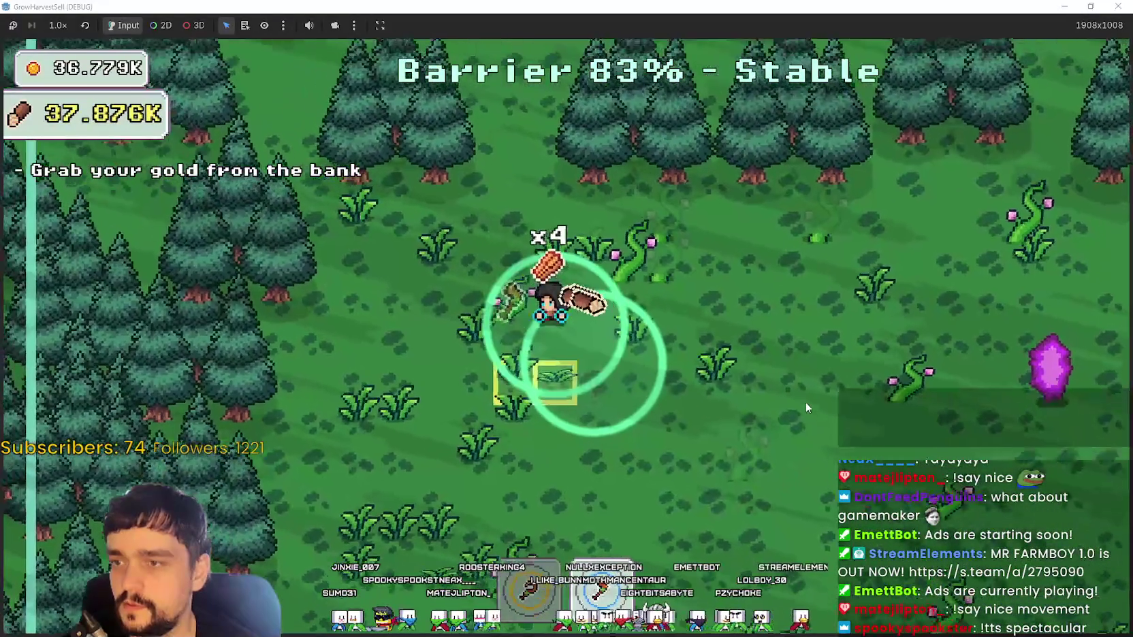
pyautogui.press('s')
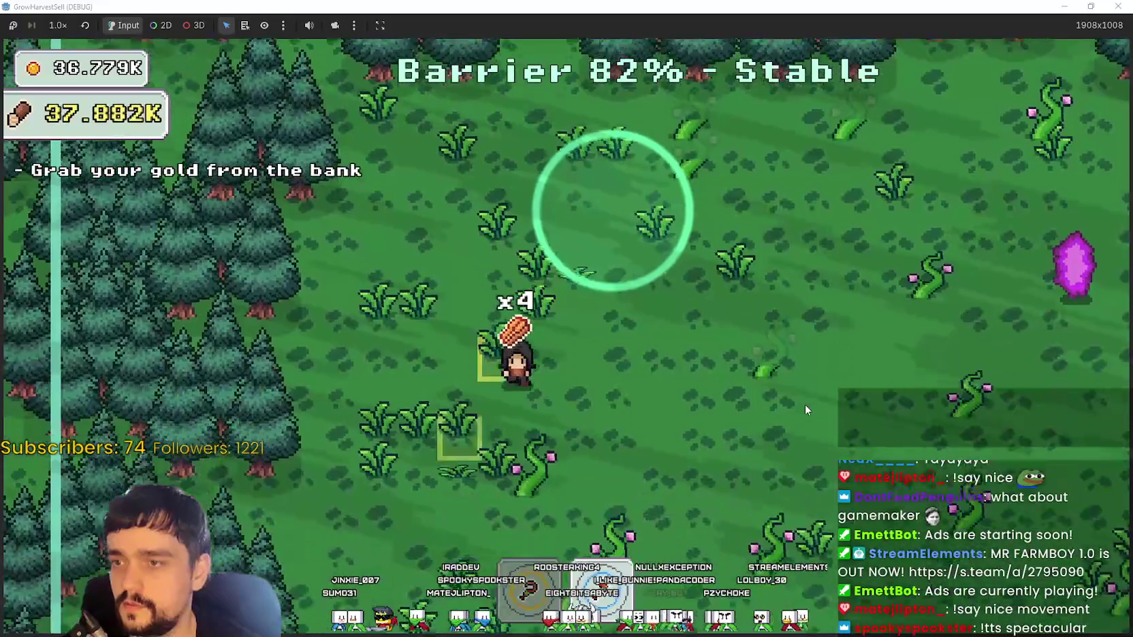
pyautogui.press('s')
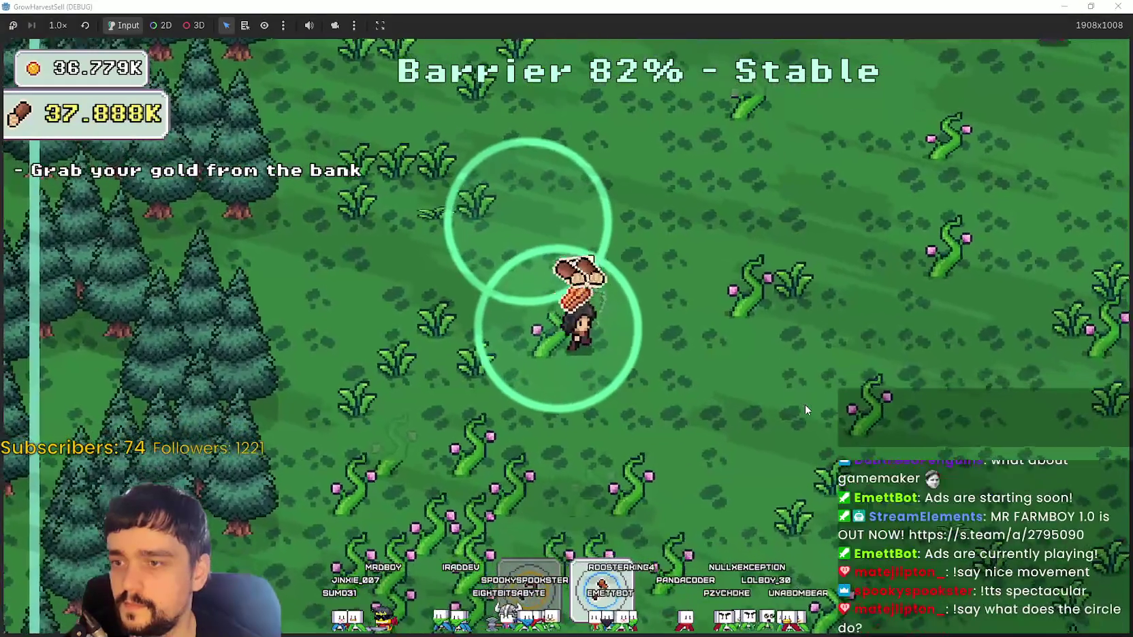
pyautogui.press('a')
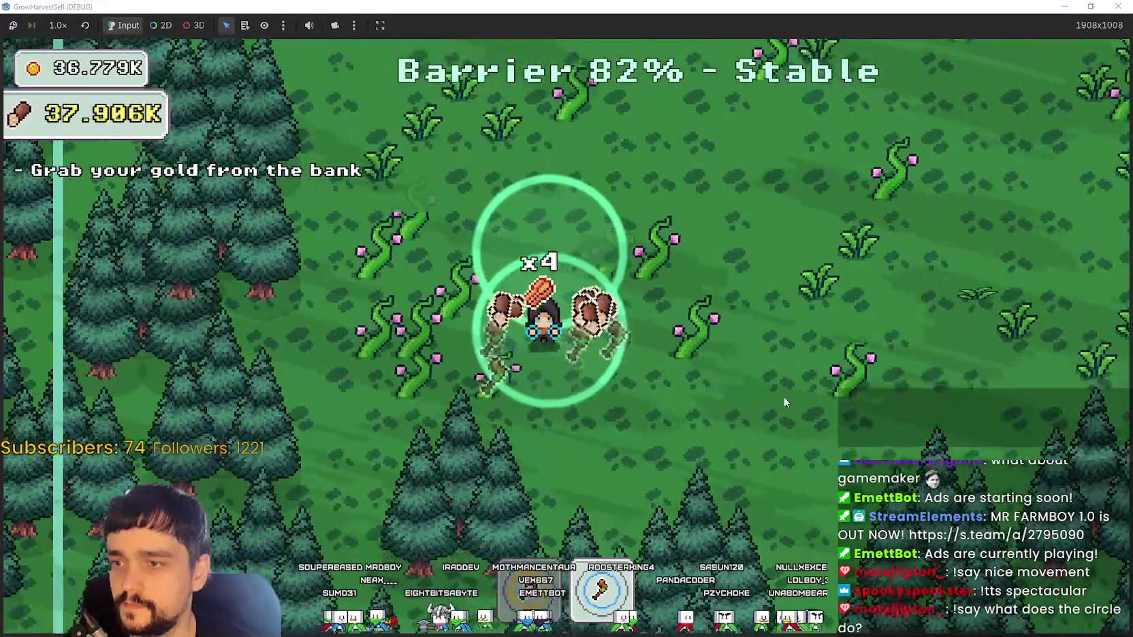
pyautogui.press('d')
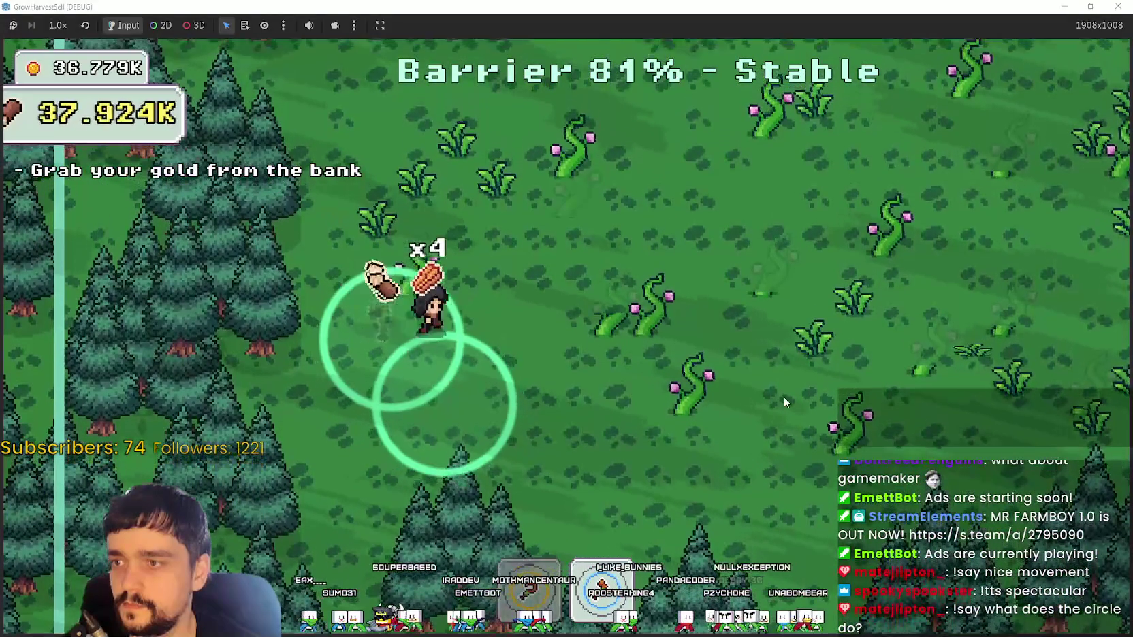
pyautogui.press('d')
pyautogui.press('s')
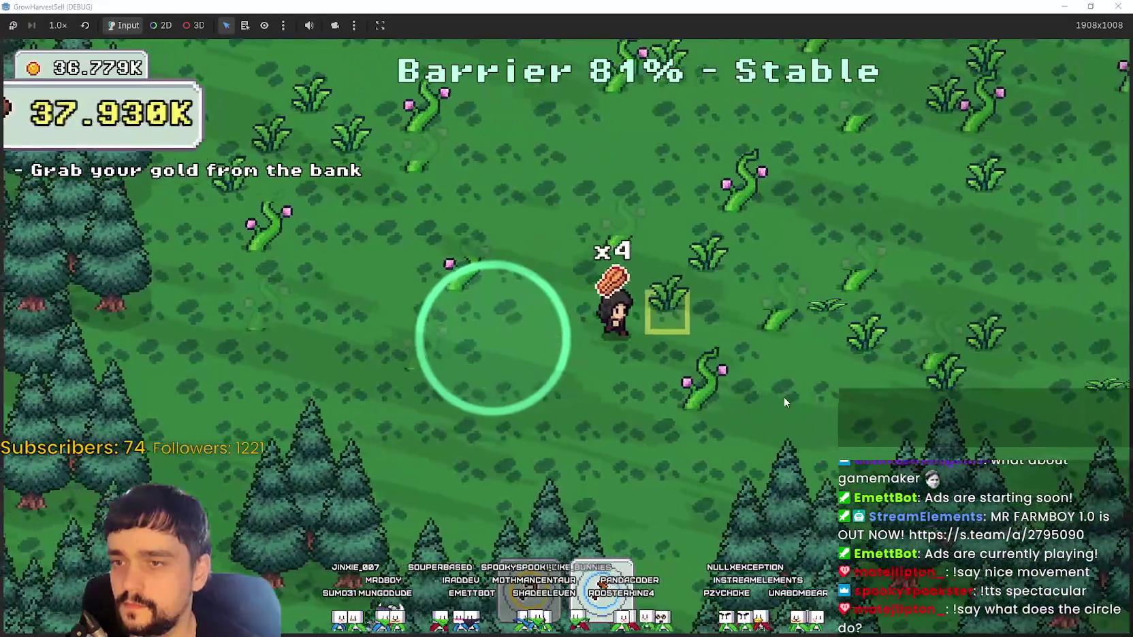
pyautogui.press('w')
pyautogui.press('d')
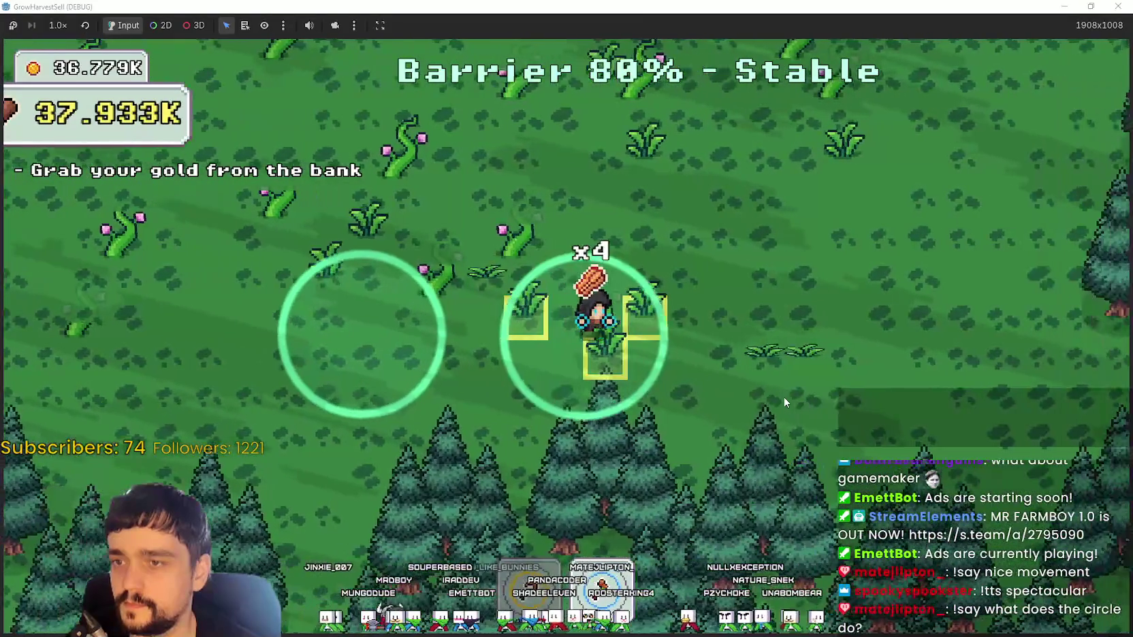
# - Harvest more plants, then use the purple crystal to travel to the village
pyautogui.press('a')
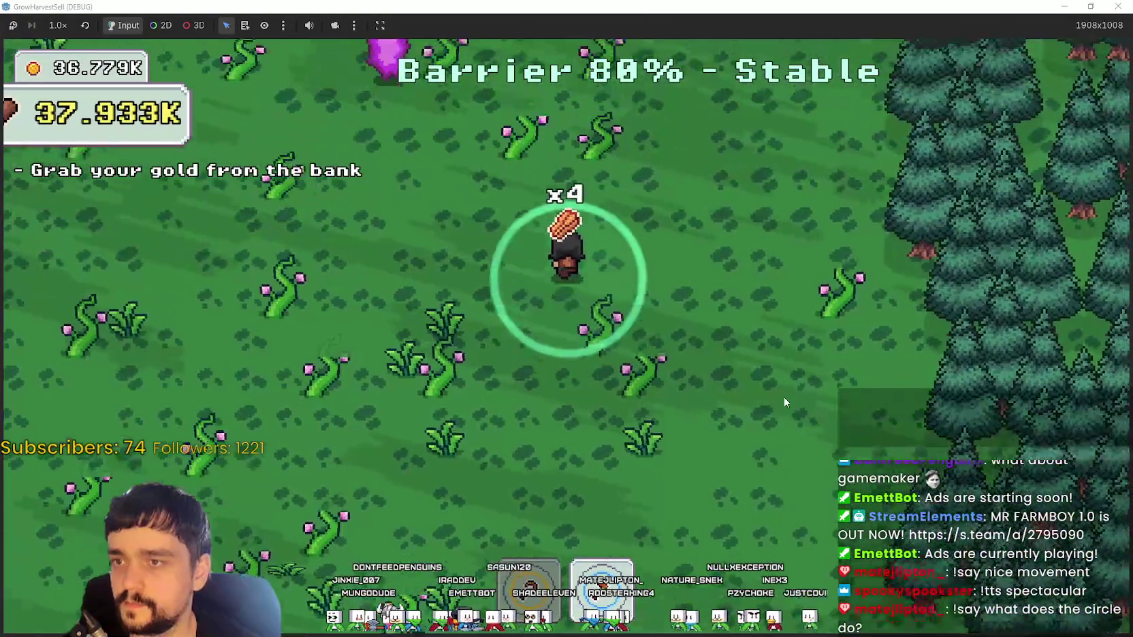
pyautogui.press('d')
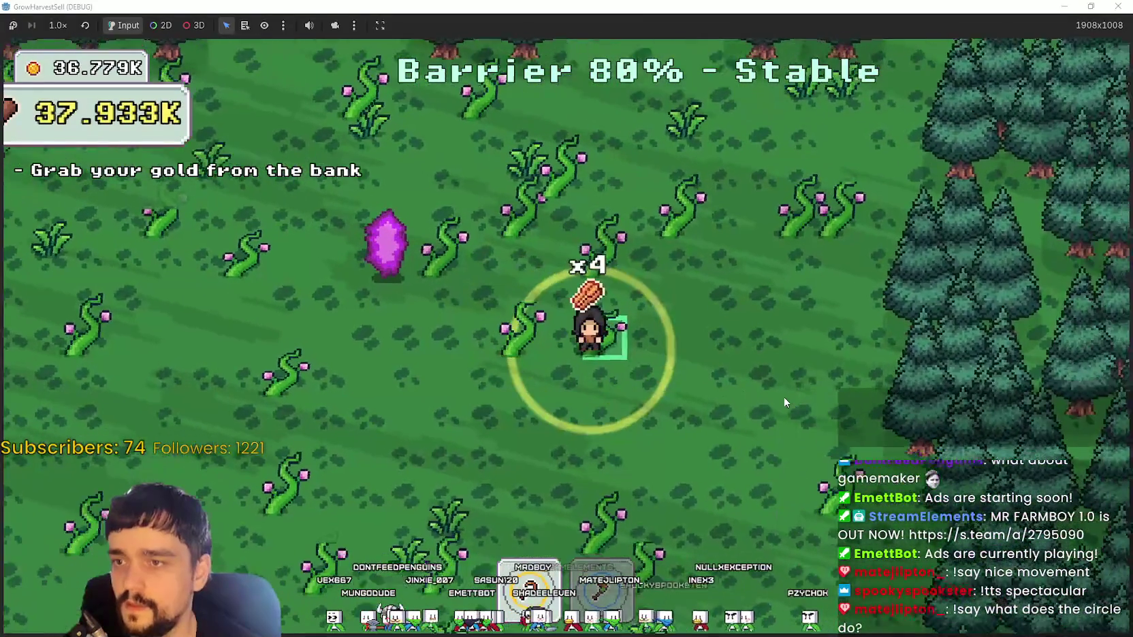
pyautogui.press('s')
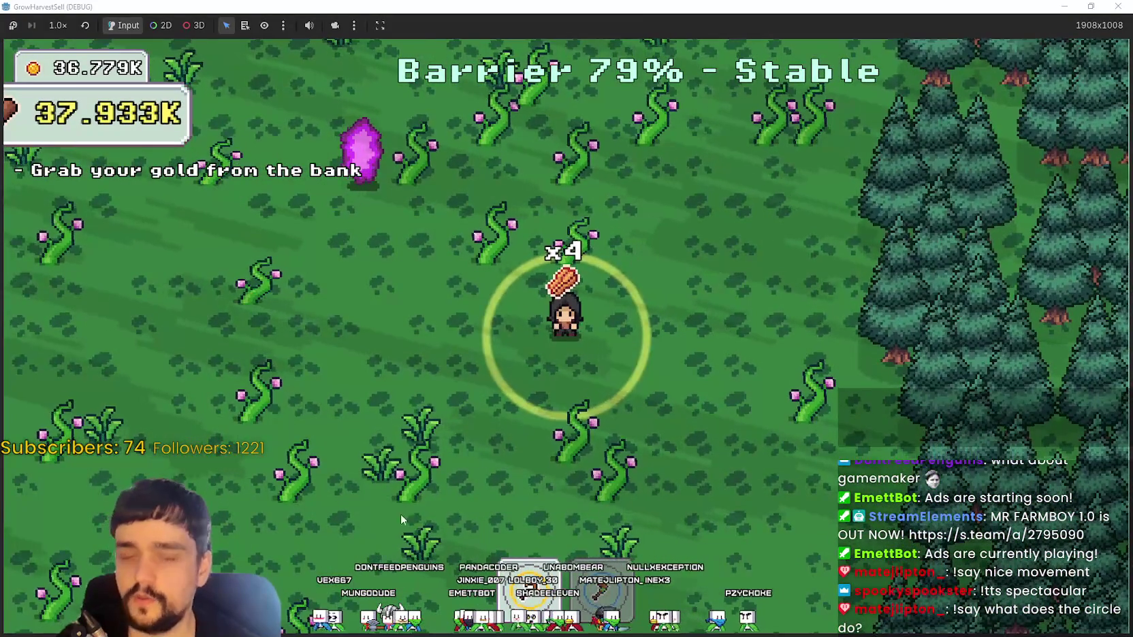
pyautogui.press('s')
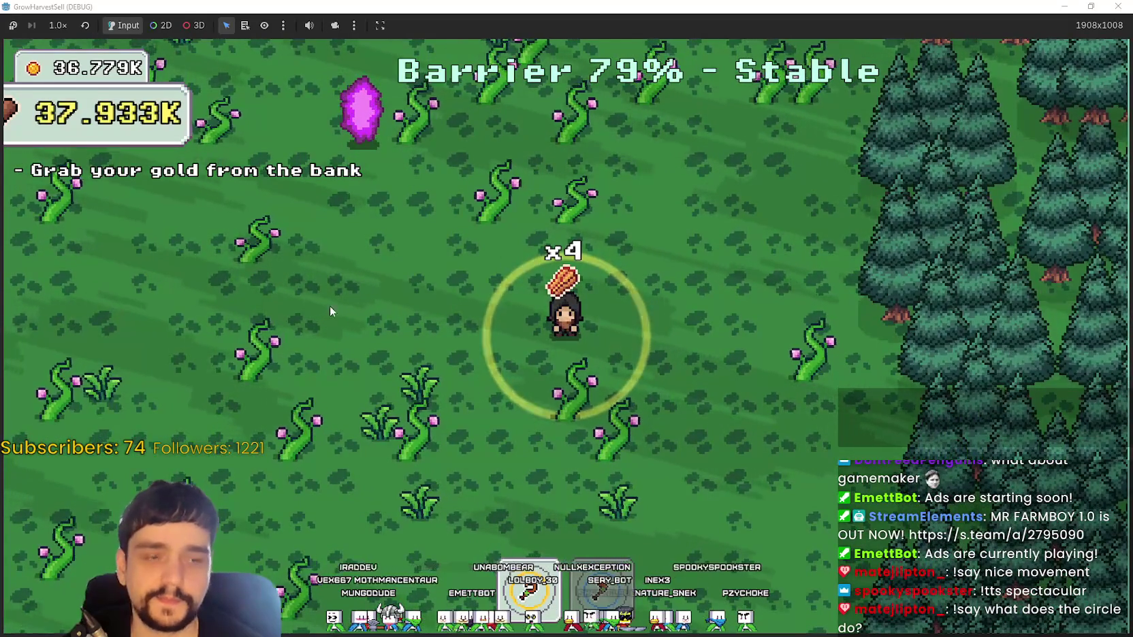
pyautogui.press('a')
pyautogui.press('w')
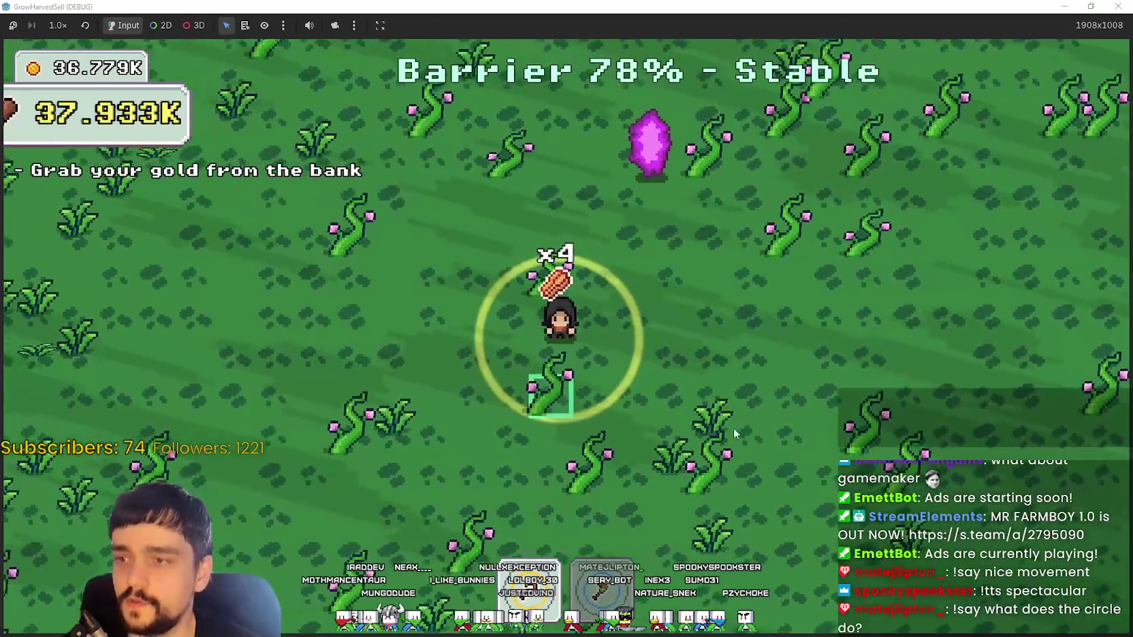
pyautogui.press('a')
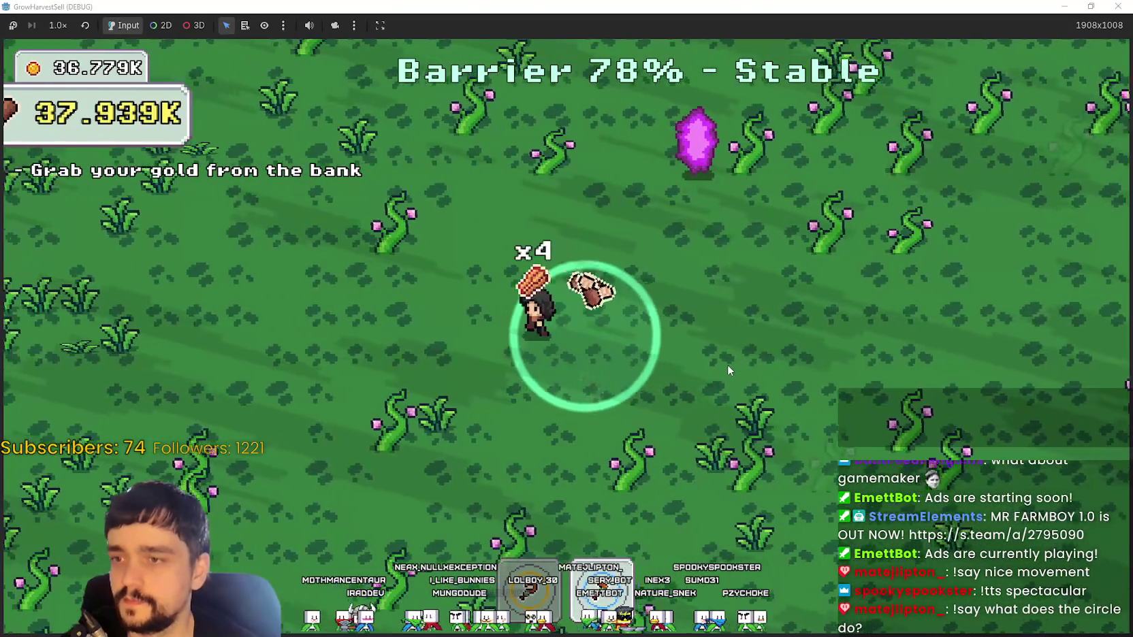
pyautogui.press('s')
pyautogui.press('d')
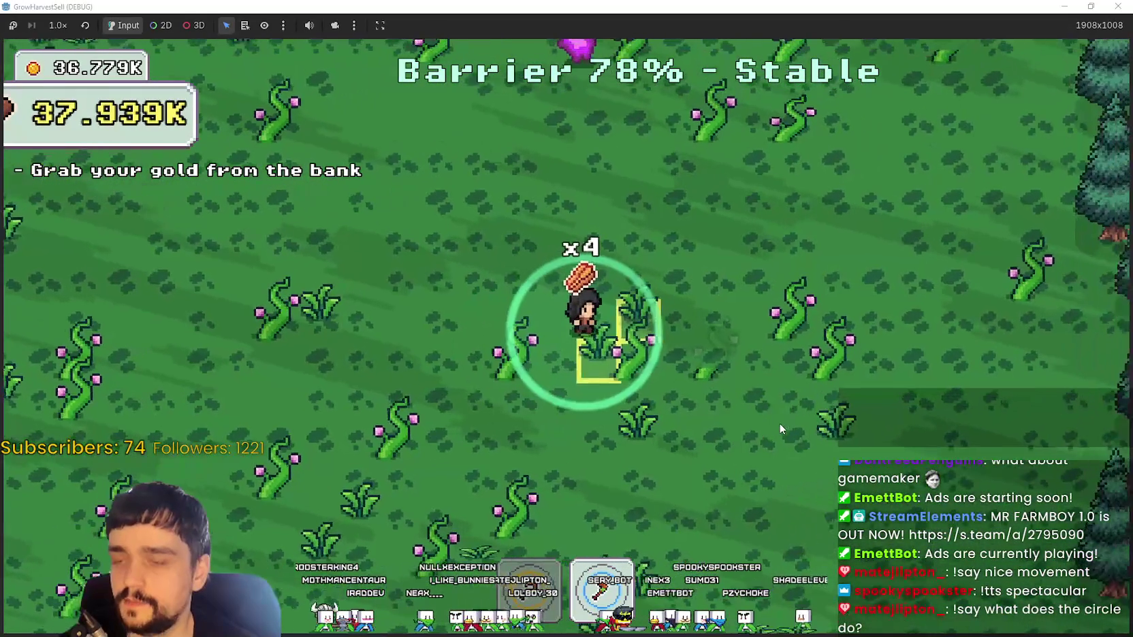
pyautogui.press('d')
pyautogui.press('w')
pyautogui.press('a')
pyautogui.press('e')
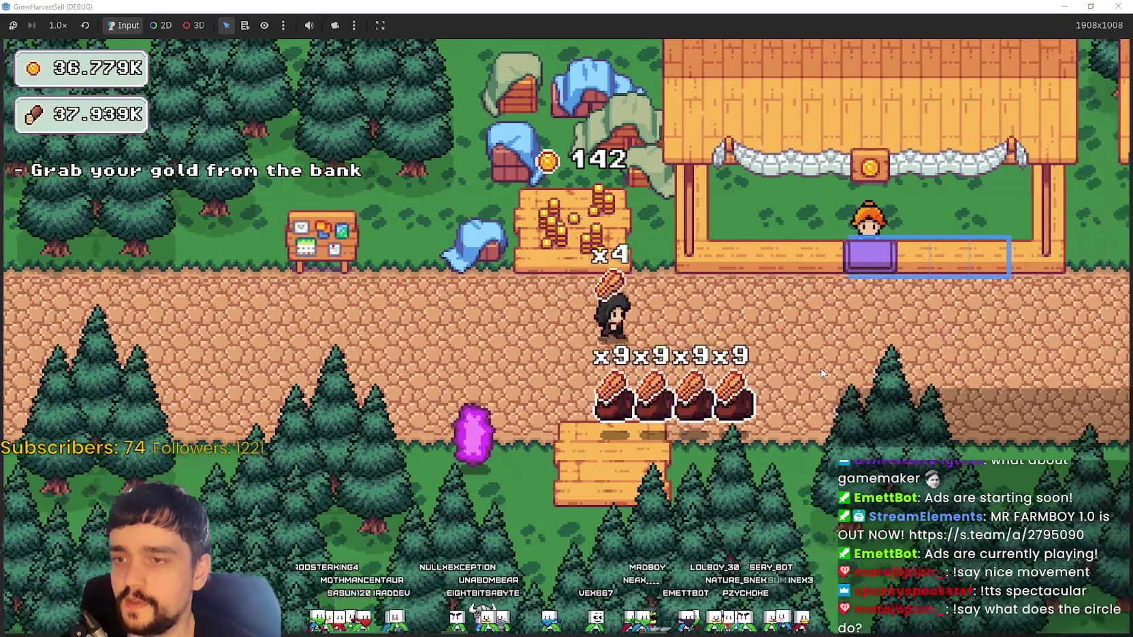
# - Carry carrots from the crates to the stall and sell them
pyautogui.press('d')
pyautogui.press('w')
pyautogui.press('a')
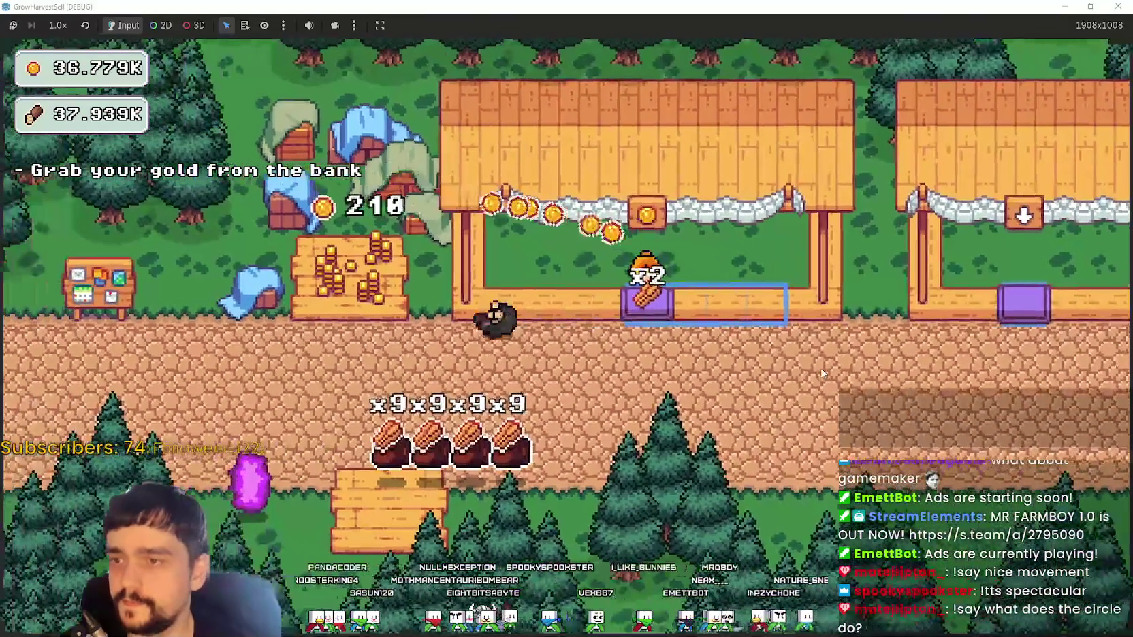
pyautogui.press('s')
pyautogui.press('d')
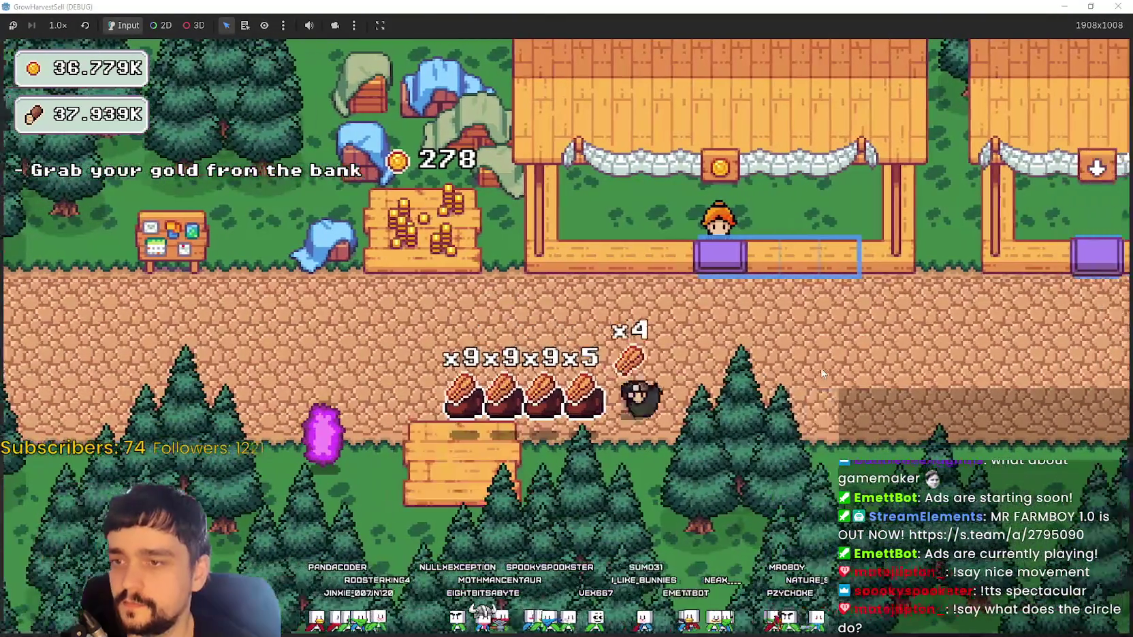
pyautogui.press('w')
pyautogui.press('a')
pyautogui.press('s')
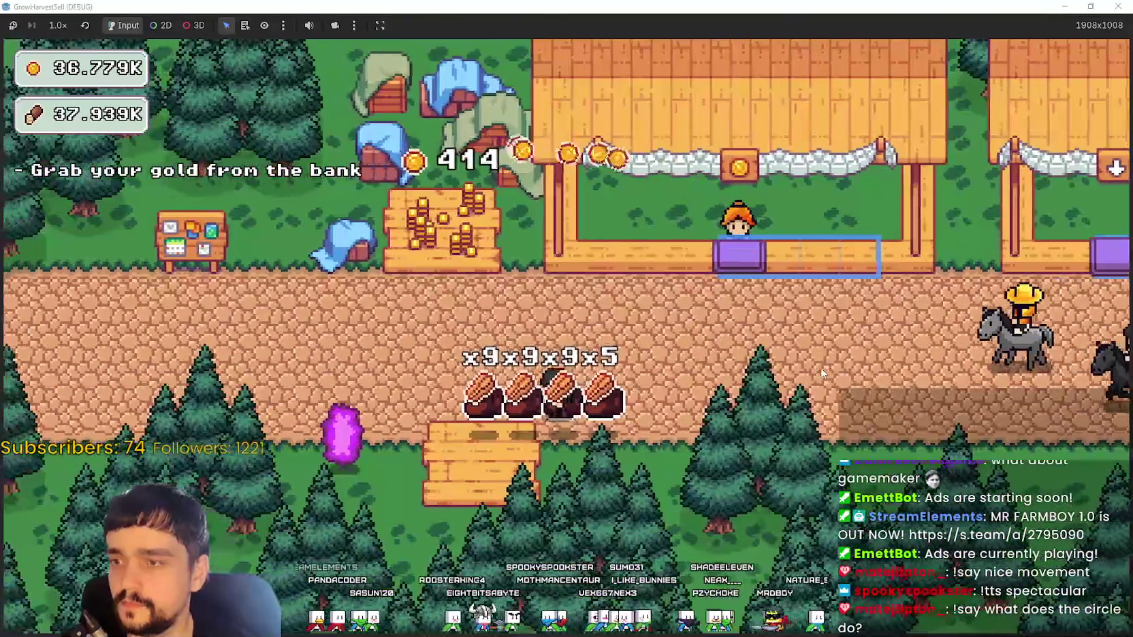
pyautogui.press('d')
pyautogui.press('w')
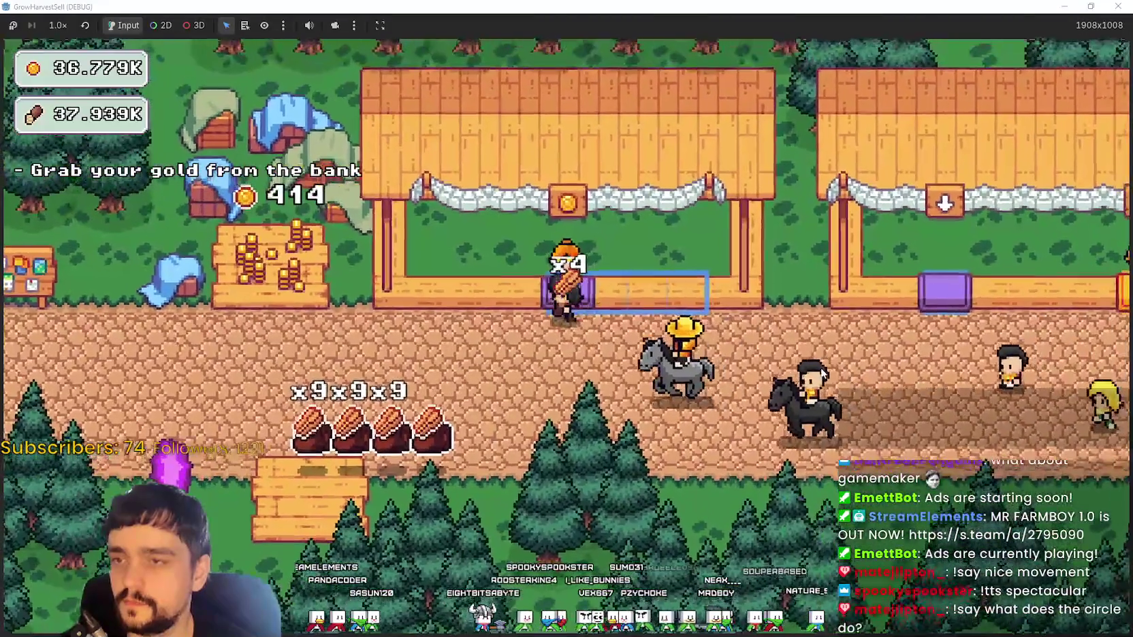
pyautogui.press('a')
pyautogui.press('s')
pyautogui.press('d')
pyautogui.press('w')
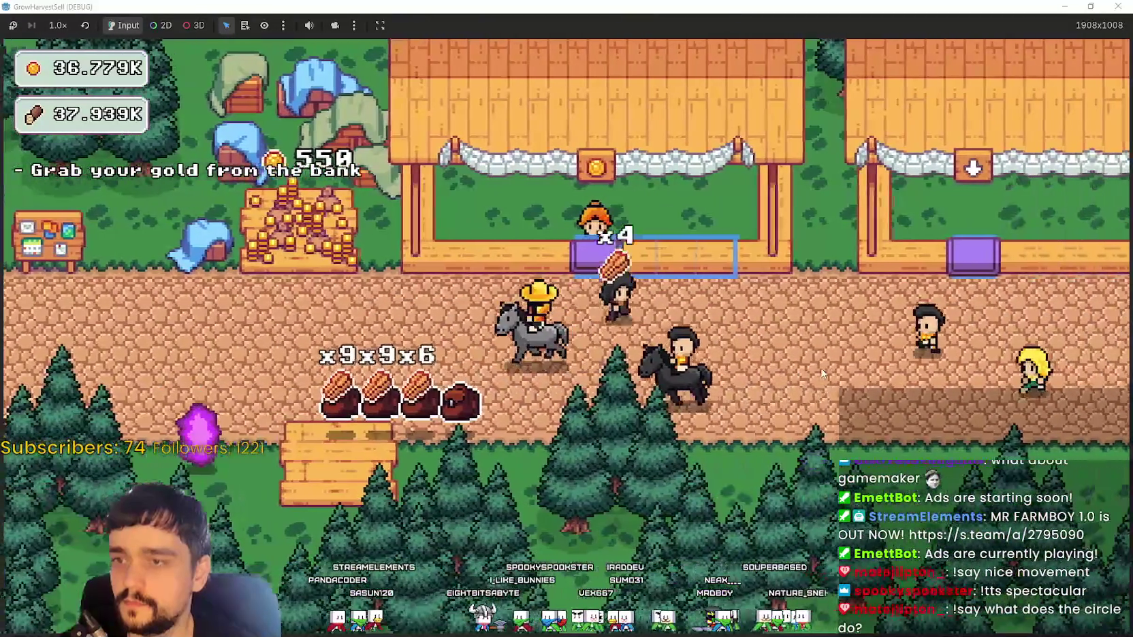
pyautogui.press('a')
pyautogui.press('s')
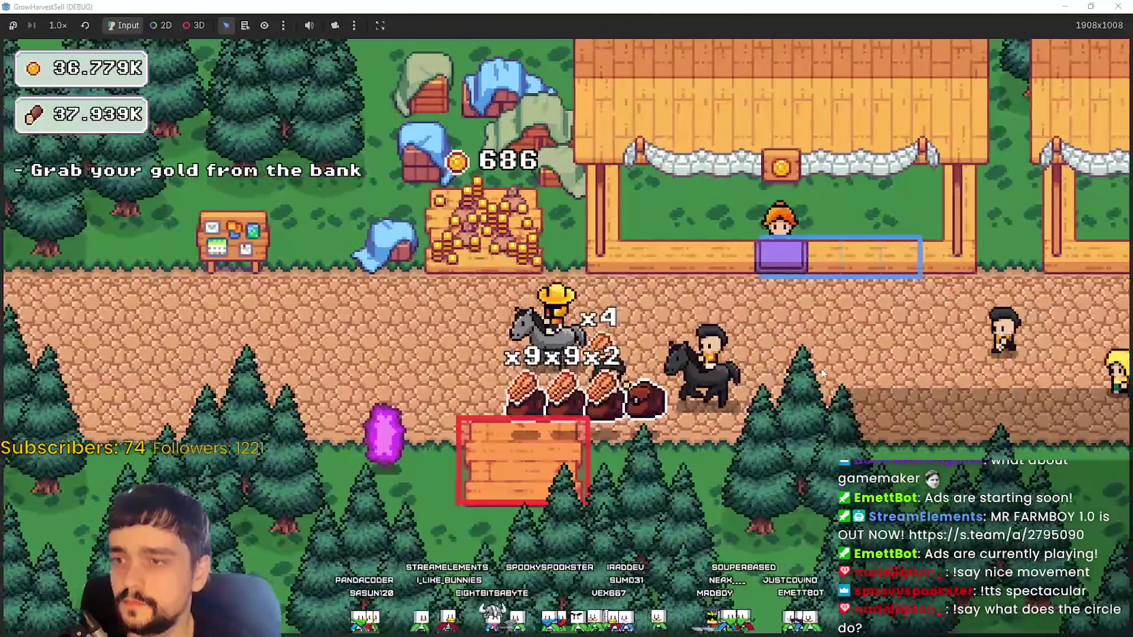
# - Deliver several more carrot loads, including an x4 stack, to the stall for gold
pyautogui.press('d')
pyautogui.press('w')
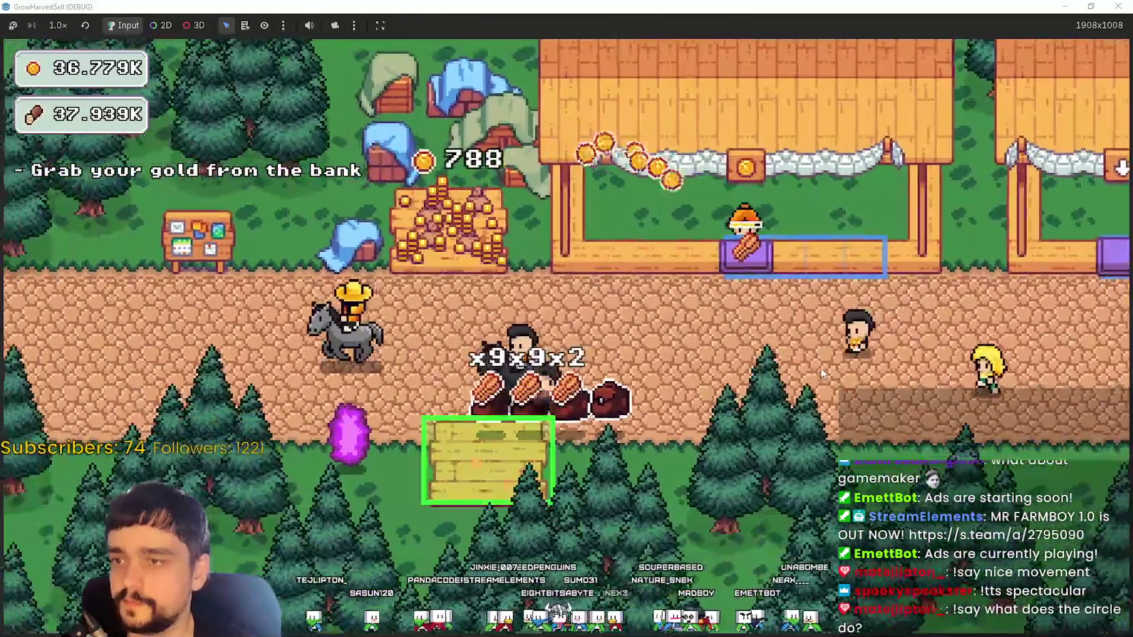
pyautogui.press('d')
pyautogui.press('w')
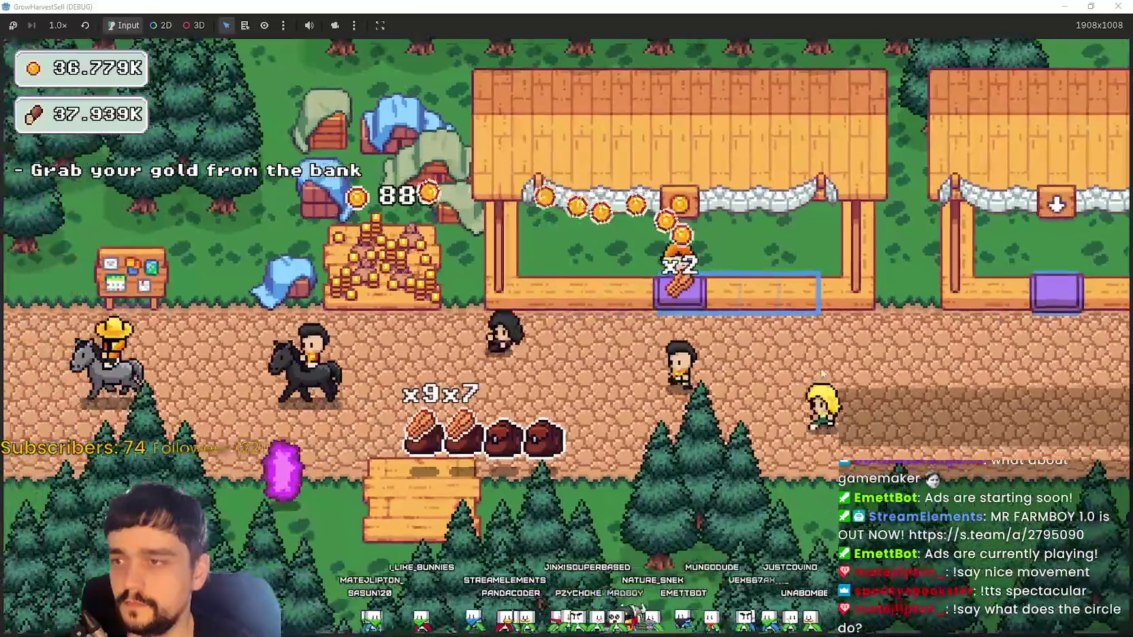
pyautogui.press('s')
pyautogui.press('w')
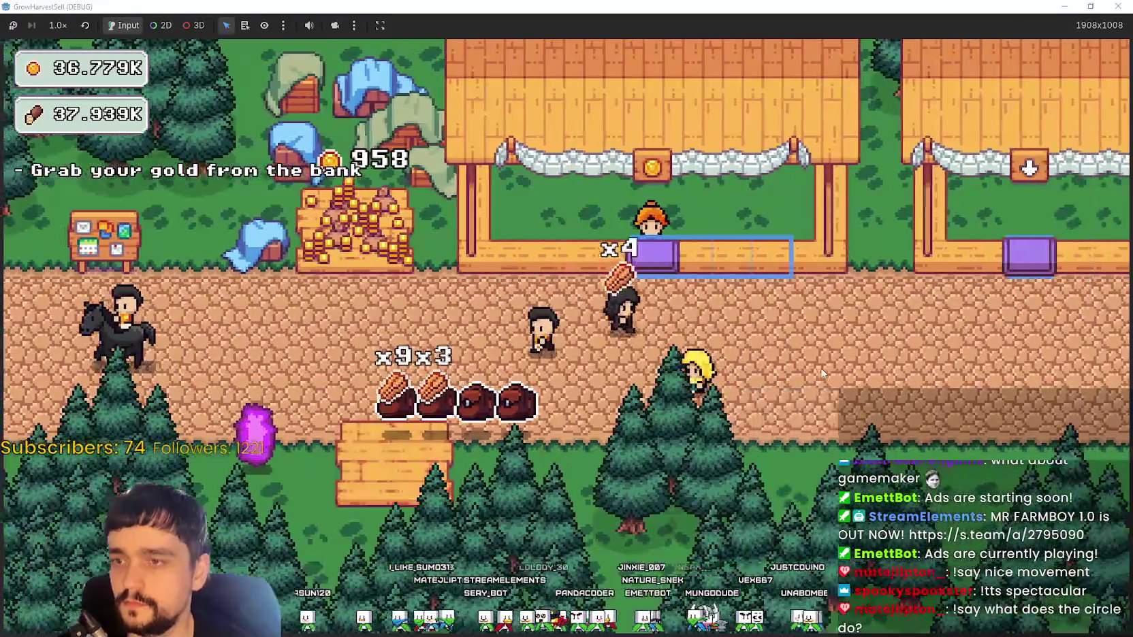
pyautogui.press('a')
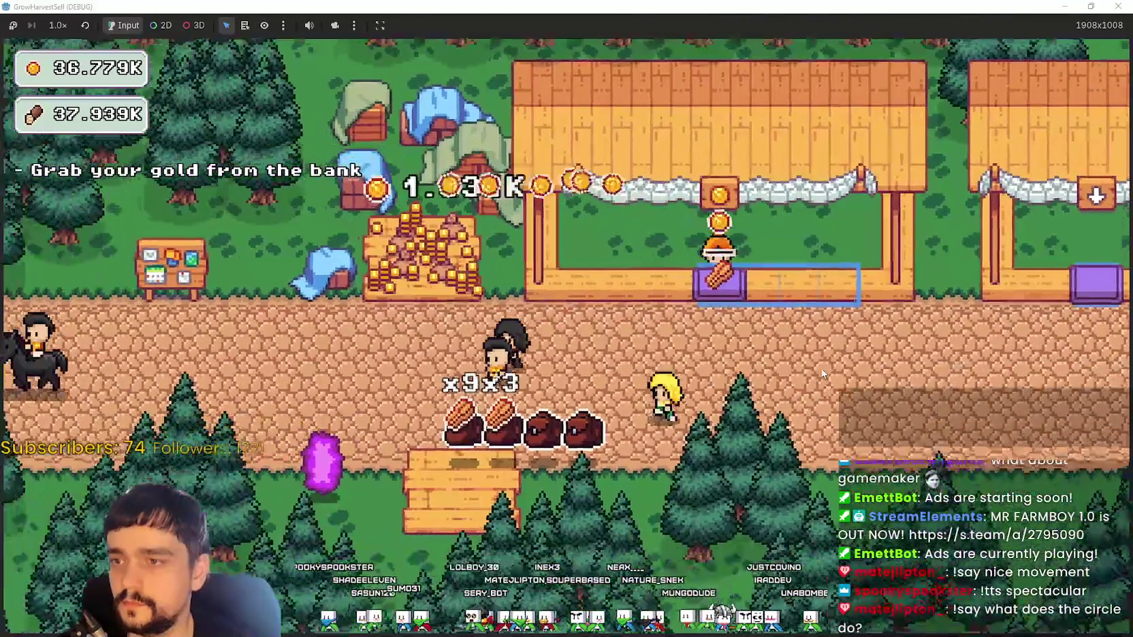
pyautogui.press('d')
pyautogui.press('w')
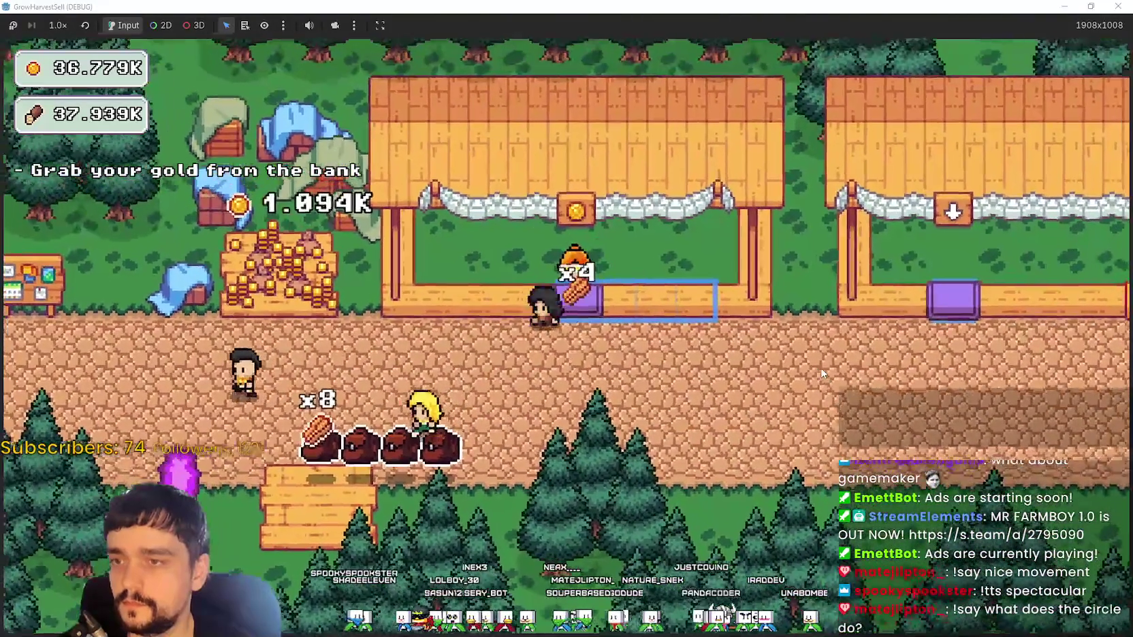
pyautogui.press('a')
pyautogui.press('s')
pyautogui.press('d')
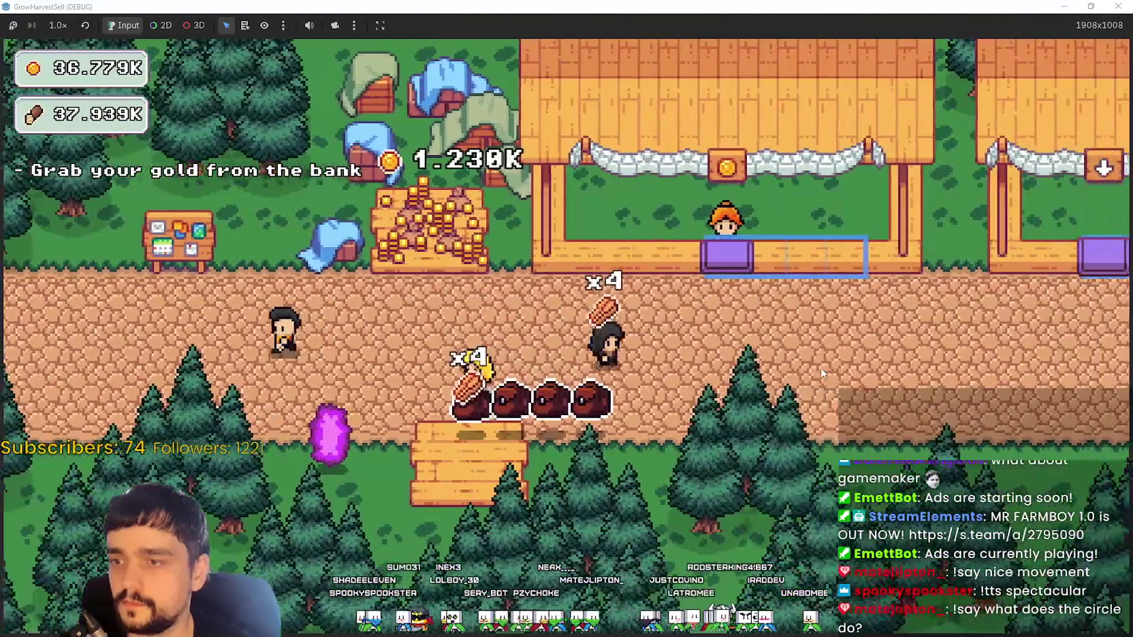
pyautogui.press('w')
pyautogui.press('a')
pyautogui.press('s')
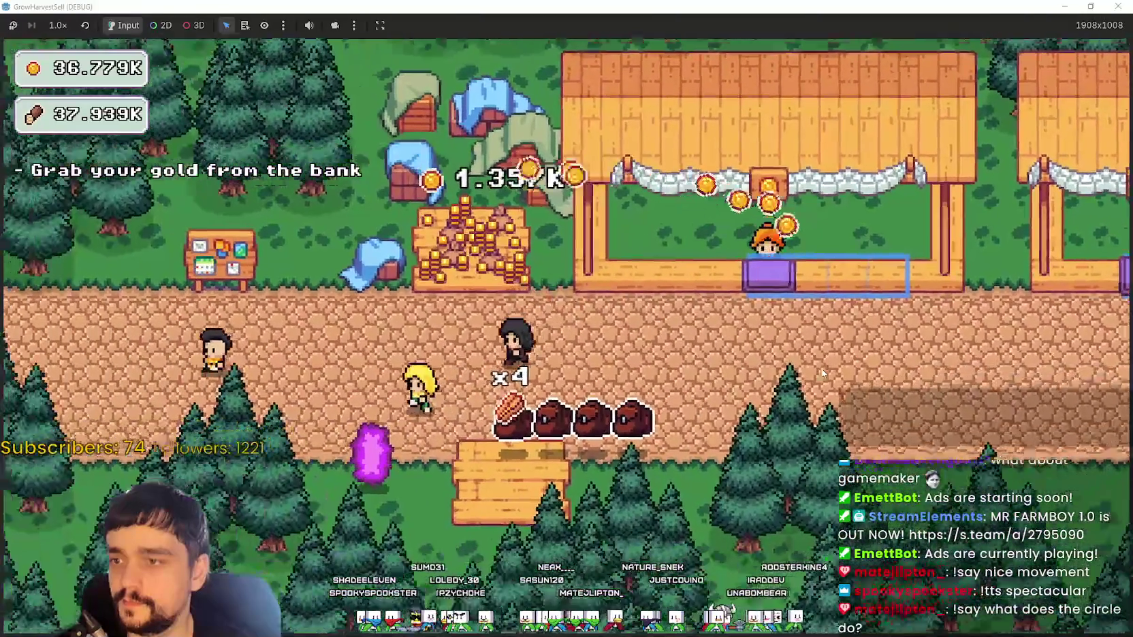
pyautogui.press('d')
pyautogui.press('w')
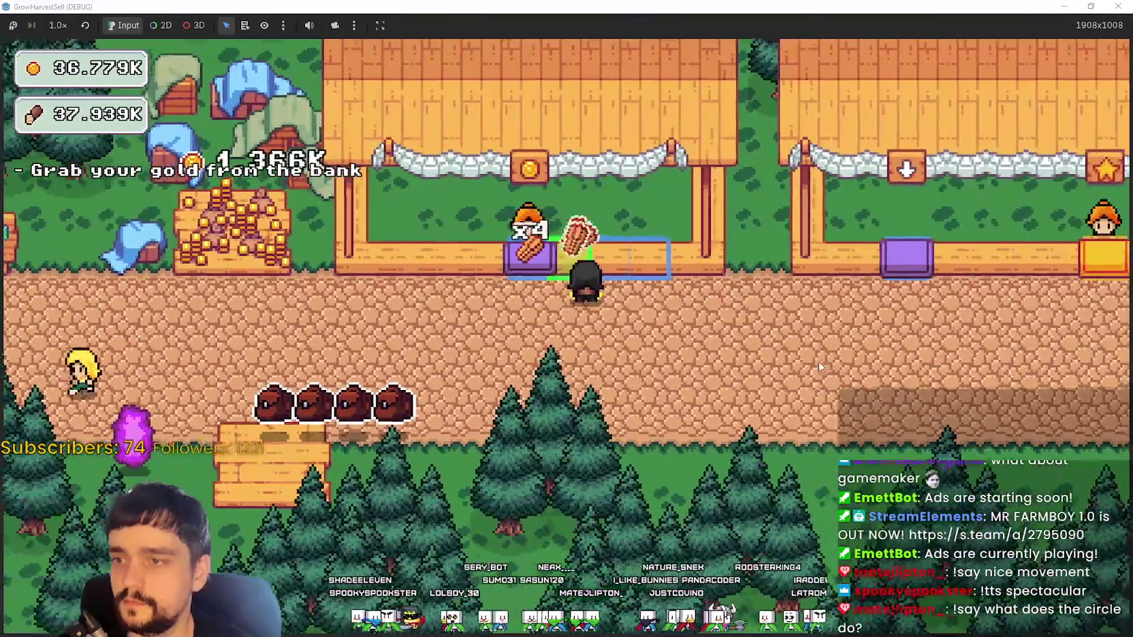
# - Walk onto the purple portal, choose Stage 2 and travel to the forest
pyautogui.press('s')
pyautogui.press('a')
pyautogui.press('s')
pyautogui.press('e')
pyautogui.press('d')
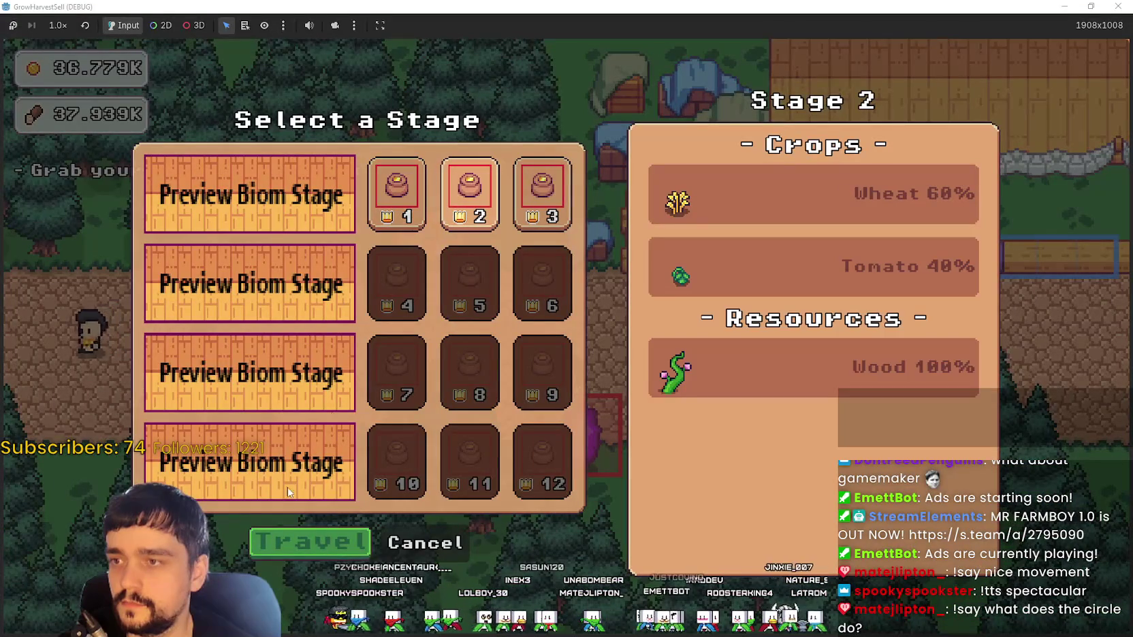
pyautogui.click(276, 545)
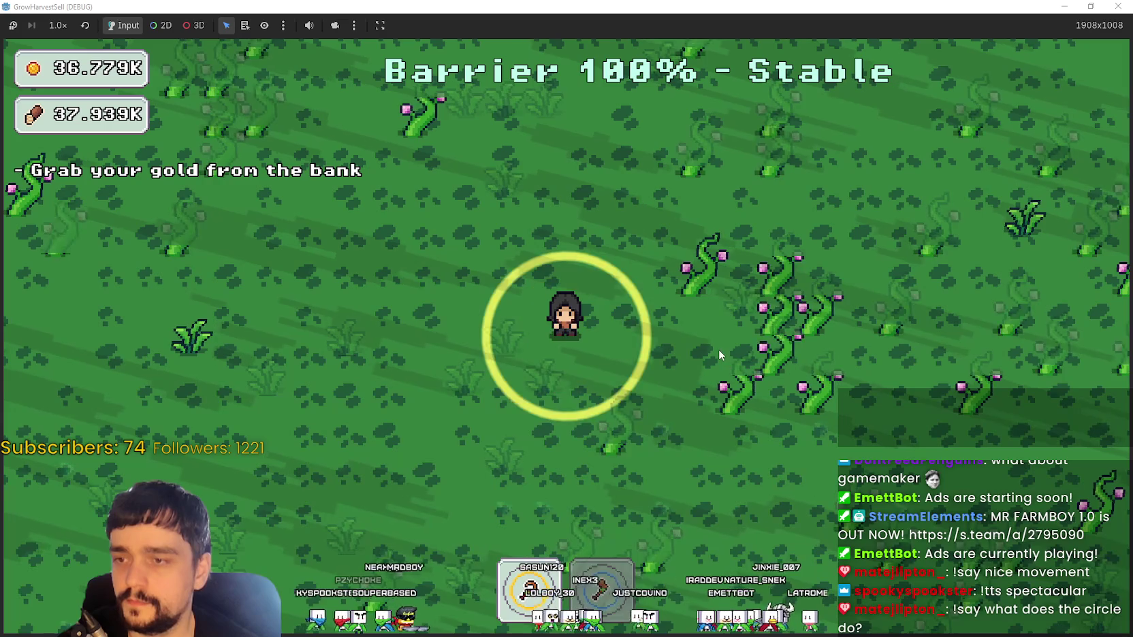
pyautogui.press('d')
pyautogui.press('d')
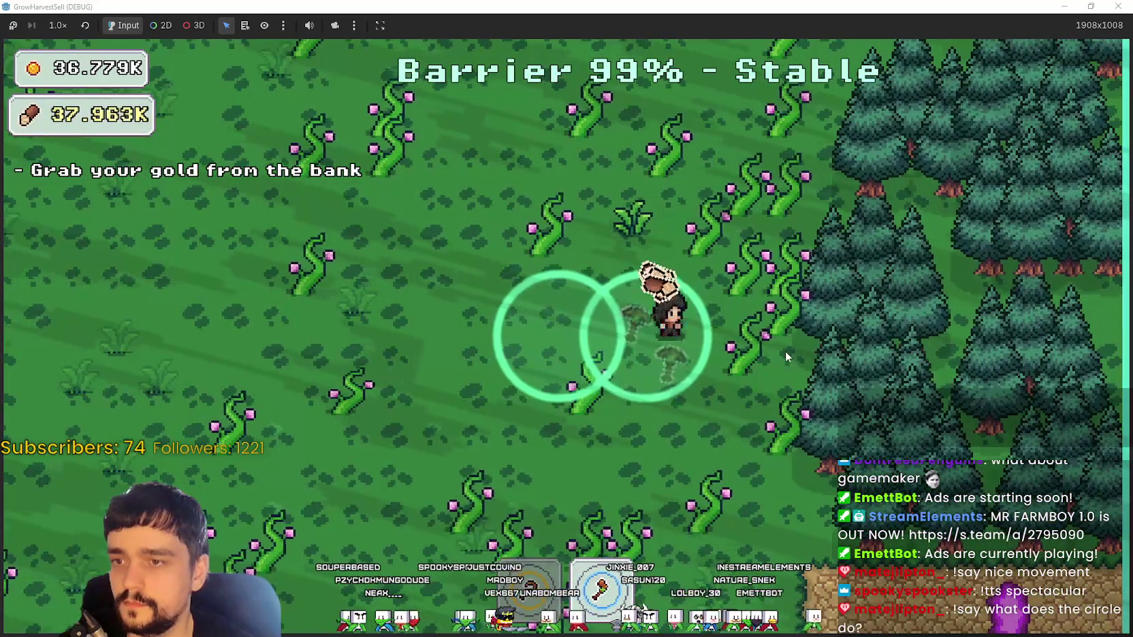
# - Walk across the forest field collecting wood from the harvested plants
pyautogui.press('w')
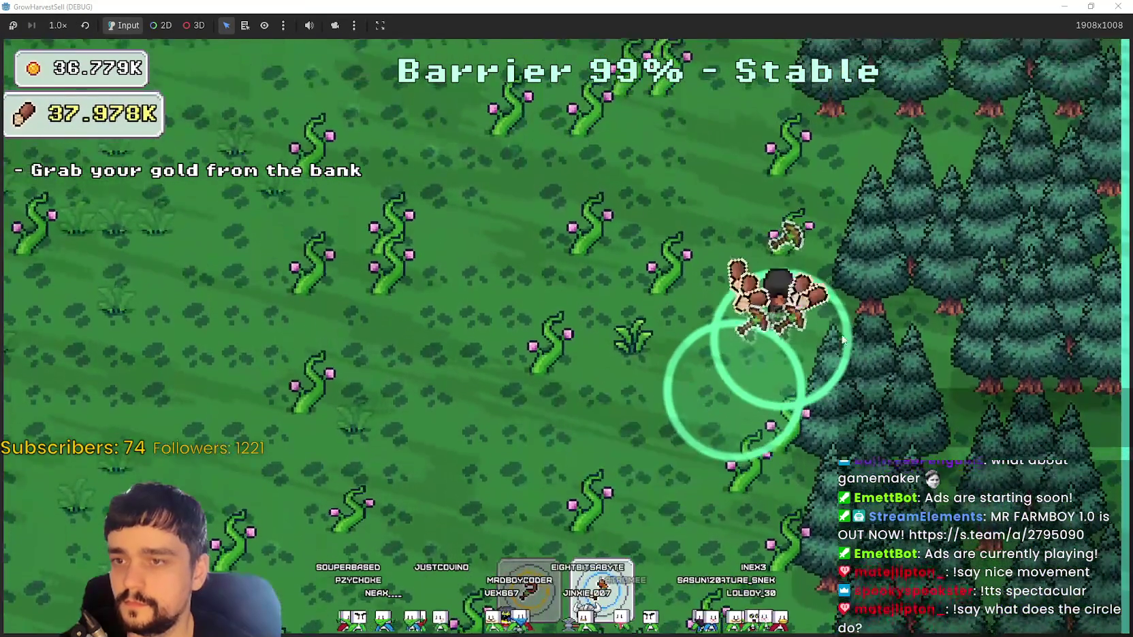
pyautogui.press('a')
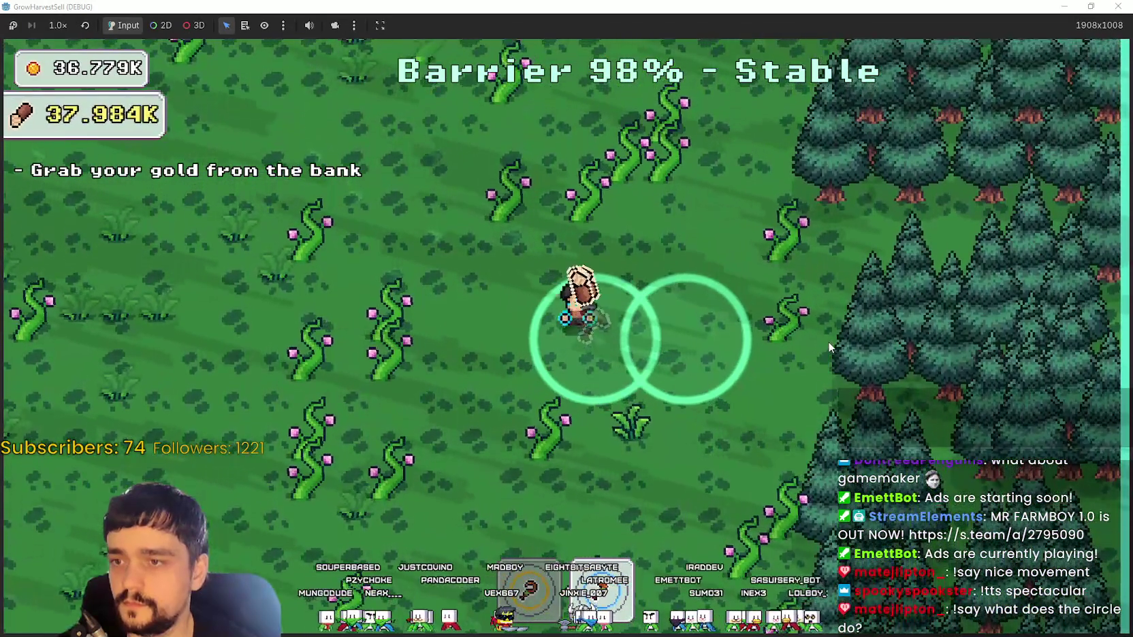
pyautogui.press('w')
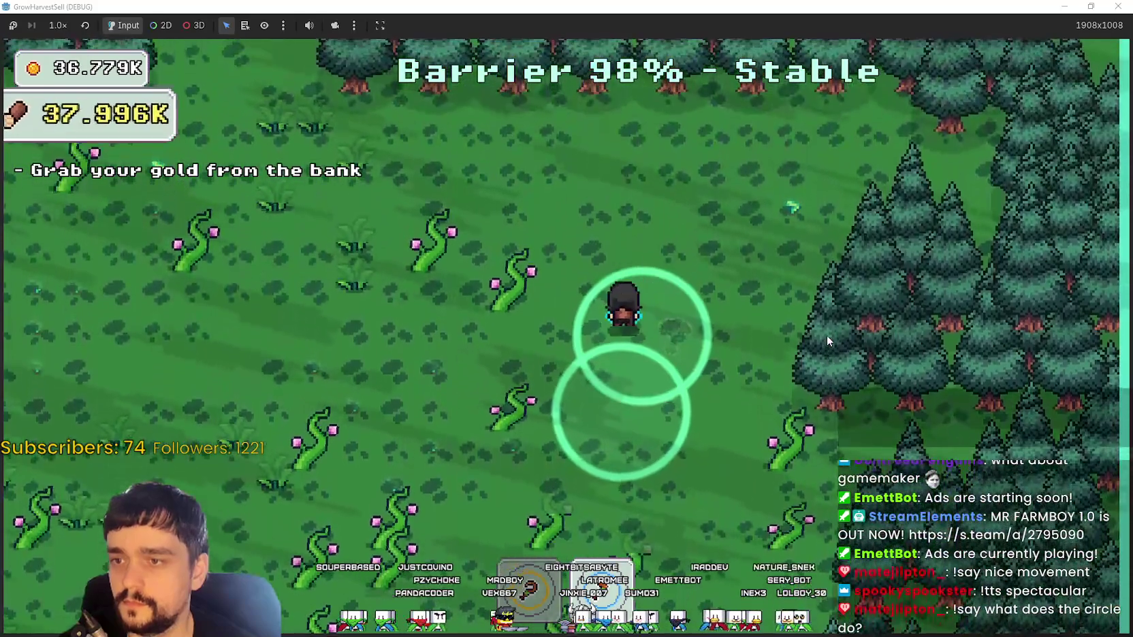
pyautogui.press('w')
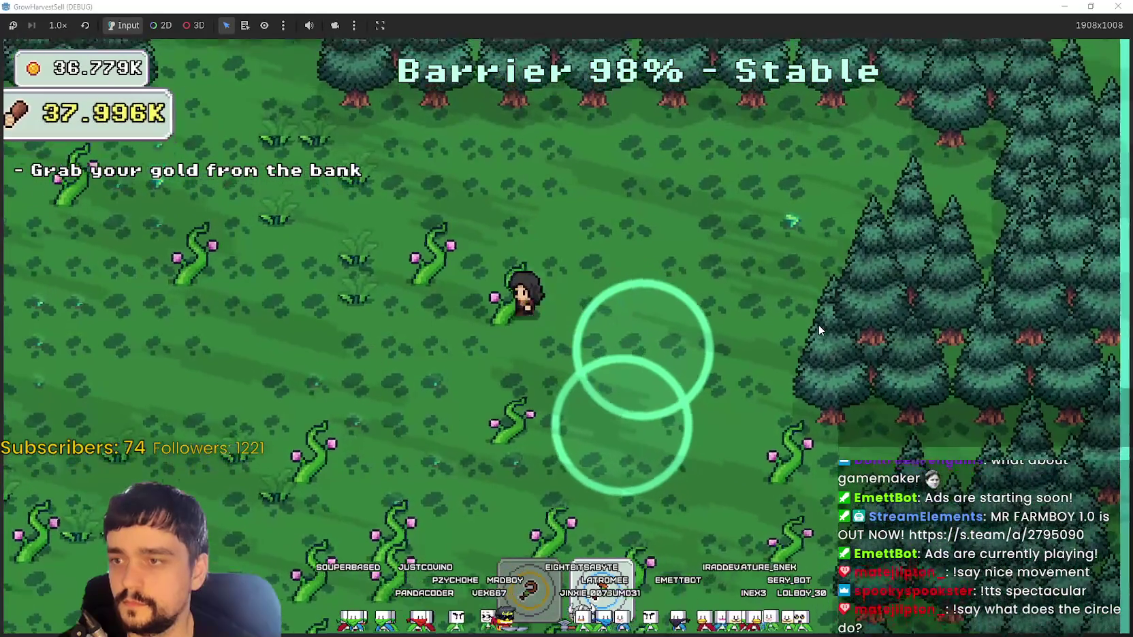
pyautogui.press('a')
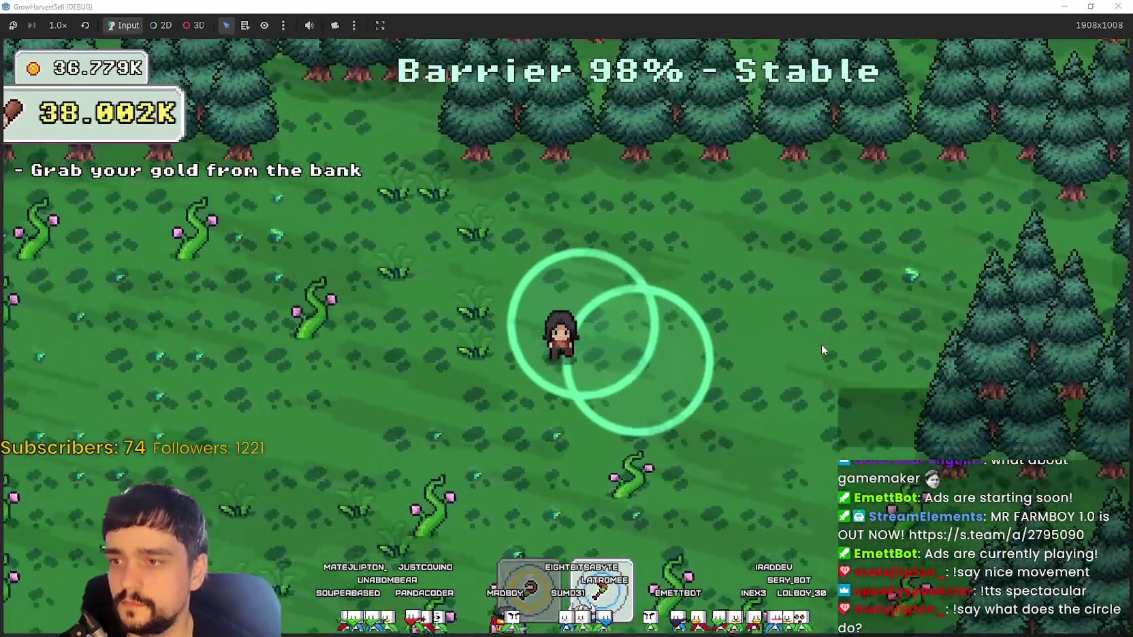
pyautogui.press('s')
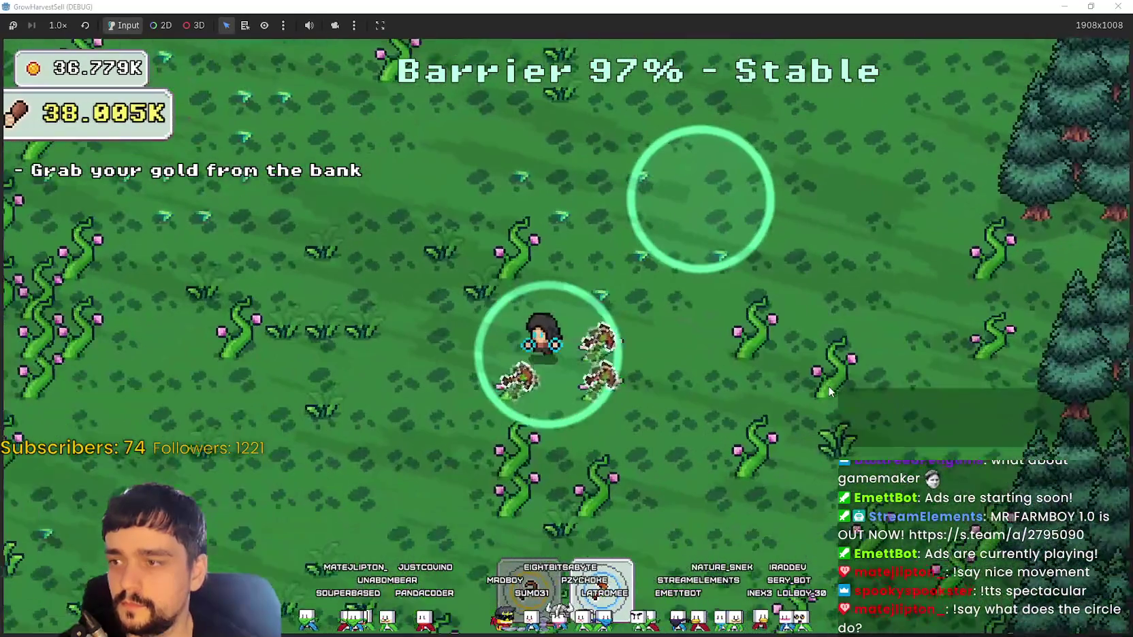
pyautogui.press('a')
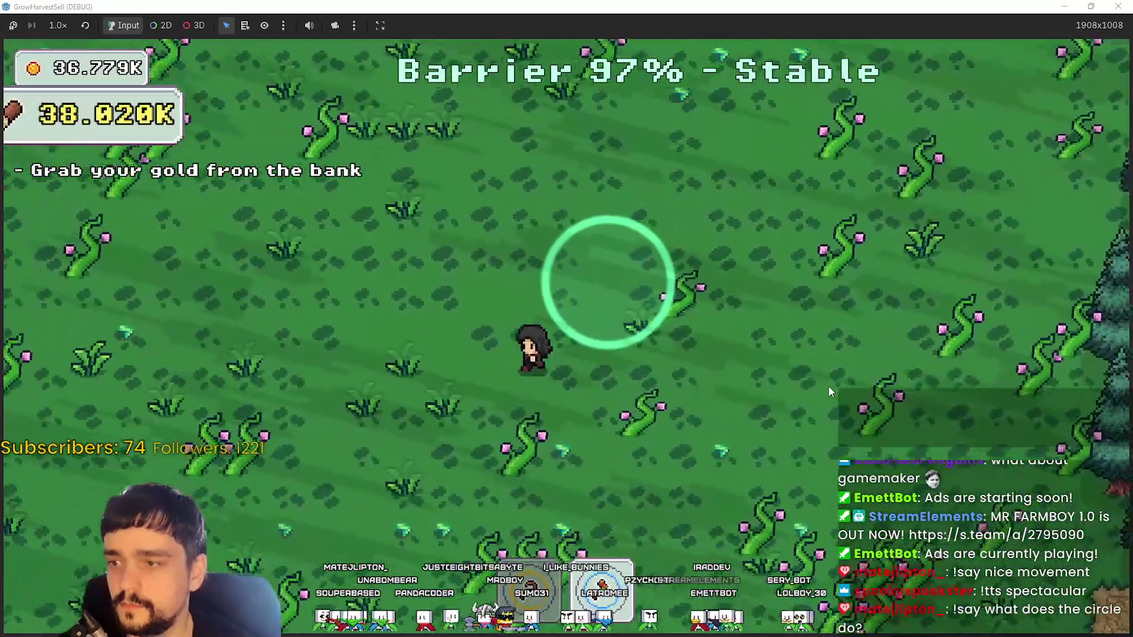
pyautogui.press('s')
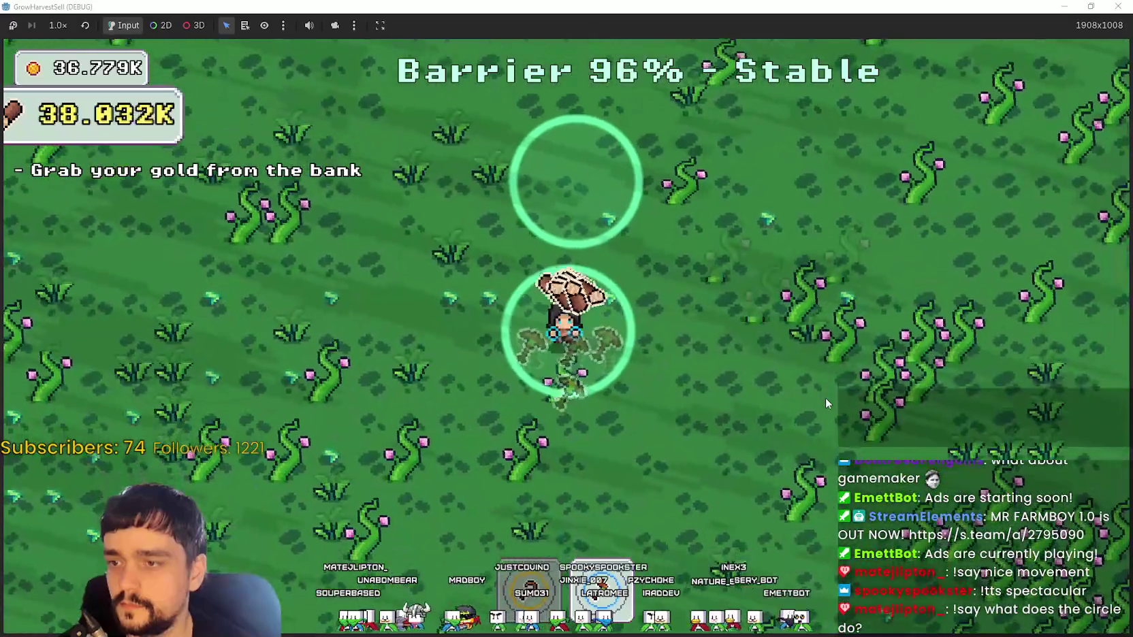
pyautogui.press('d')
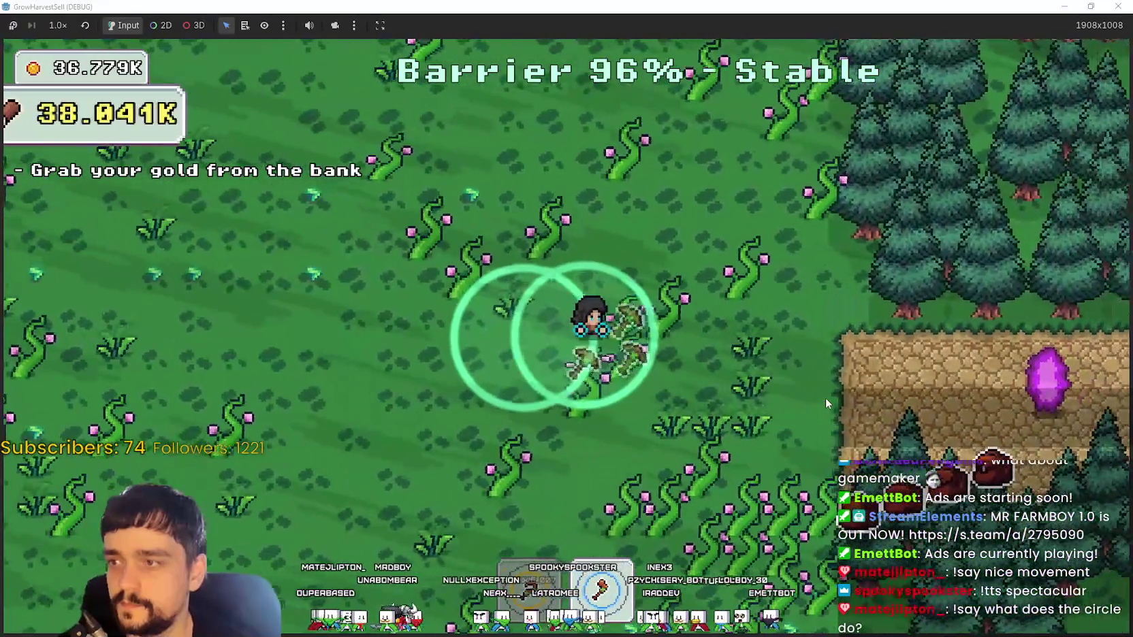
pyautogui.press('s')
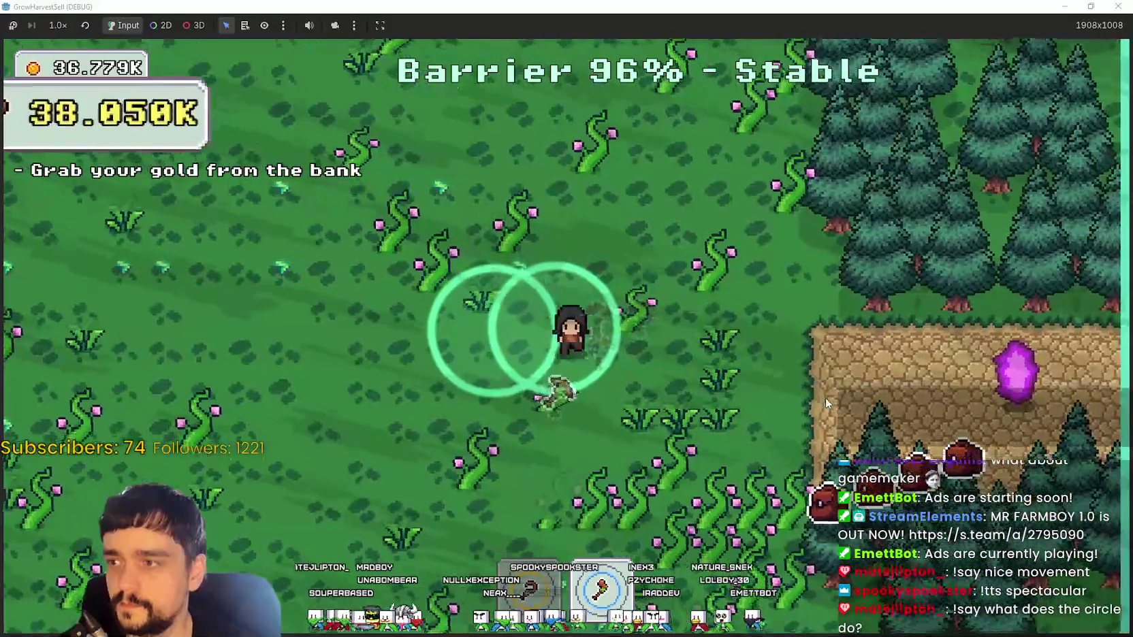
pyautogui.press('d')
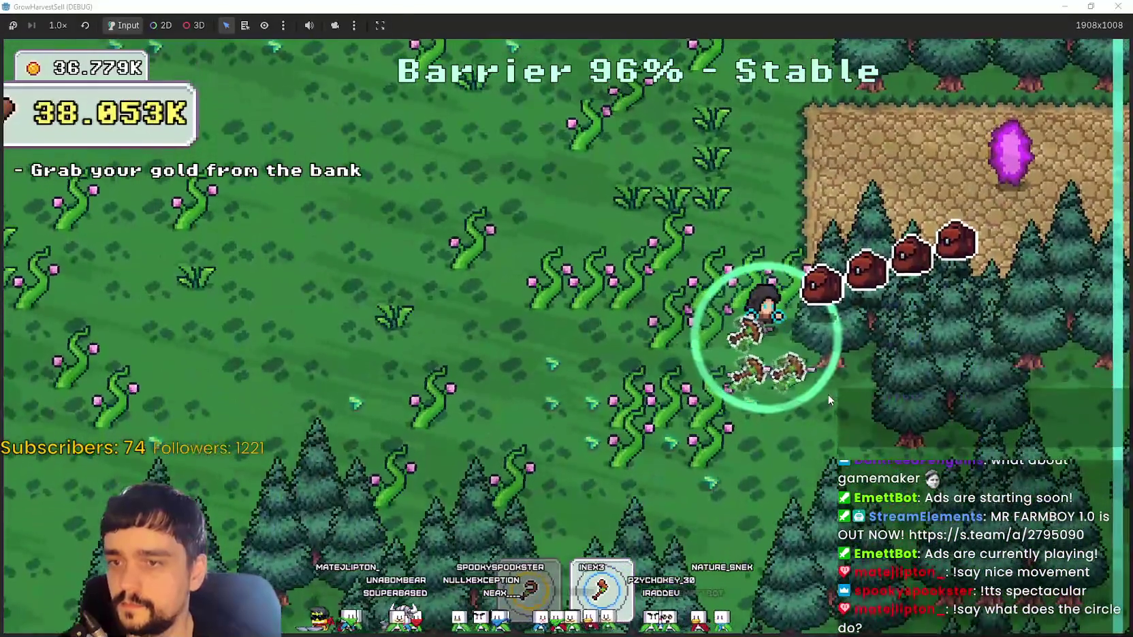
pyautogui.press('a')
pyautogui.press('w')
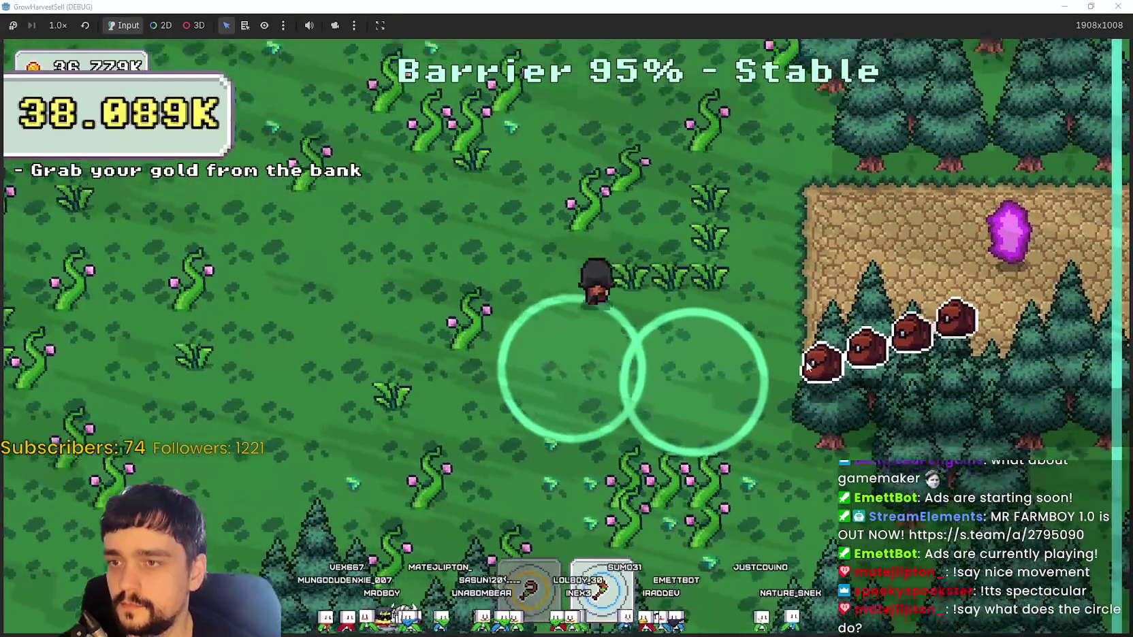
pyautogui.press('w')
# - Return along the stone path to the village portal and travel back to forest_1
pyautogui.press('a')
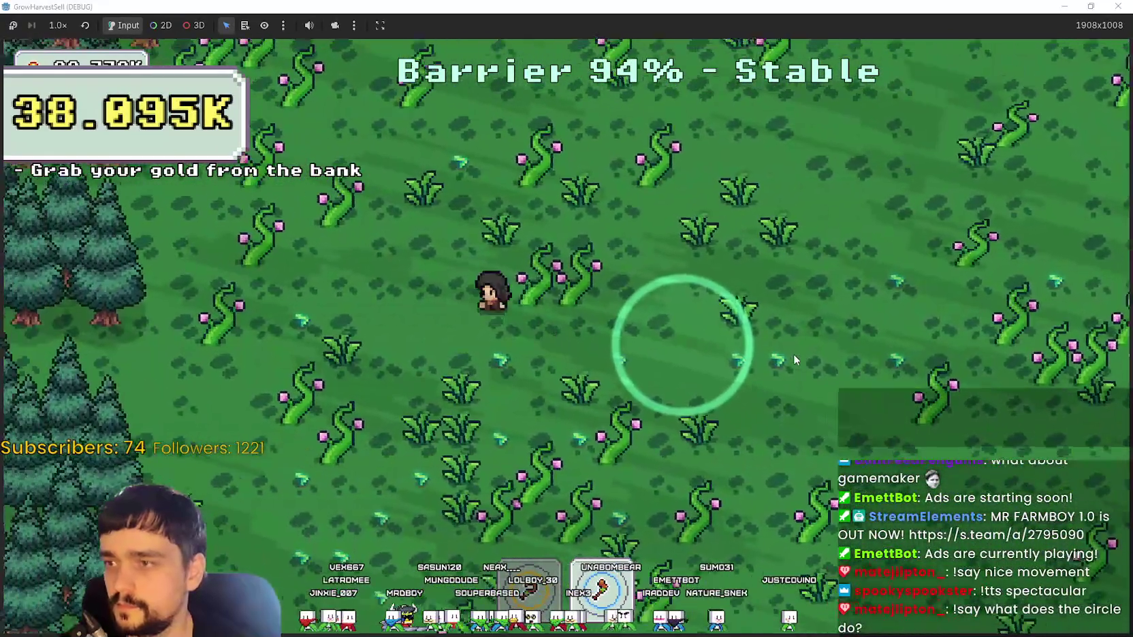
pyautogui.press('d')
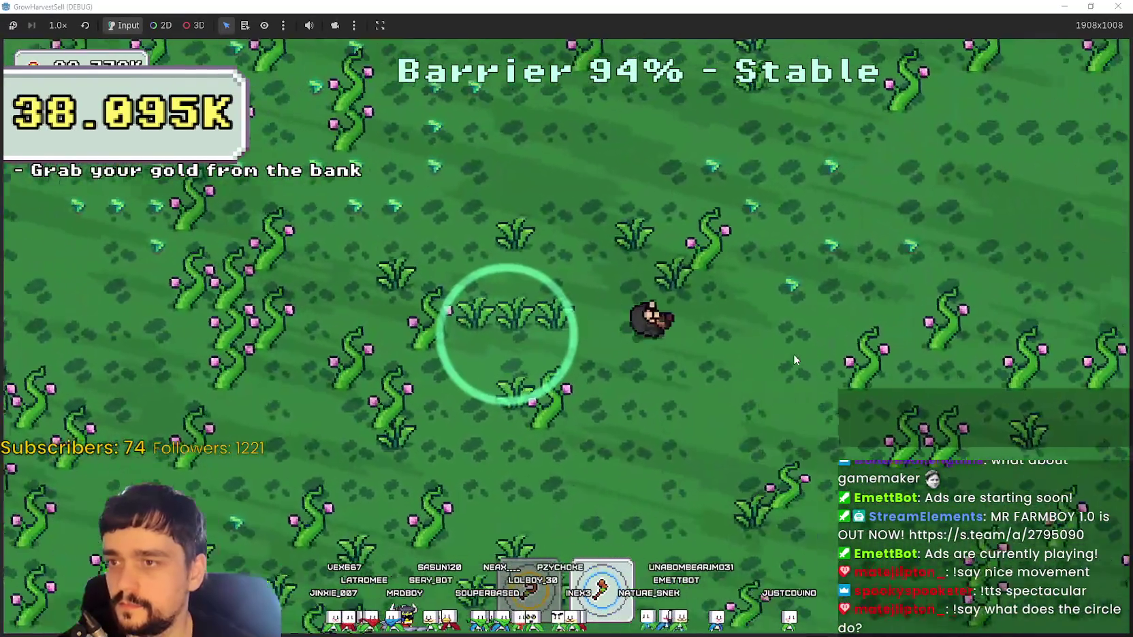
pyautogui.press('d')
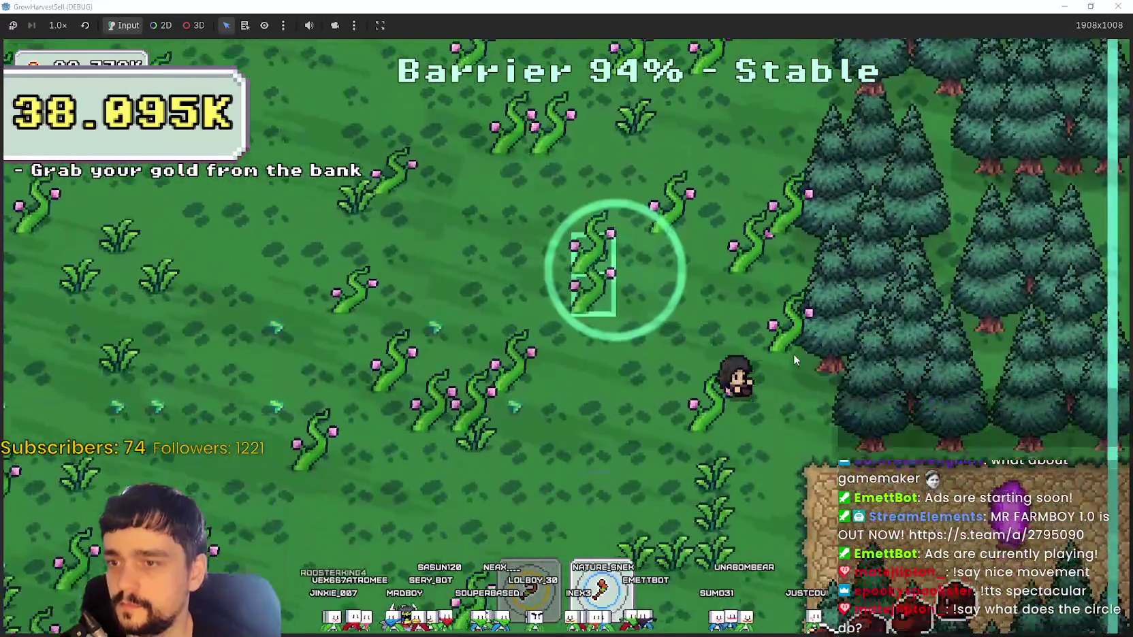
pyautogui.press('s')
pyautogui.press('d')
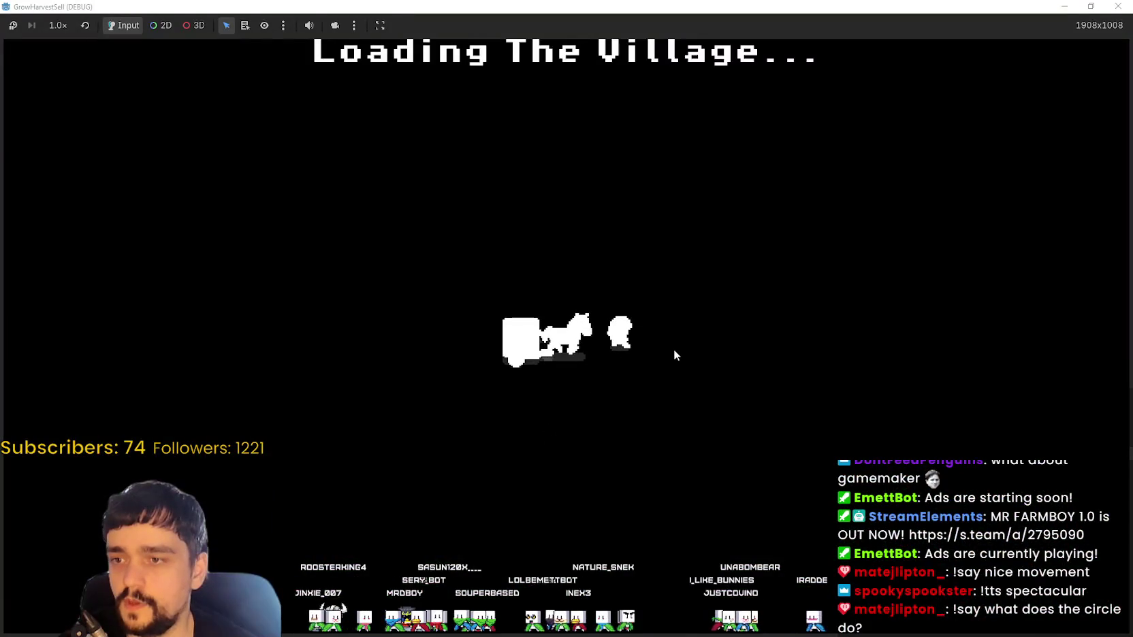
pyautogui.press('a')
pyautogui.press('e')
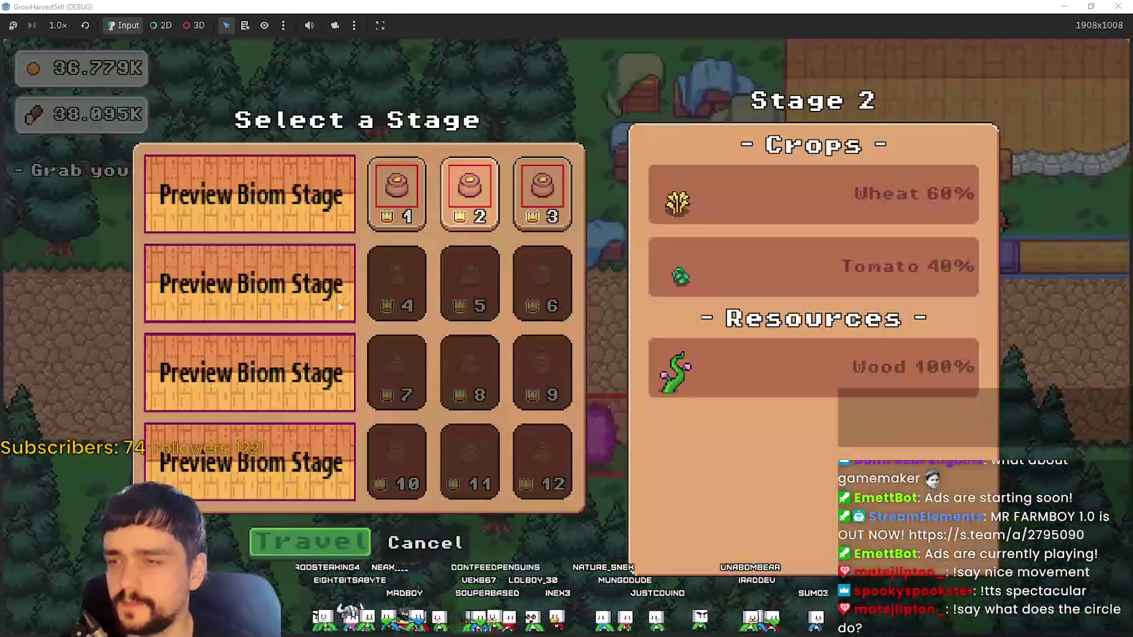
pyautogui.click(303, 537)
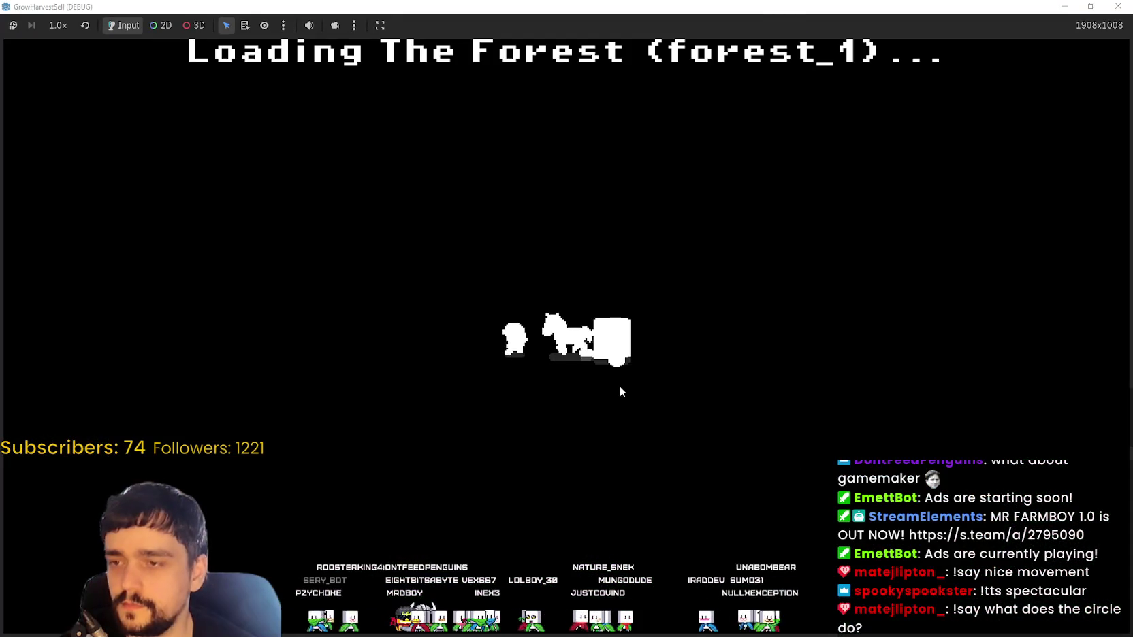
# - Walk through the new forest and harvest a patch of plants beside the player
pyautogui.press('s')
pyautogui.press('d')
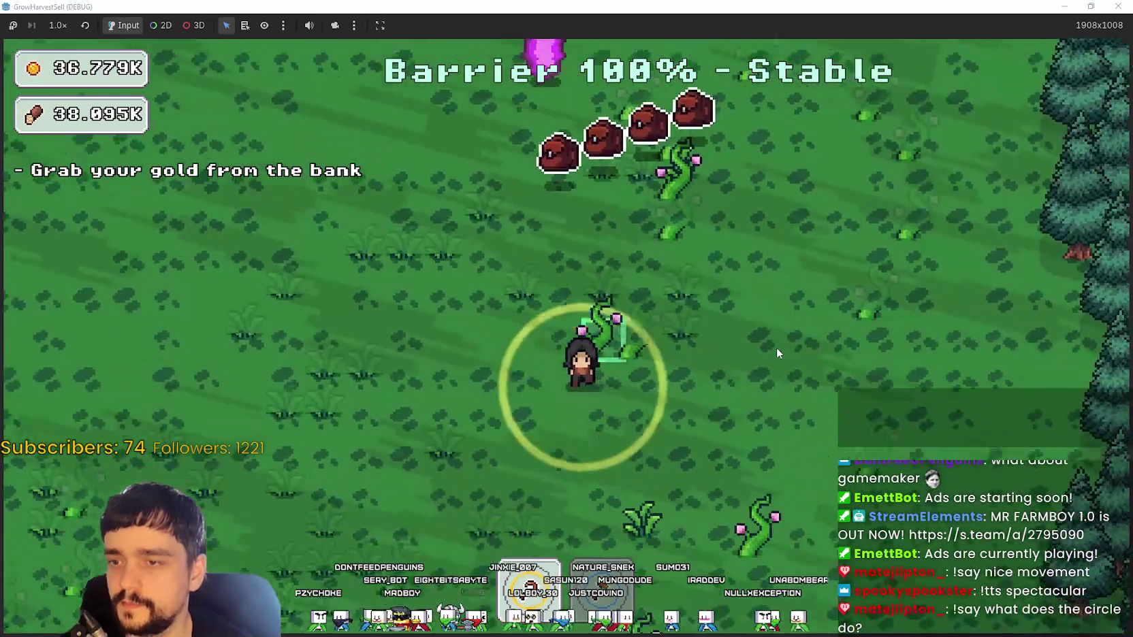
pyautogui.press('a')
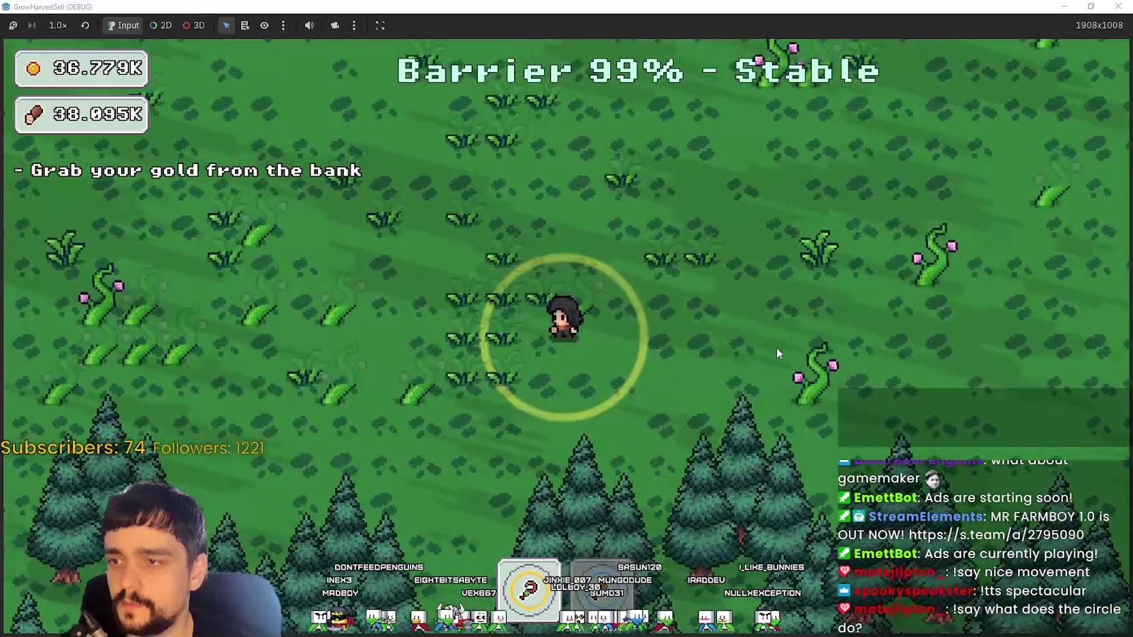
pyautogui.press('w')
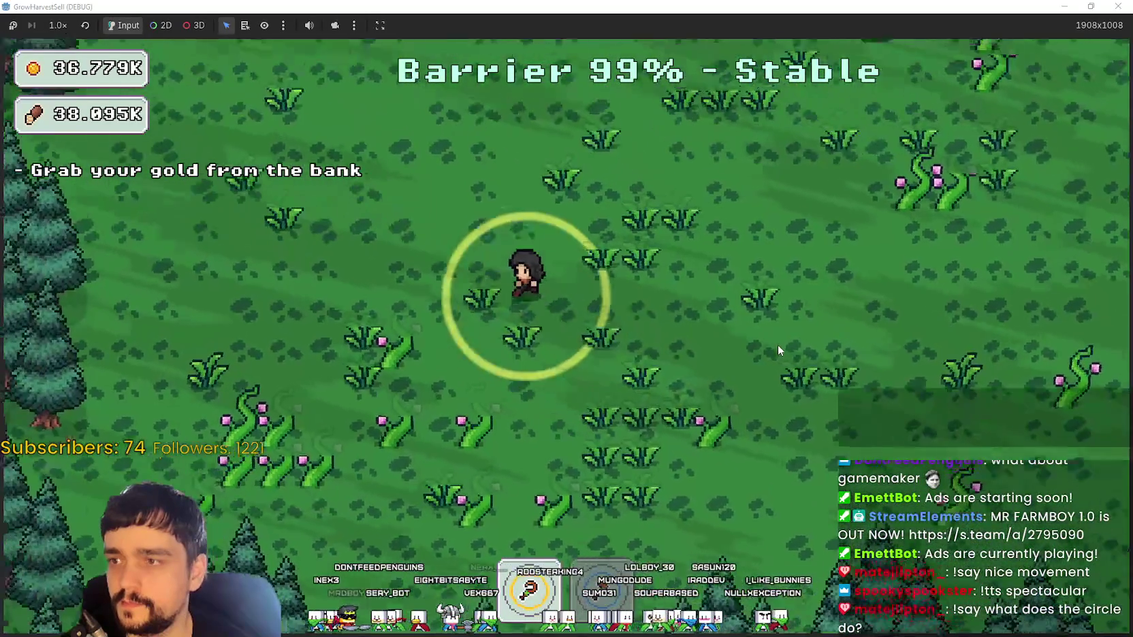
pyautogui.press('s')
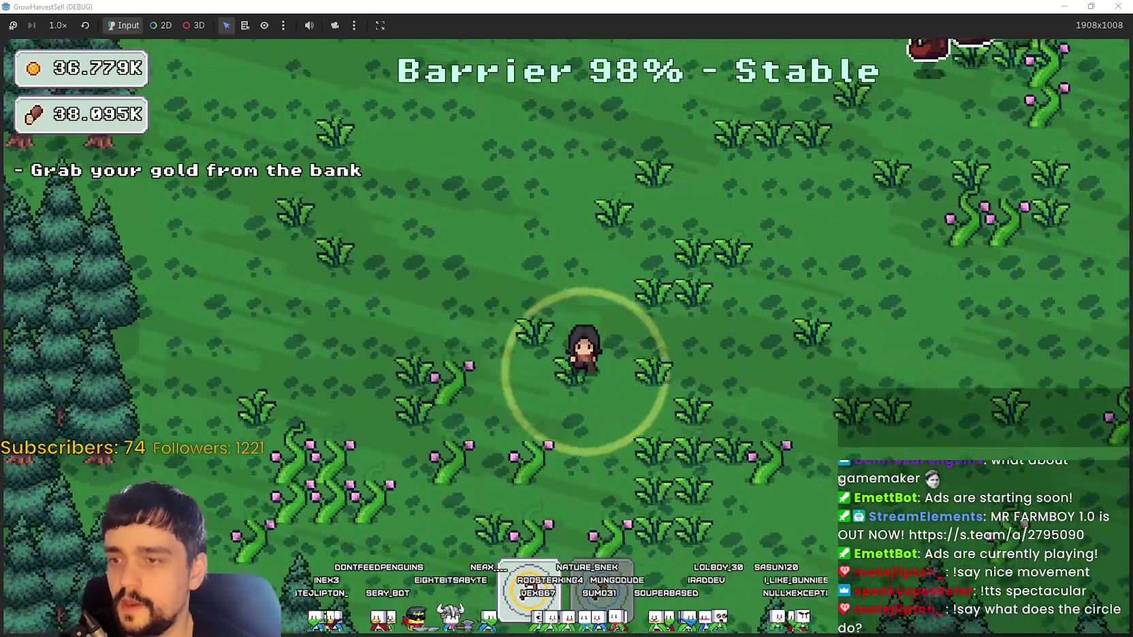
pyautogui.press('a')
pyautogui.press('d')
pyautogui.press('w')
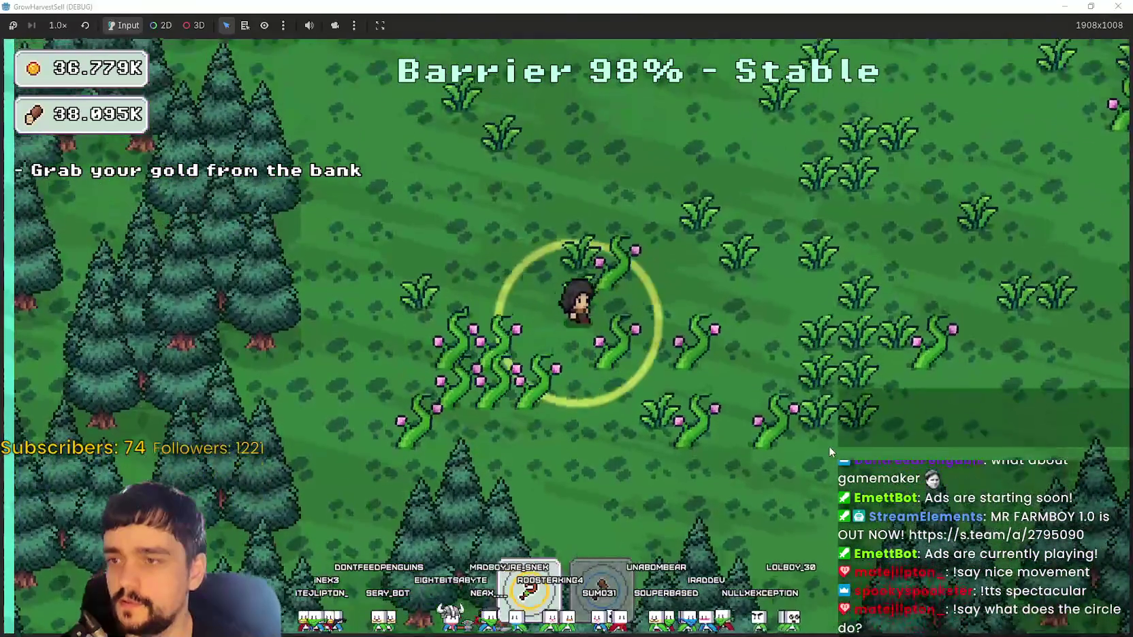
pyautogui.press('d')
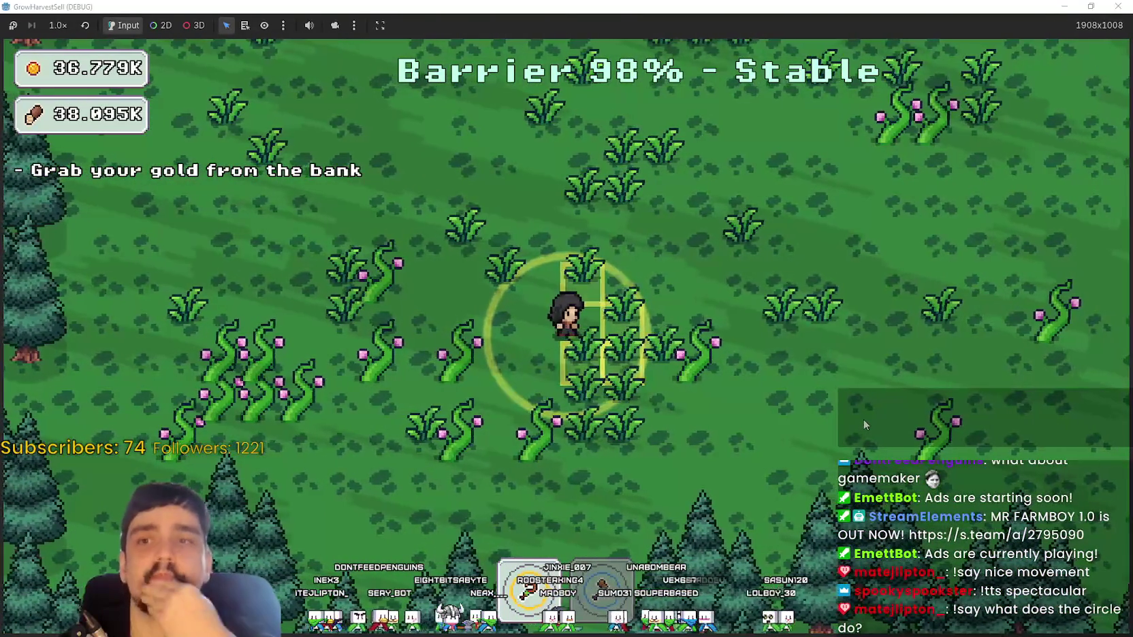
pyautogui.click(863, 420)
pyautogui.press('s')
pyautogui.press('d')
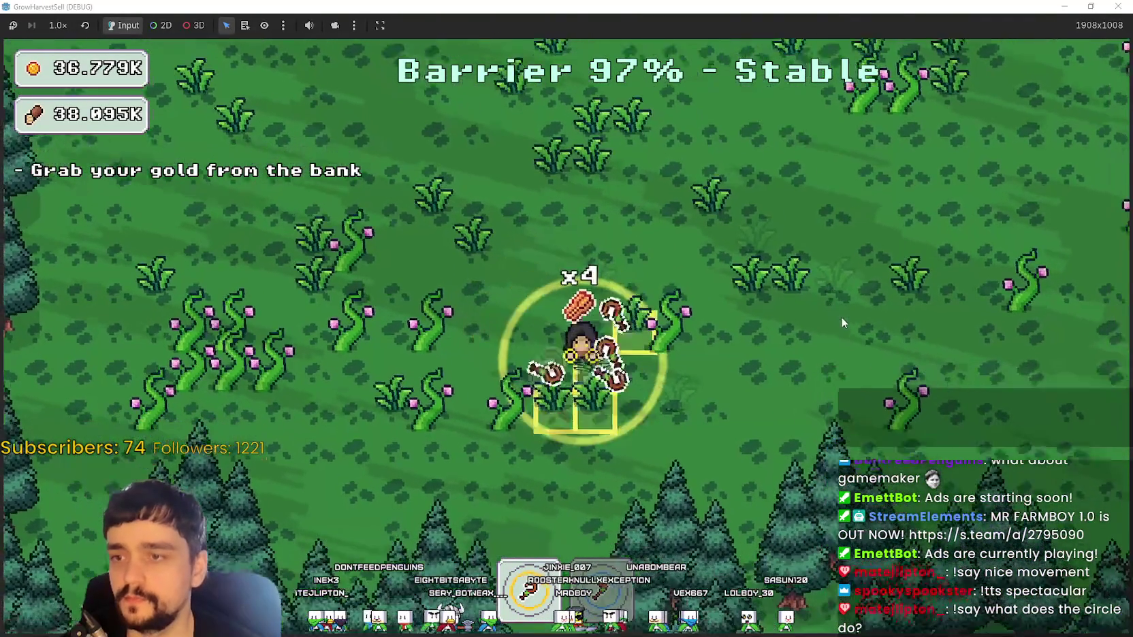
# - Roam the field and forest edge, walking among the trees to collect wood
pyautogui.press('w')
pyautogui.press('d')
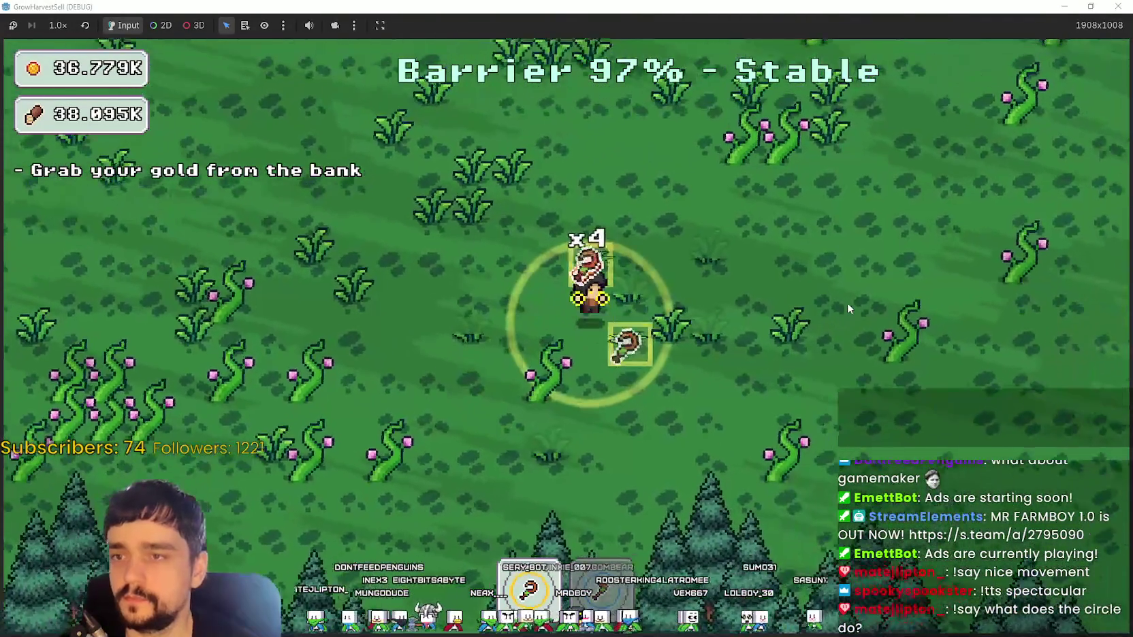
pyautogui.press('a')
pyautogui.press('w')
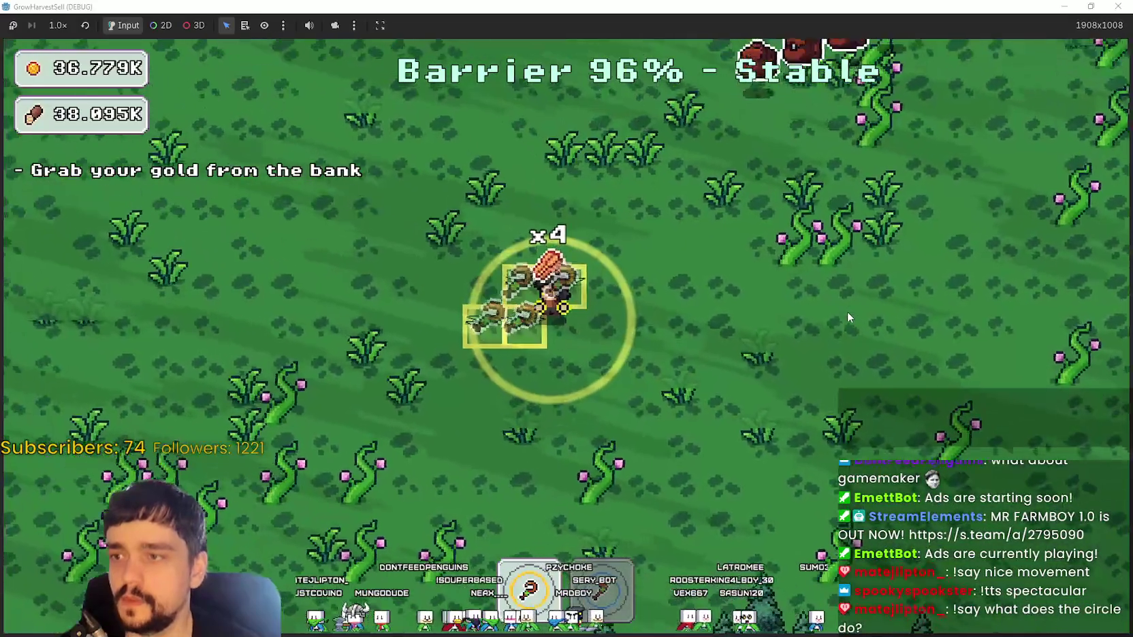
pyautogui.press('w')
pyautogui.press('d')
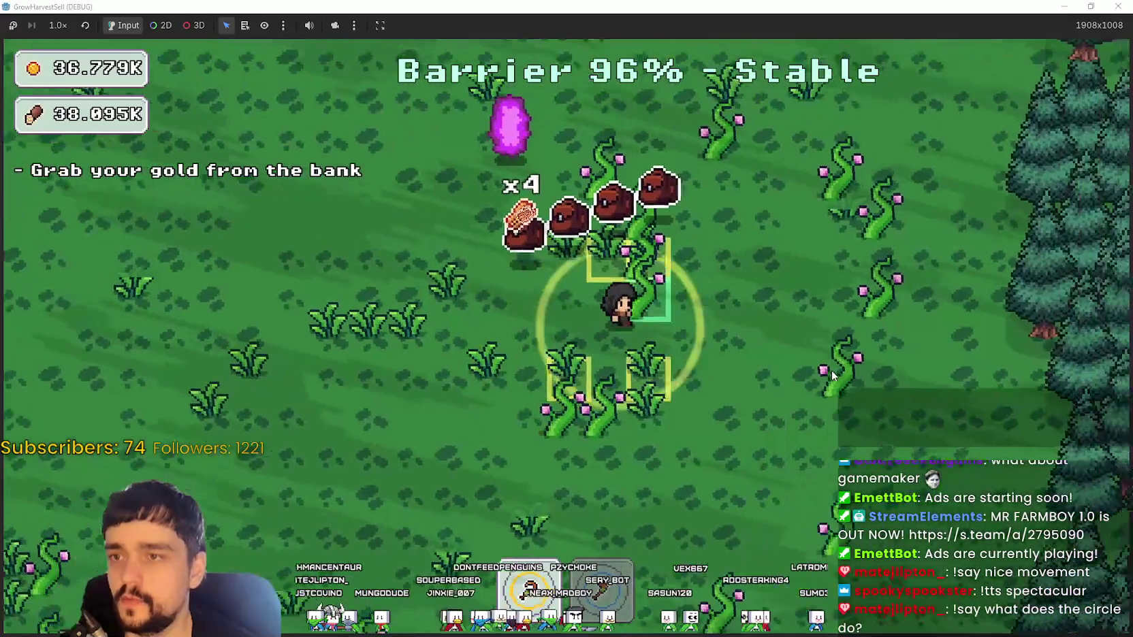
pyautogui.press('w')
pyautogui.press('d')
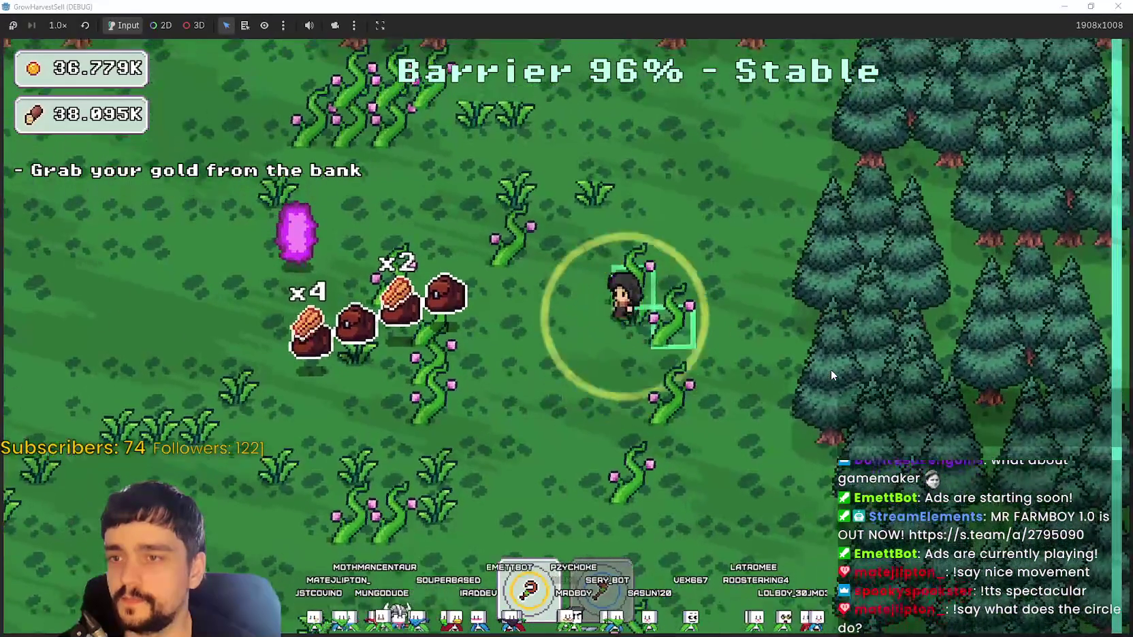
pyautogui.press('s')
pyautogui.press('a')
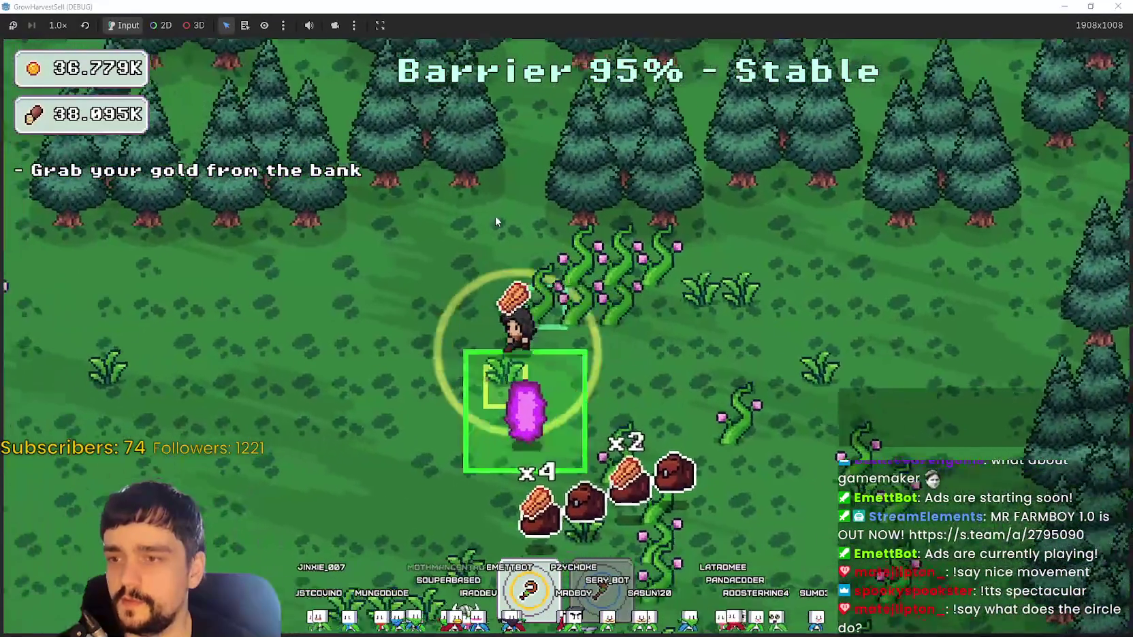
pyautogui.press('w')
pyautogui.press('s')
pyautogui.press('a')
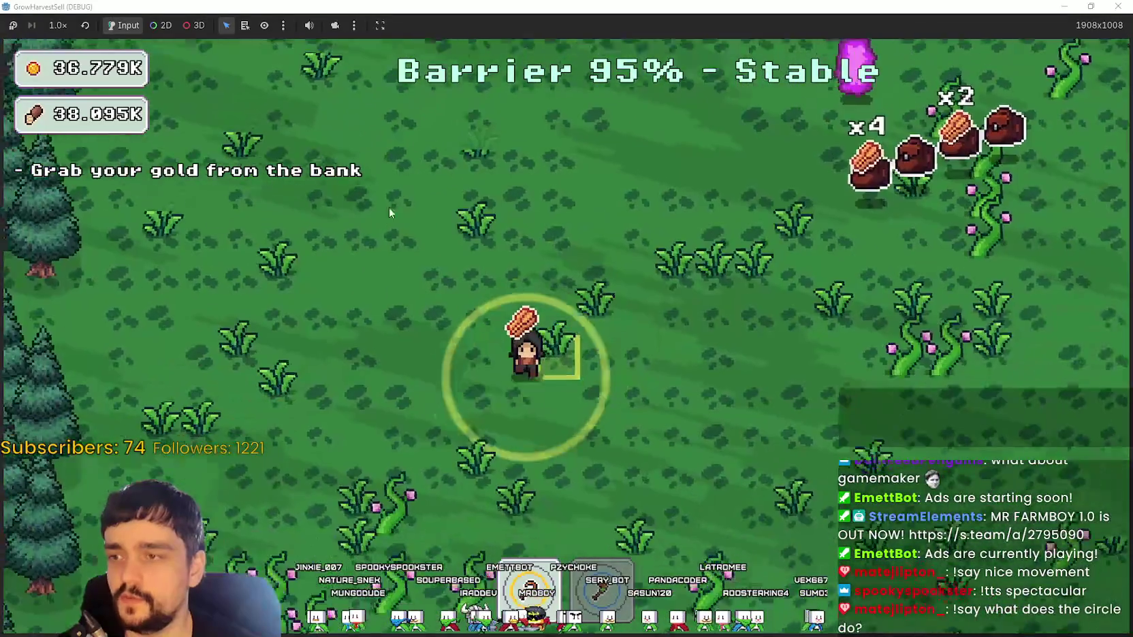
pyautogui.press('s')
pyautogui.press('a')
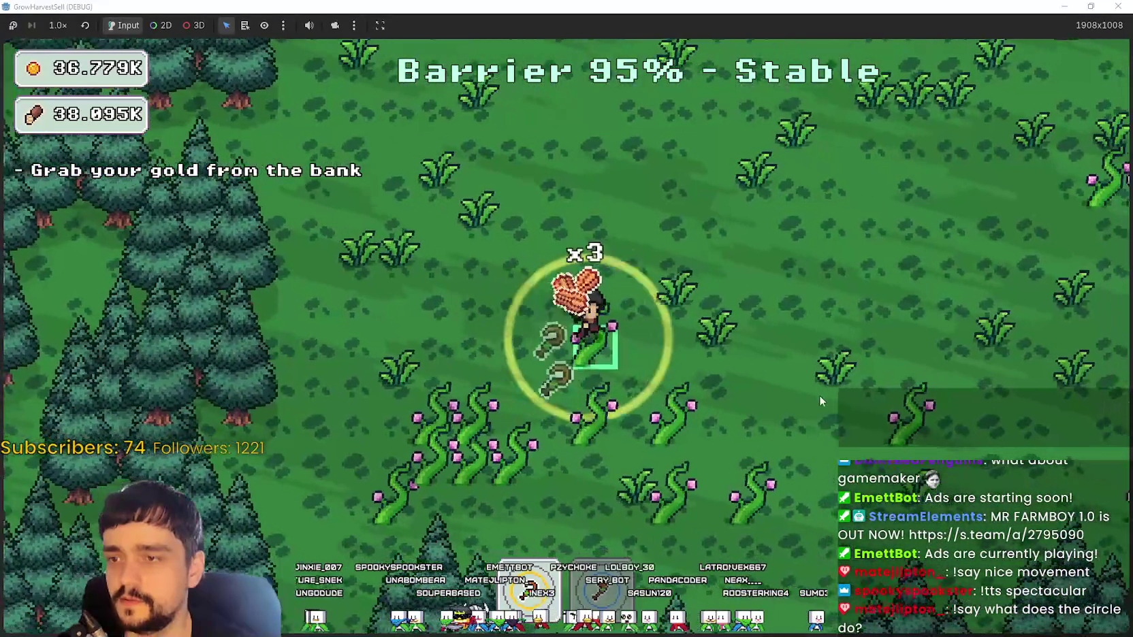
pyautogui.press('d')
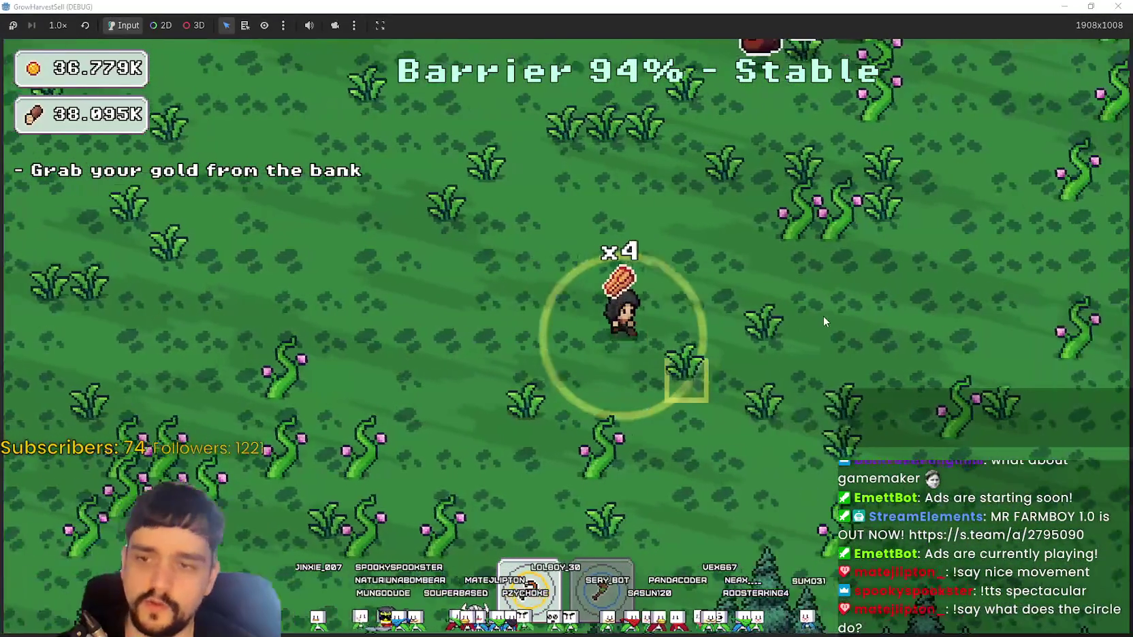
pyautogui.press('d')
pyautogui.press('w')
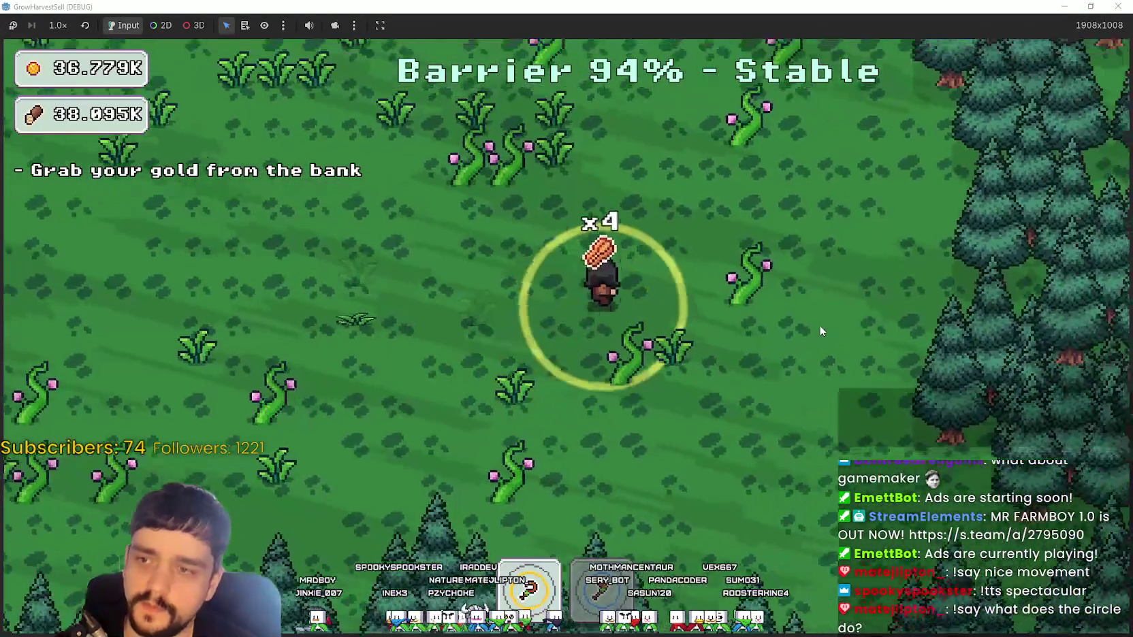
pyautogui.press('s')
pyautogui.press('a')
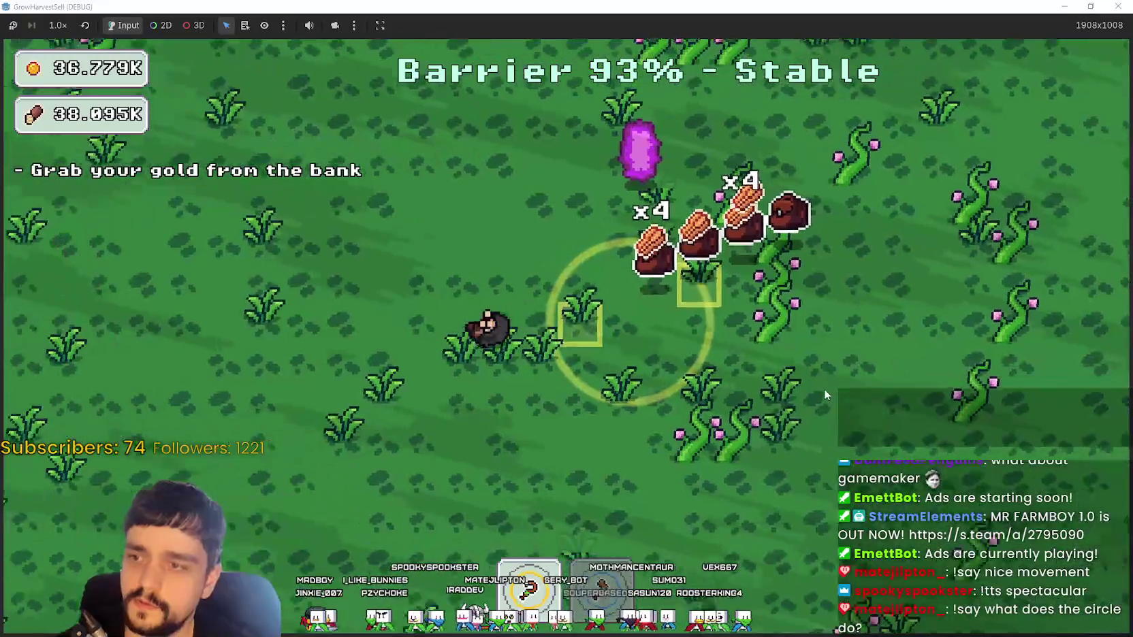
pyautogui.press('d')
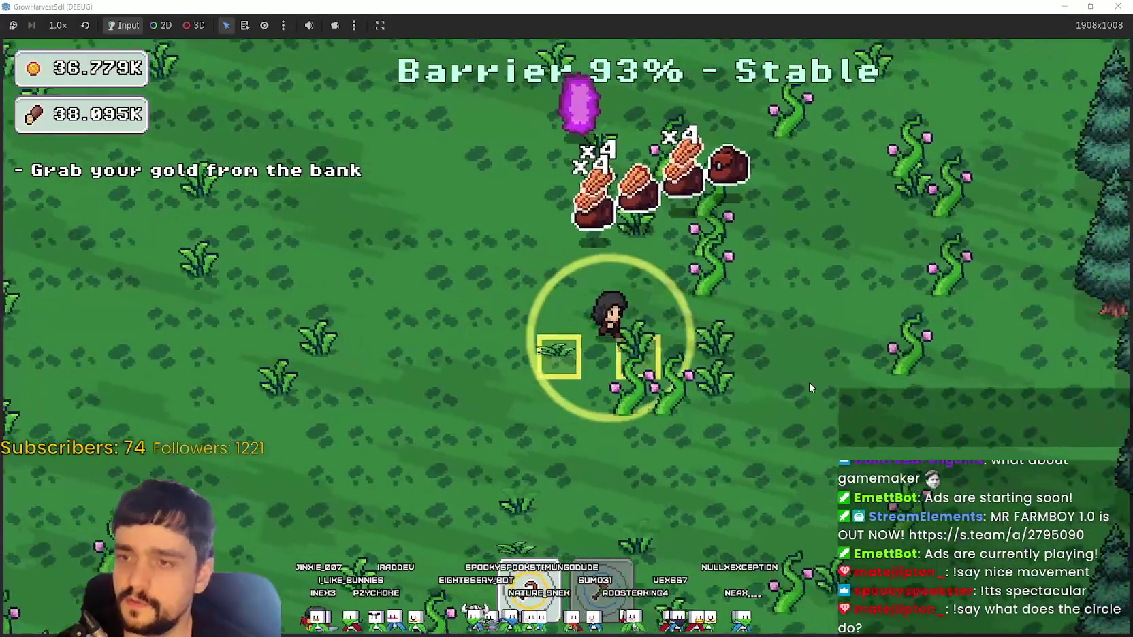
pyautogui.press('d')
pyautogui.press('w')
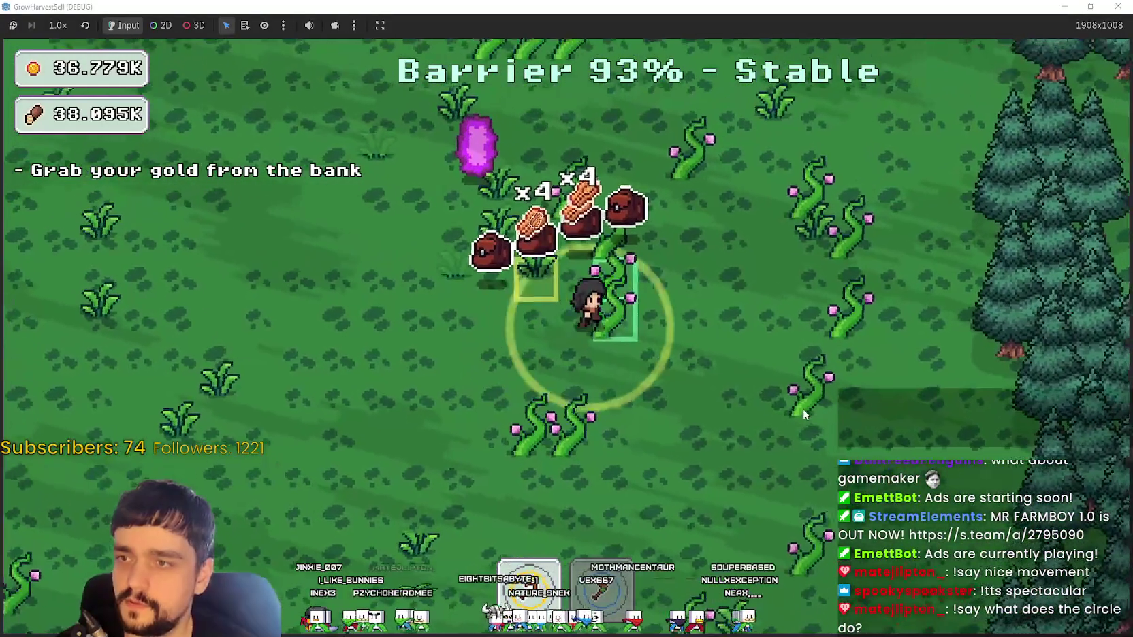
pyautogui.press('d')
pyautogui.press('w')
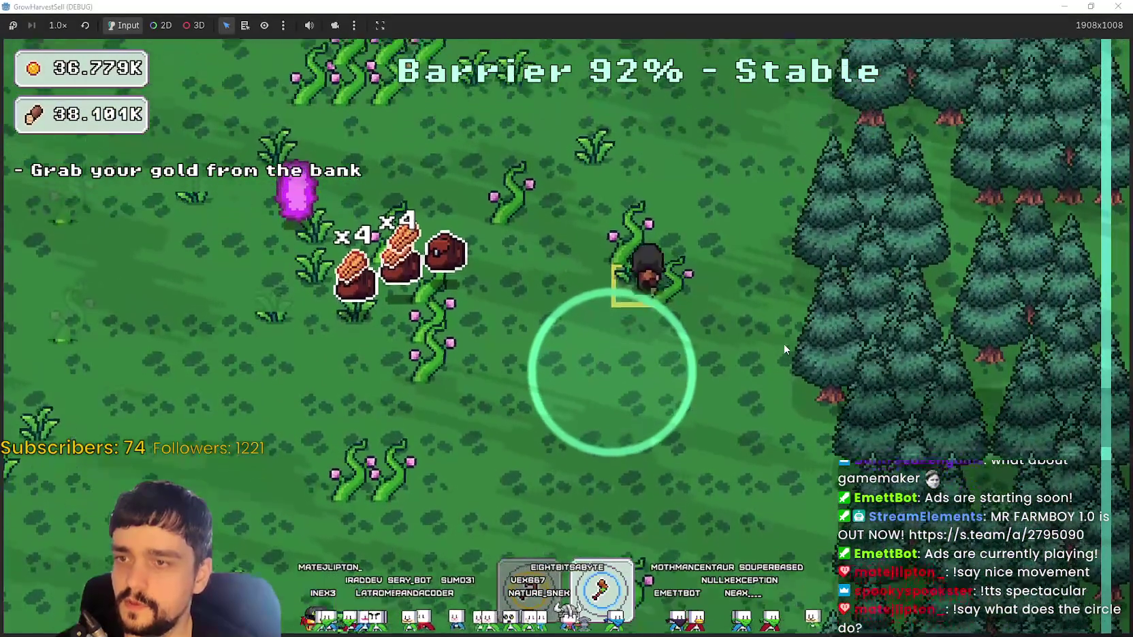
pyautogui.press('a')
pyautogui.press('w')
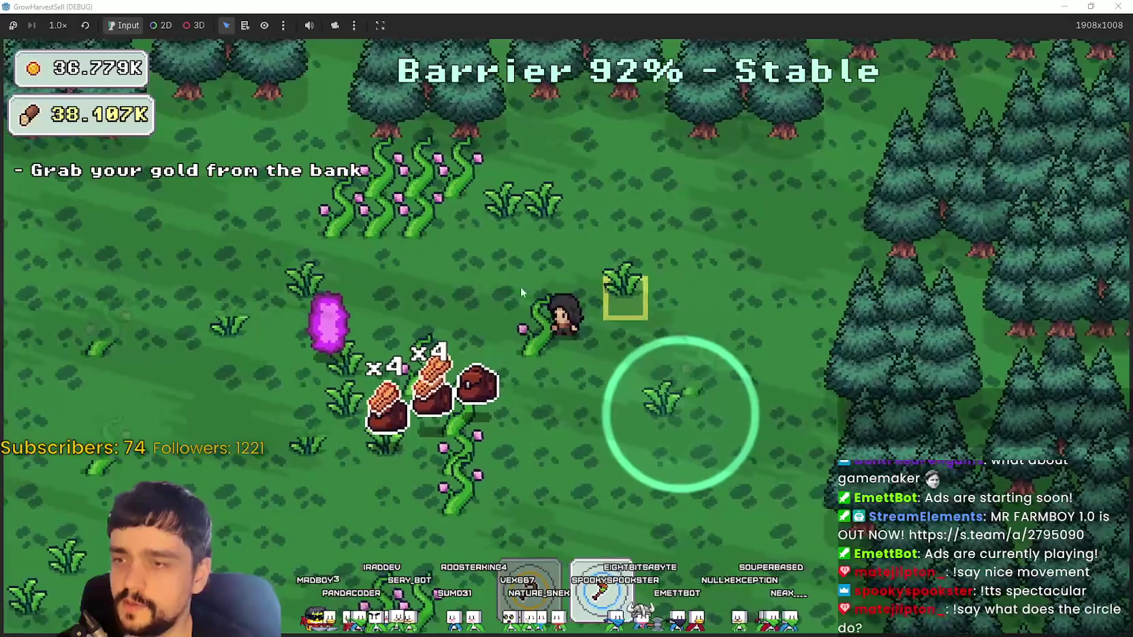
pyautogui.press('a')
pyautogui.press('w')
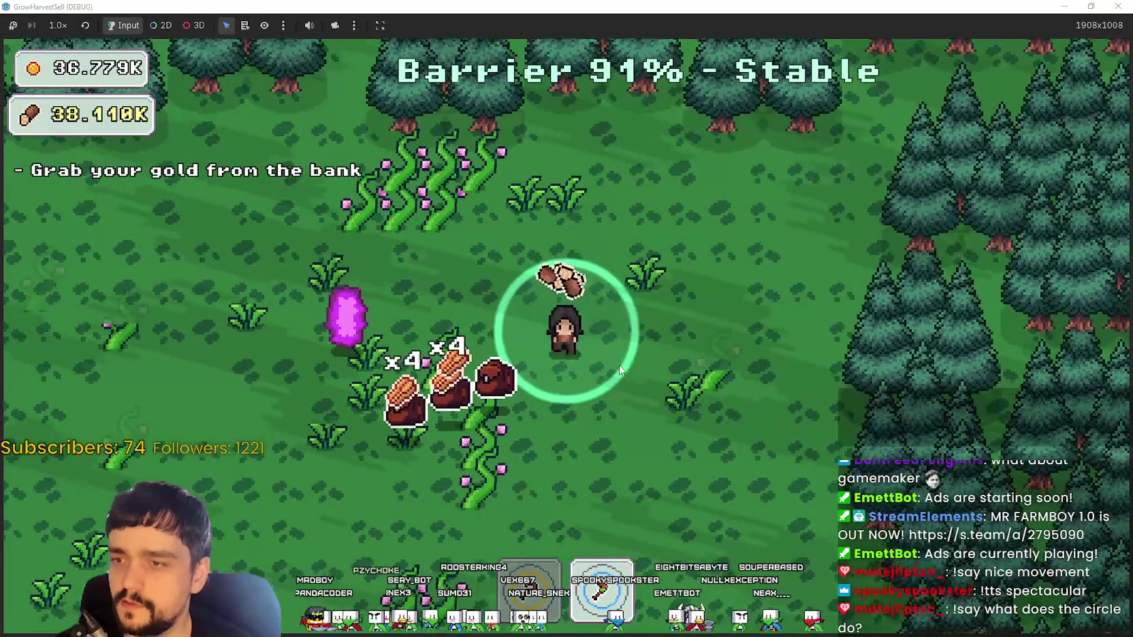
pyautogui.press('w')
pyautogui.press('a')
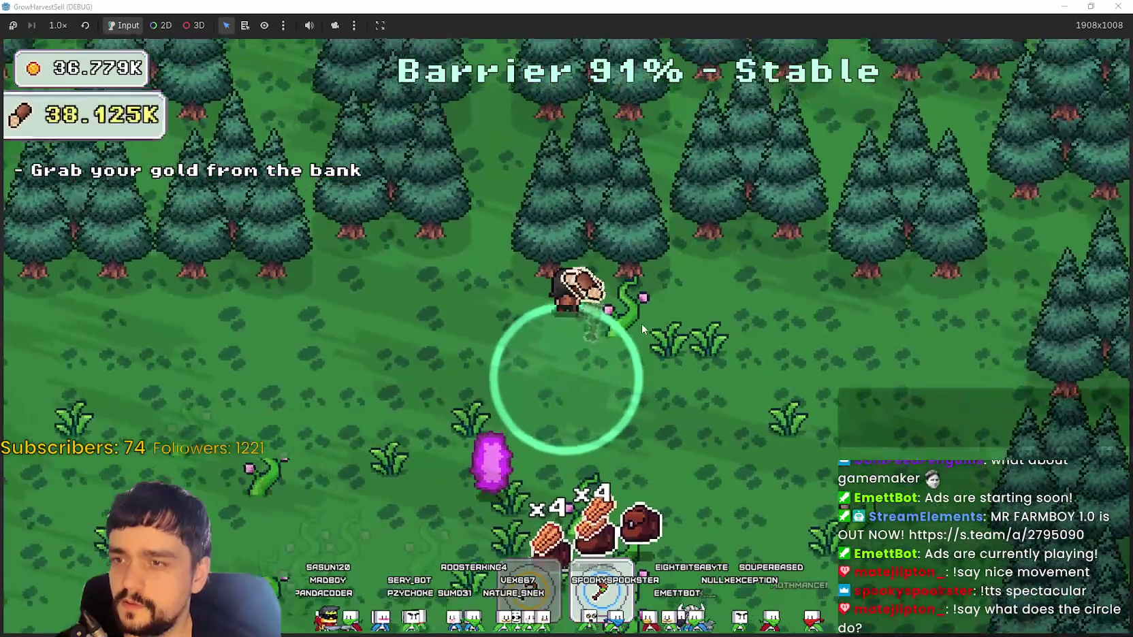
pyautogui.press('s')
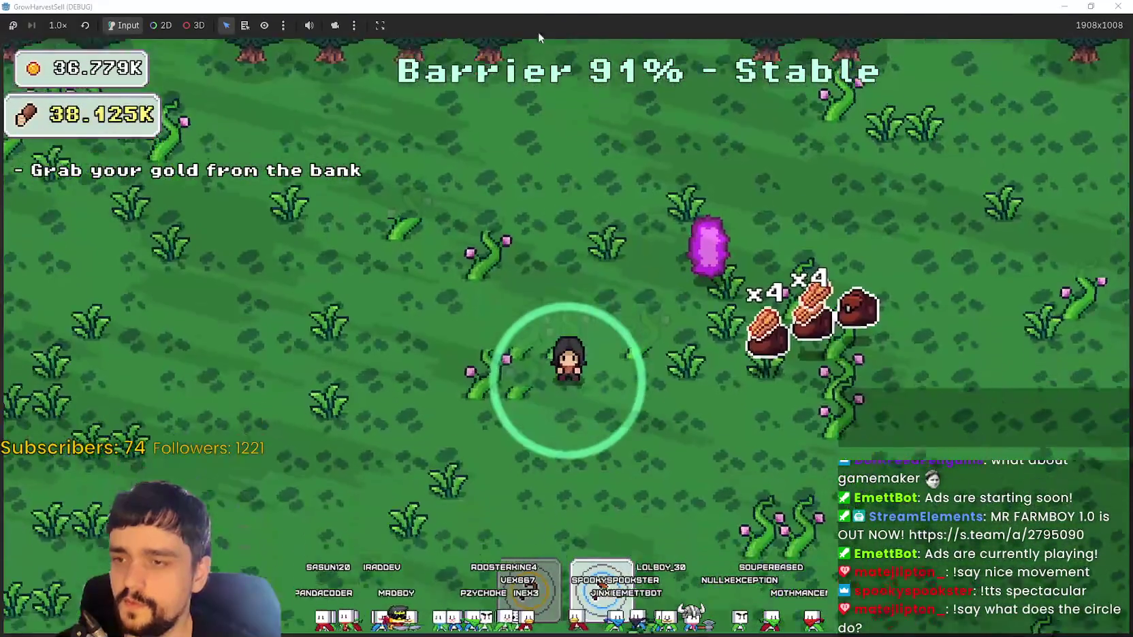
# - Stop the game and open the Region Editor for crop_tree.tres's cropTexture
pyautogui.doubleClick(743, 24)
pyautogui.click(882, 27)
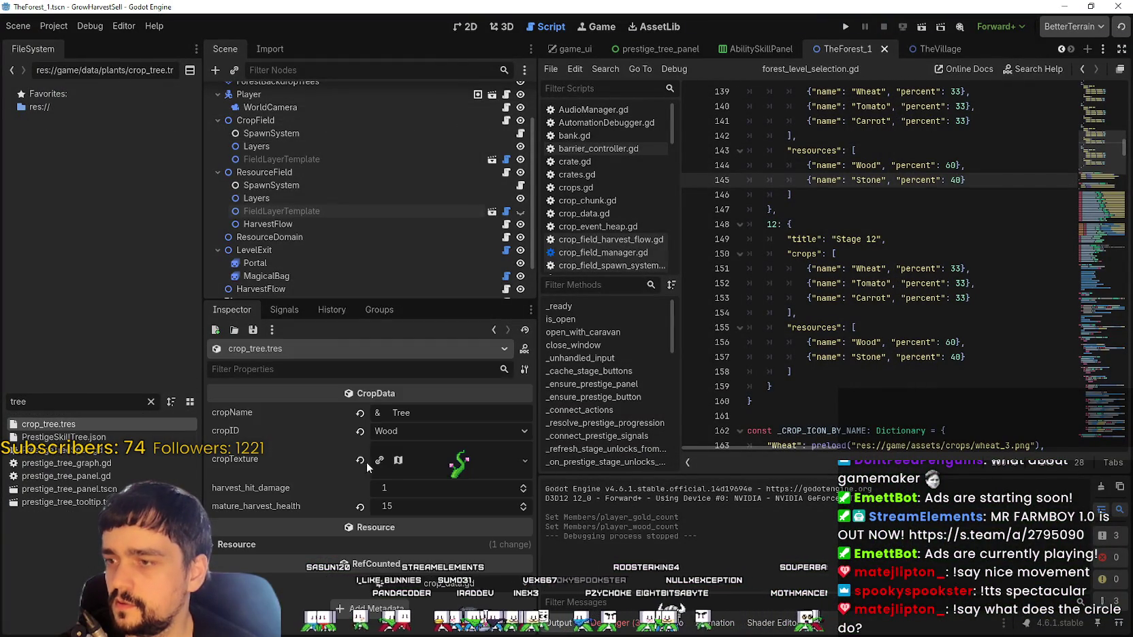
pyautogui.click(440, 460)
pyautogui.scroll(-3, 392, 523)
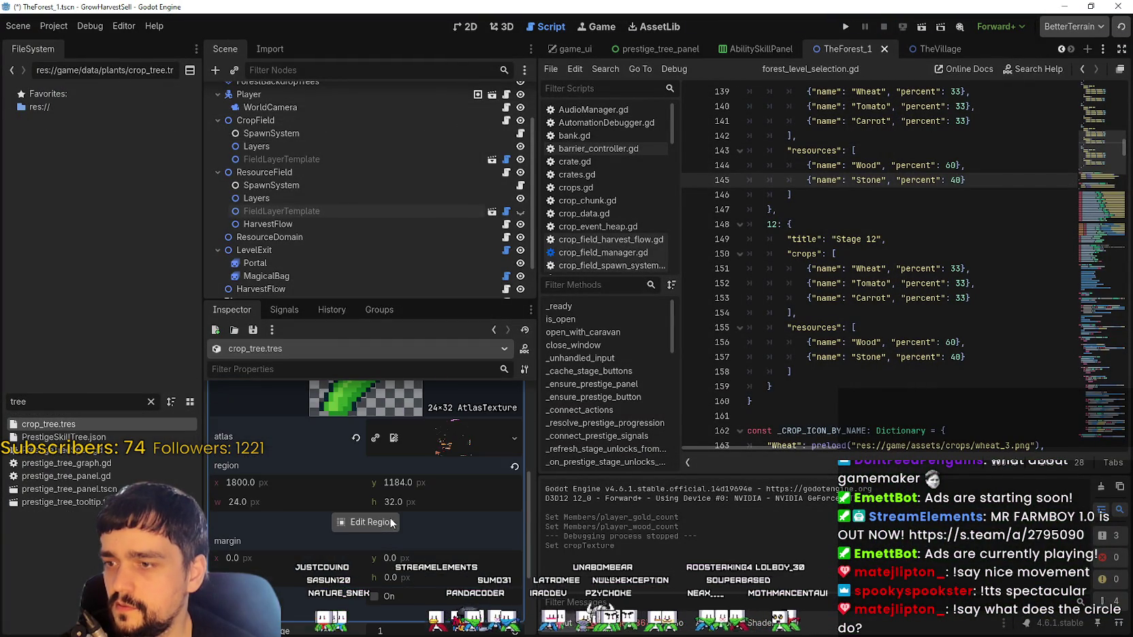
pyautogui.click(375, 523)
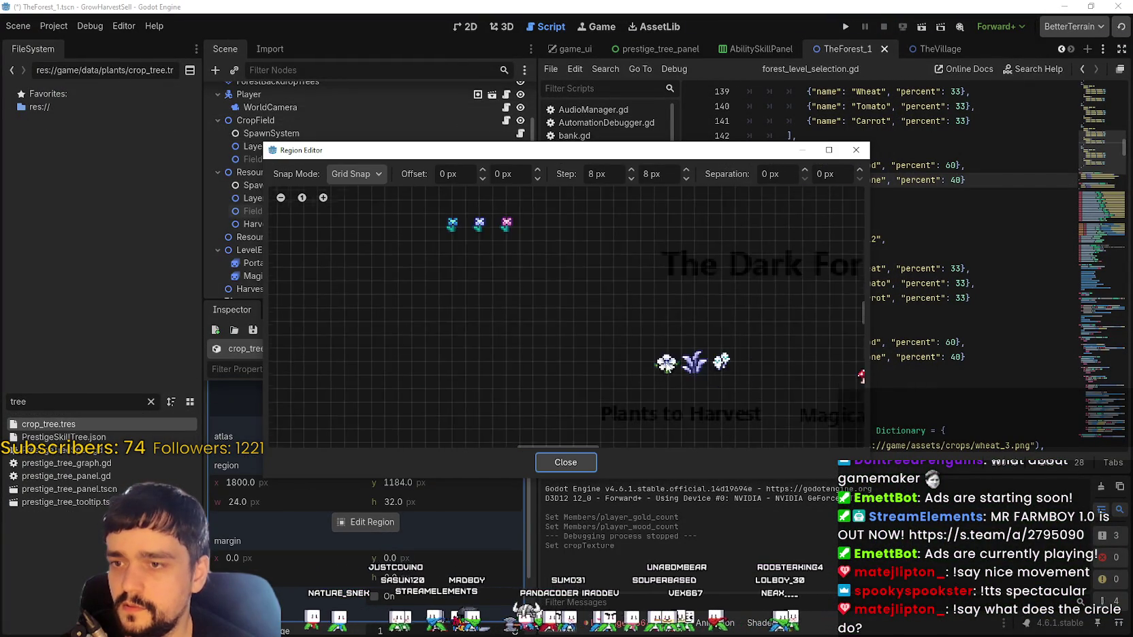
# - Set the tree crop region to the 32×48 vine sprite at 1824, 1168, save, and rerun the game
pyautogui.moveTo(655, 286); pyautogui.dragTo(534, 350)
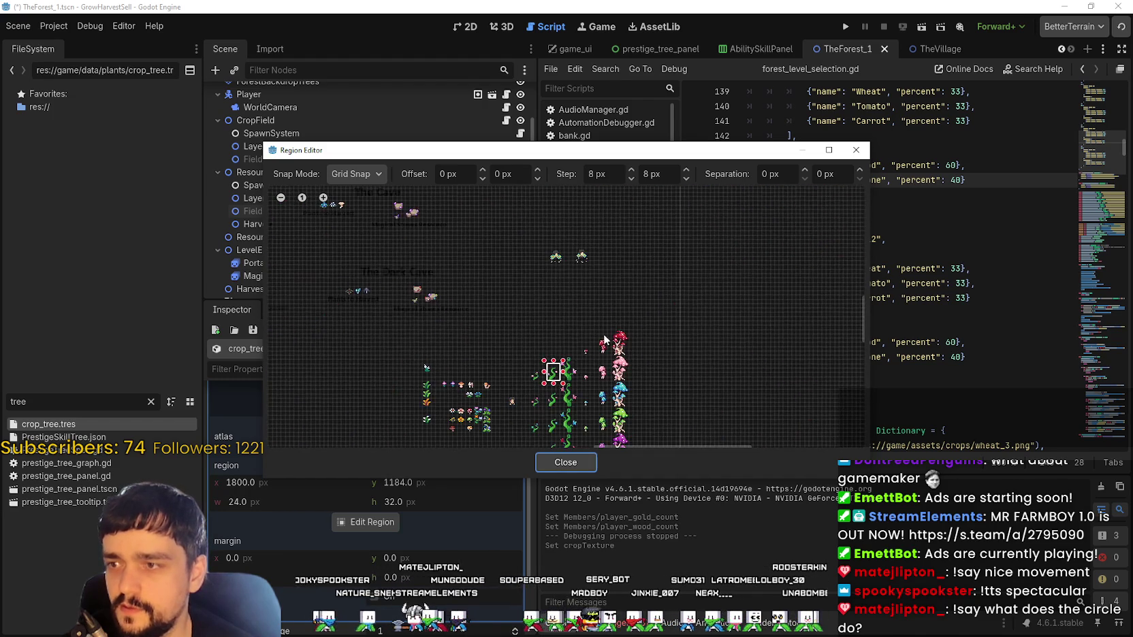
pyautogui.scroll(2, 579, 381)
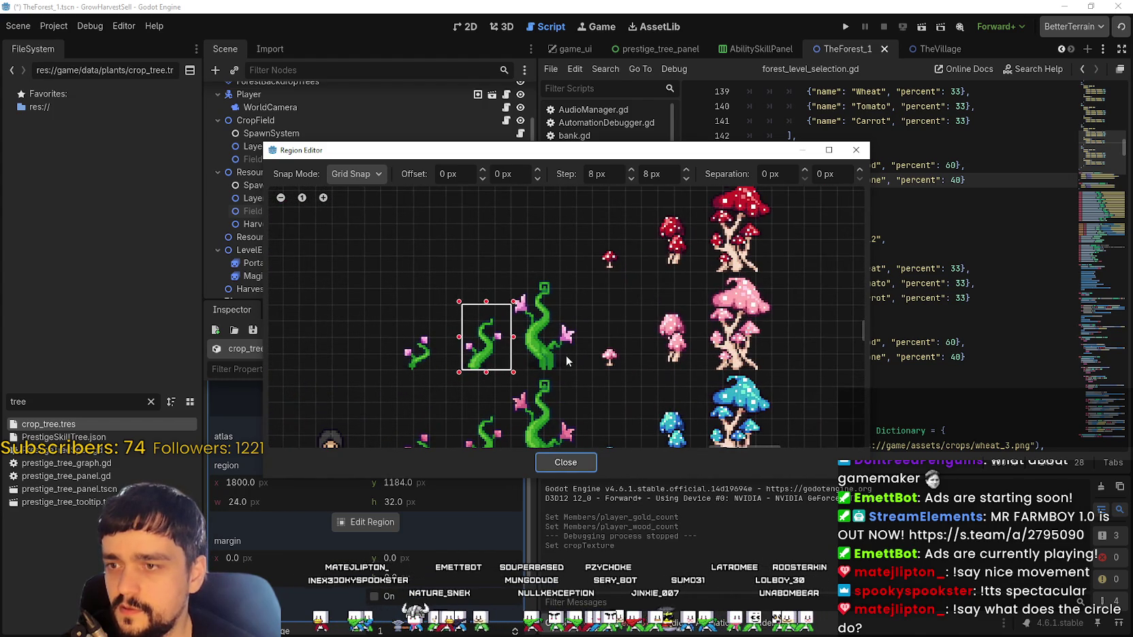
pyautogui.click(508, 273)
pyautogui.scroll(3, 573, 324)
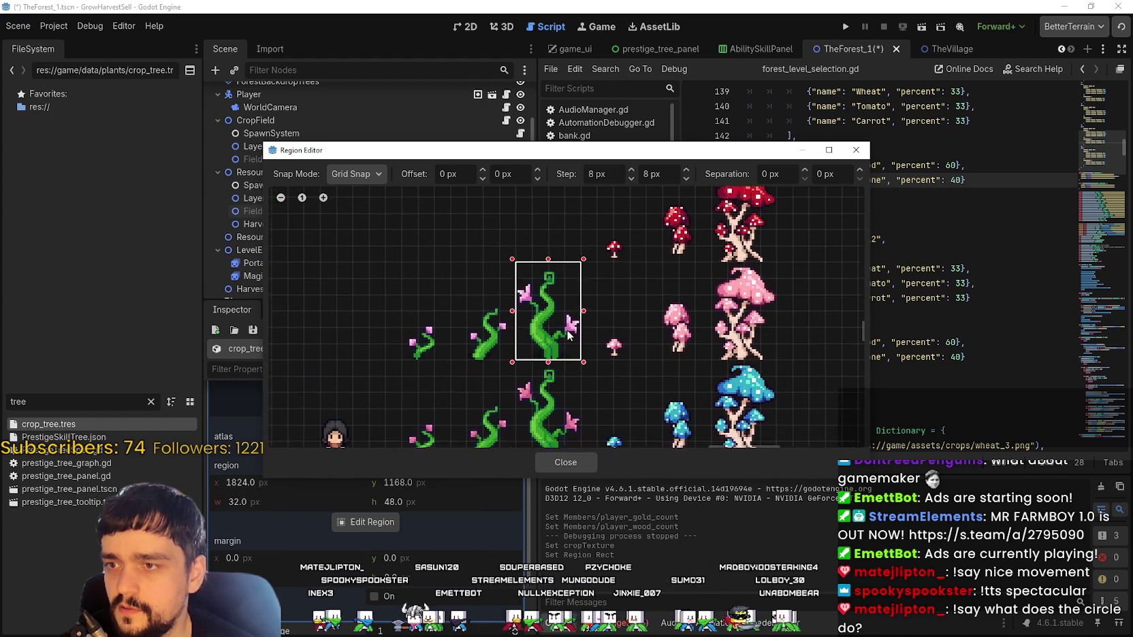
pyautogui.click(554, 461)
pyautogui.hotkey('ctrl', 's')
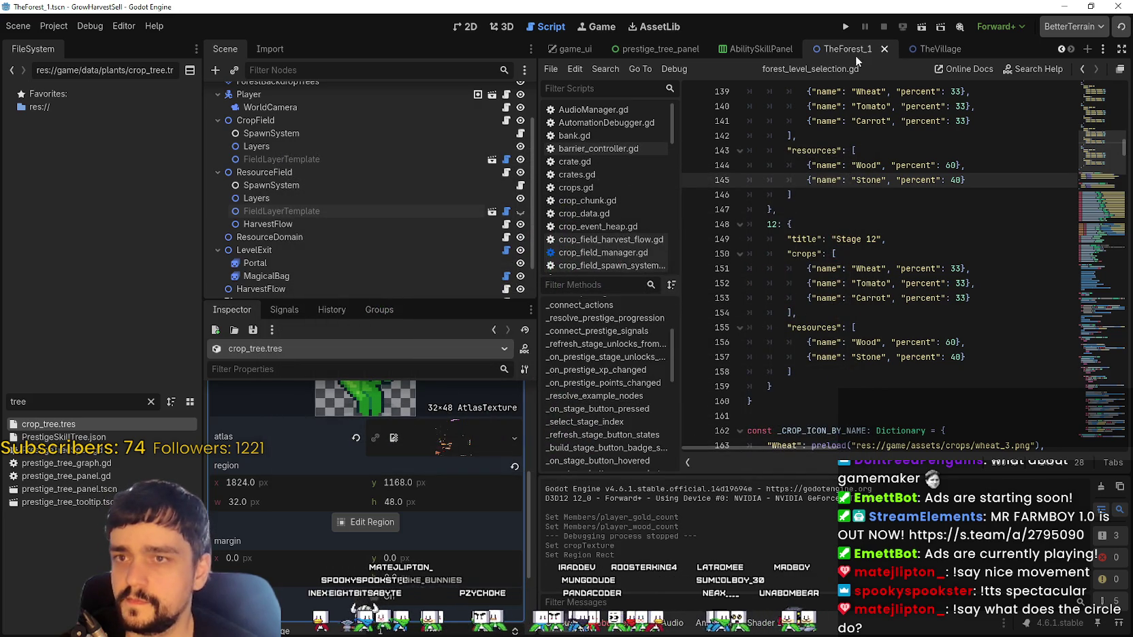
pyautogui.press('F5')
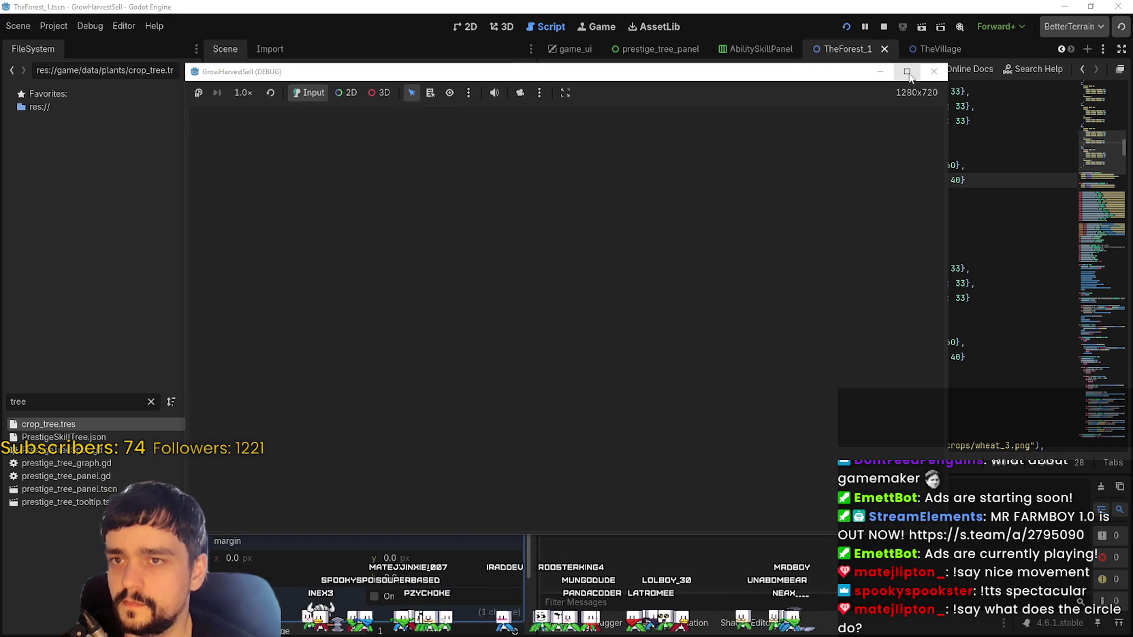
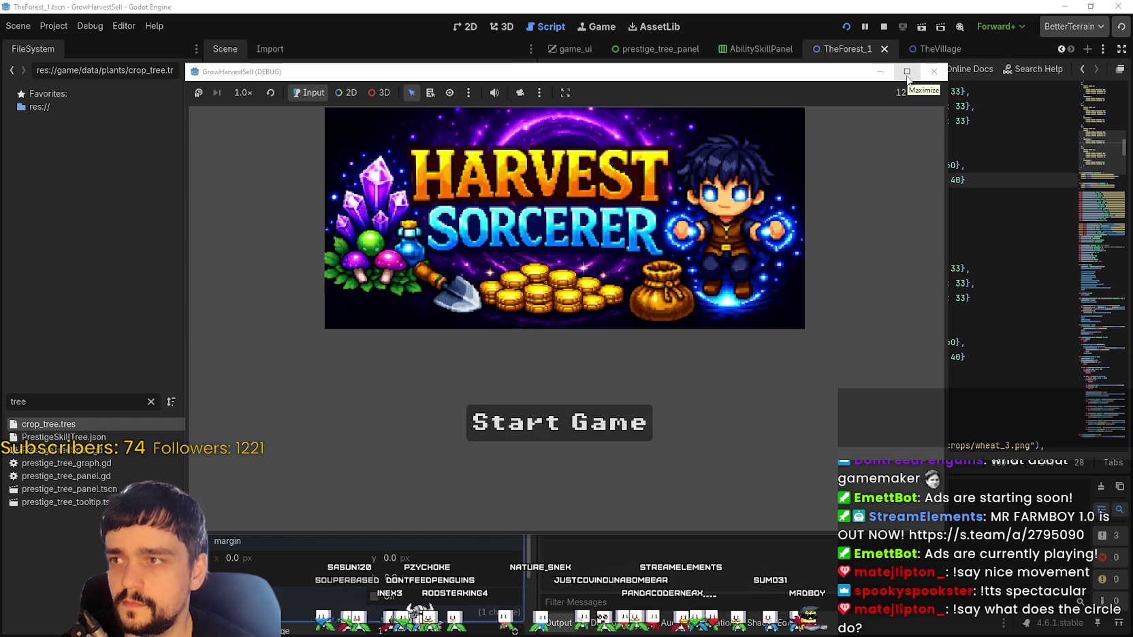
# - Maximize the game window, start a new game and unlock the Portal node on the Skill Board
pyautogui.click(906, 73)
pyautogui.click(584, 491)
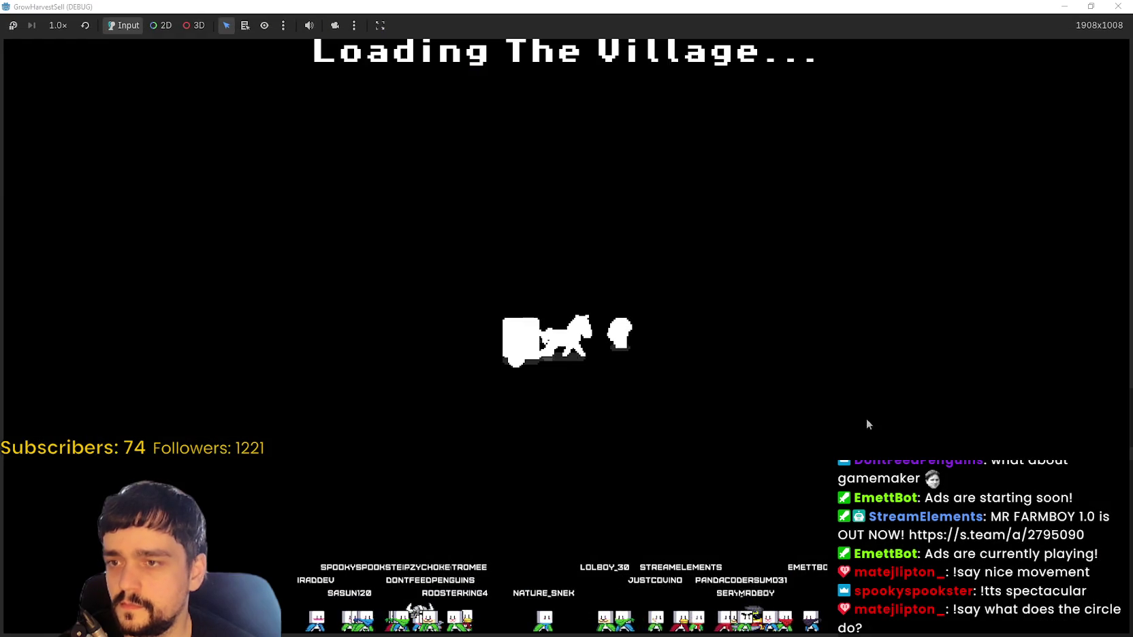
pyautogui.press('d')
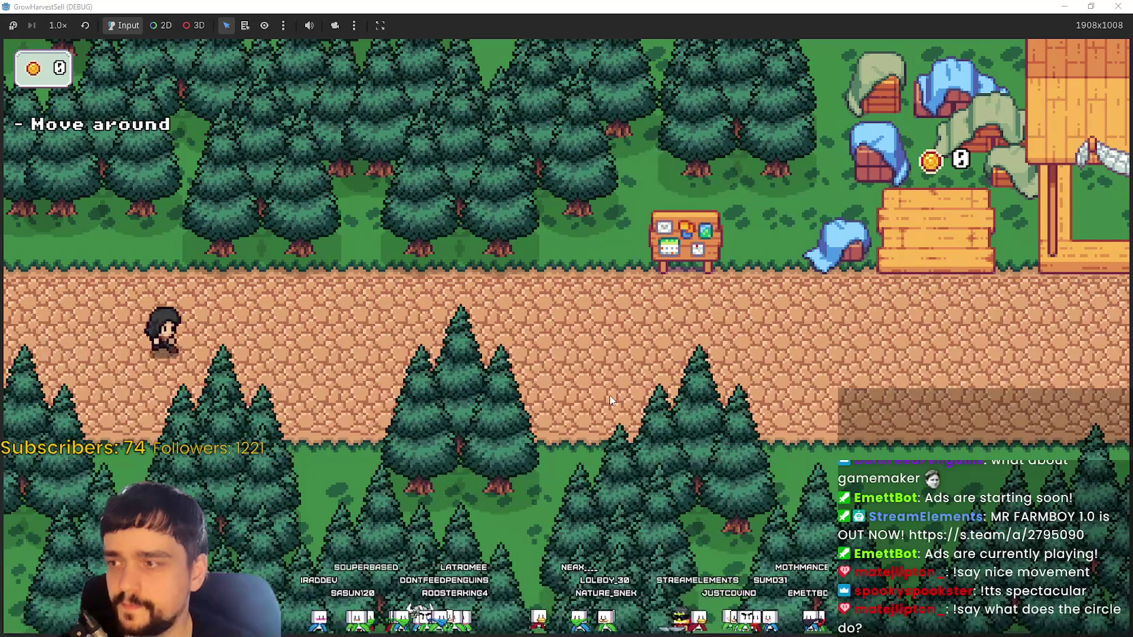
pyautogui.press('d')
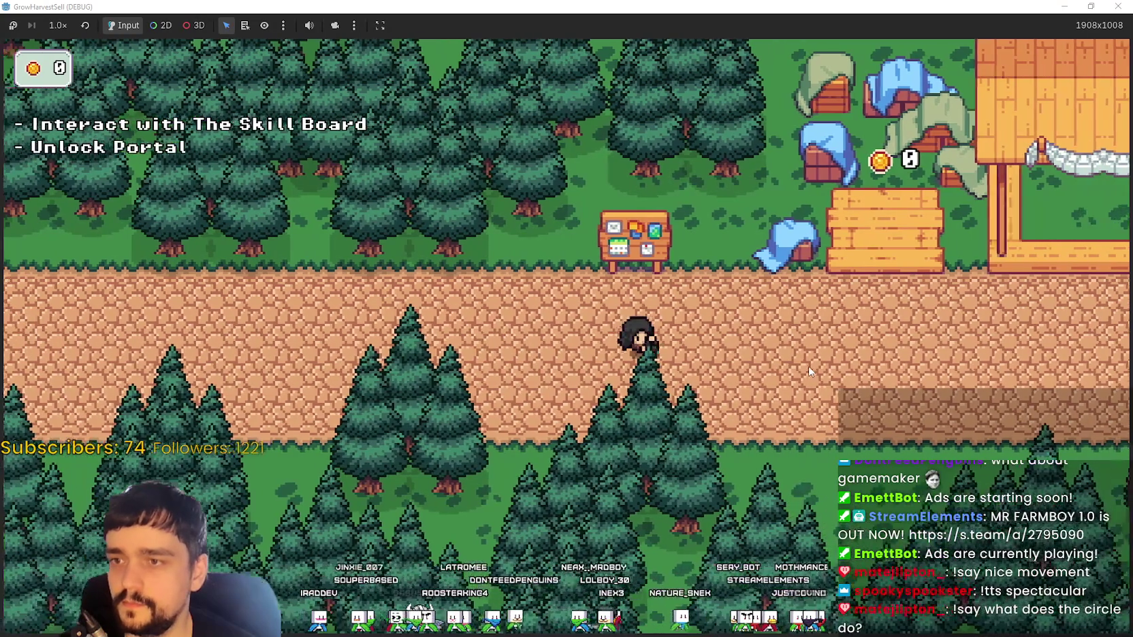
pyautogui.press('e')
pyautogui.click(566, 336)
pyautogui.press('Escape')
# - Walk onto the portal and travel to the forest's Stage 1
pyautogui.press('s')
pyautogui.press('d')
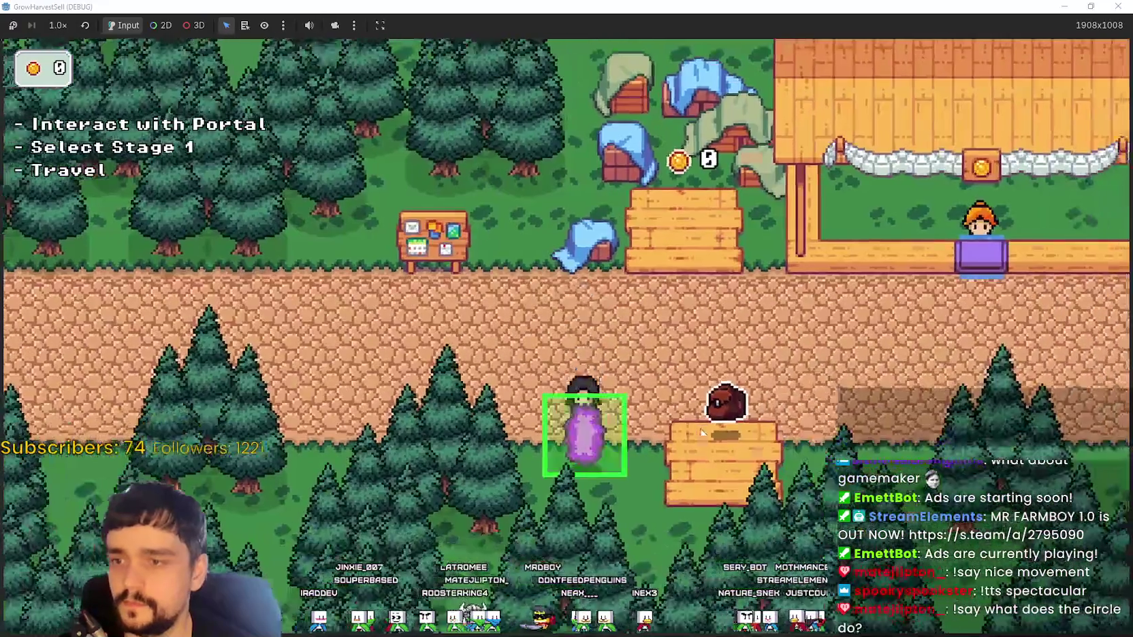
pyautogui.press('e')
pyautogui.press('Return')
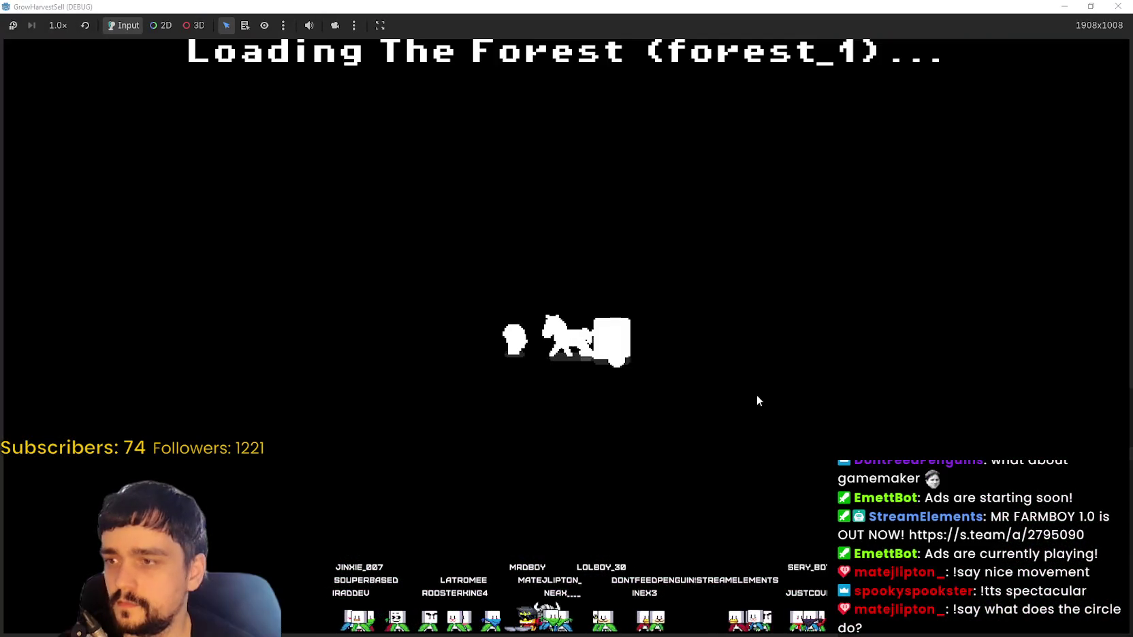
# - Walk around the forest field past the growing crops
pyautogui.press('s')
pyautogui.press('d')
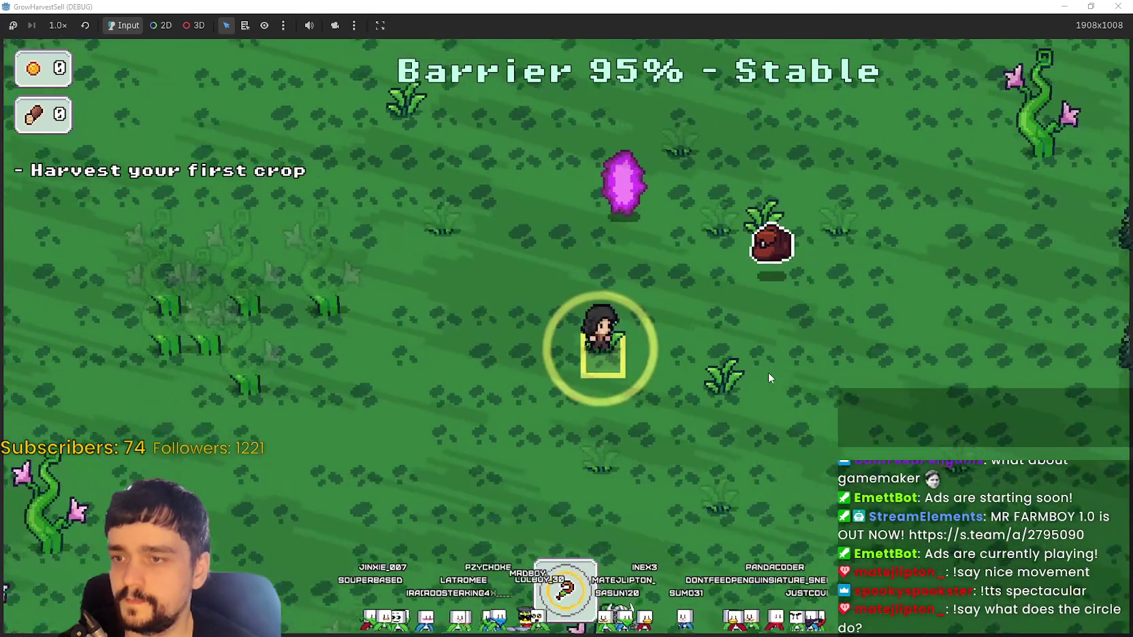
pyautogui.press('a')
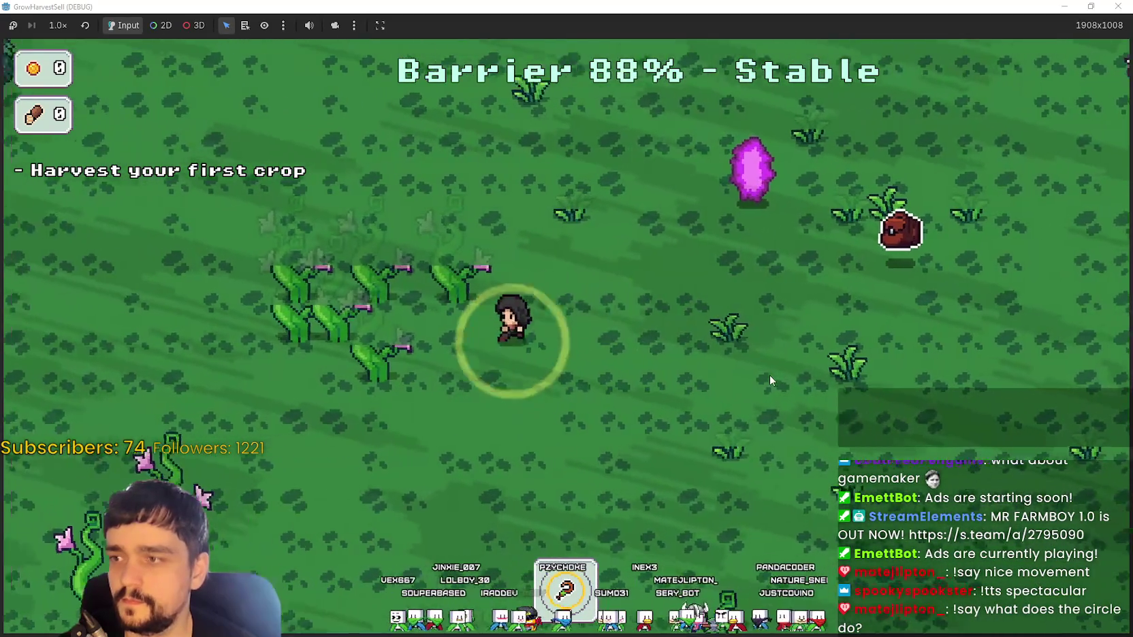
pyautogui.press('s')
pyautogui.press('a')
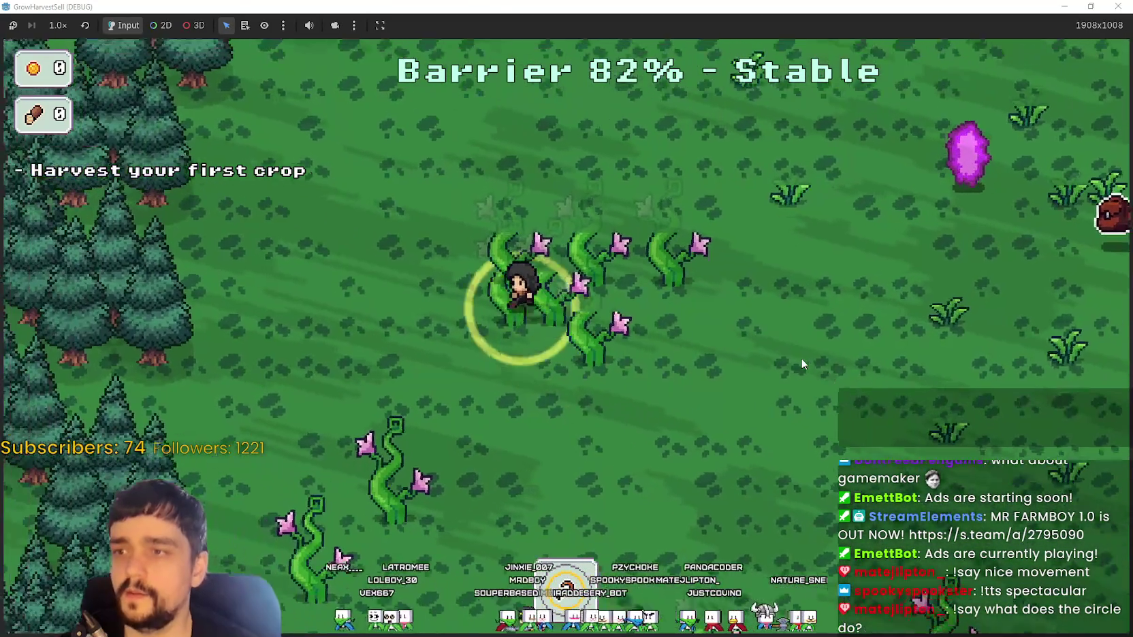
pyautogui.press('w')
pyautogui.press('d')
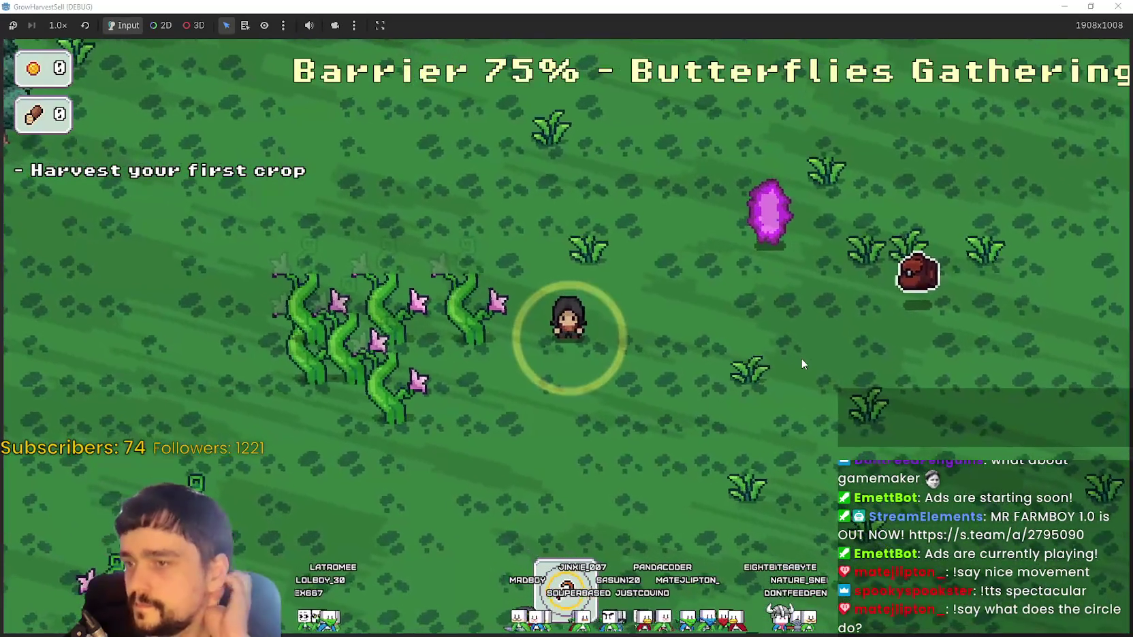
pyautogui.press('s')
pyautogui.press('a')
pyautogui.press('w')
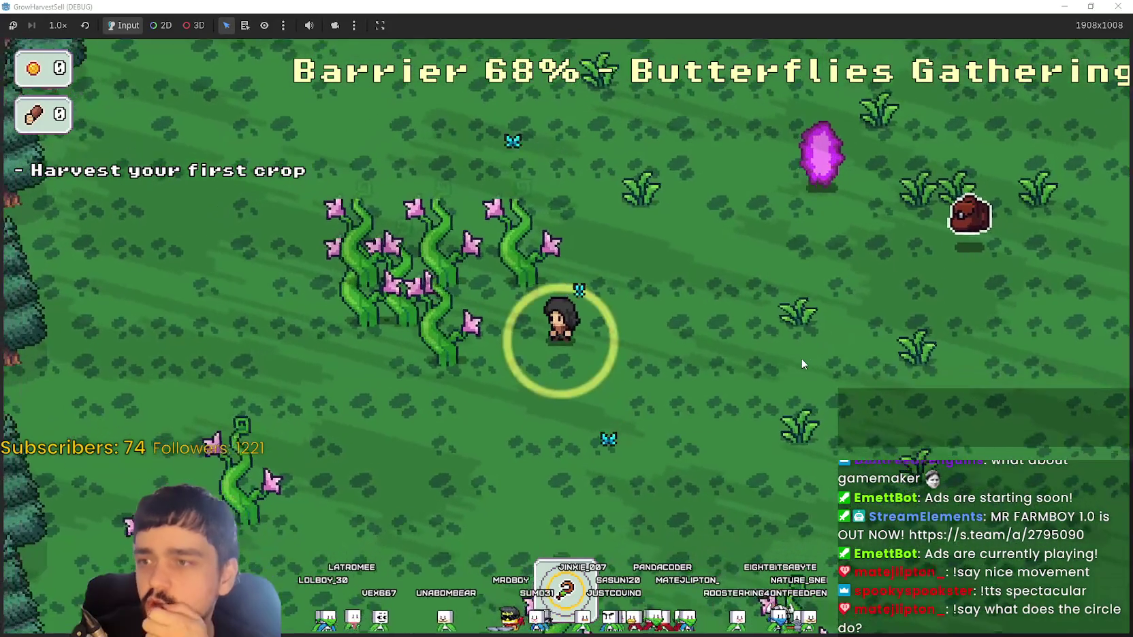
pyautogui.press('a')
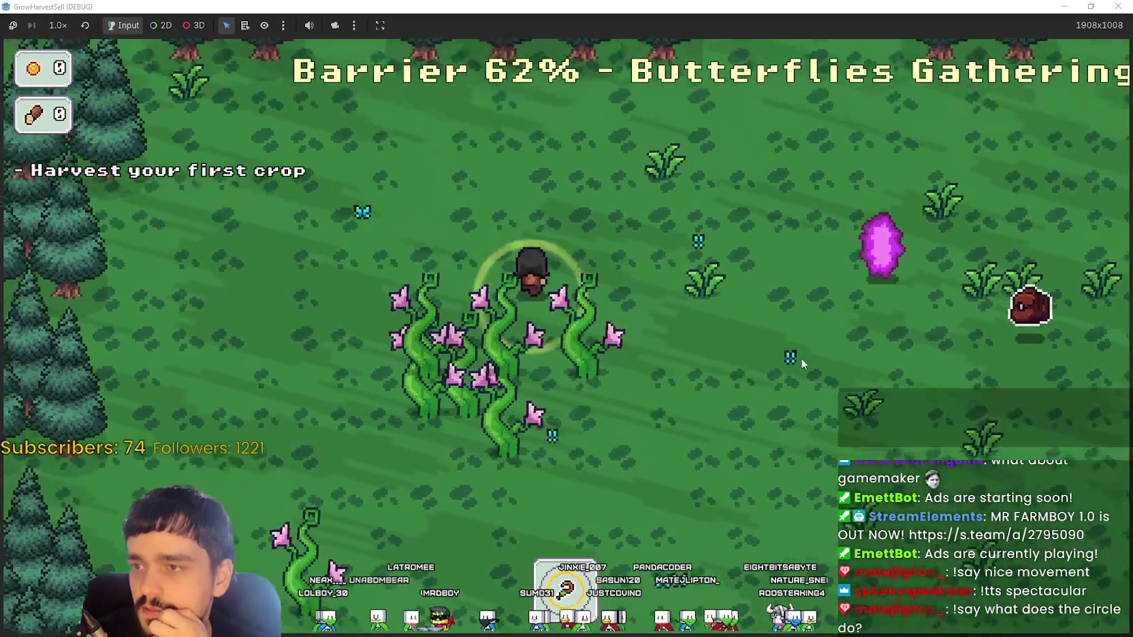
pyautogui.press('s')
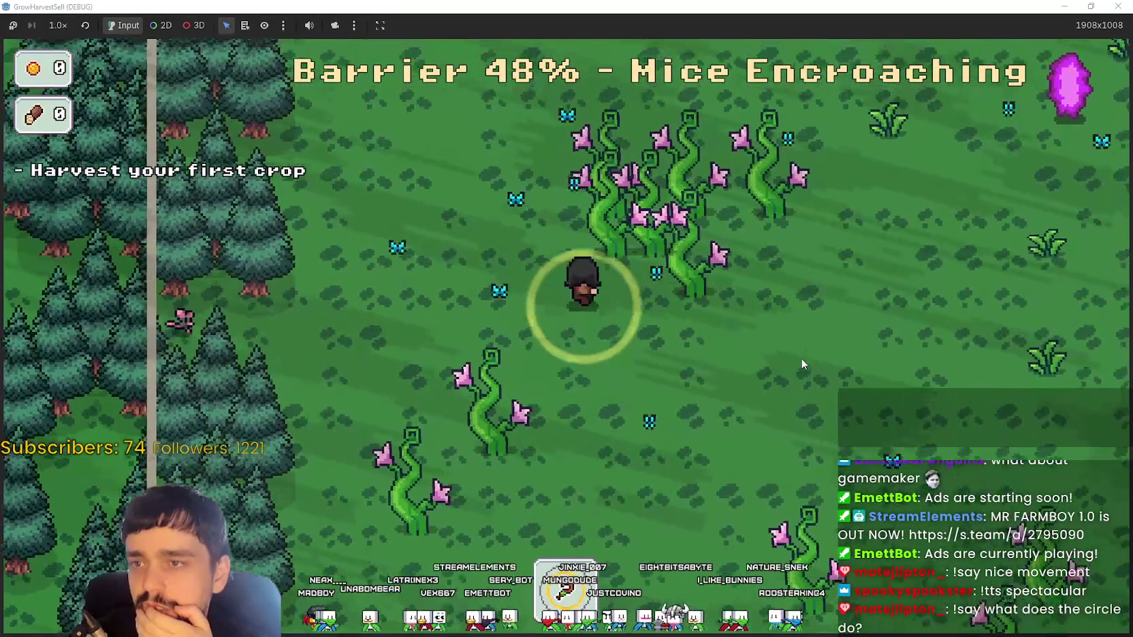
pyautogui.press('w')
pyautogui.press('s')
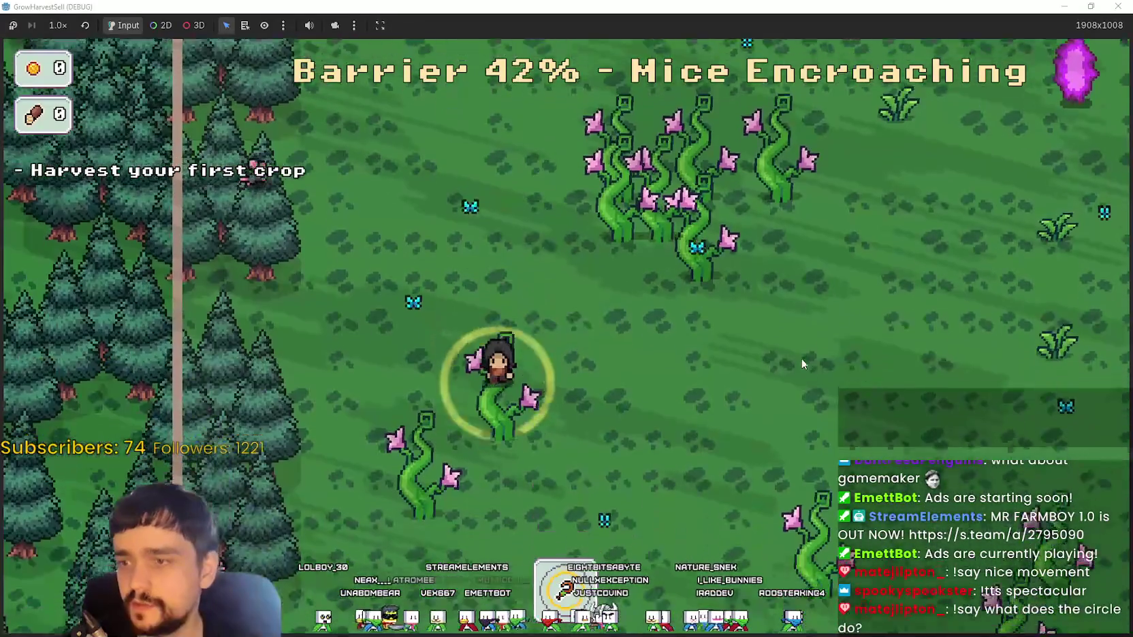
# - Keep dodging the animals and horse wall until the barrier collapses, then stop the game with F8
pyautogui.press('d')
pyautogui.press('d')
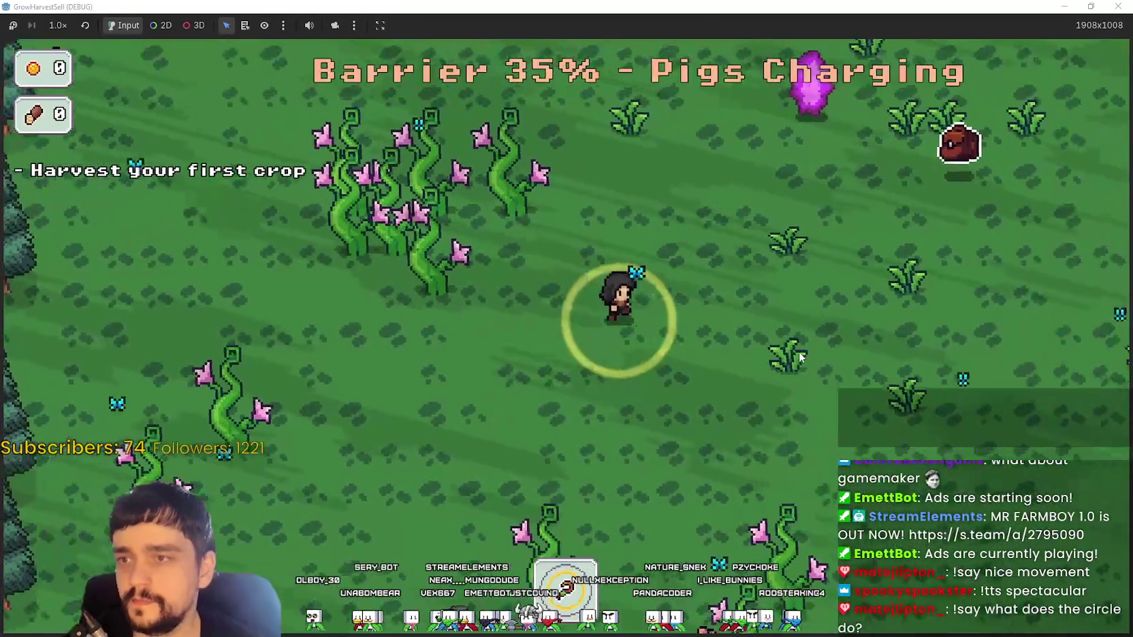
pyautogui.press('w')
pyautogui.press('a')
pyautogui.press('w')
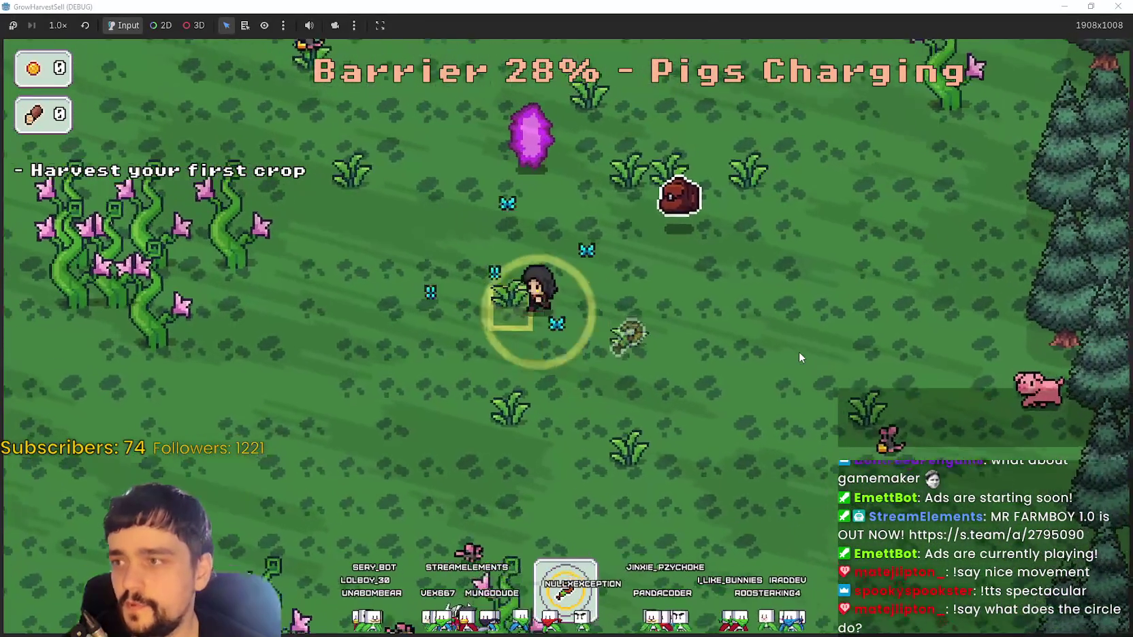
pyautogui.press('d')
pyautogui.press('s')
pyautogui.press('d')
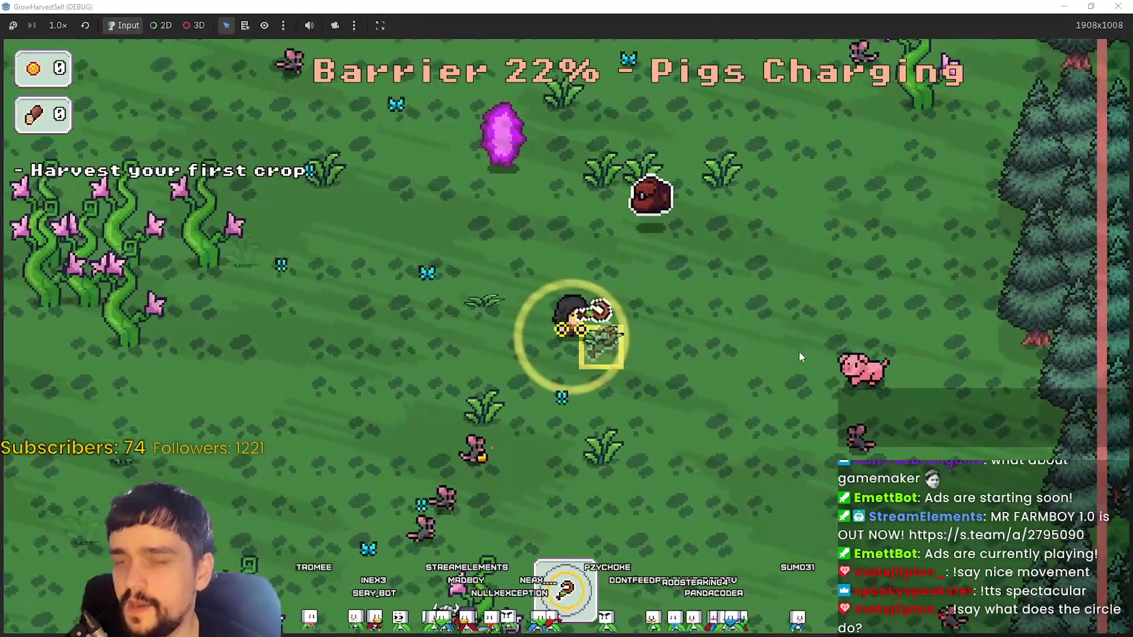
pyautogui.press('s')
pyautogui.press('a')
pyautogui.press('w')
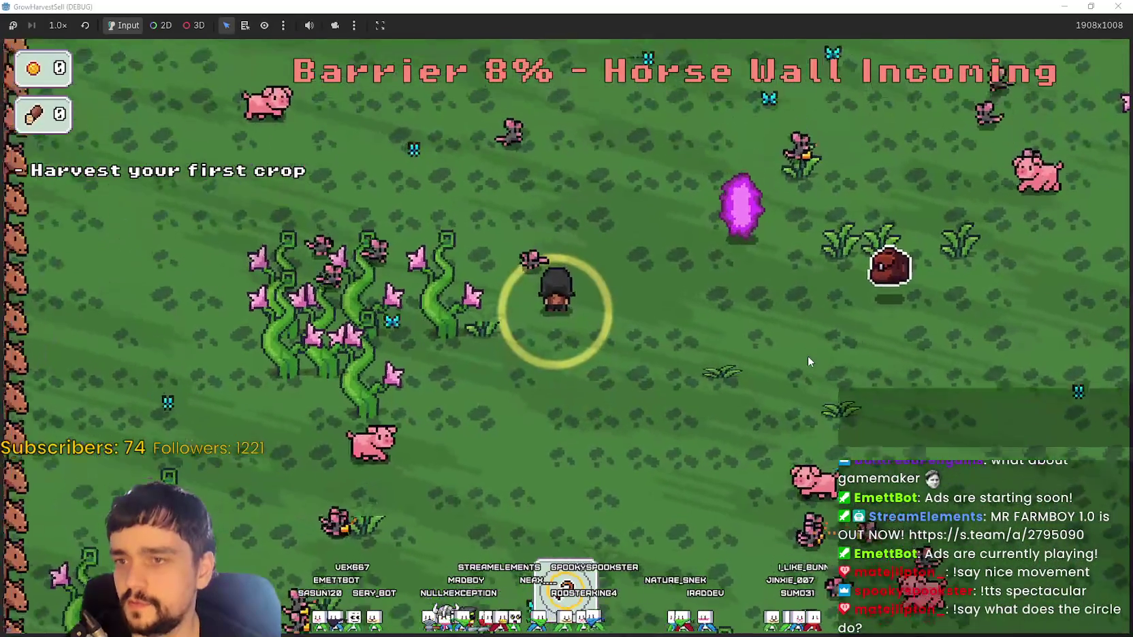
pyautogui.press('d')
pyautogui.press('s')
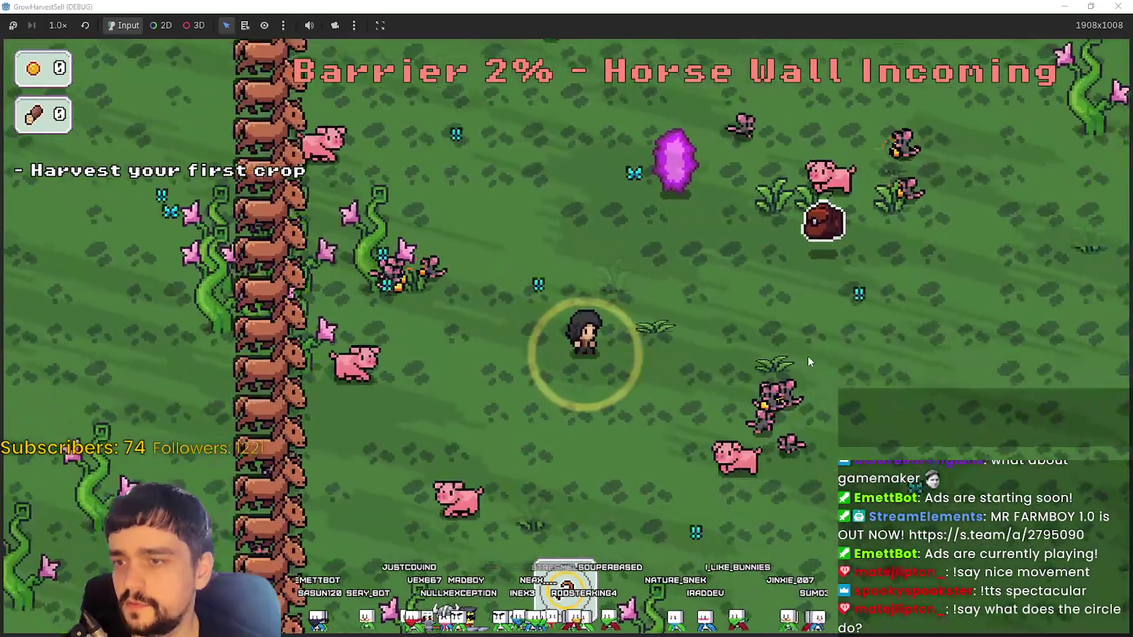
pyautogui.press('a')
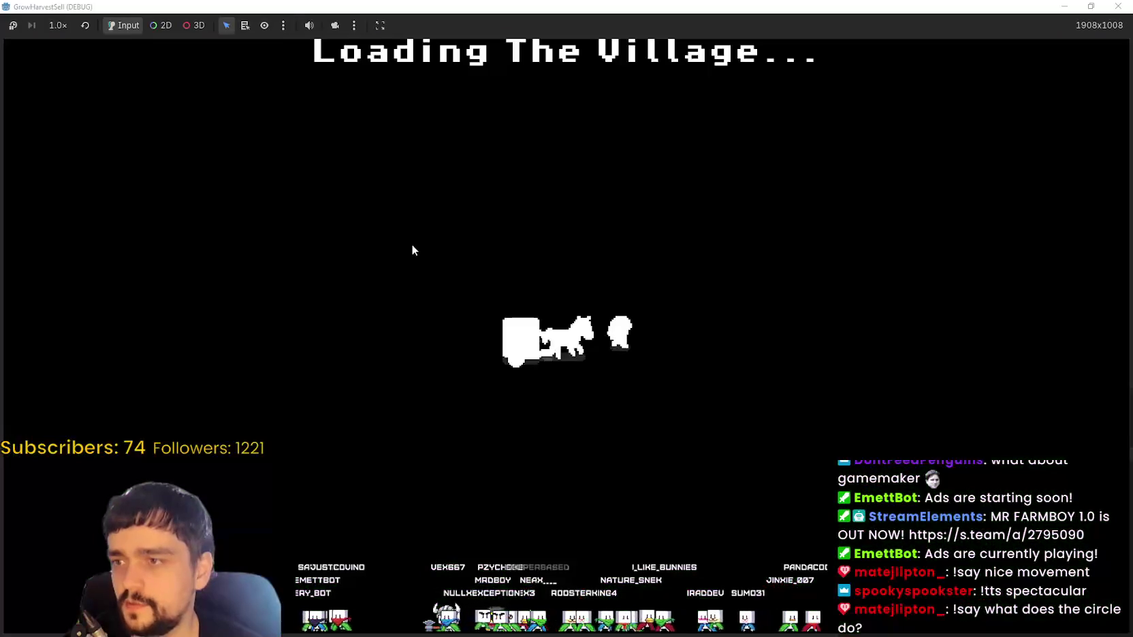
pyautogui.press('F8')
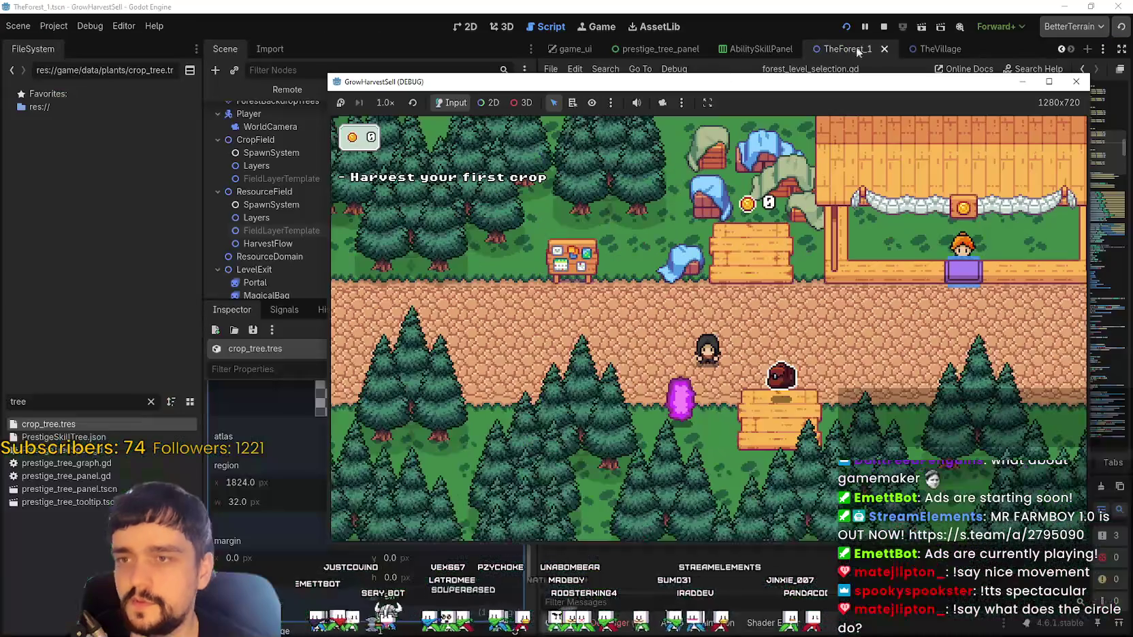
# - Expand and collapse crop_tree.tres's cropTexture preview, then bring up crop_data.gd
pyautogui.scroll(-2, 814, 376)
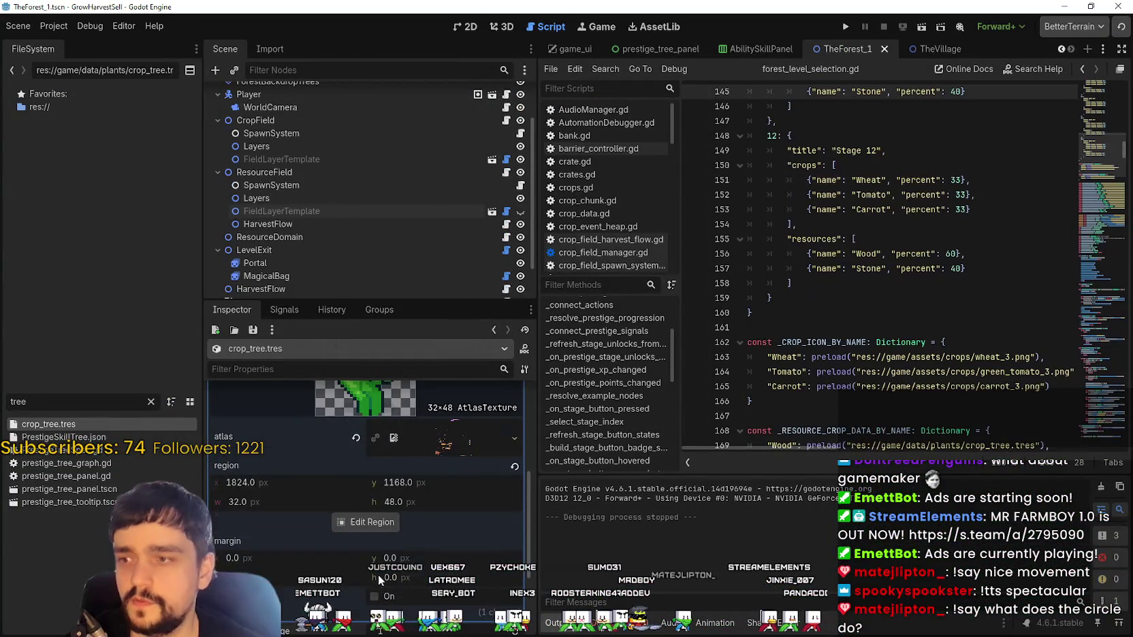
pyautogui.scroll(5, 378, 575)
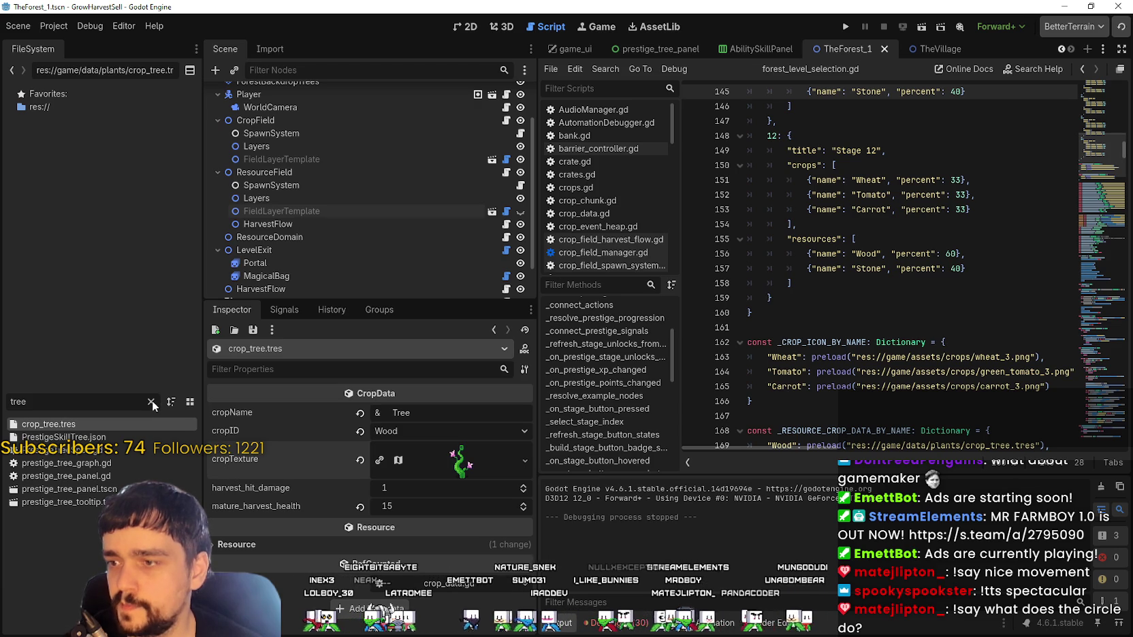
pyautogui.click(471, 463)
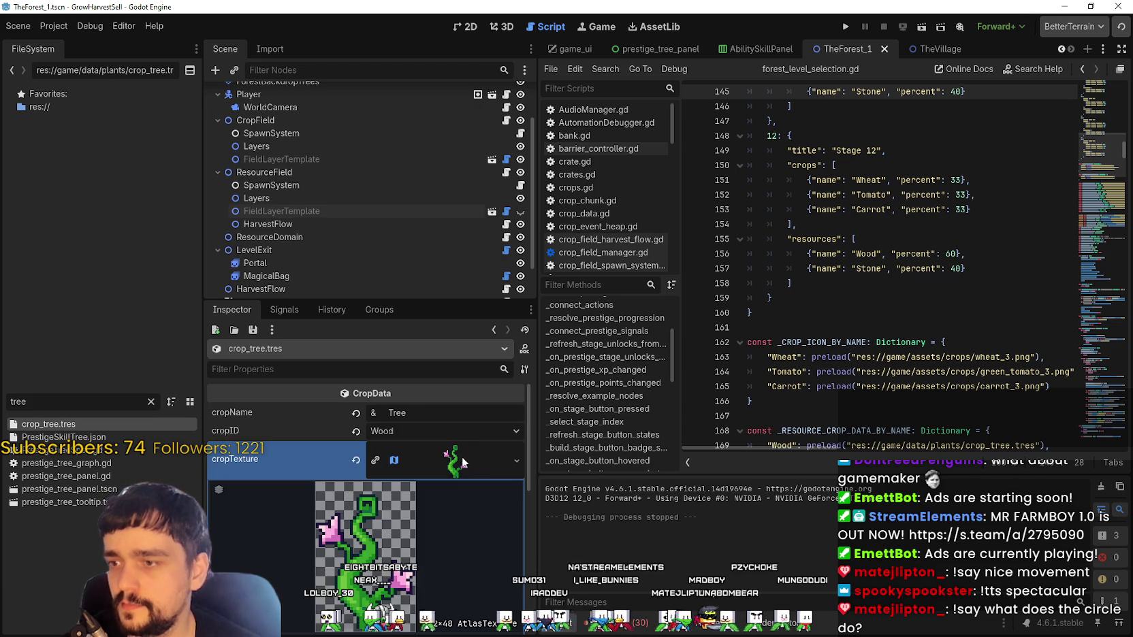
pyautogui.click(459, 452)
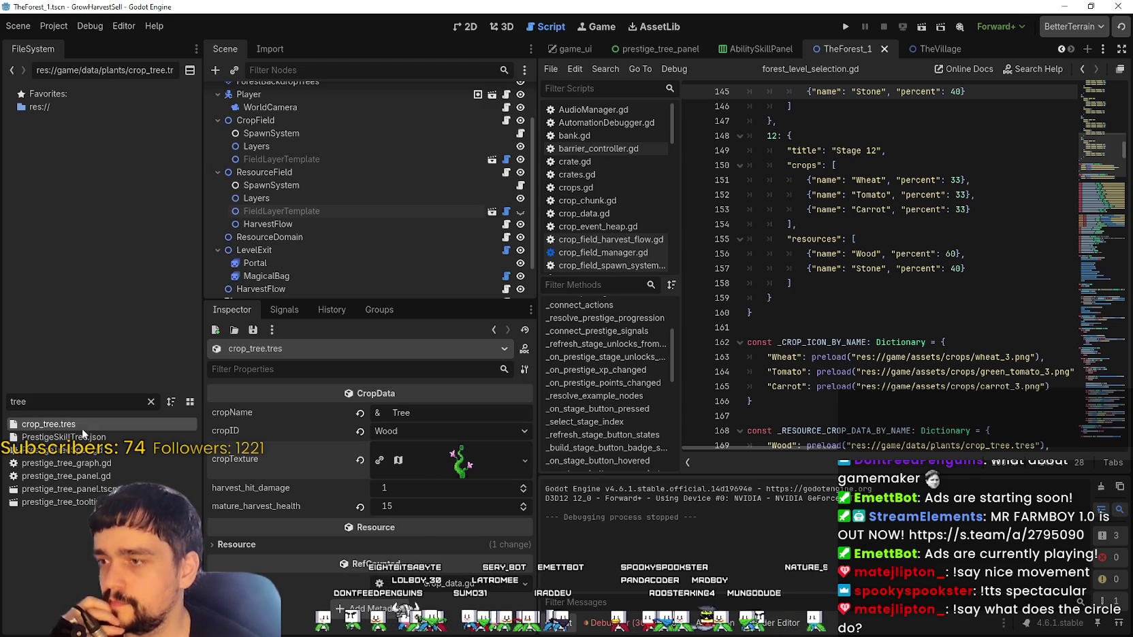
pyautogui.click(376, 393)
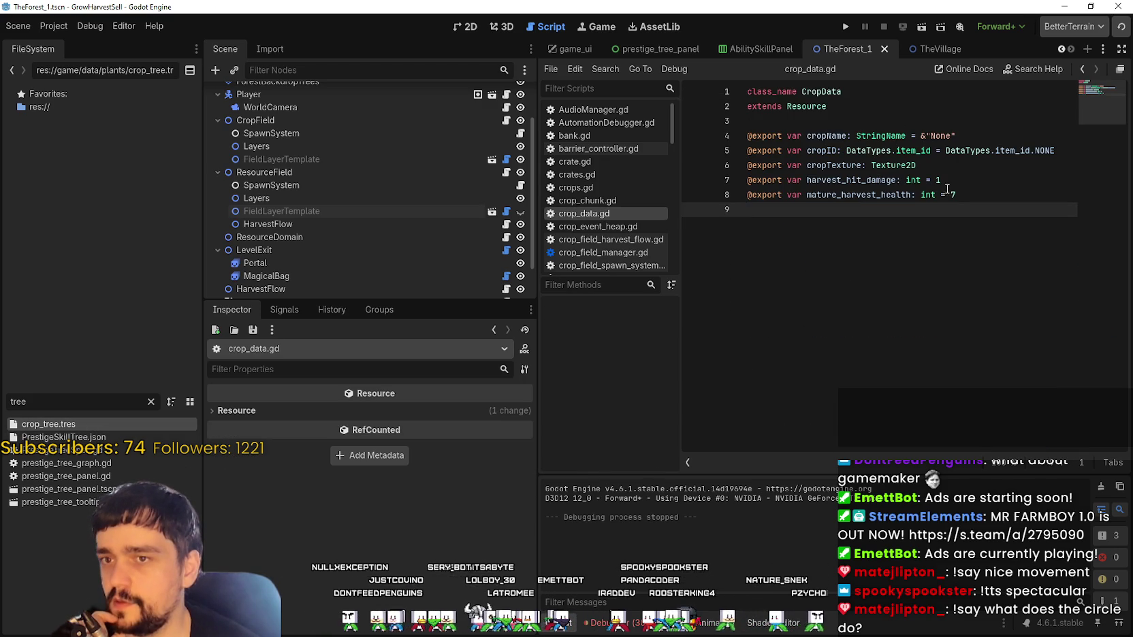
pyautogui.click(973, 167)
pyautogui.click(973, 151)
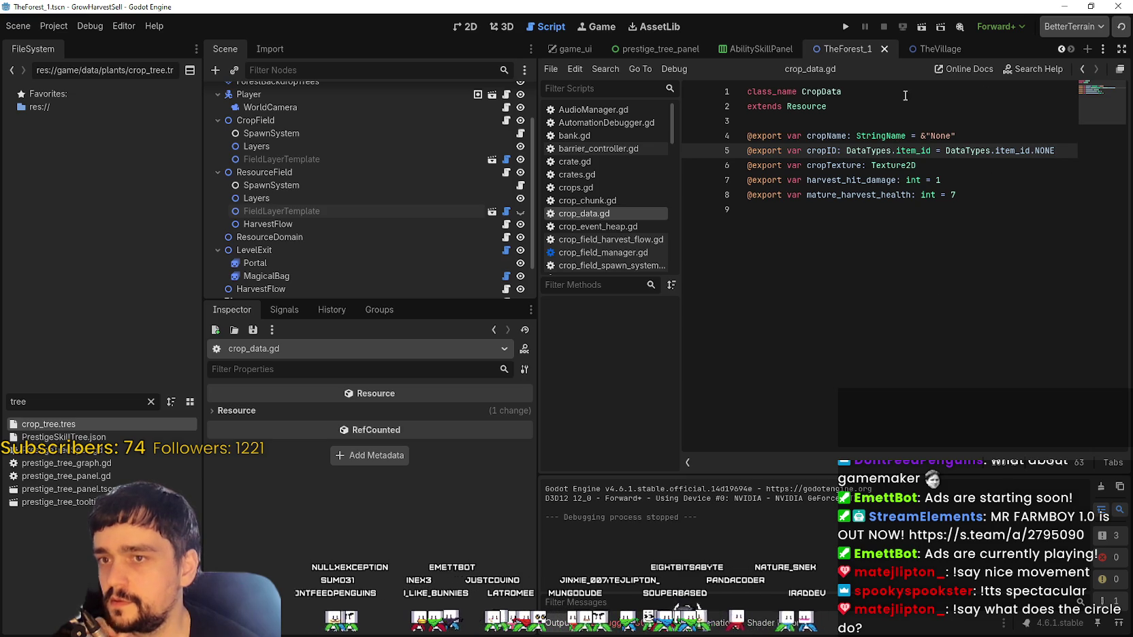
pyautogui.click(985, 166)
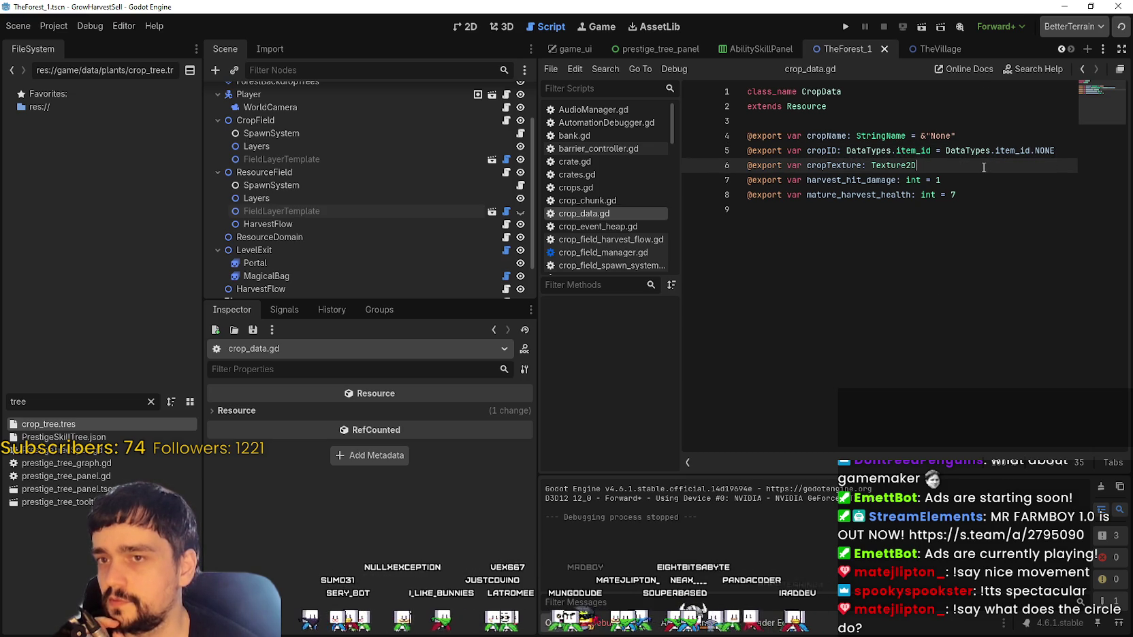
pyautogui.press('Return')
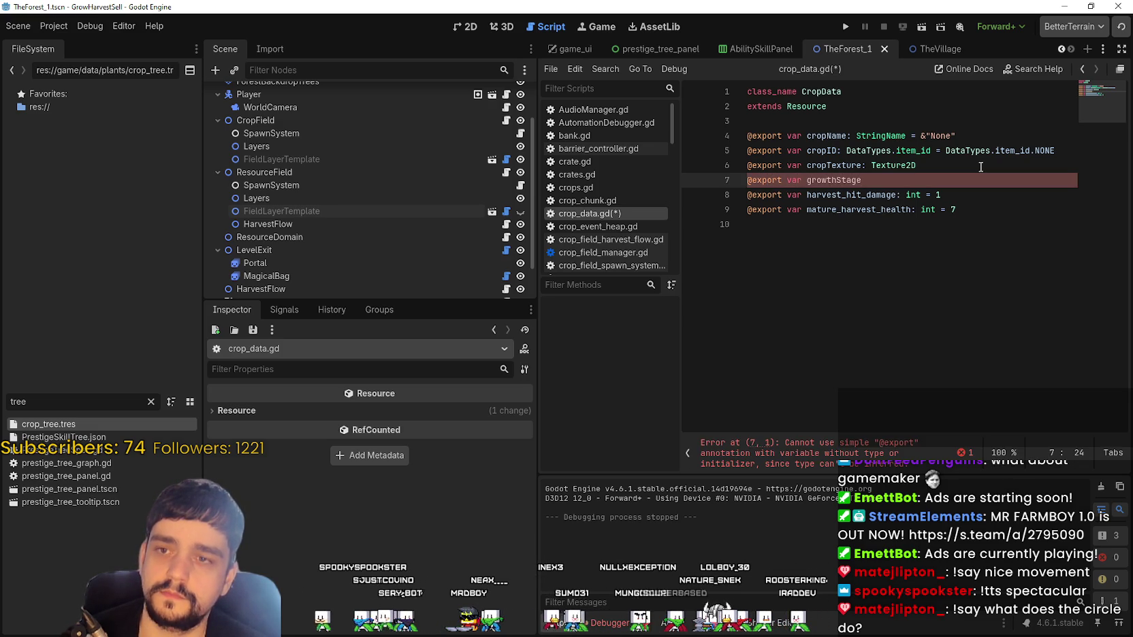
pyautogui.press('BackSpace')
pyautogui.press('BackSpace')
pyautogui.press('BackSpace')
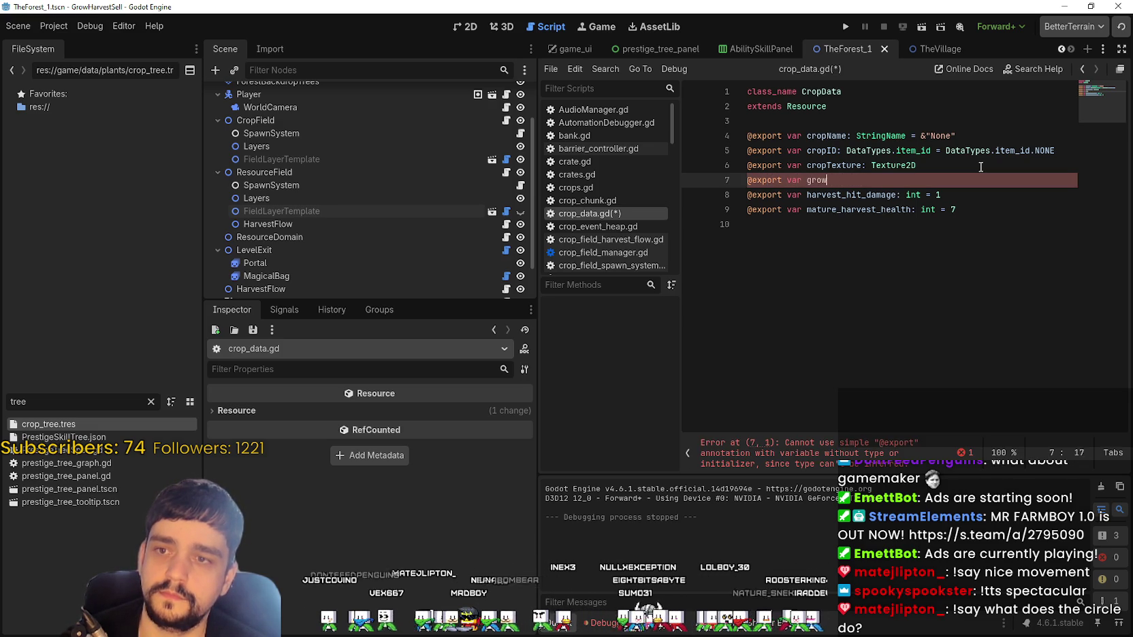
pyautogui.write('has')
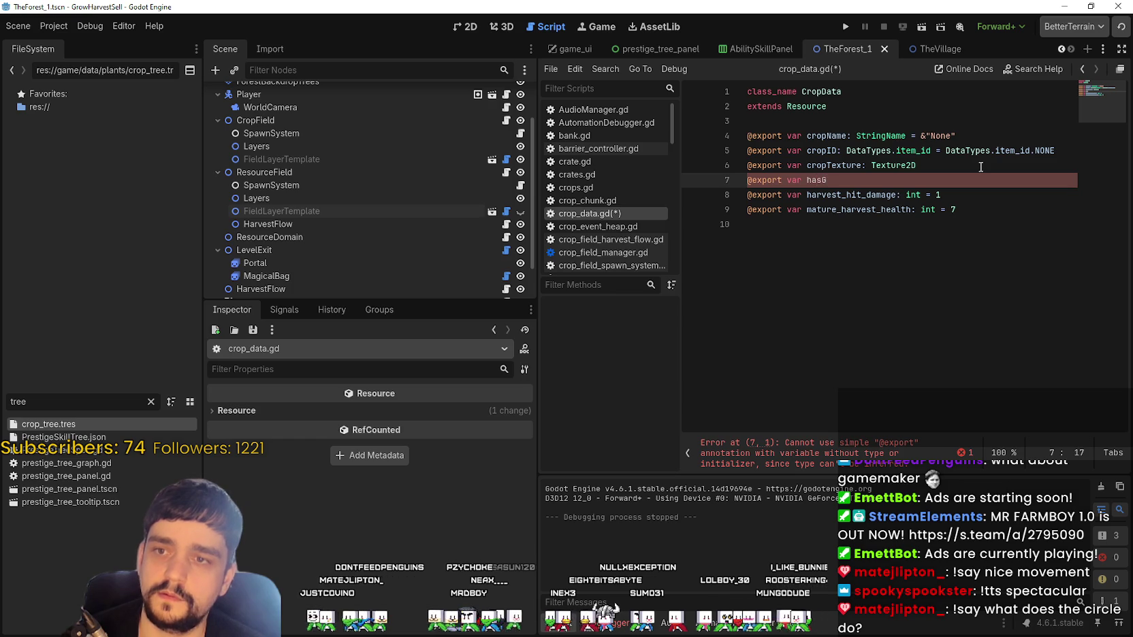
pyautogui.press('BackSpace')
pyautogui.write('Growth')
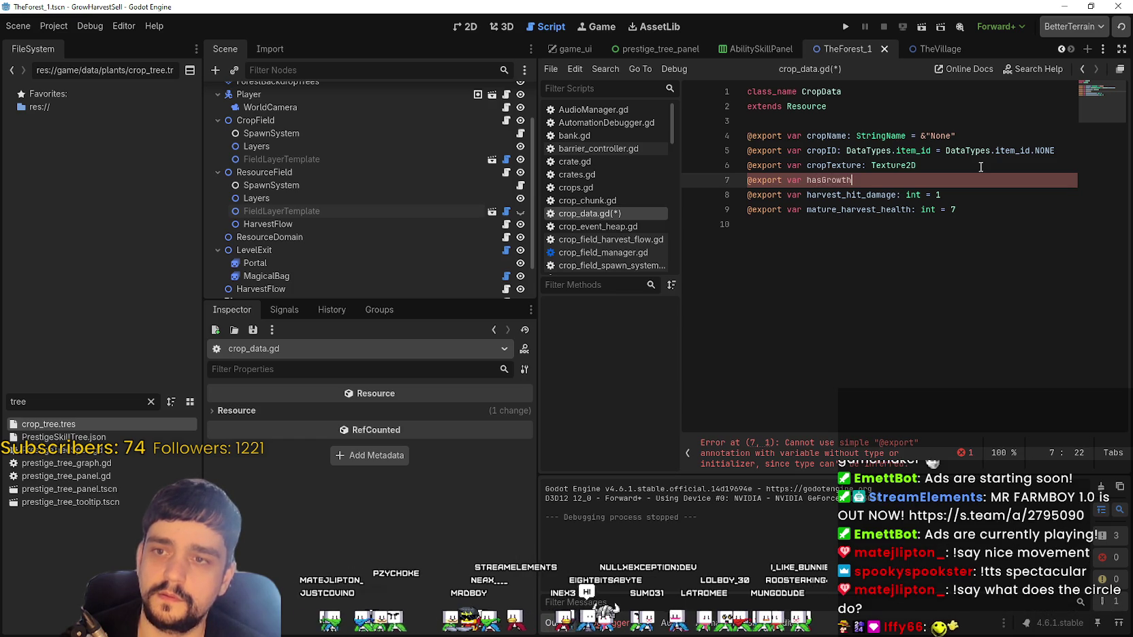
pyautogui.write('Stage: bool')
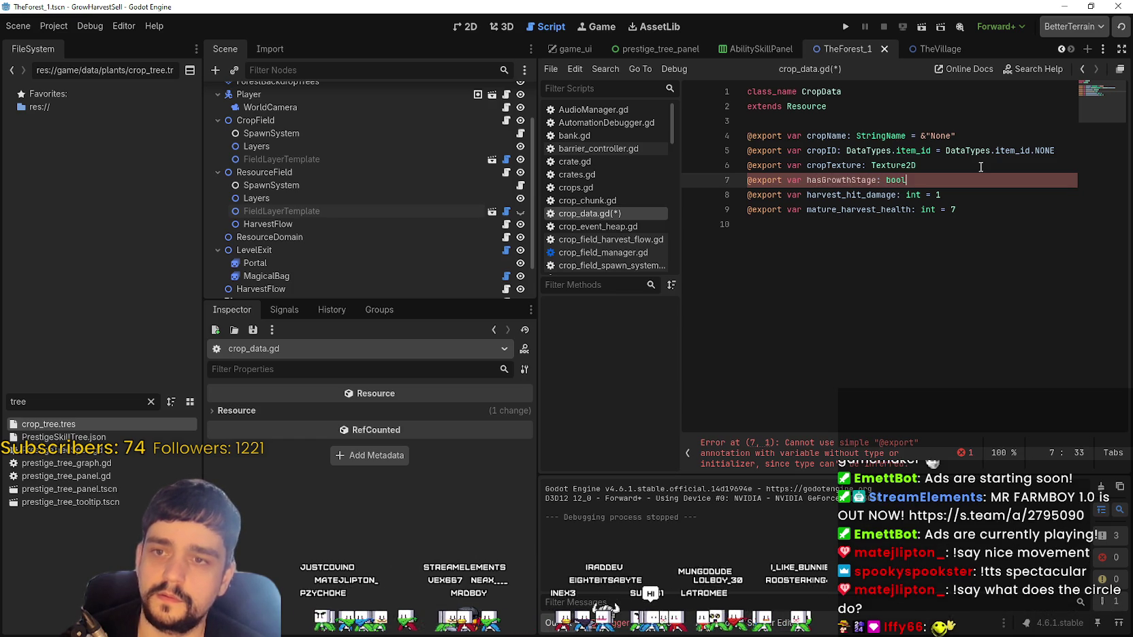
pyautogui.write(' = fal;se')
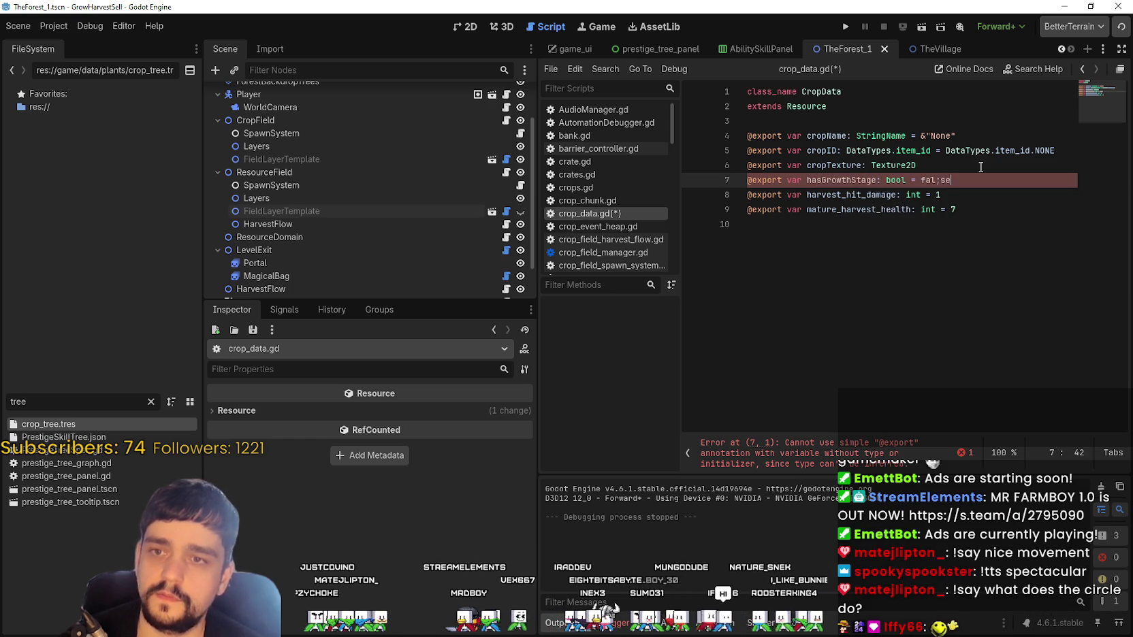
pyautogui.press('BackSpace')
pyautogui.press('BackSpace')
pyautogui.press('BackSpace')
pyautogui.write('se')
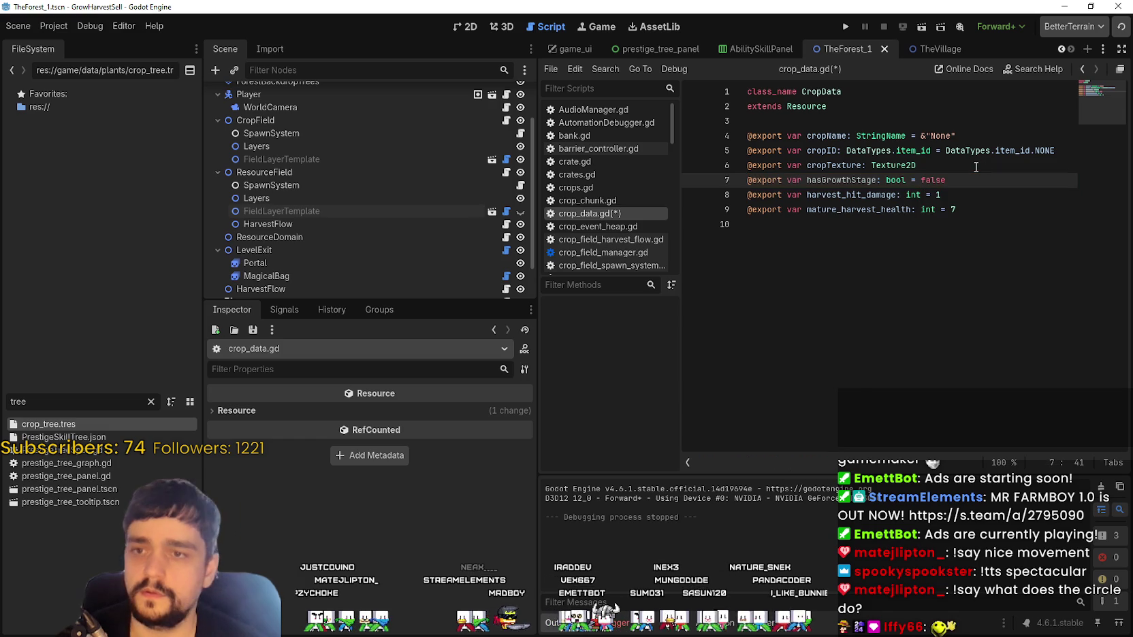
pyautogui.click(892, 259)
pyautogui.hotkey('ctrl', 's')
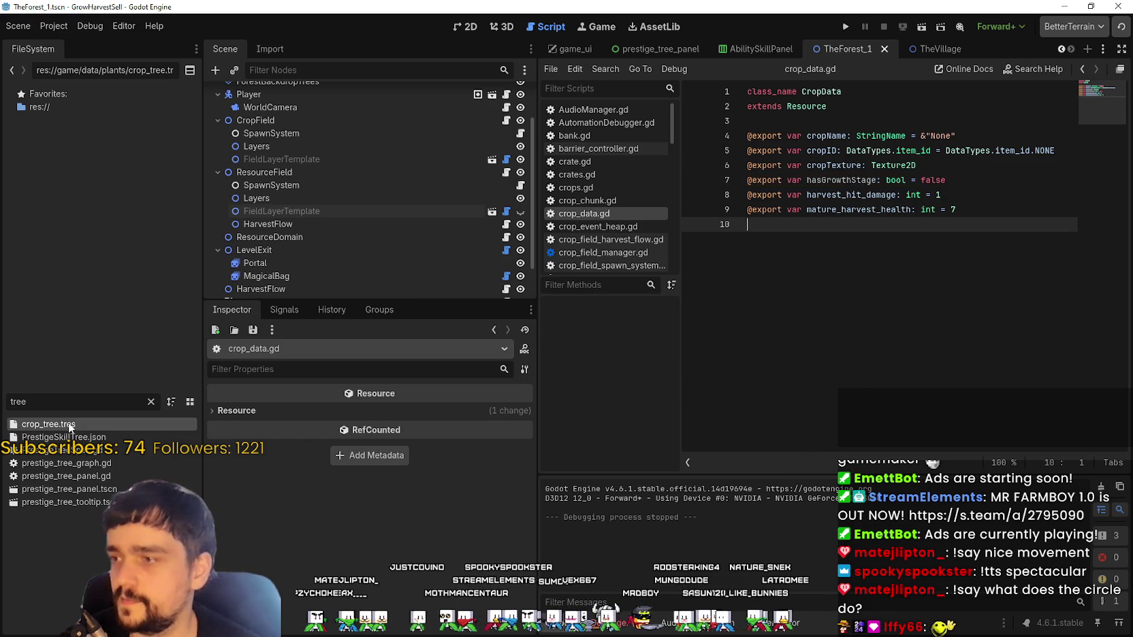
pyautogui.doubleClick(47, 424)
# - Enable hasGrowthStage on crop_tree.tres, save, and expand its cropTexture atlas settings
pyautogui.click(374, 488)
pyautogui.hotkey('ctrl', 's')
pyautogui.click(482, 475)
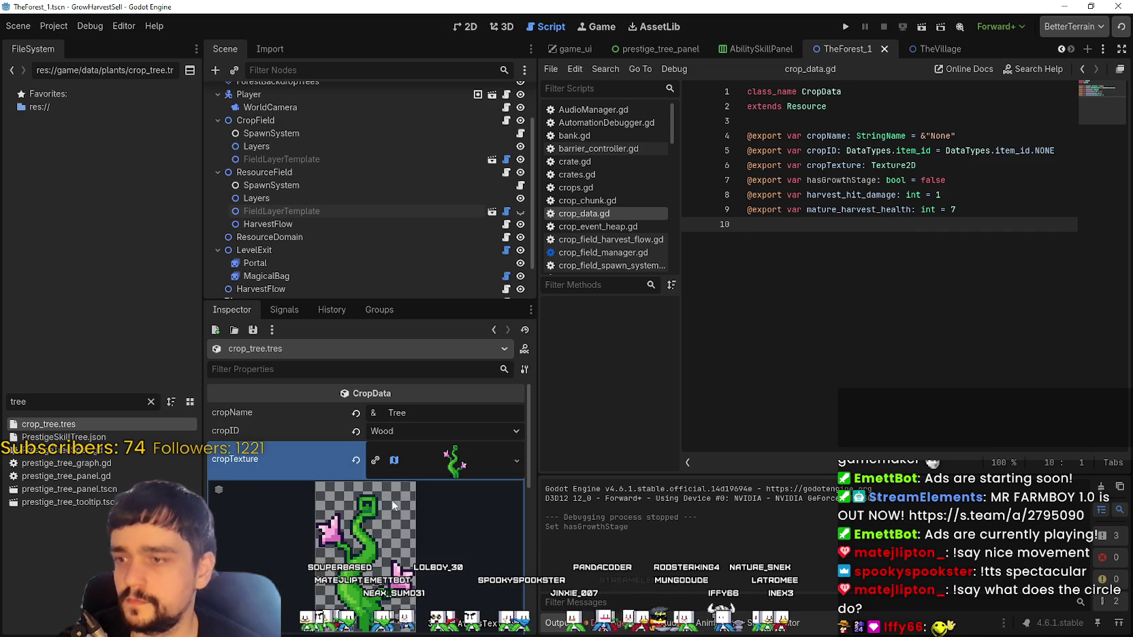
pyautogui.scroll(-3, 402, 552)
# - Reframe the cropTexture region onto the small sprout at x 1760, y 1168, size 32×48
pyautogui.click(380, 550)
pyautogui.scroll(-5, 588, 327)
pyautogui.scroll(6, 620, 350)
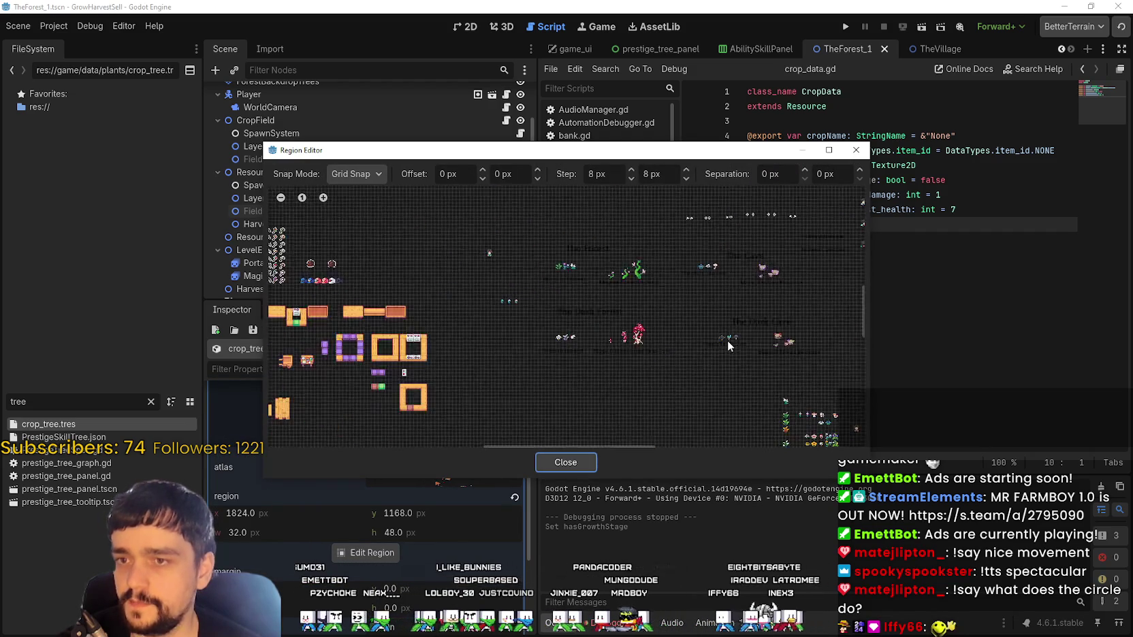
pyautogui.scroll(2, 667, 351)
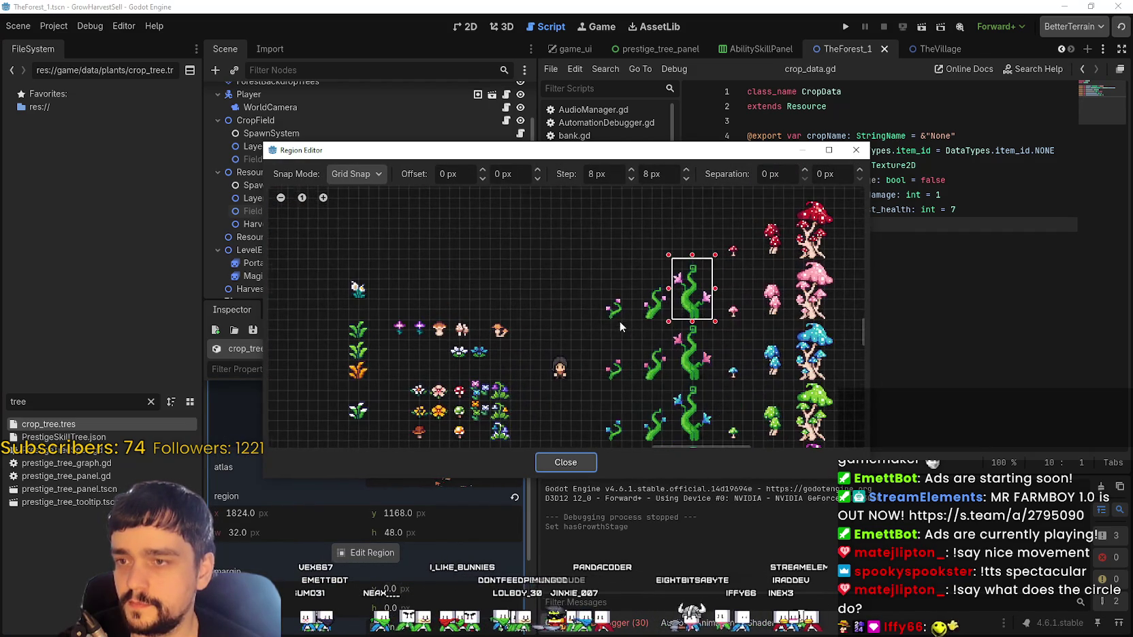
pyautogui.scroll(2, 610, 325)
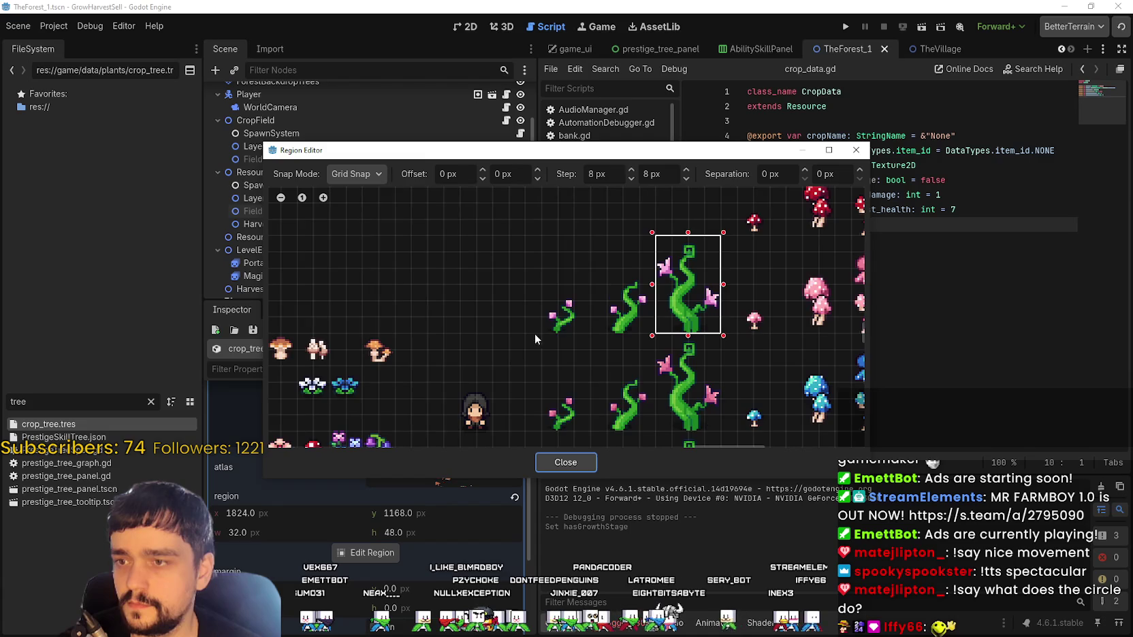
pyautogui.scroll(2, 538, 332)
pyautogui.moveTo(601, 333); pyautogui.dragTo(523, 222)
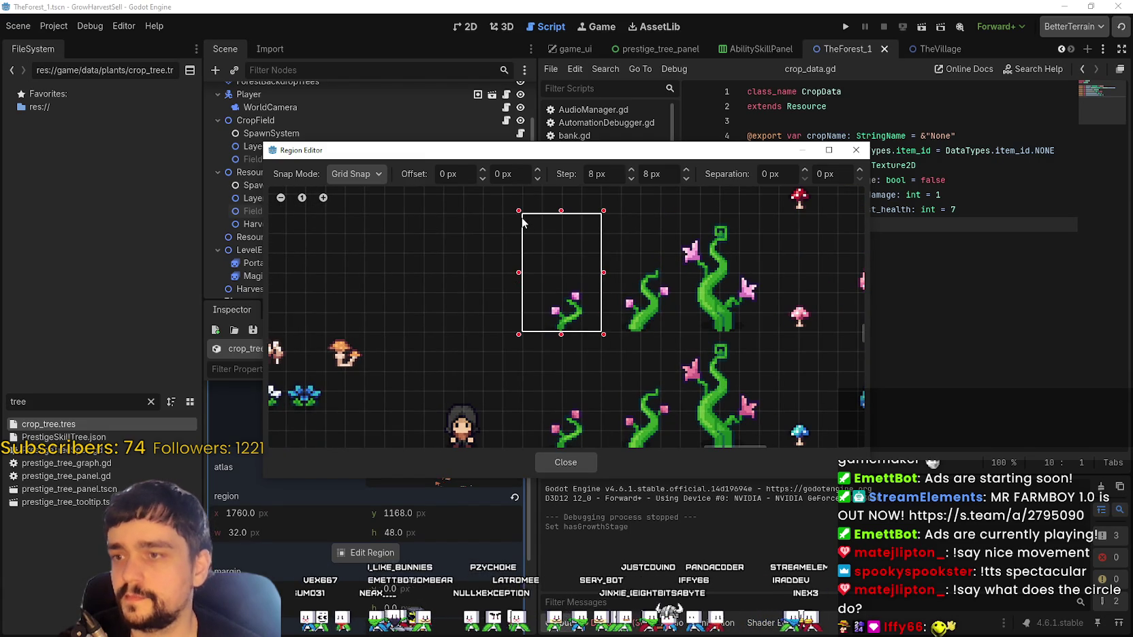
pyautogui.scroll(-2, 555, 272)
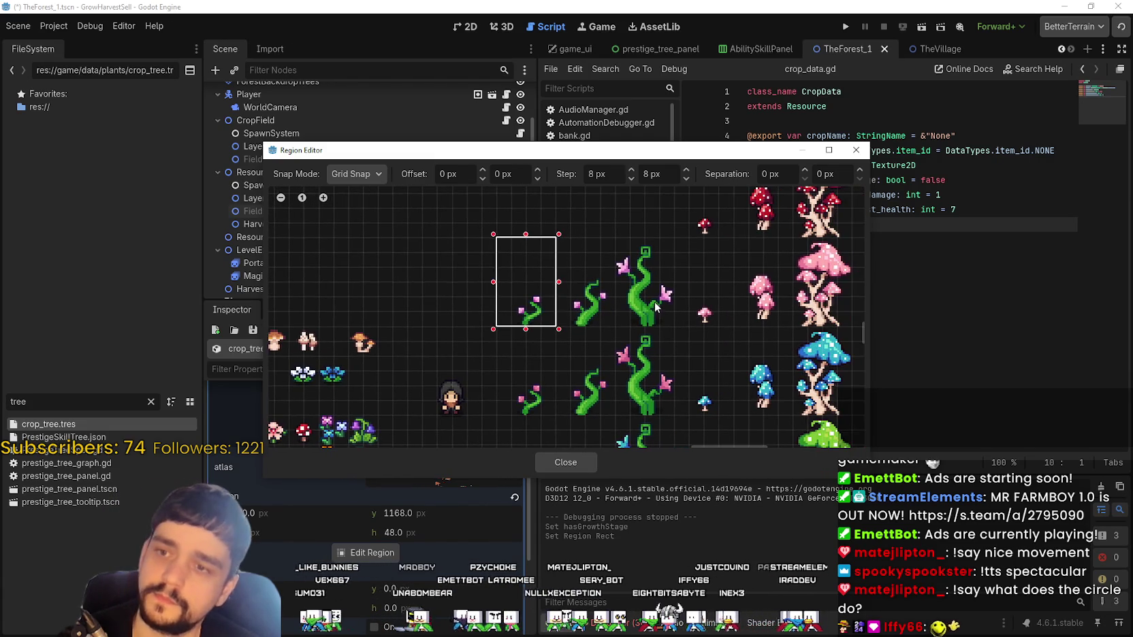
pyautogui.scroll(1, 610, 327)
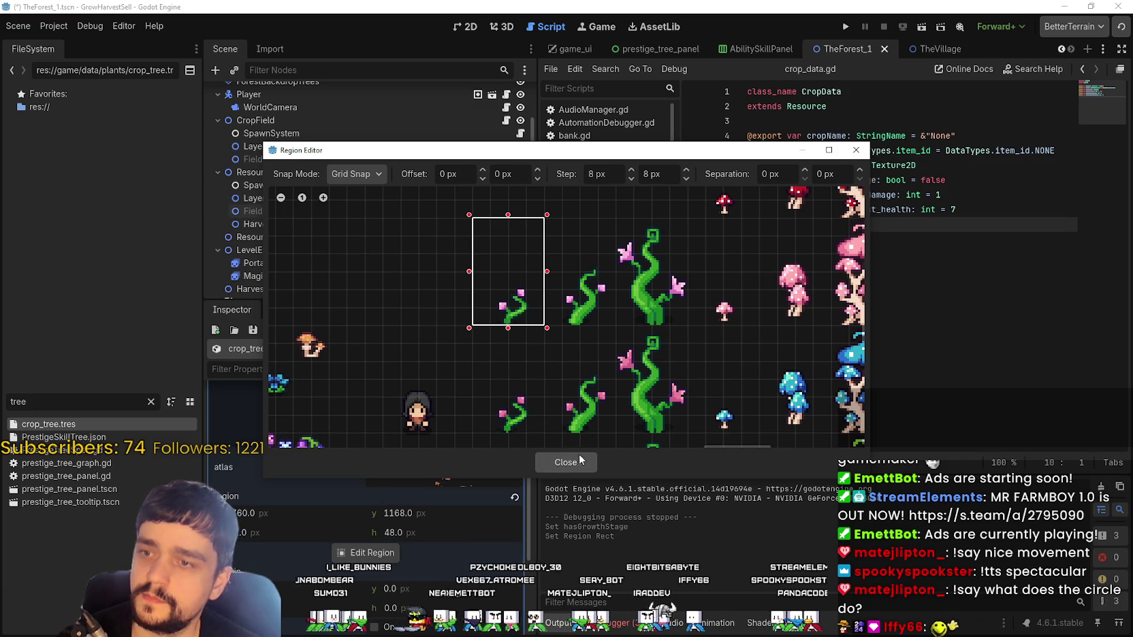
pyautogui.scroll(-2, 599, 377)
pyautogui.scroll(1, 599, 378)
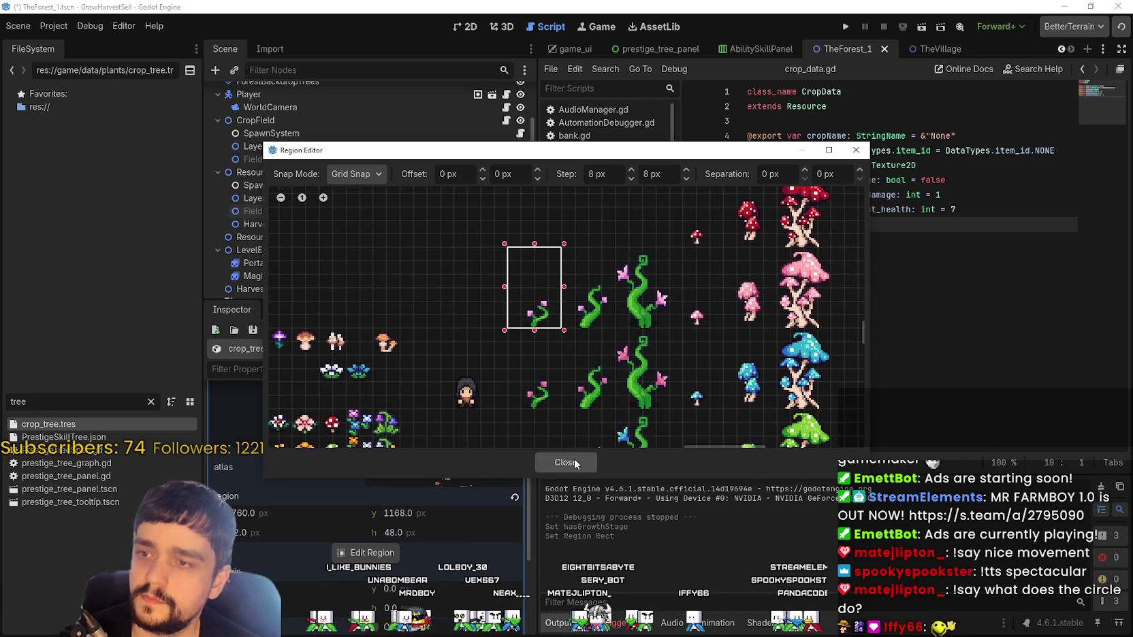
pyautogui.click(576, 464)
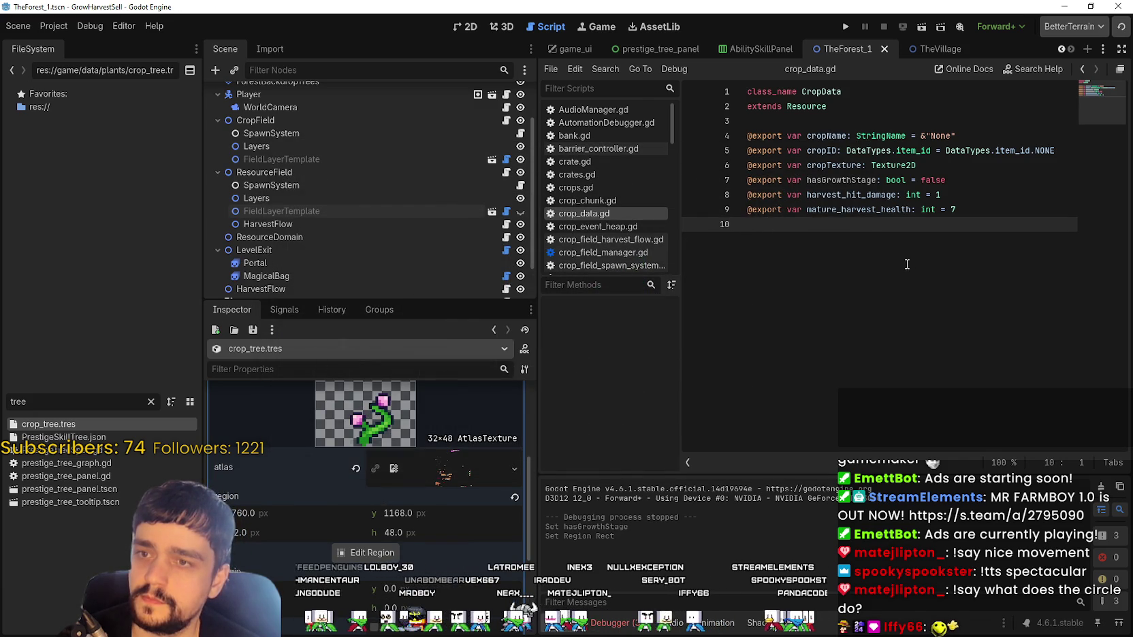
# - Run the Harvest Sorcerer project from the toolbar's play button
pyautogui.moveTo(960, 209); pyautogui.dragTo(930, 209)
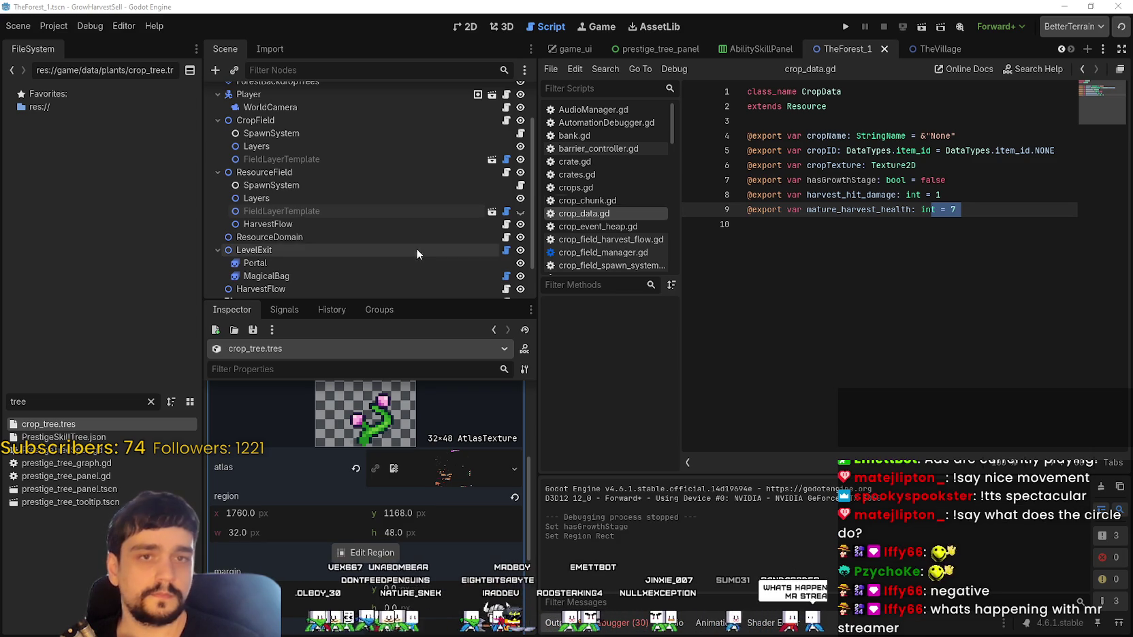
pyautogui.click(846, 29)
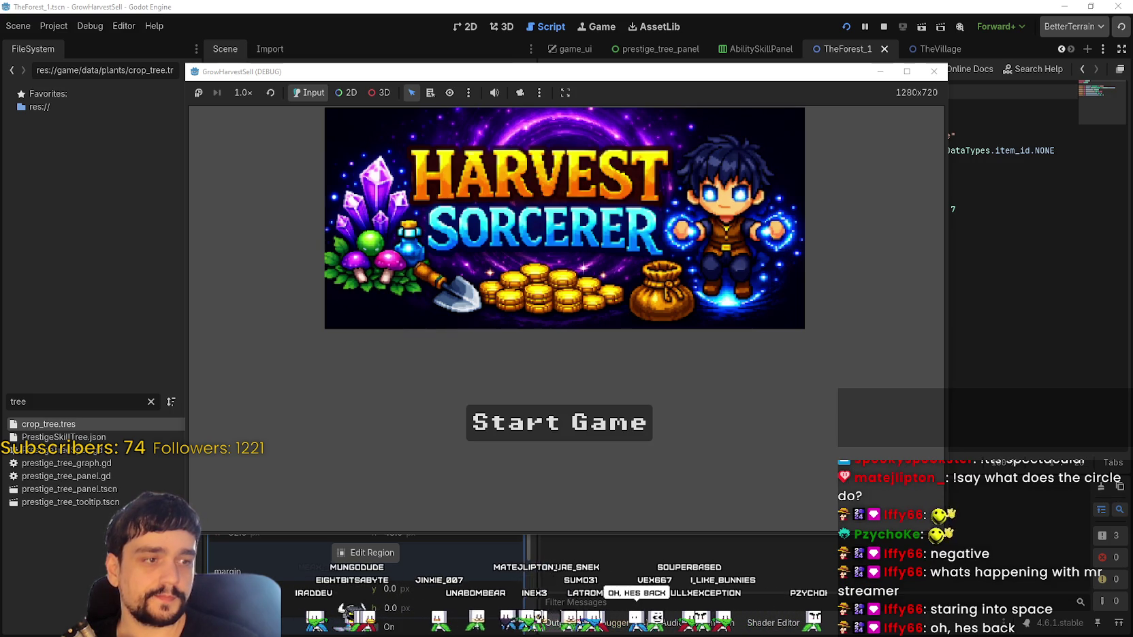
# - Start a new game, walk right, glance at the Prestige tree, and pick a stage at the portal
pyautogui.click(633, 424)
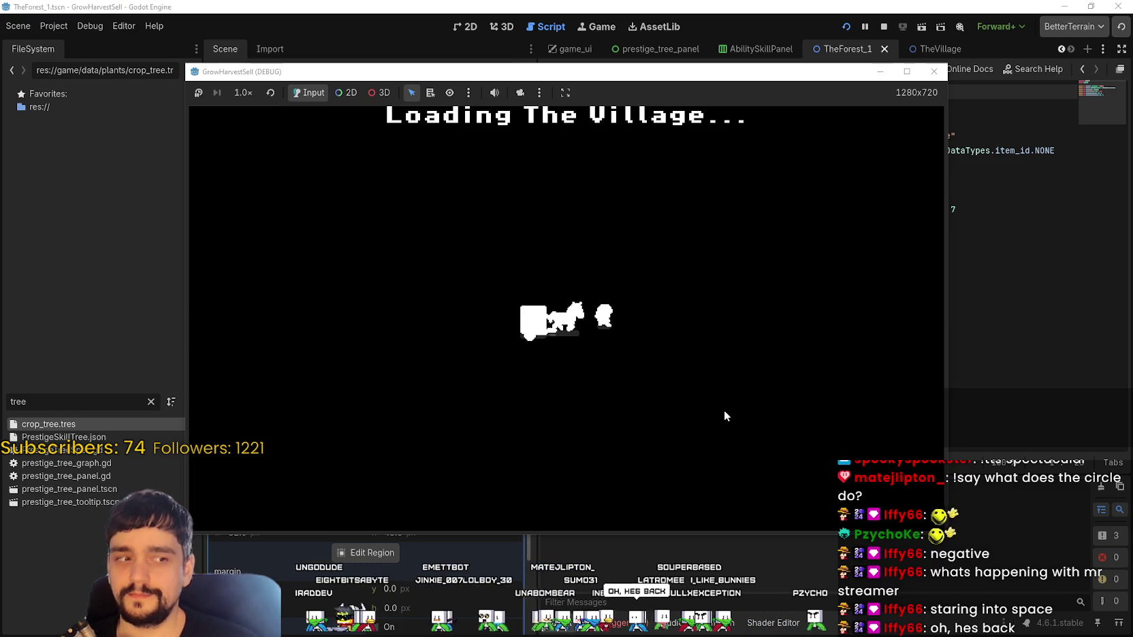
pyautogui.press('d')
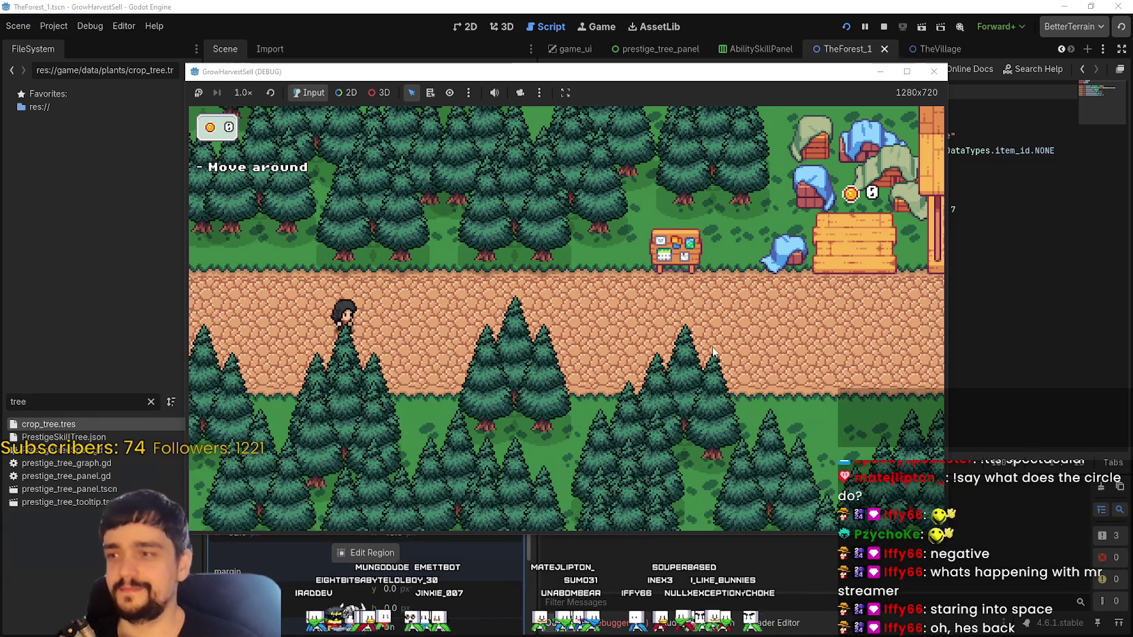
pyautogui.press('d')
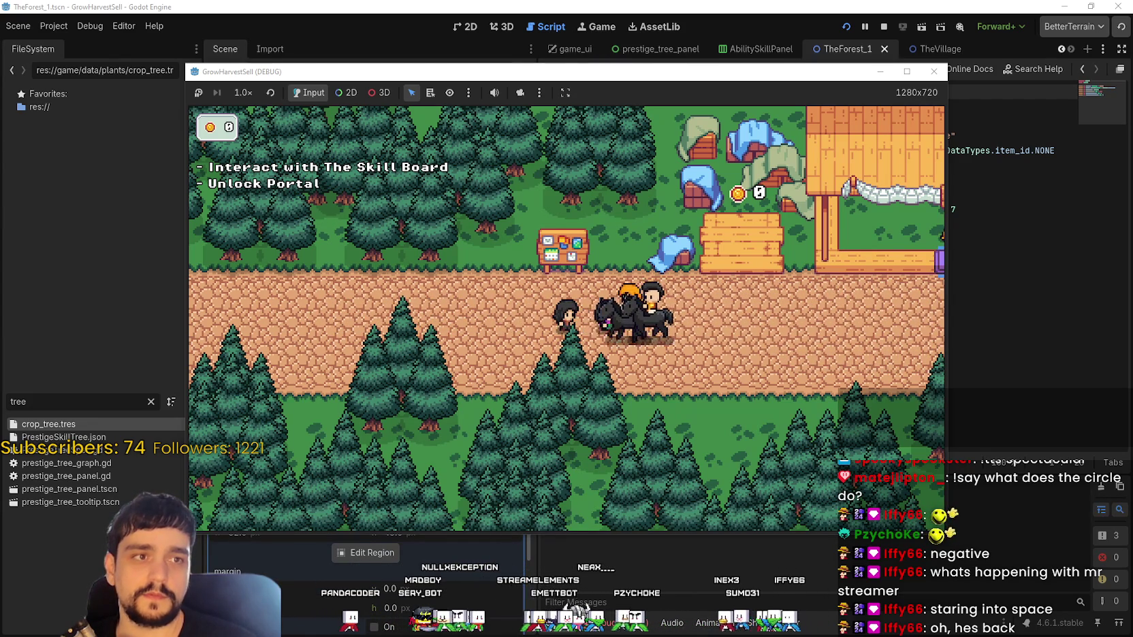
pyautogui.press('d')
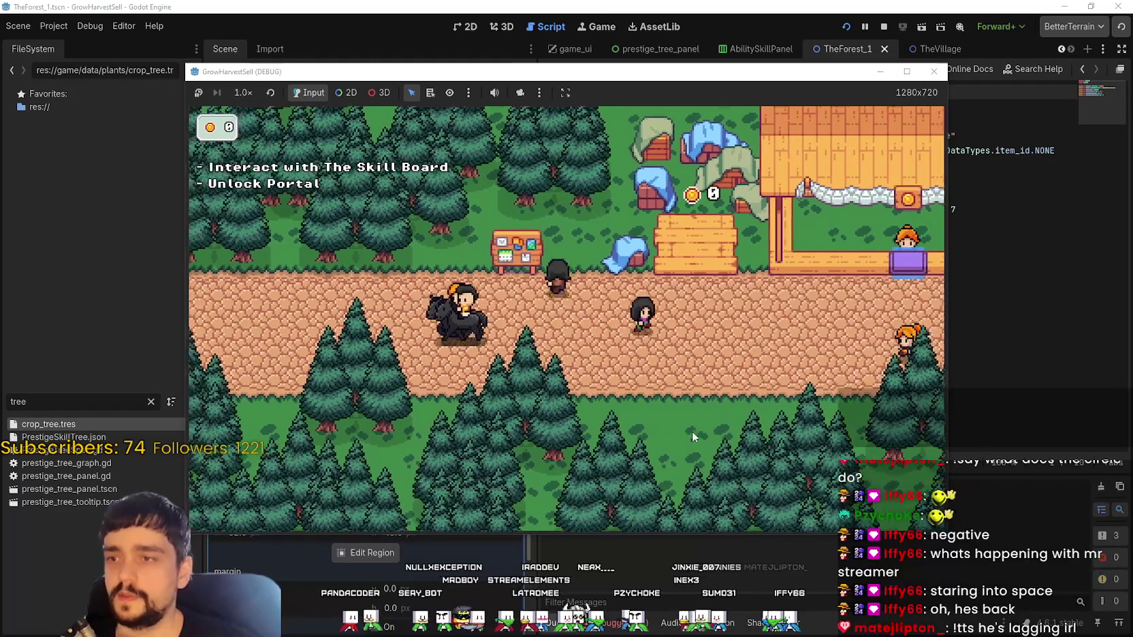
pyautogui.press('p')
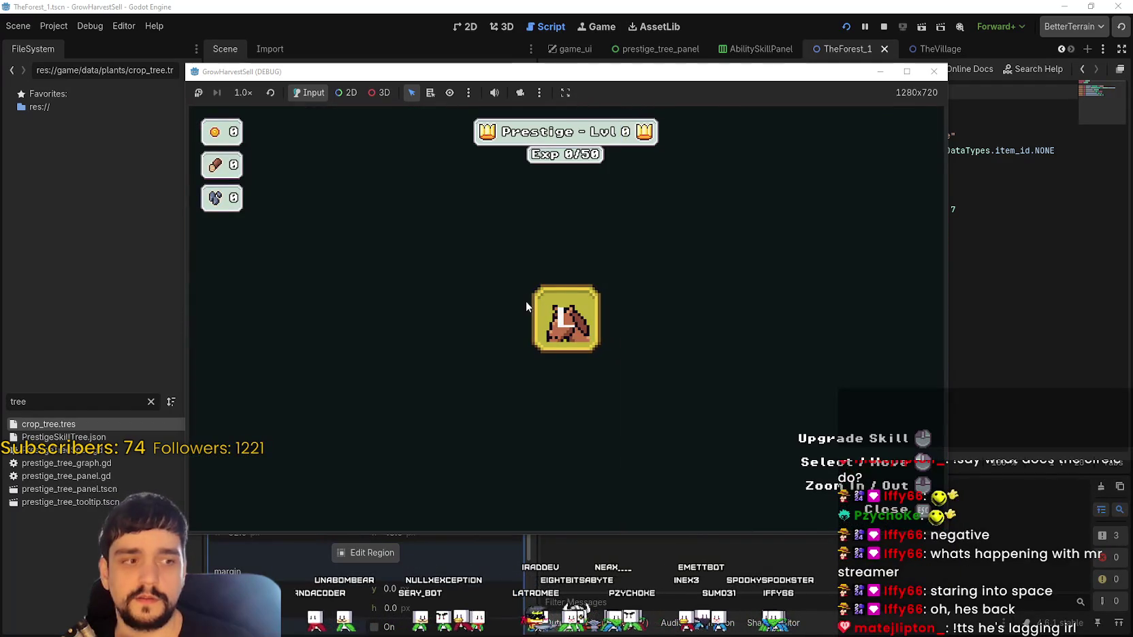
pyautogui.press('Escape')
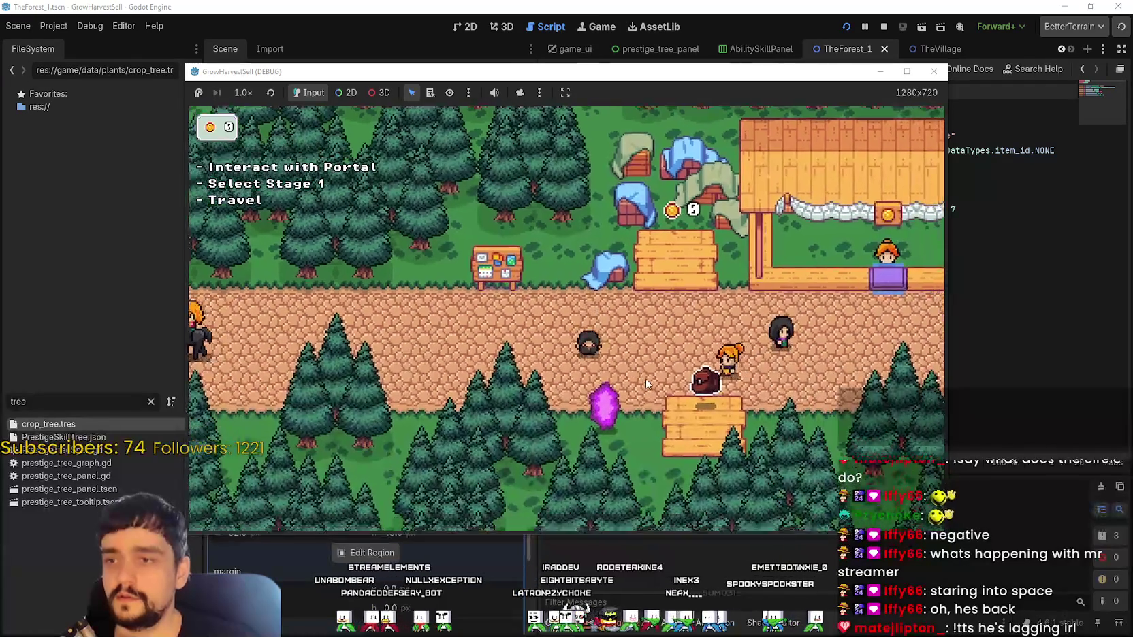
pyautogui.press('e')
pyautogui.click(384, 465)
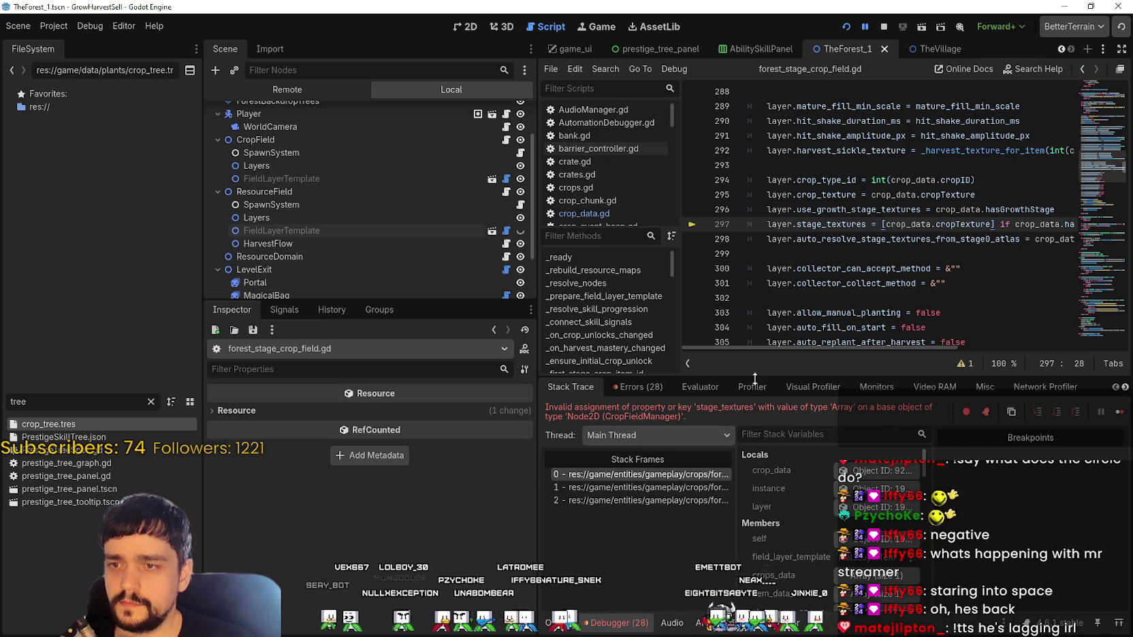
# - Enlarge the code editor and script list, then select stage_textures on line 297
pyautogui.moveTo(761, 376); pyautogui.dragTo(760, 445)
pyautogui.moveTo(541, 232)
pyautogui.mouseDown()
pyautogui.moveTo(541, 261)
pyautogui.moveTo(417, 262)
pyautogui.moveTo(494, 262)
pyautogui.mouseUp()
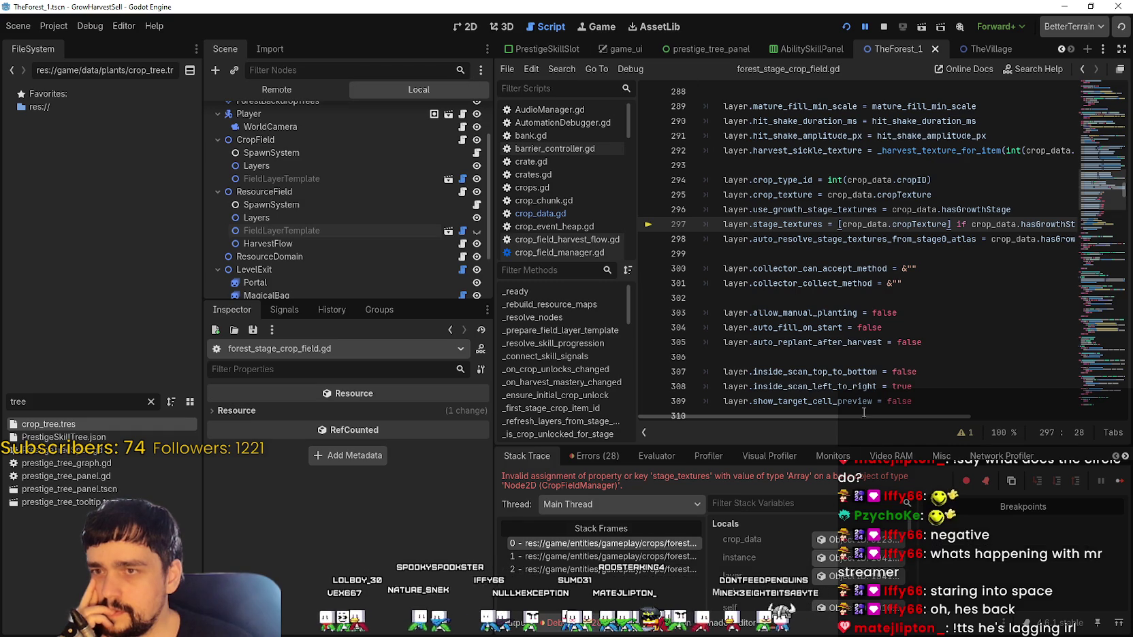
pyautogui.hscroll(5, 997, 401)
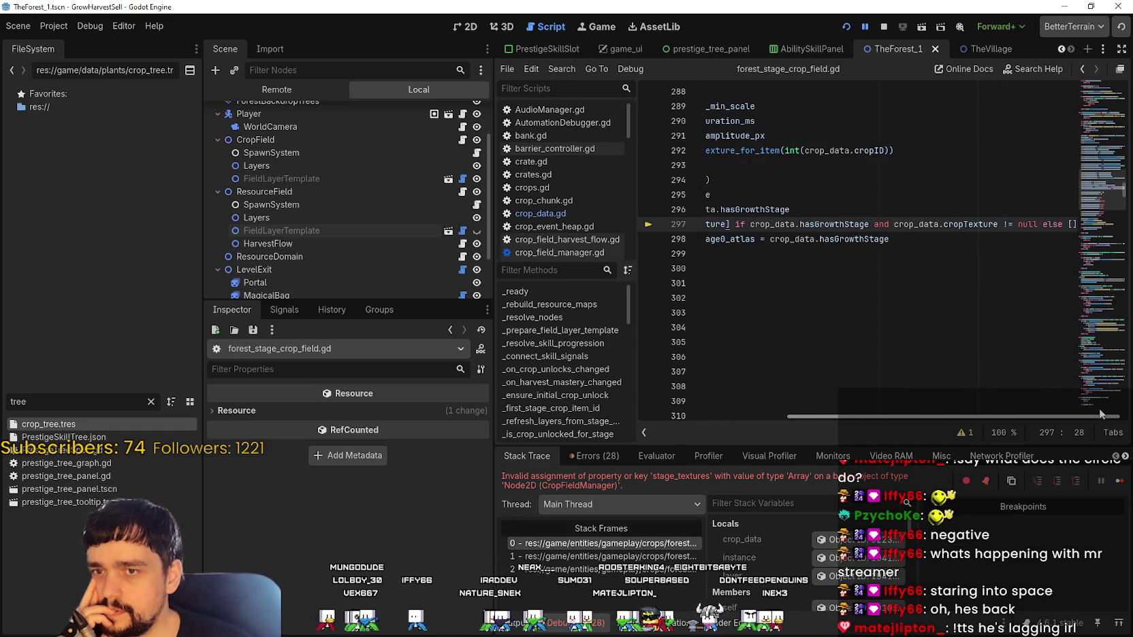
pyautogui.hscroll(-5, 946, 401)
pyautogui.click(781, 224)
pyautogui.doubleClick(781, 225)
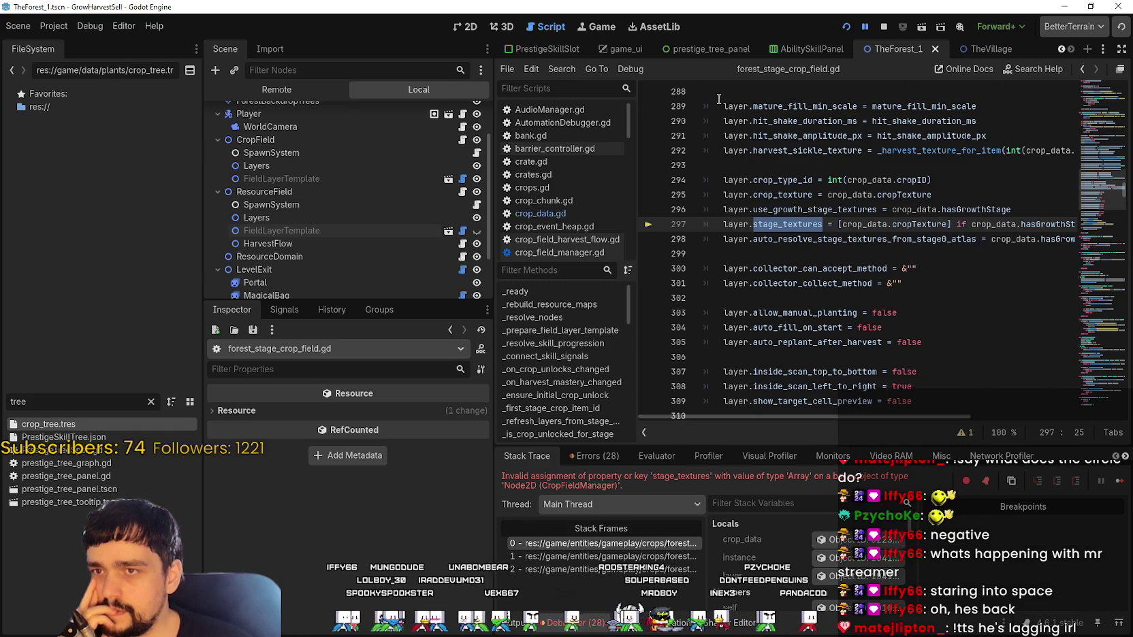
# - On the ResourceField layer template, give stage_textures an empty array and reset use_growth_stage_textures
pyautogui.click(333, 232)
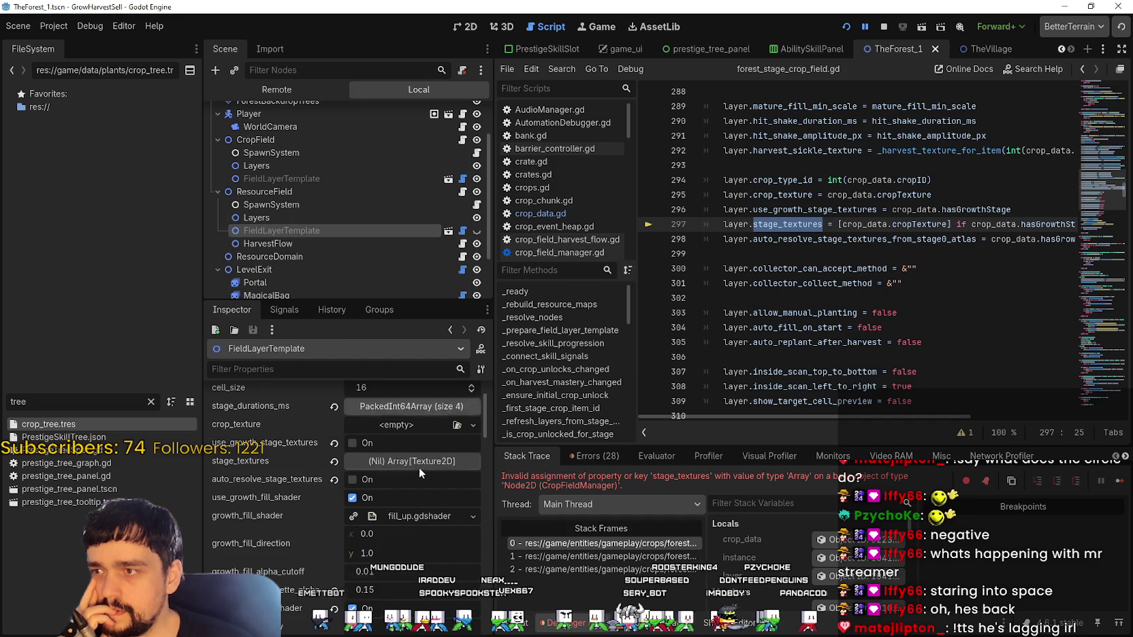
pyautogui.click(334, 461)
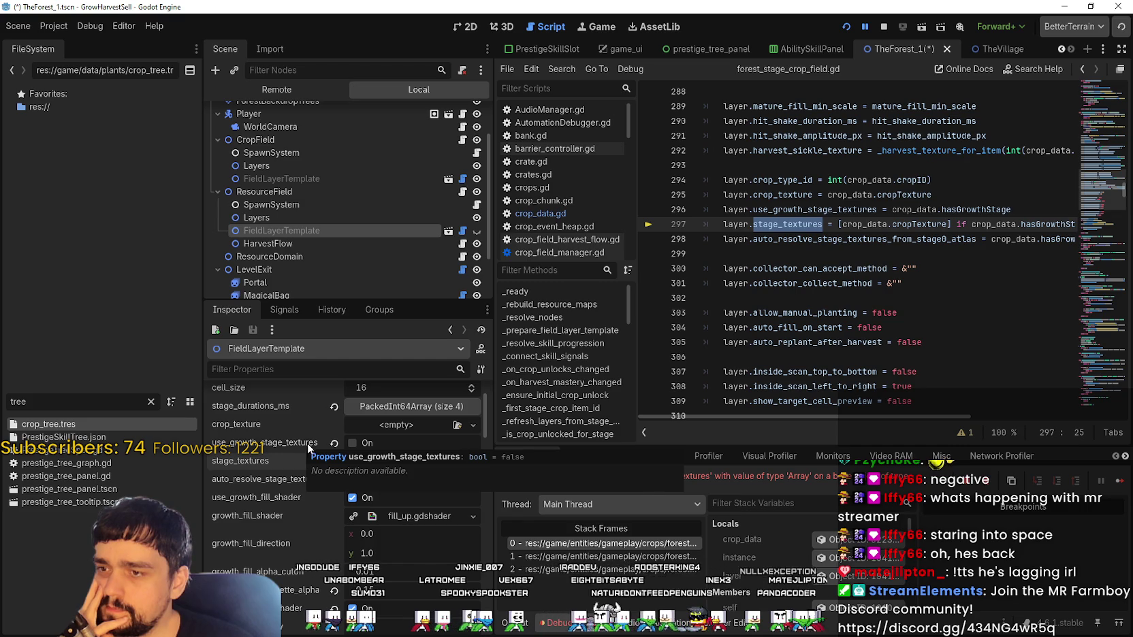
pyautogui.click(332, 444)
pyautogui.scroll(1, 340, 504)
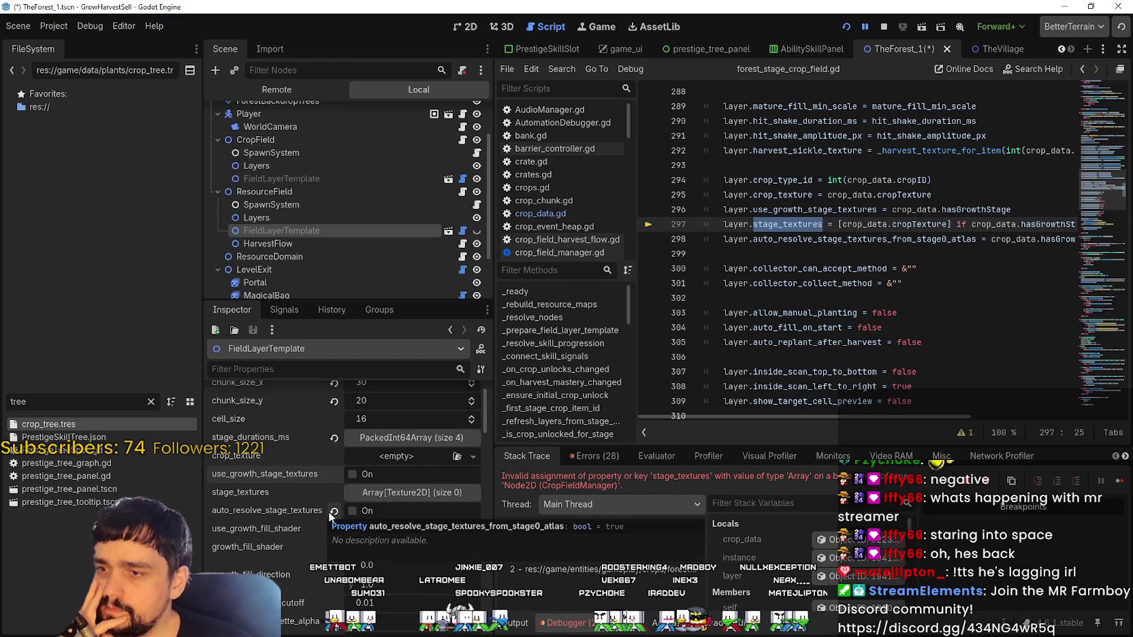
# - Restore auto_resolve_stage_textures to its default on, then stop and rerun the game
pyautogui.click(333, 512)
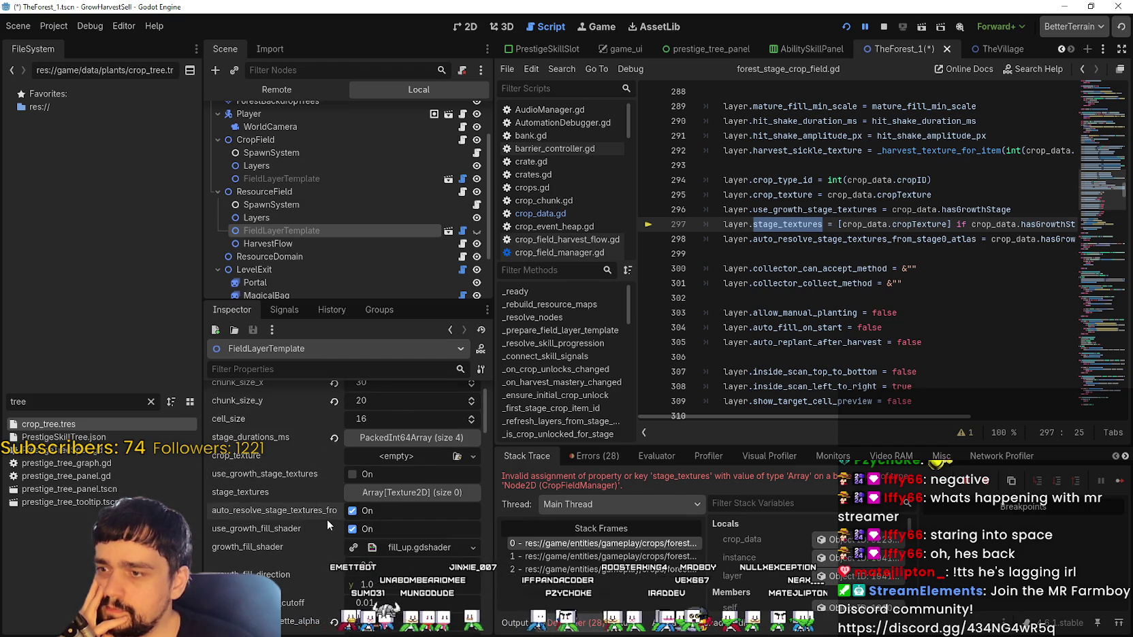
pyautogui.scroll(-1, 327, 520)
pyautogui.click(884, 27)
pyautogui.click(843, 28)
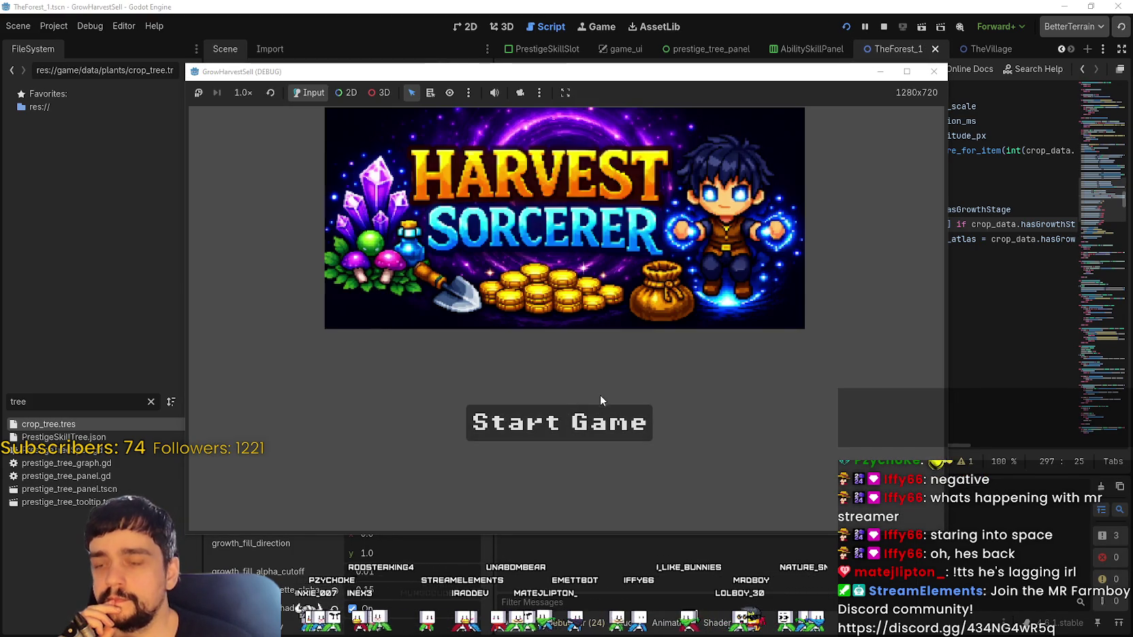
# - Start a new game, open and close the prestige tree, then travel to Stage 1 via the portal
pyautogui.click(637, 426)
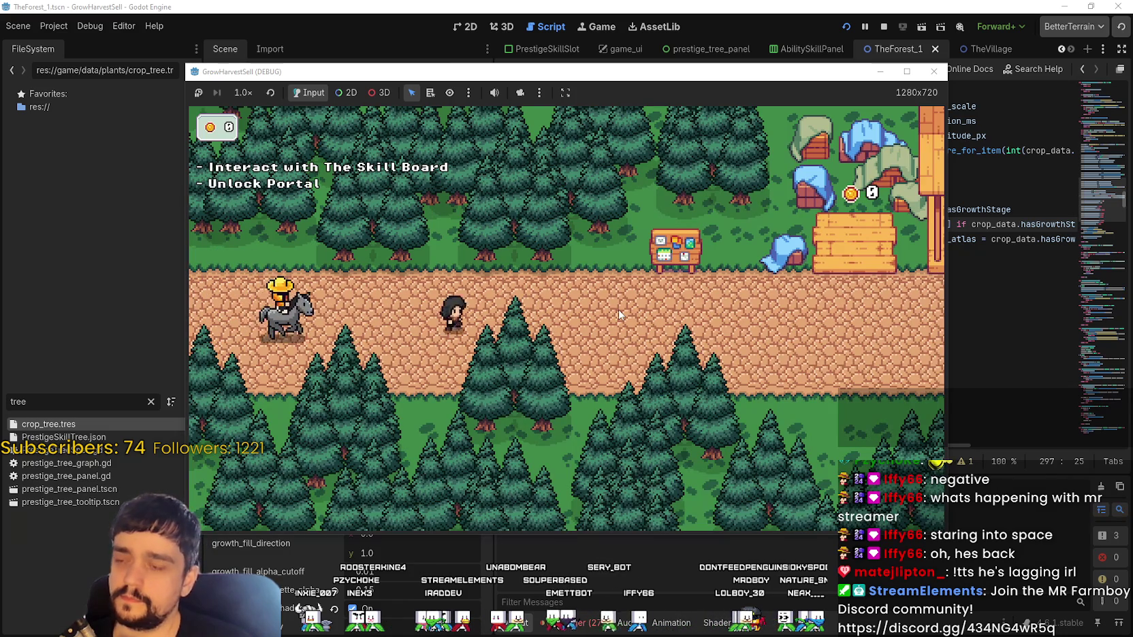
pyautogui.press('e')
pyautogui.scroll(-2, 654, 405)
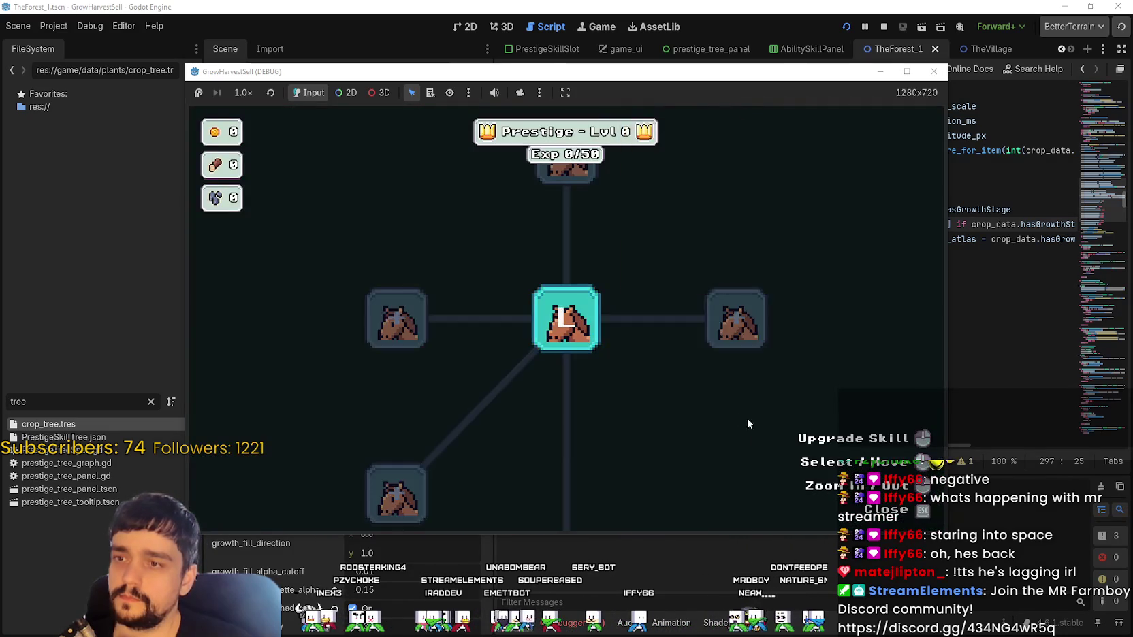
pyautogui.press('Escape')
pyautogui.press('s')
pyautogui.press('e')
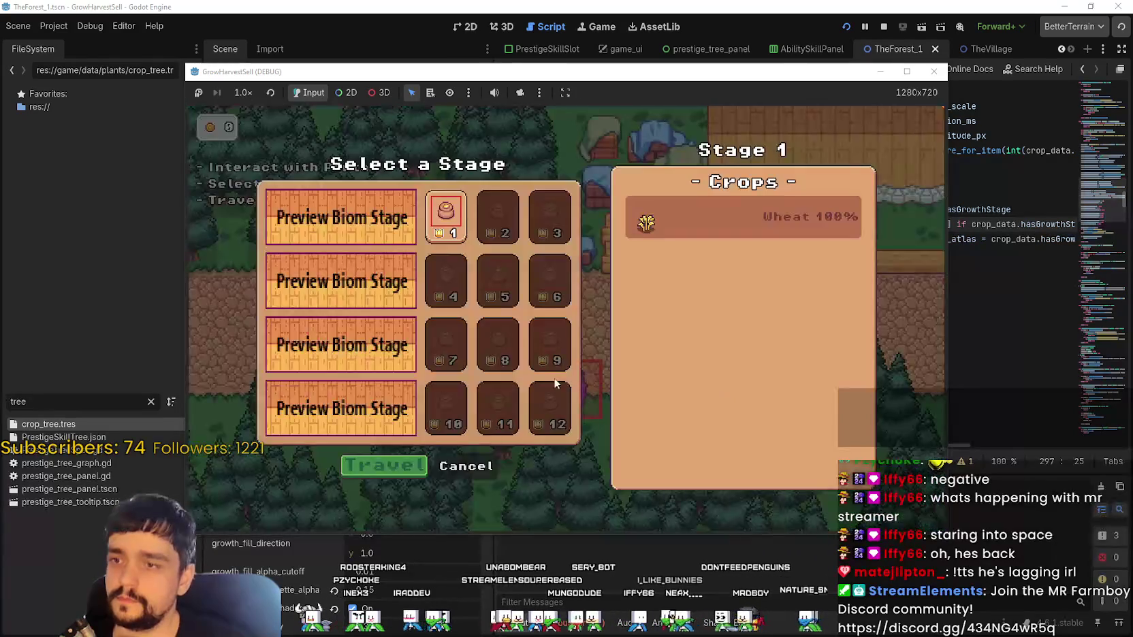
pyautogui.click(386, 469)
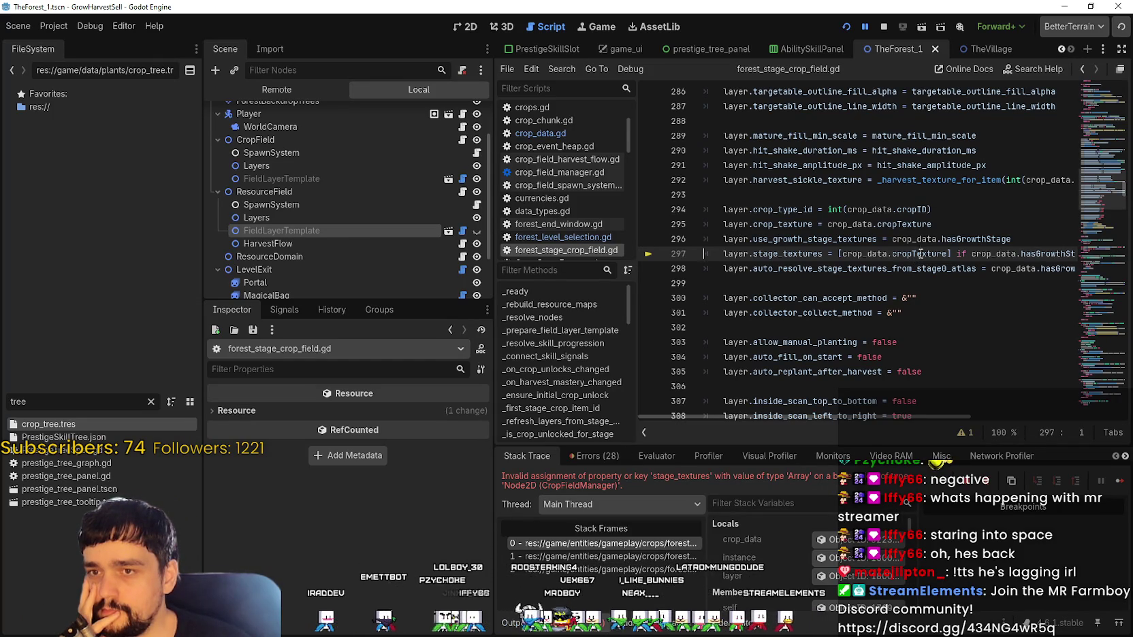
# - Select cropTexture in line 297's stage_textures assignment
pyautogui.hscroll(2, 902, 416)
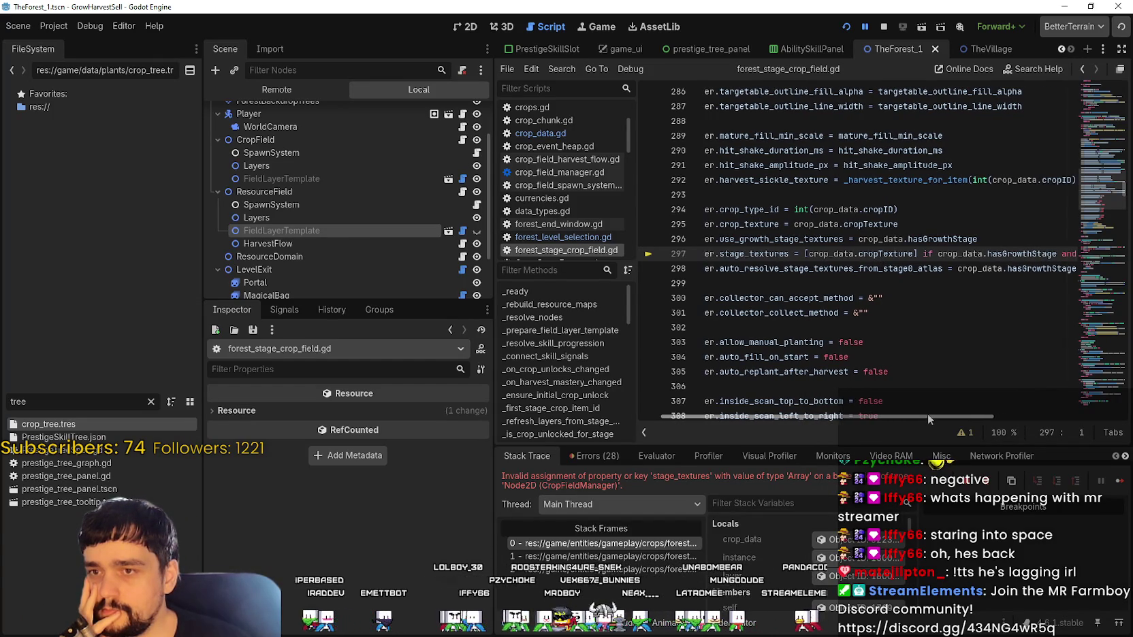
pyautogui.hscroll(-2, 899, 411)
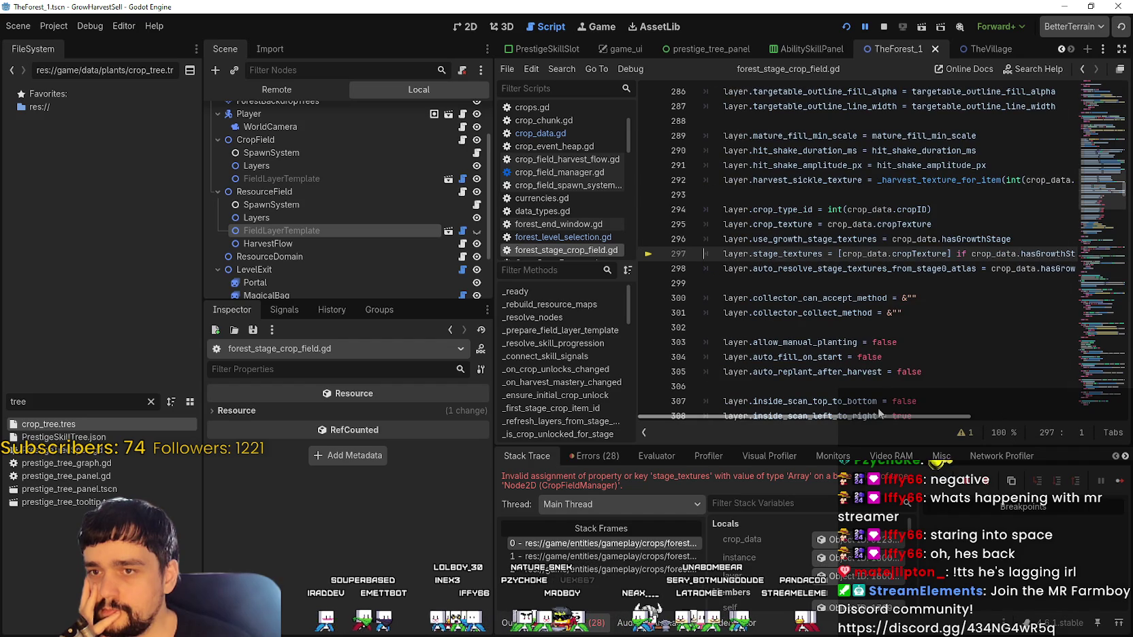
pyautogui.doubleClick(918, 253)
pyautogui.moveTo(871, 417)
pyautogui.mouseDown()
pyautogui.moveTo(1050, 405)
pyautogui.moveTo(814, 406)
pyautogui.mouseUp()
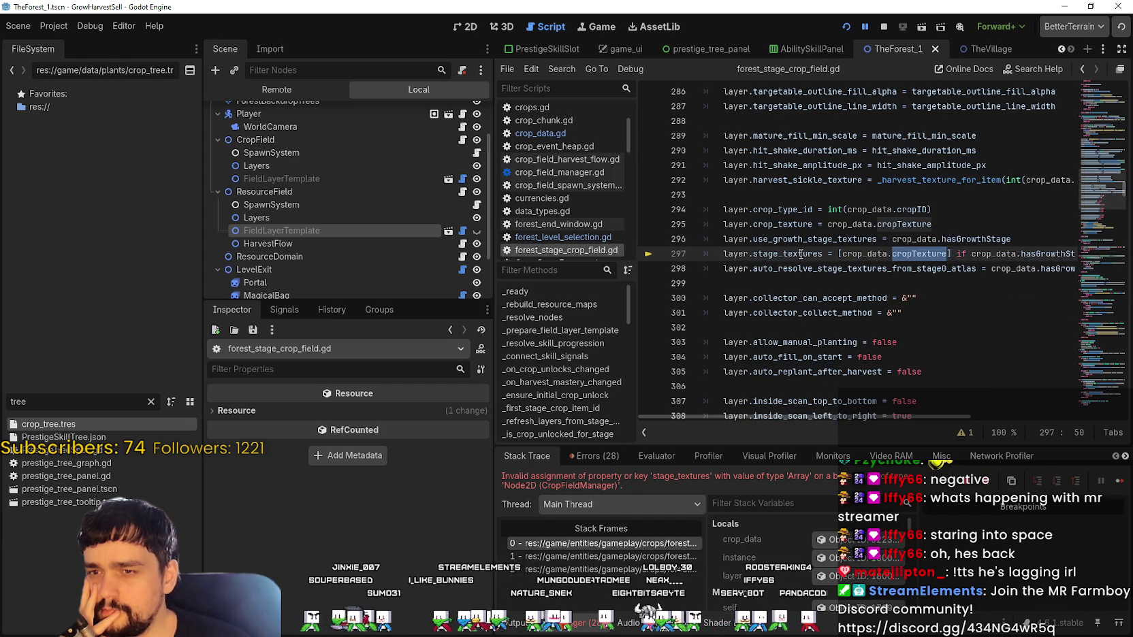
# - Check the Layers node's Transform, reselect stage_textures on line 297, and stop the game
pyautogui.click(283, 217)
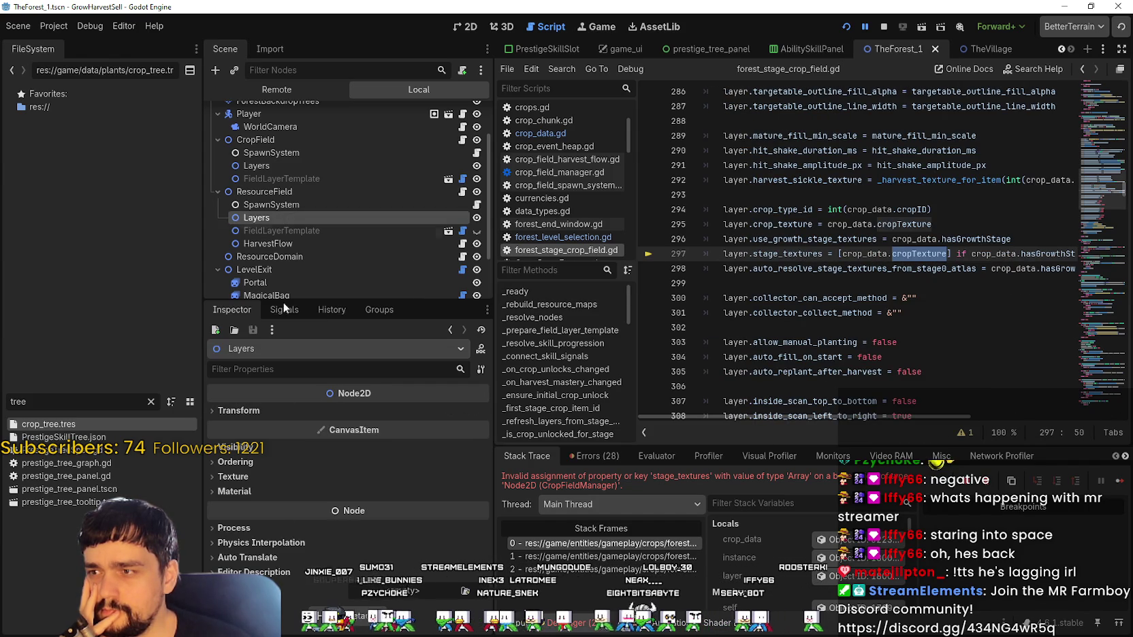
pyautogui.click(278, 411)
pyautogui.click(278, 411)
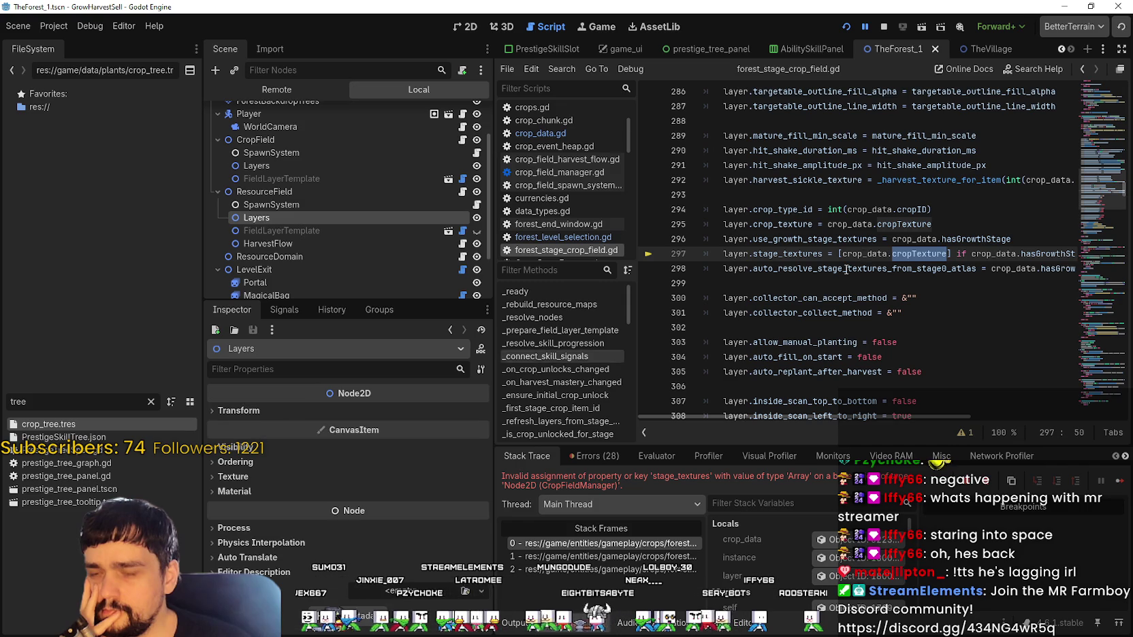
pyautogui.click(800, 253)
pyautogui.doubleClick(799, 254)
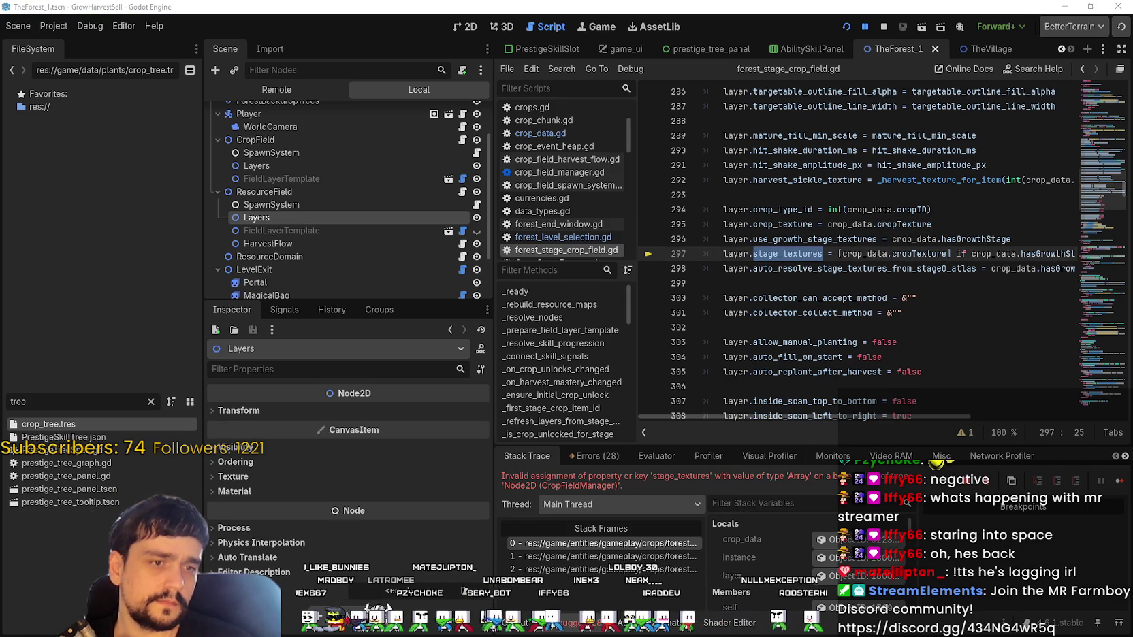
pyautogui.press('Down')
pyautogui.press('Down')
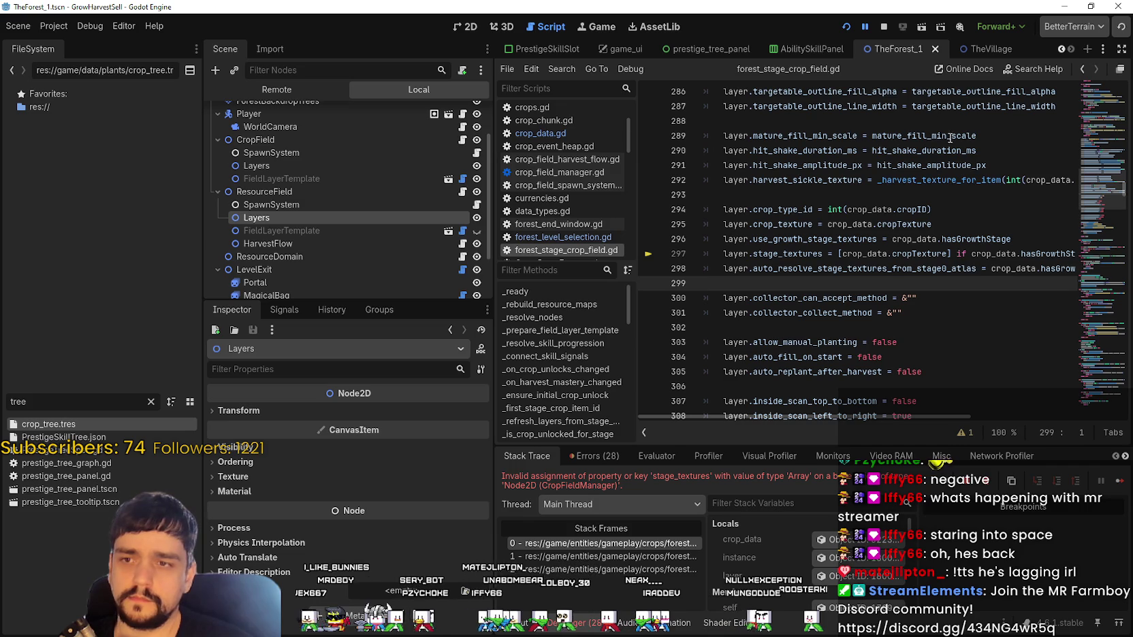
pyautogui.click(883, 26)
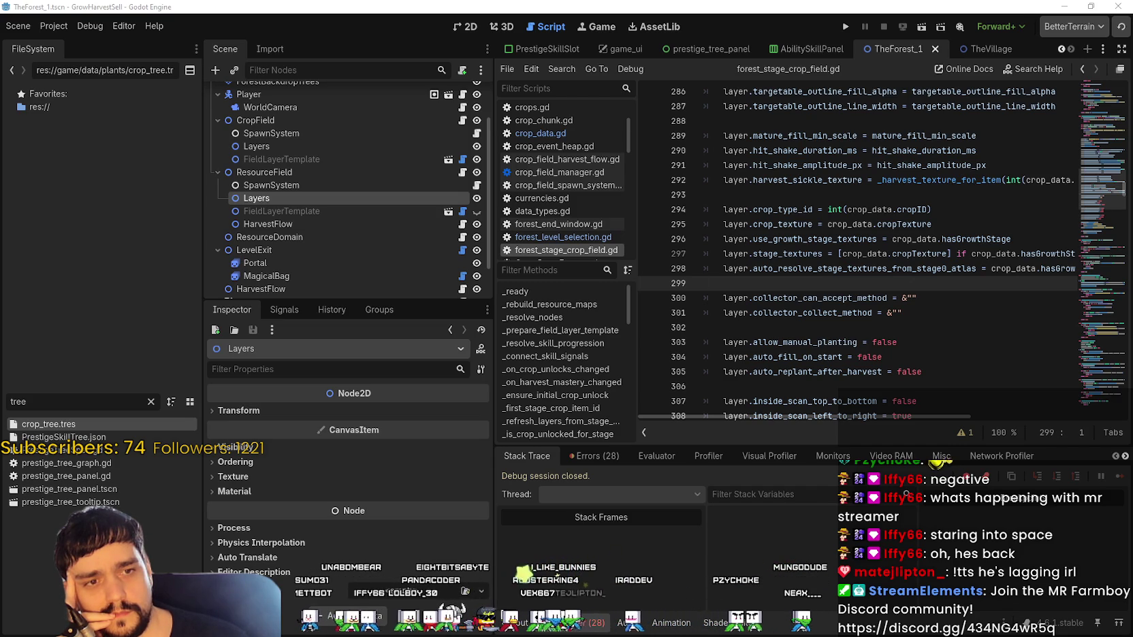
# - Review the stage_textures code around lines 287–297 of _create_layer_for_crop in forest_stage_crop_field.gd
pyautogui.click(889, 240)
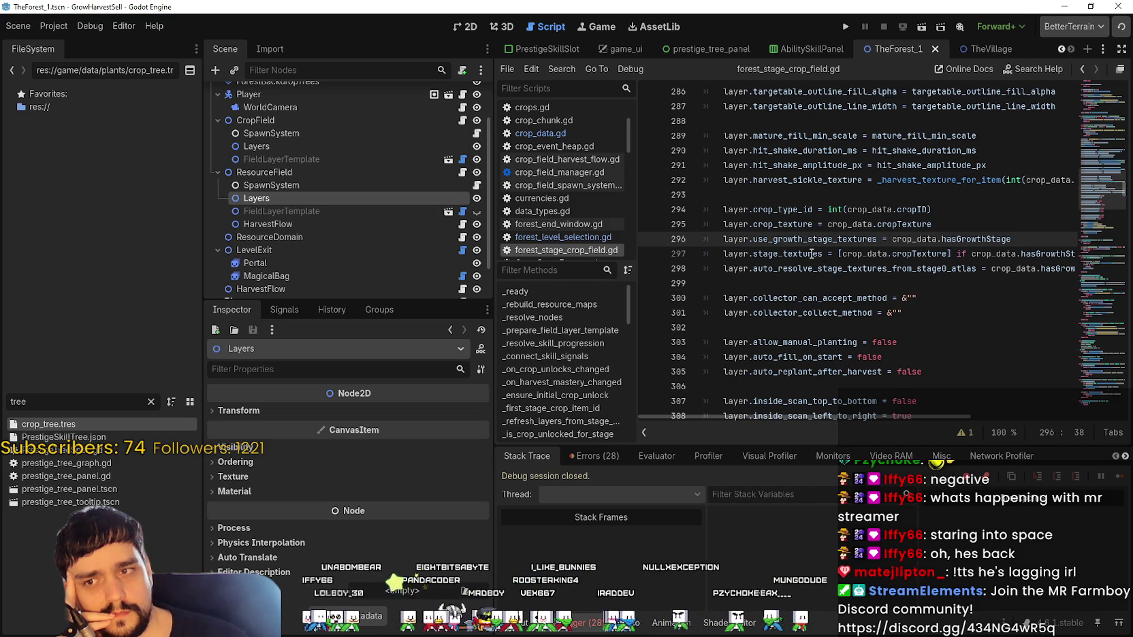
pyautogui.click(783, 254)
pyautogui.click(909, 193)
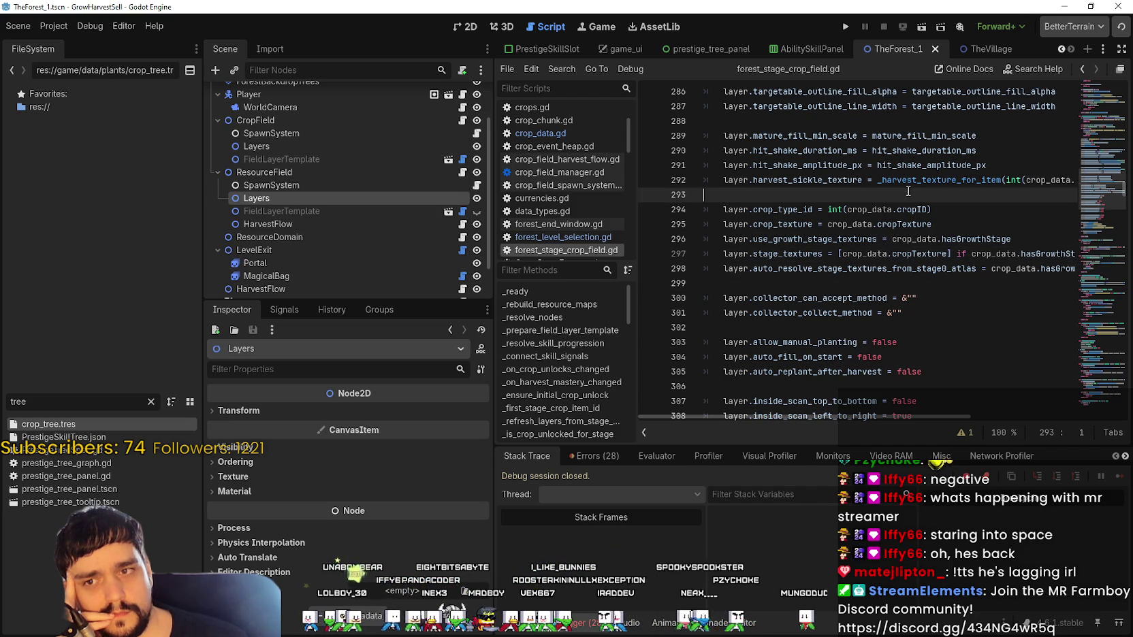
pyautogui.scroll(2, 904, 226)
pyautogui.click(836, 195)
pyautogui.scroll(6, 869, 311)
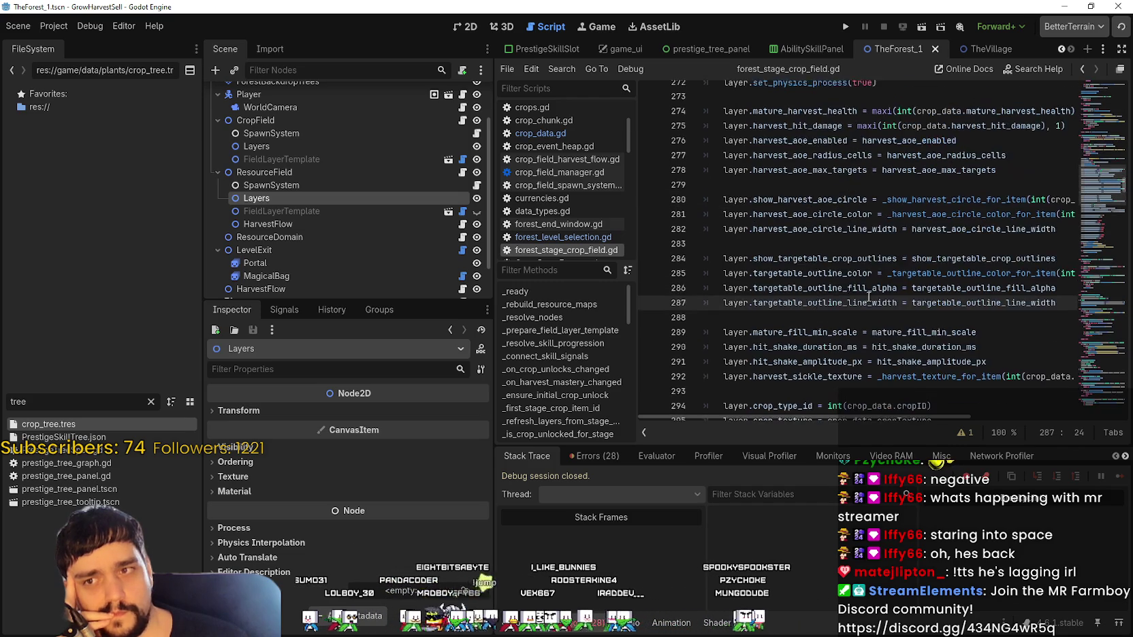
pyautogui.scroll(5, 869, 311)
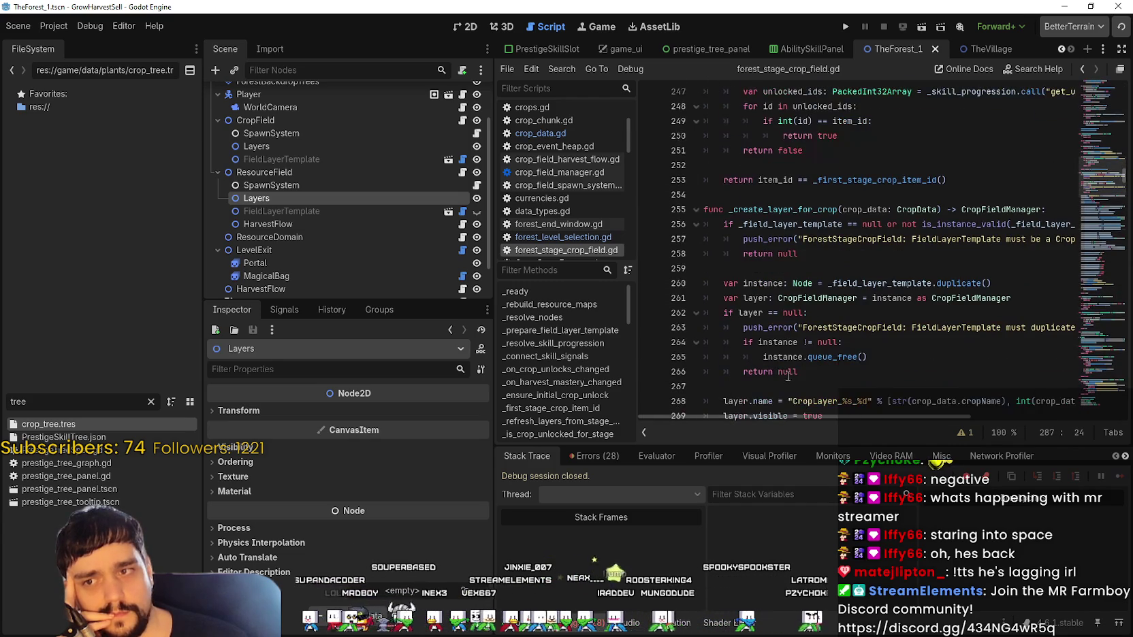
# - Scroll back to the mature_harvest_health line 274, then relaunch the project
pyautogui.scroll(-2, 755, 220)
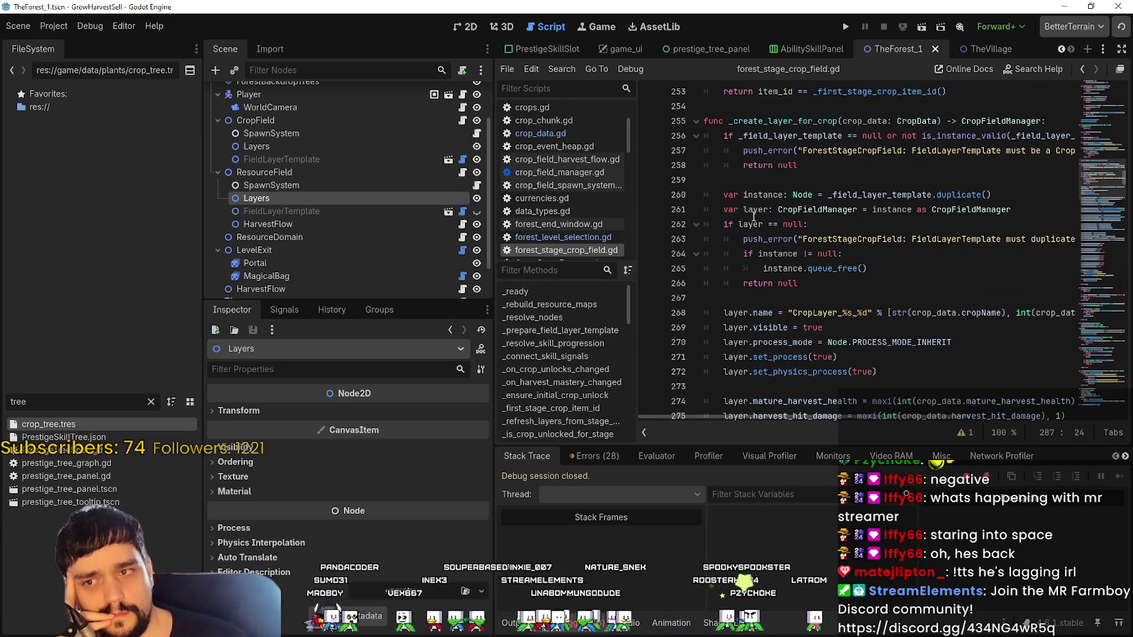
pyautogui.scroll(-3, 727, 277)
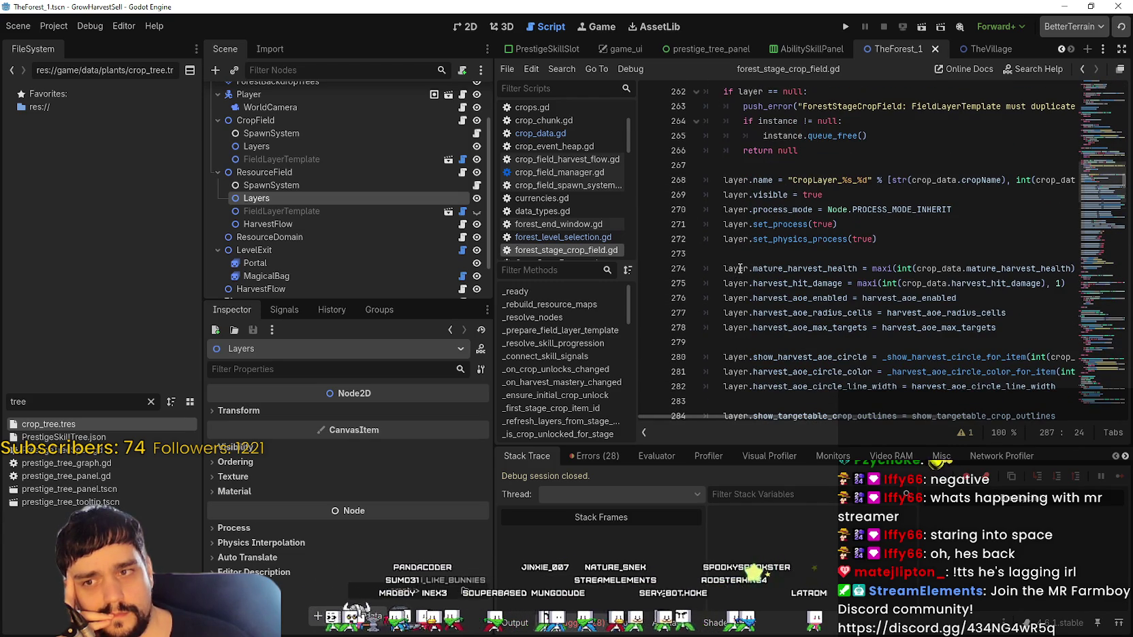
pyautogui.scroll(-2, 792, 232)
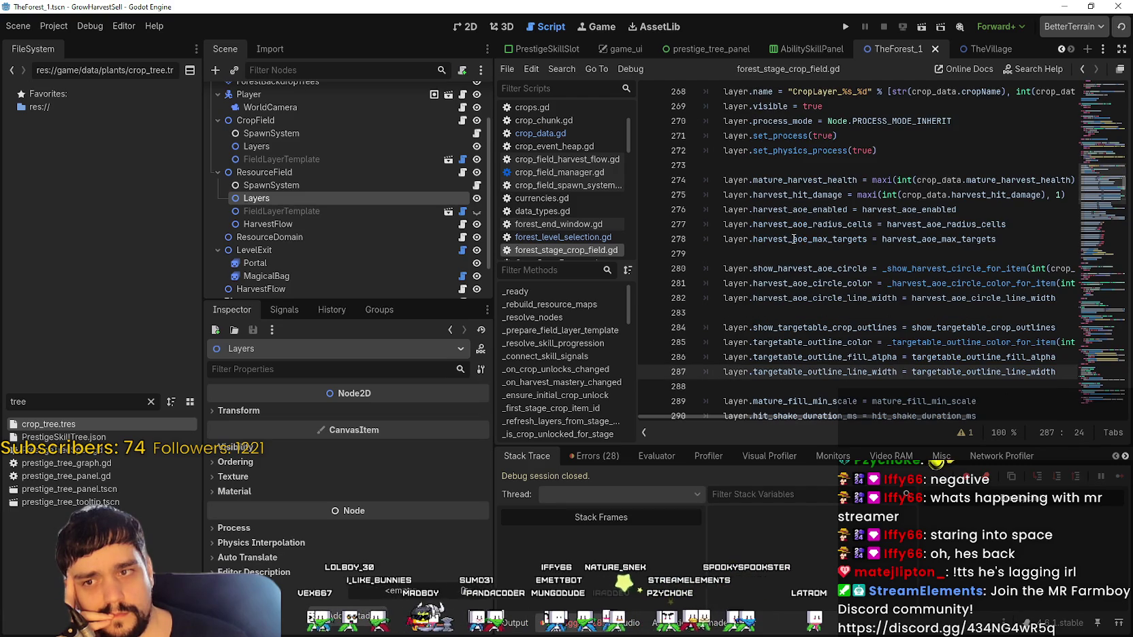
pyautogui.click(884, 180)
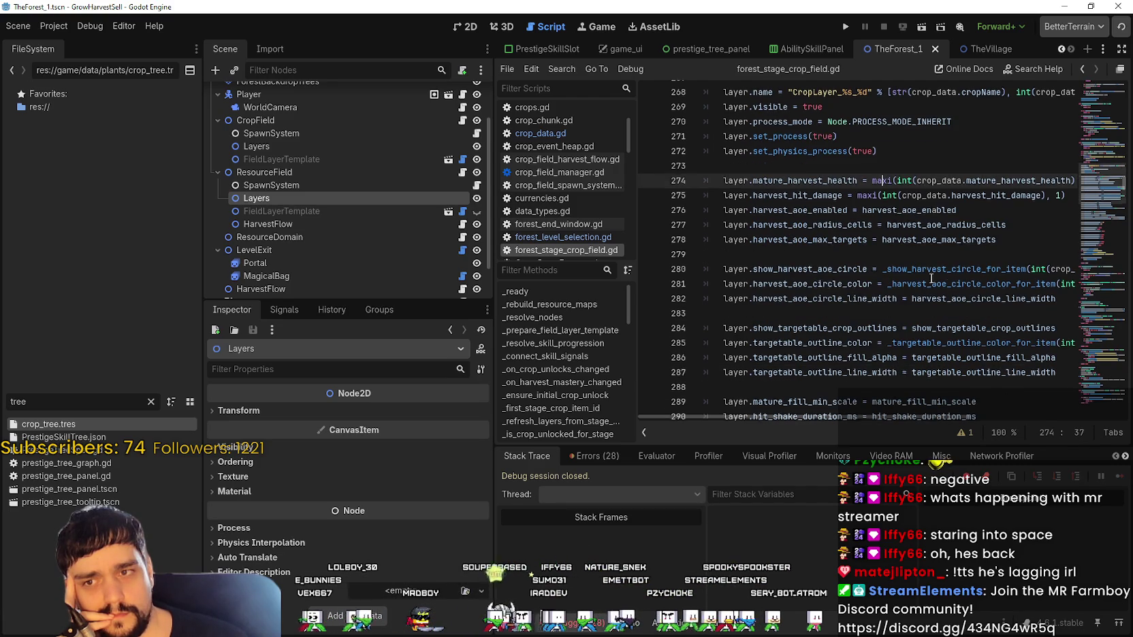
pyautogui.scroll(1, 878, 136)
pyautogui.click(845, 28)
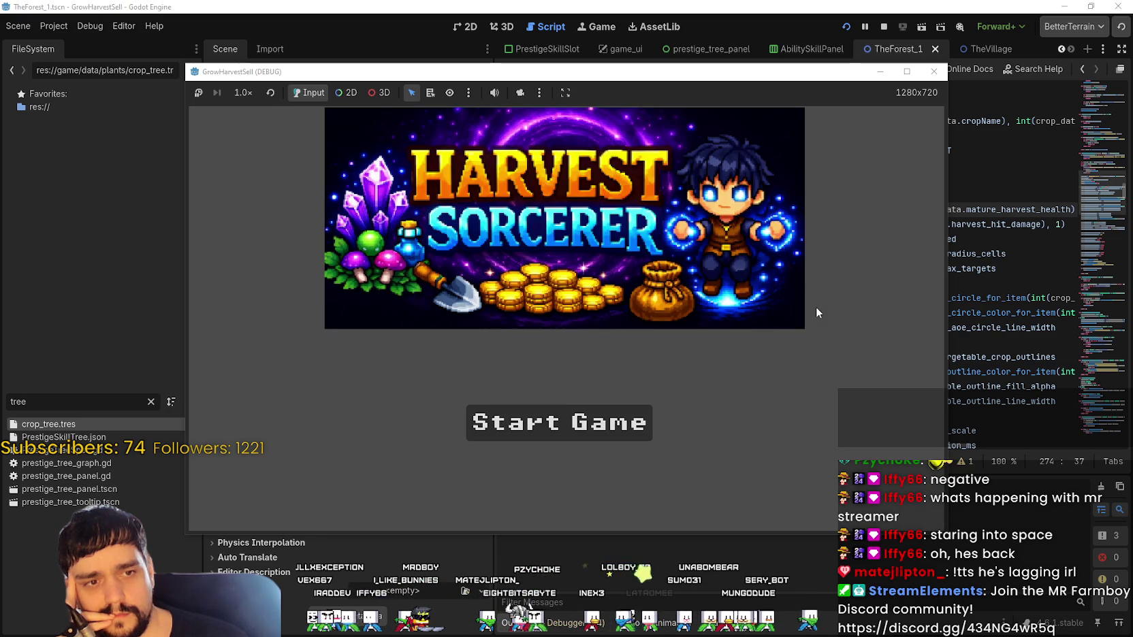
# - Start a new game, ride past the skill board to the portal, and travel to Stage 1
pyautogui.click(577, 417)
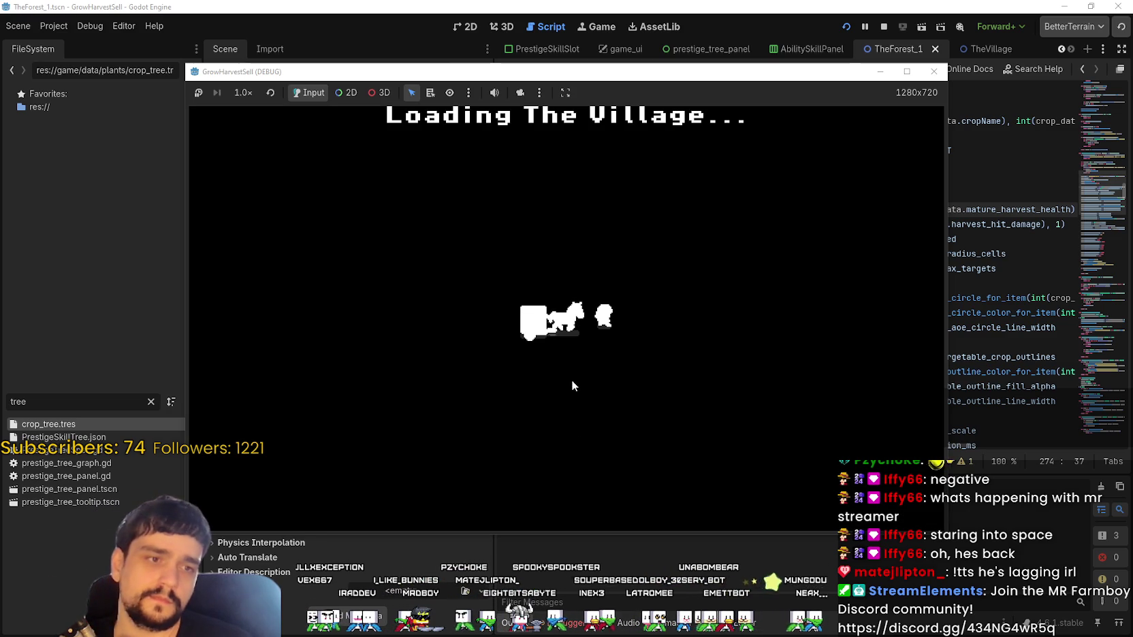
pyautogui.press('d')
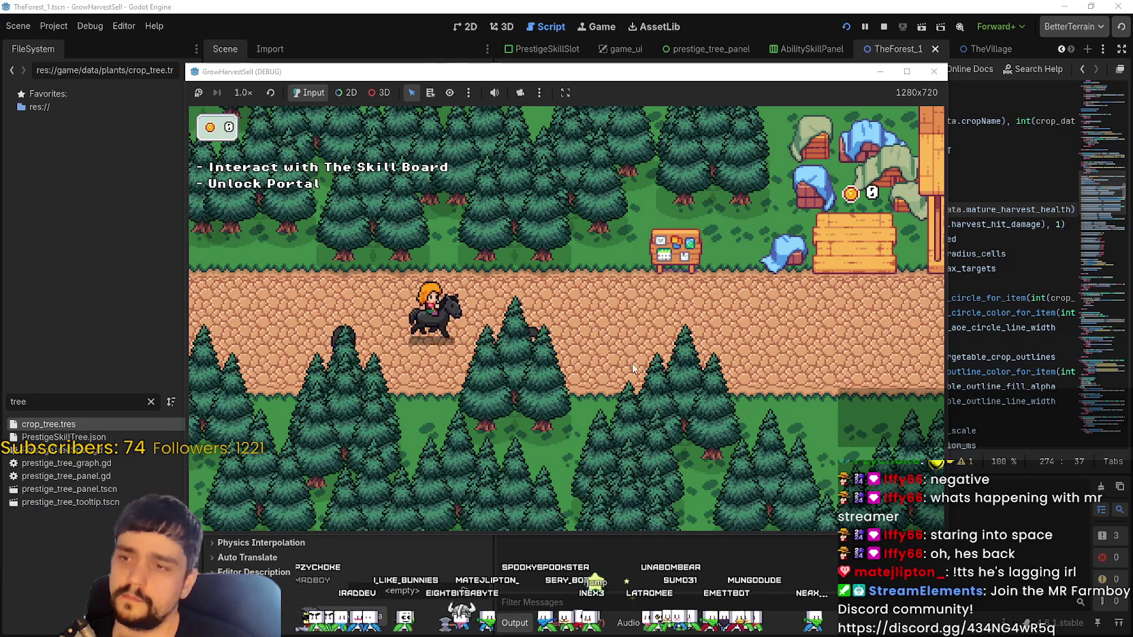
pyautogui.press('p')
pyautogui.press('Escape')
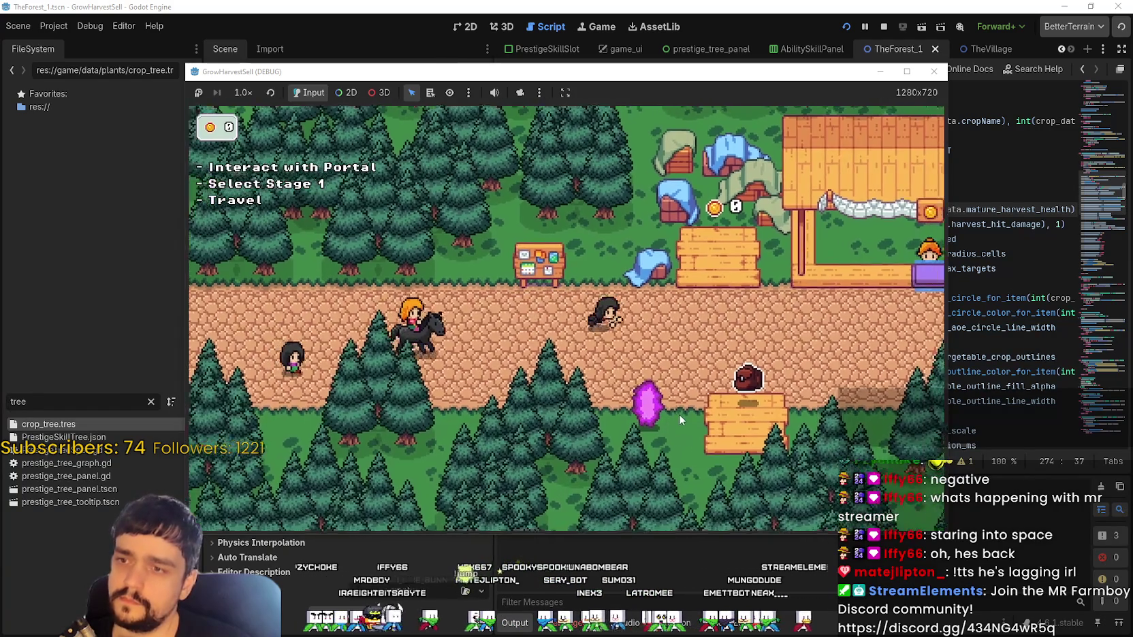
pyautogui.press('d')
pyautogui.press('e')
pyautogui.click(347, 469)
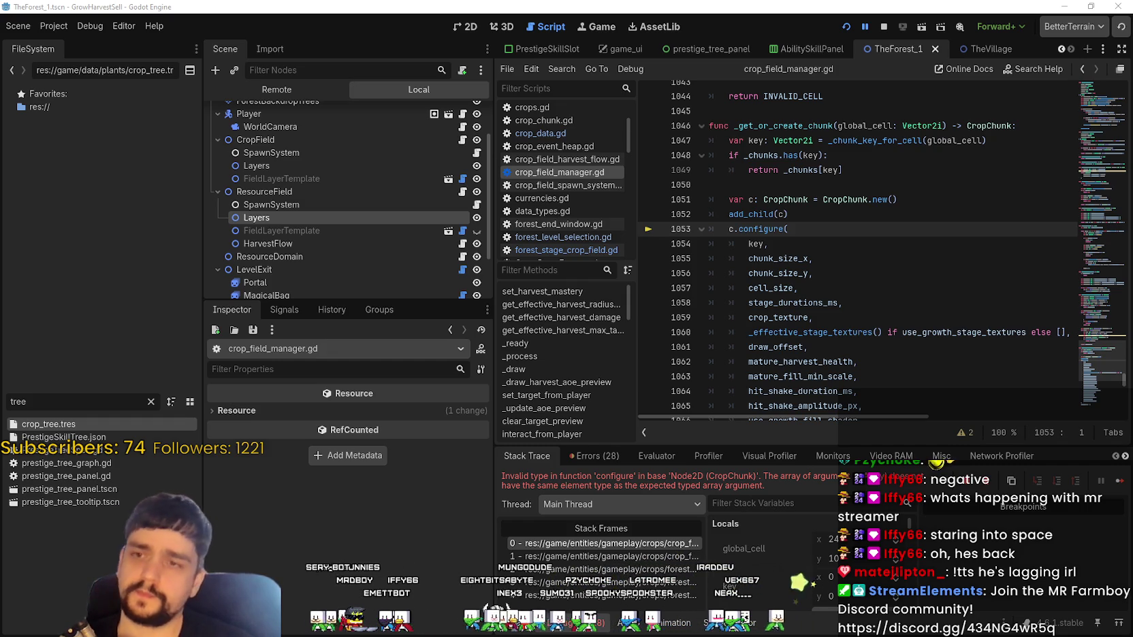
# - Shift the chunk-creation lines 1051–1071 in crop_field_manager.gd one indent left and restart the game
pyautogui.click(863, 279)
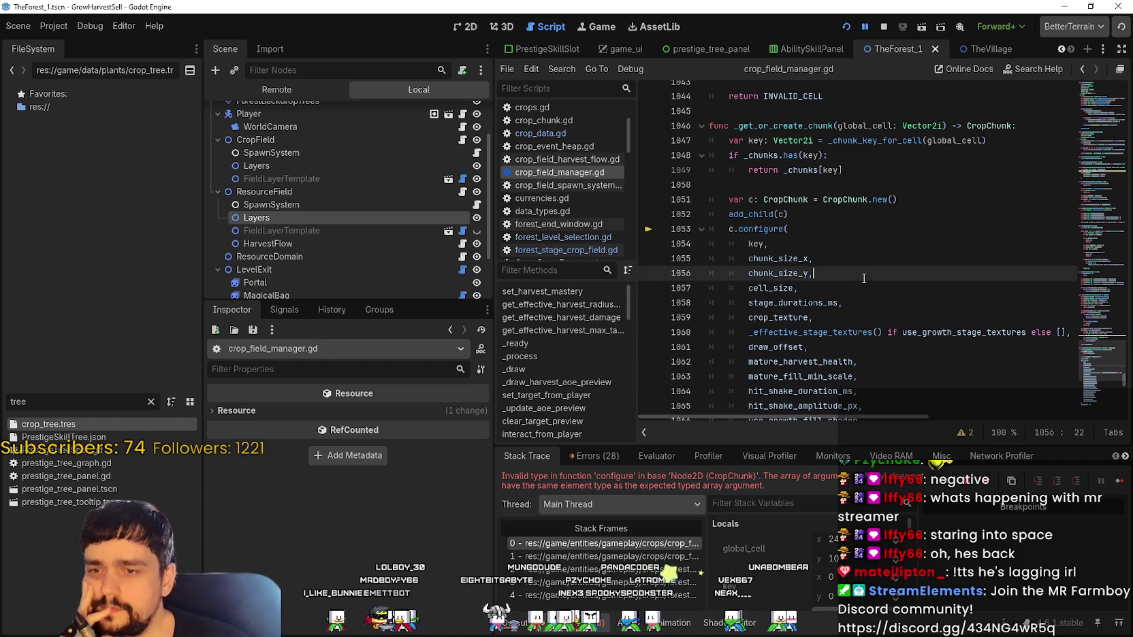
pyautogui.scroll(-2, 863, 279)
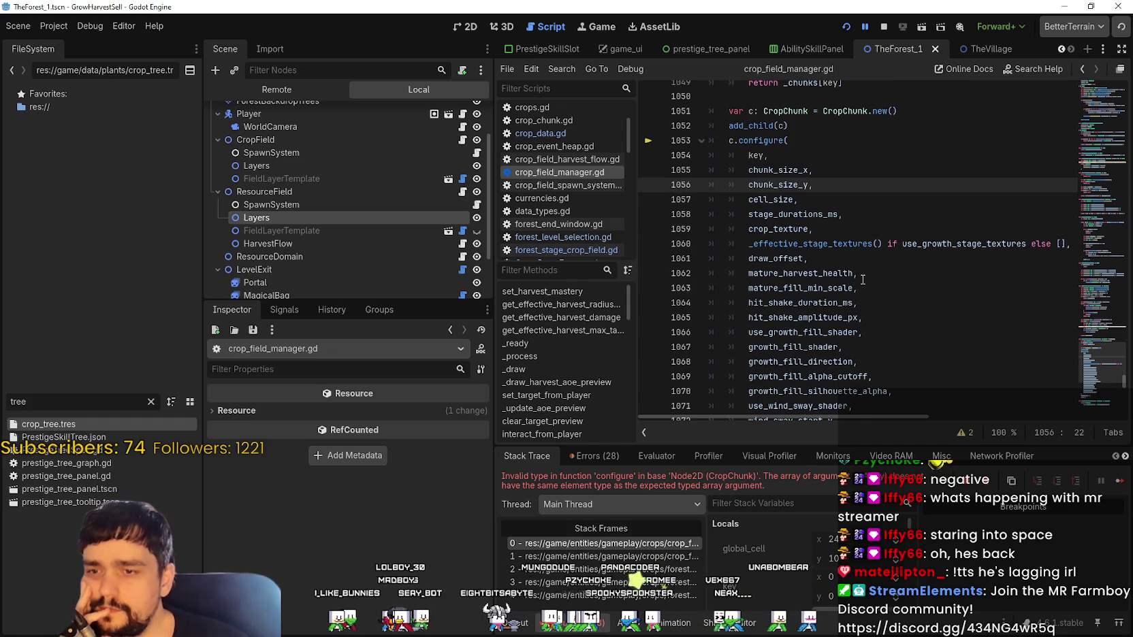
pyautogui.click(790, 157)
pyautogui.press('Down')
pyautogui.press('Down')
pyautogui.press('Down')
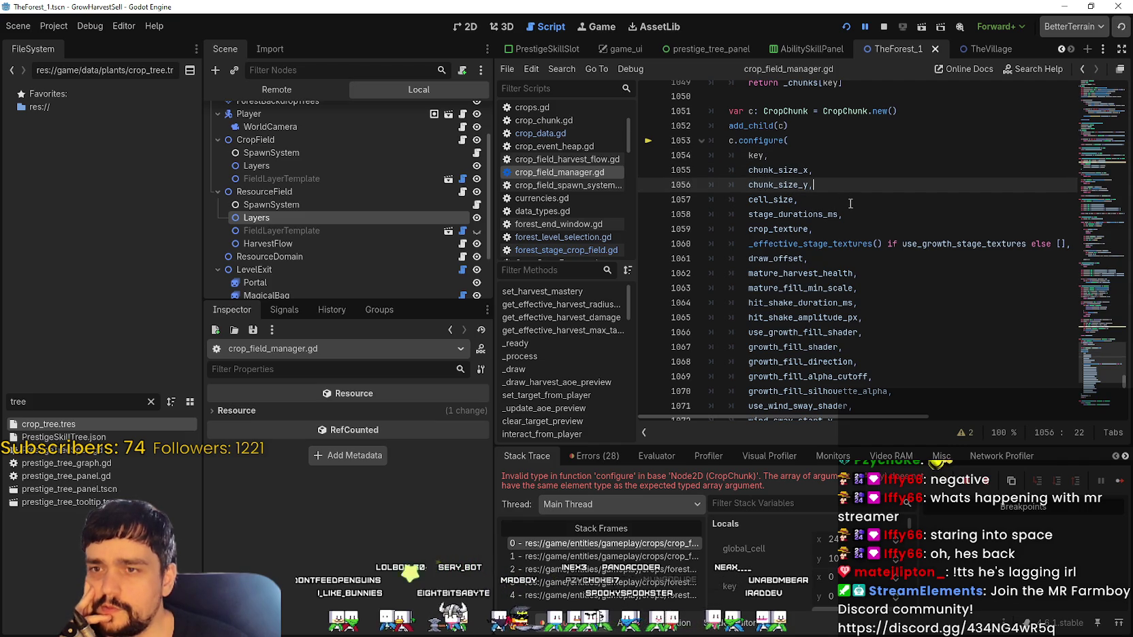
pyautogui.click(854, 244)
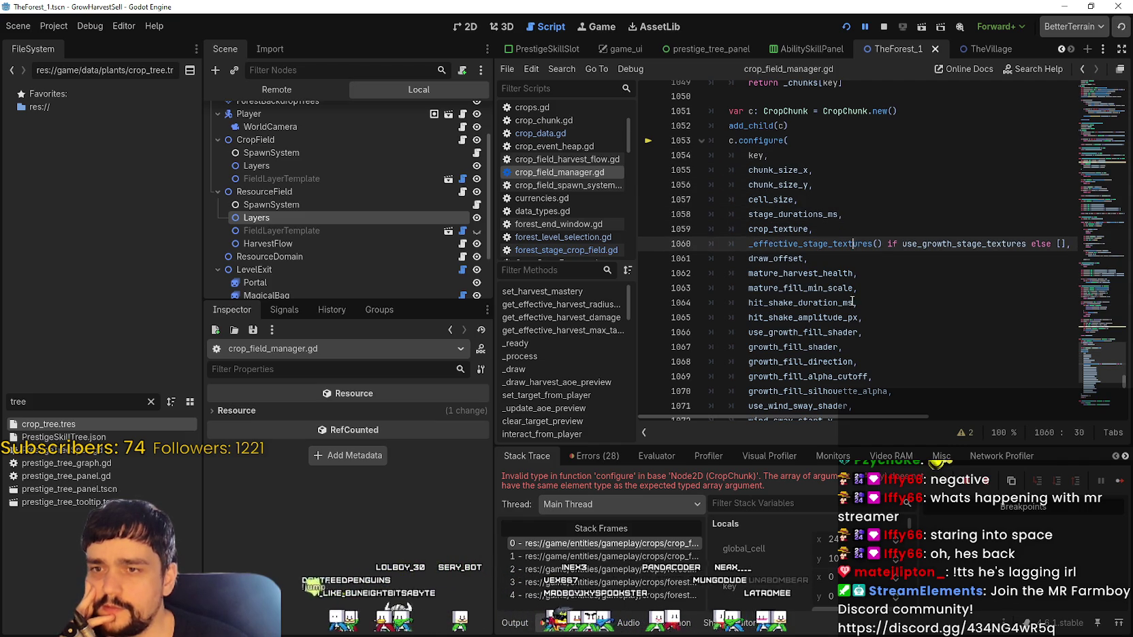
pyautogui.doubleClick(791, 257)
pyautogui.click(963, 244)
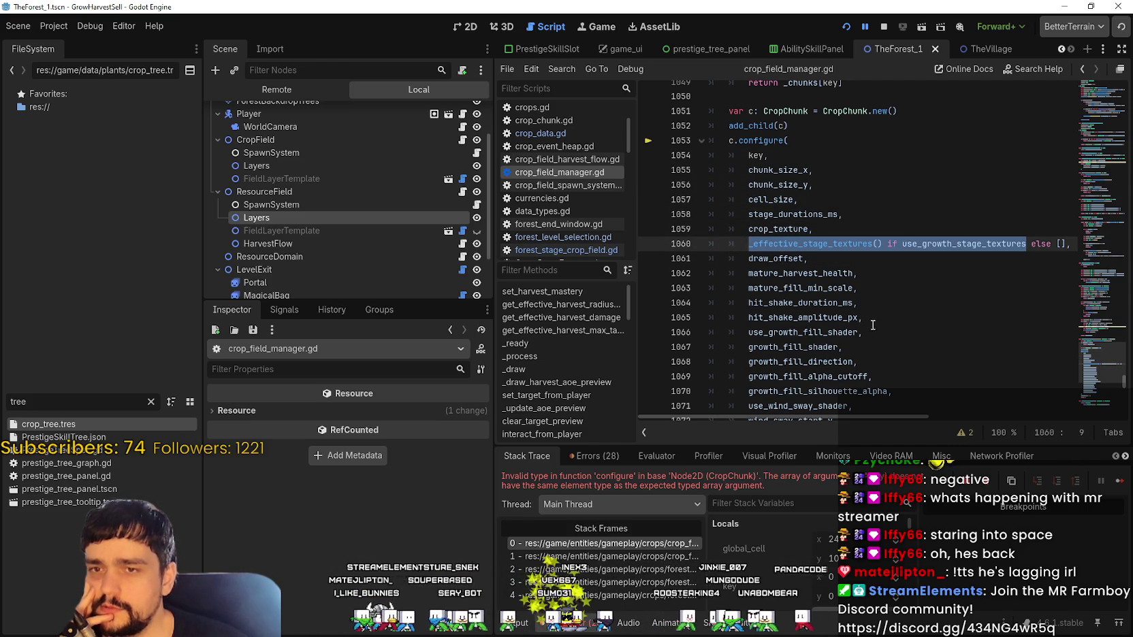
pyautogui.hotkey('ctrl', 'z')
pyautogui.hotkey('ctrl', 'z')
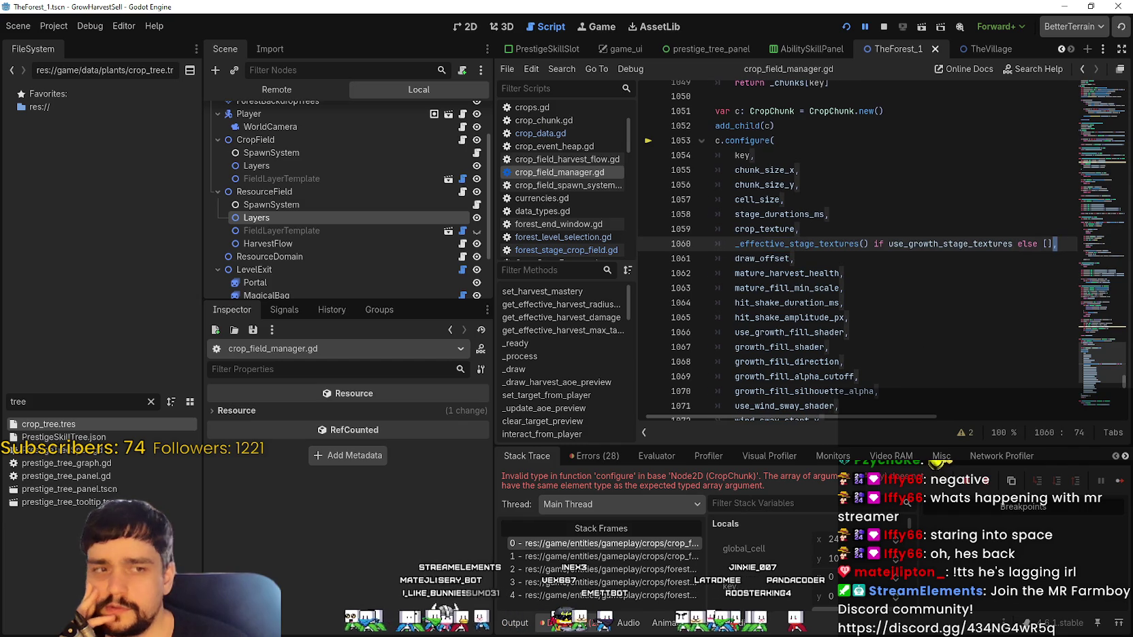
pyautogui.click(885, 24)
# - Restart the game, start a new run, visit the skill board, and travel through the portal to the forest stage
pyautogui.press('F5')
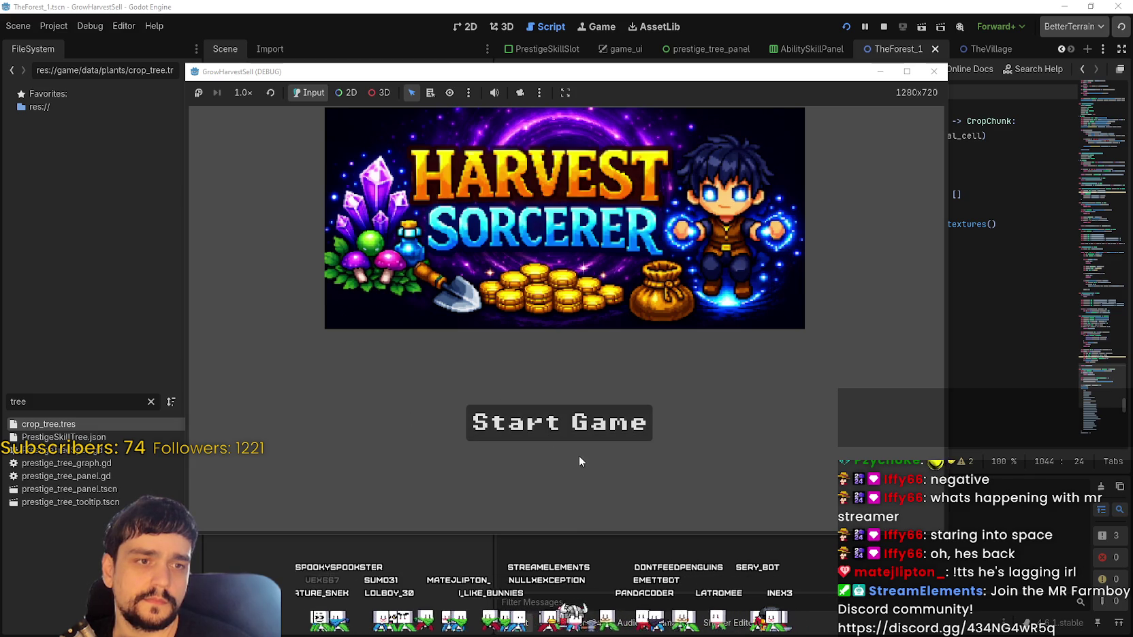
pyautogui.click(558, 436)
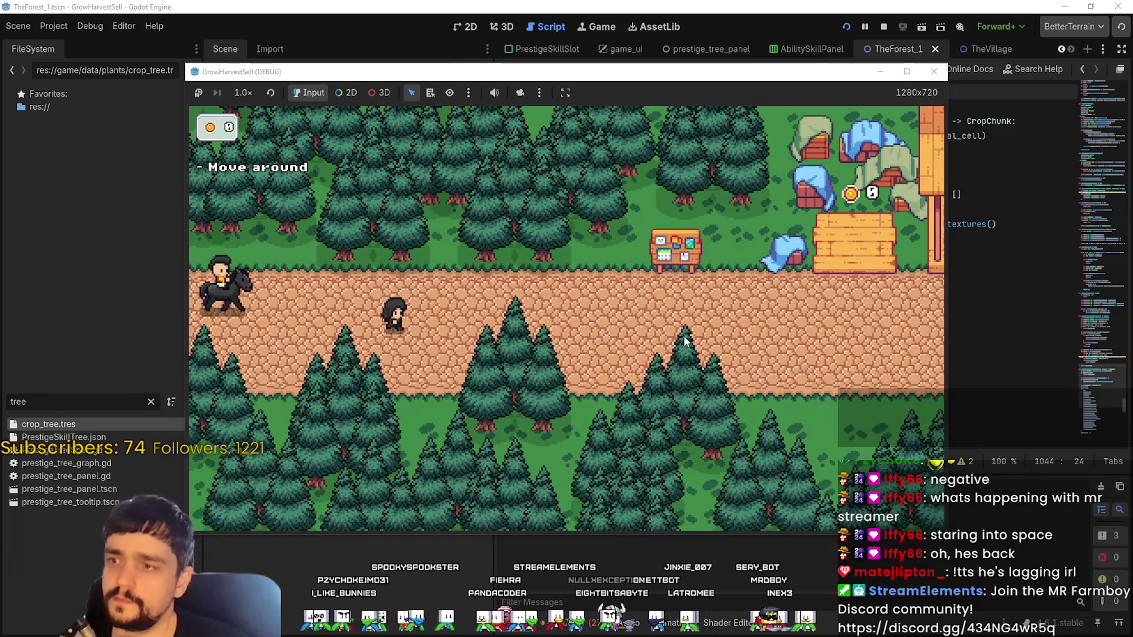
pyautogui.press('d')
pyautogui.press('w')
pyautogui.press('e')
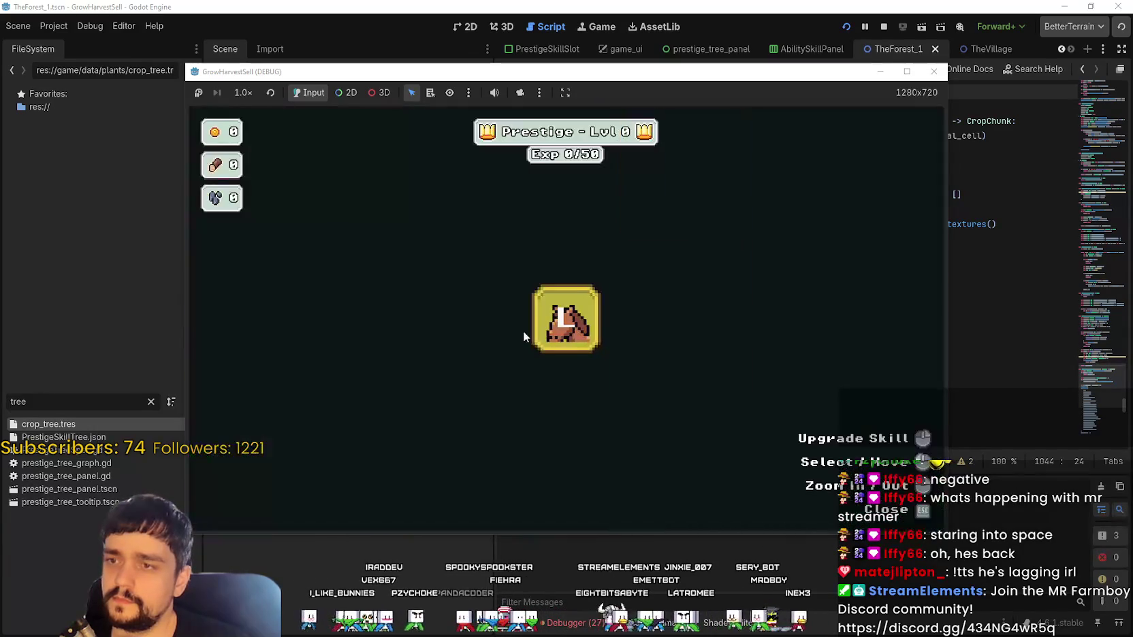
pyautogui.click(563, 316)
pyautogui.press('d')
pyautogui.press('e')
pyautogui.click(411, 463)
# - Maximize the game window and walk between the purple portal and the backpack in the forest
pyautogui.press('a')
pyautogui.press('s')
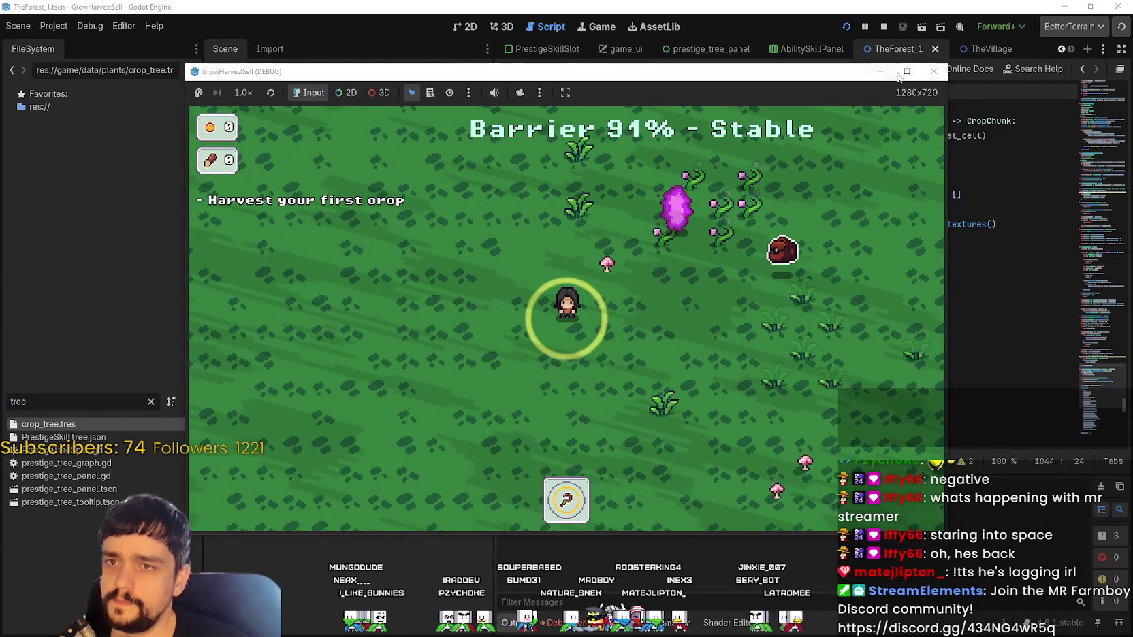
pyautogui.click(907, 71)
pyautogui.press('d')
pyautogui.press('w')
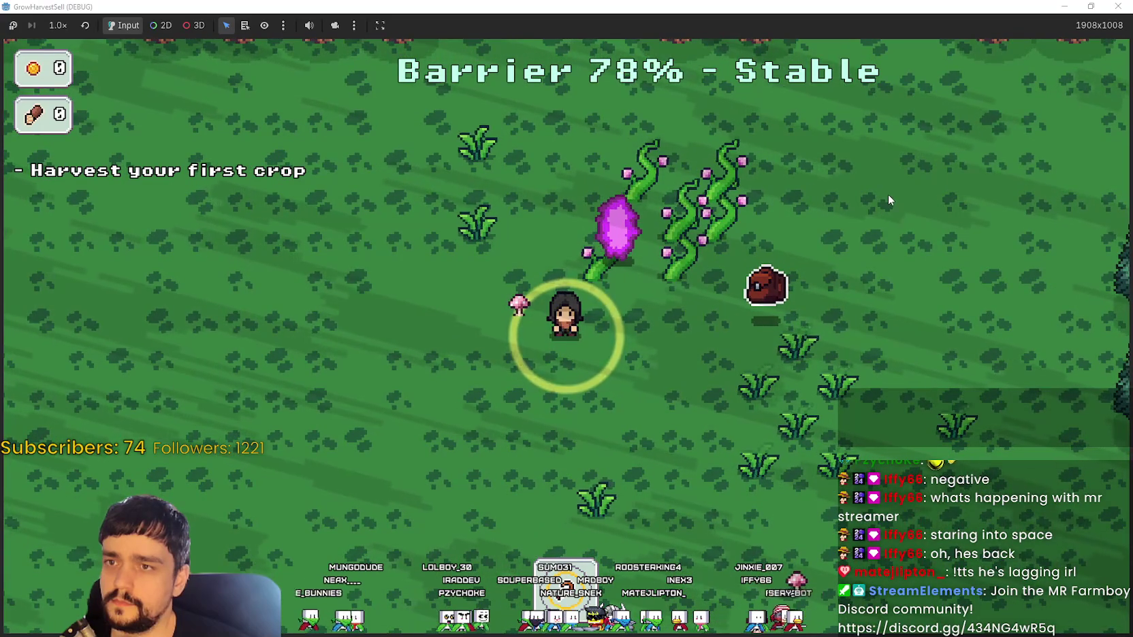
pyautogui.press('d')
pyautogui.press('w')
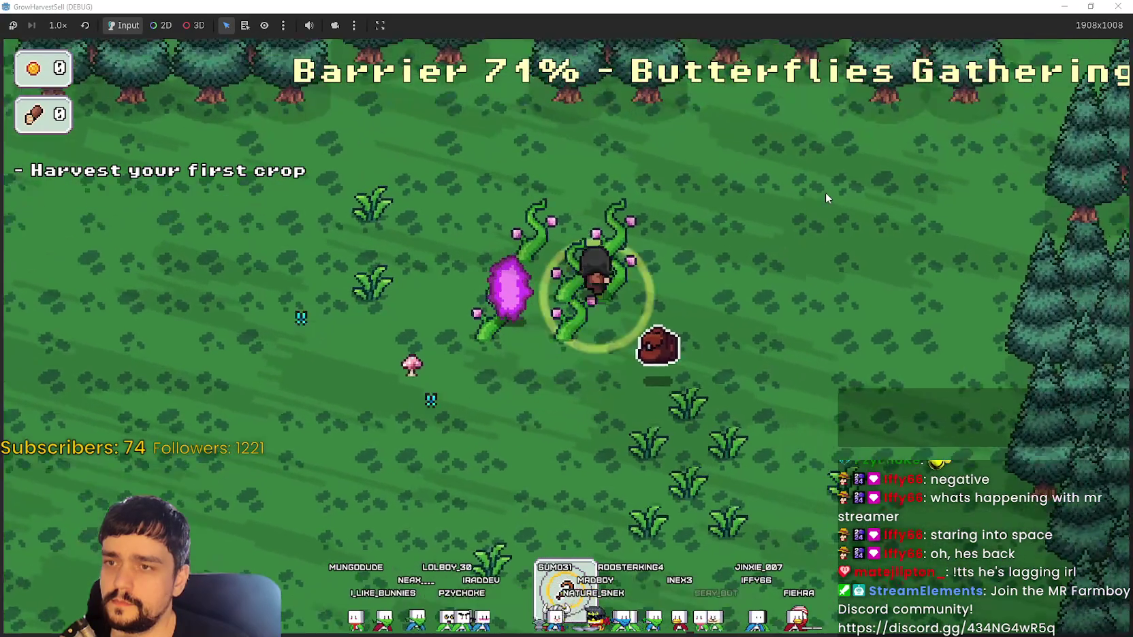
pyautogui.press('s')
pyautogui.press('s')
pyautogui.press('a')
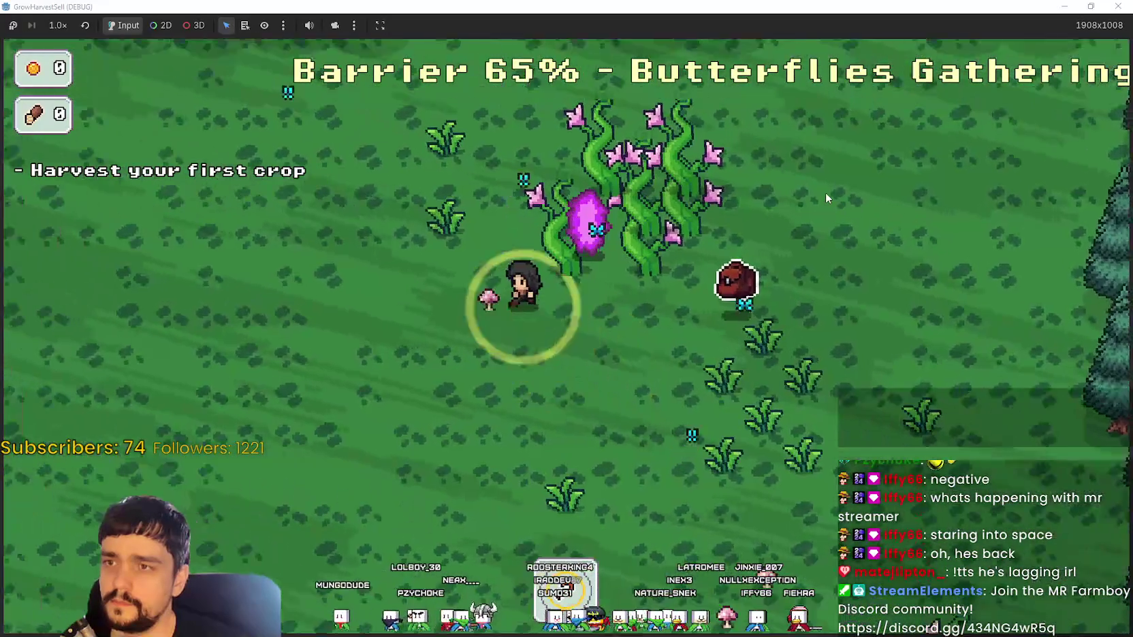
pyautogui.press('w')
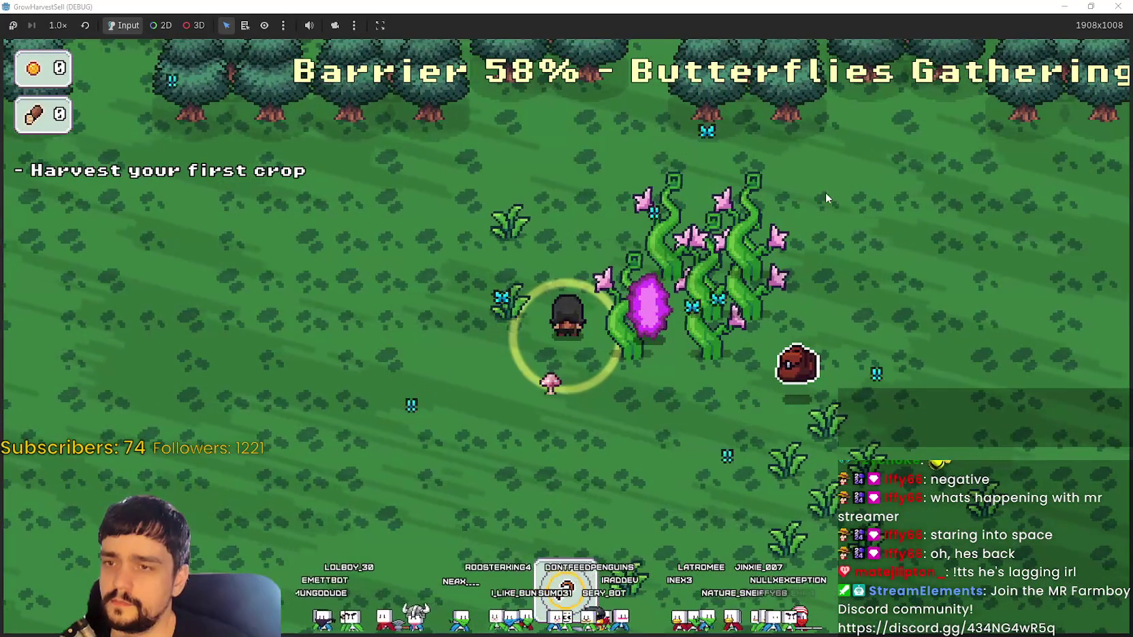
# - Keep roaming the forest toward the trees and bottom barrier until the barrier drops to 5%
pyautogui.press('a')
pyautogui.press('w')
pyautogui.press('s')
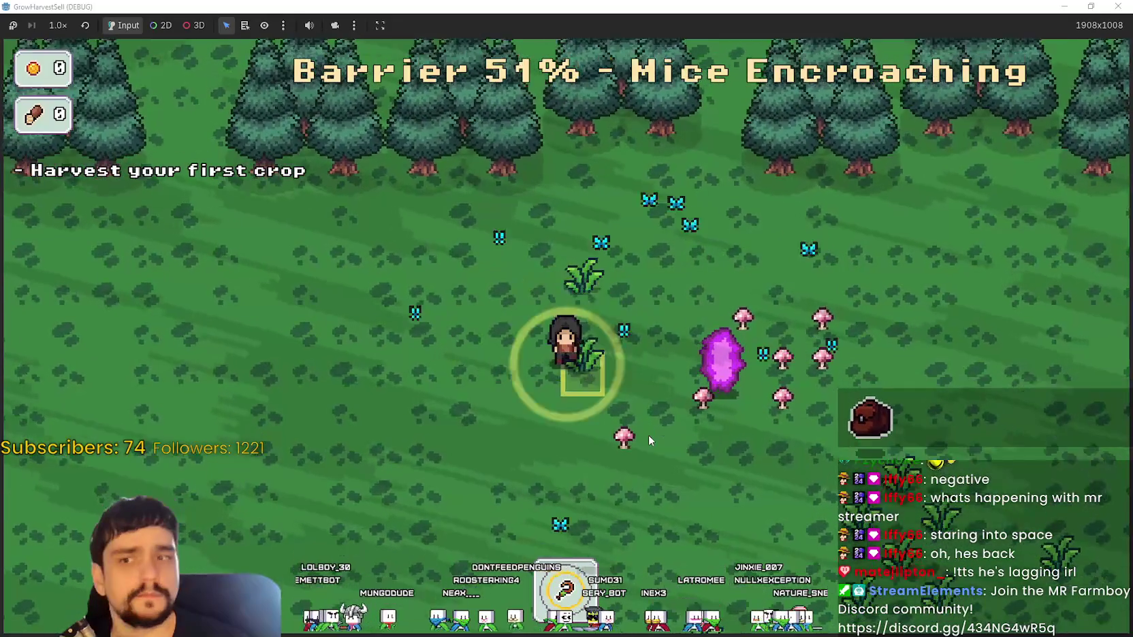
pyautogui.press('d')
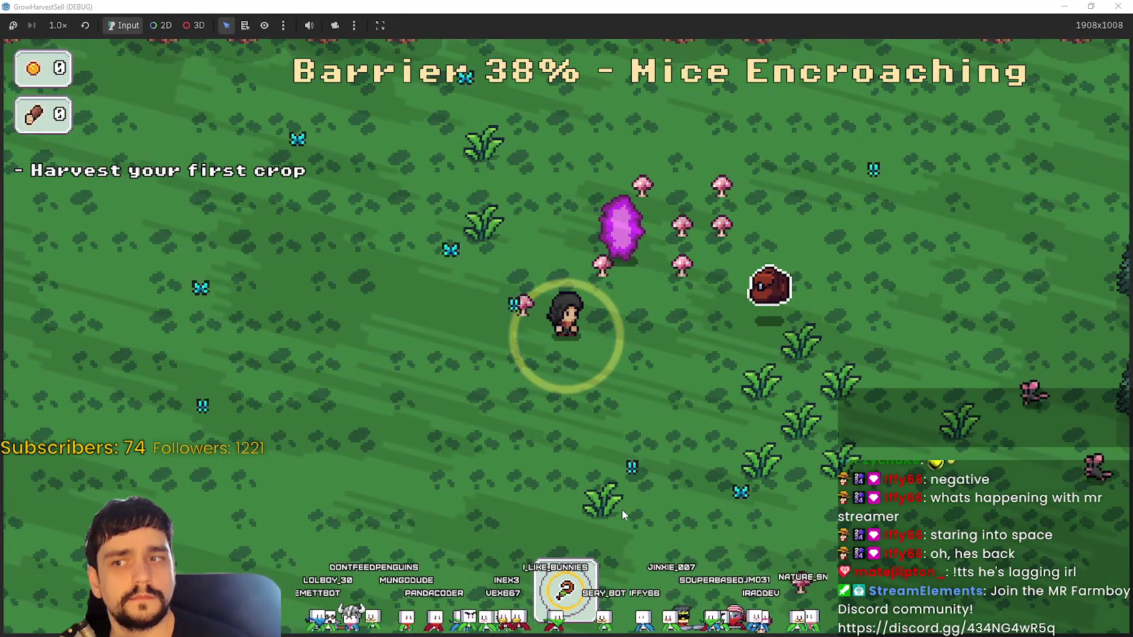
pyautogui.press('a')
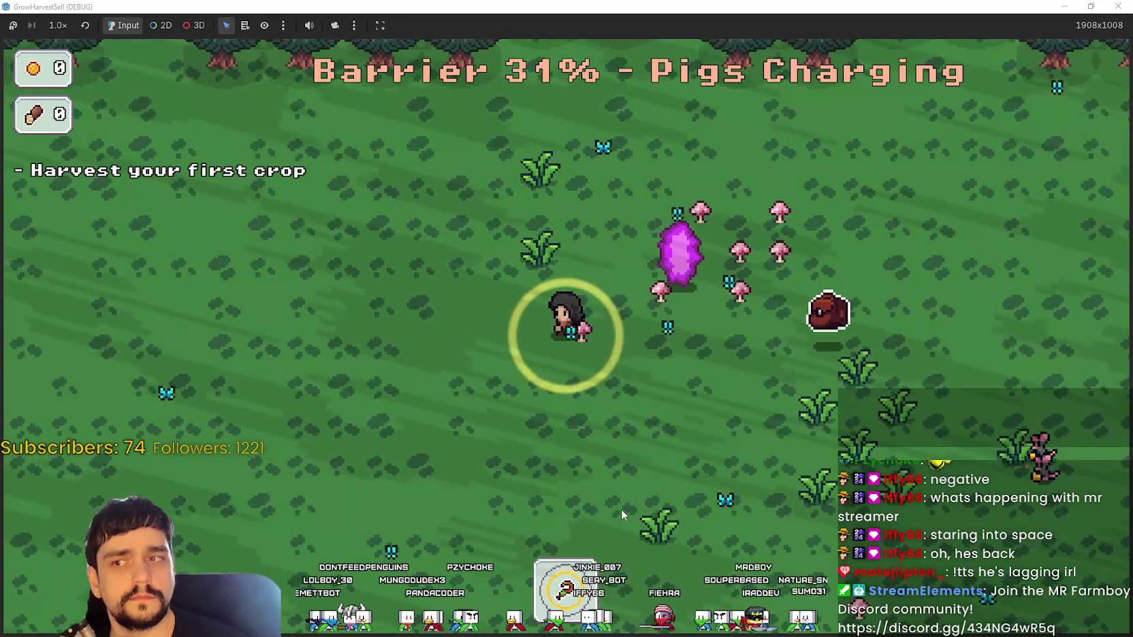
pyautogui.press('w')
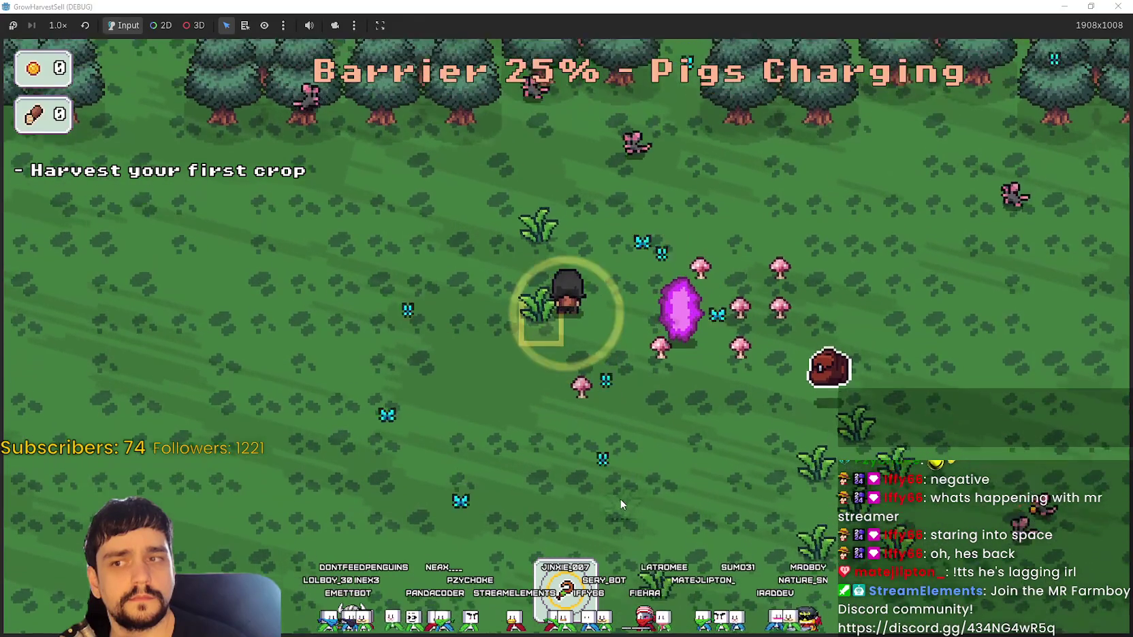
pyautogui.press('s')
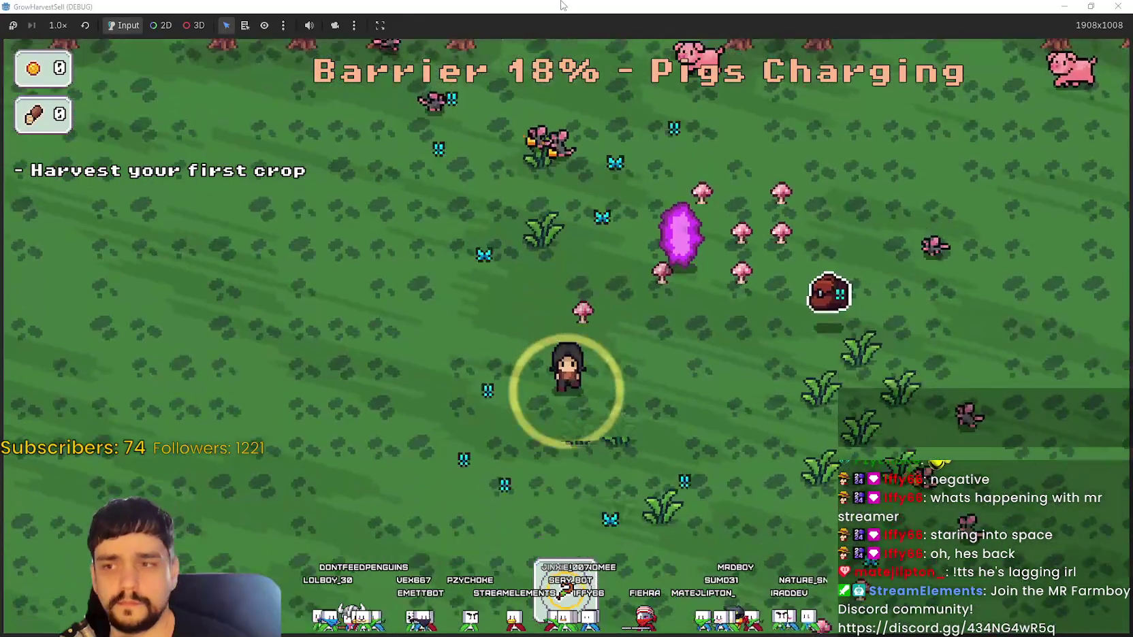
pyautogui.press('d')
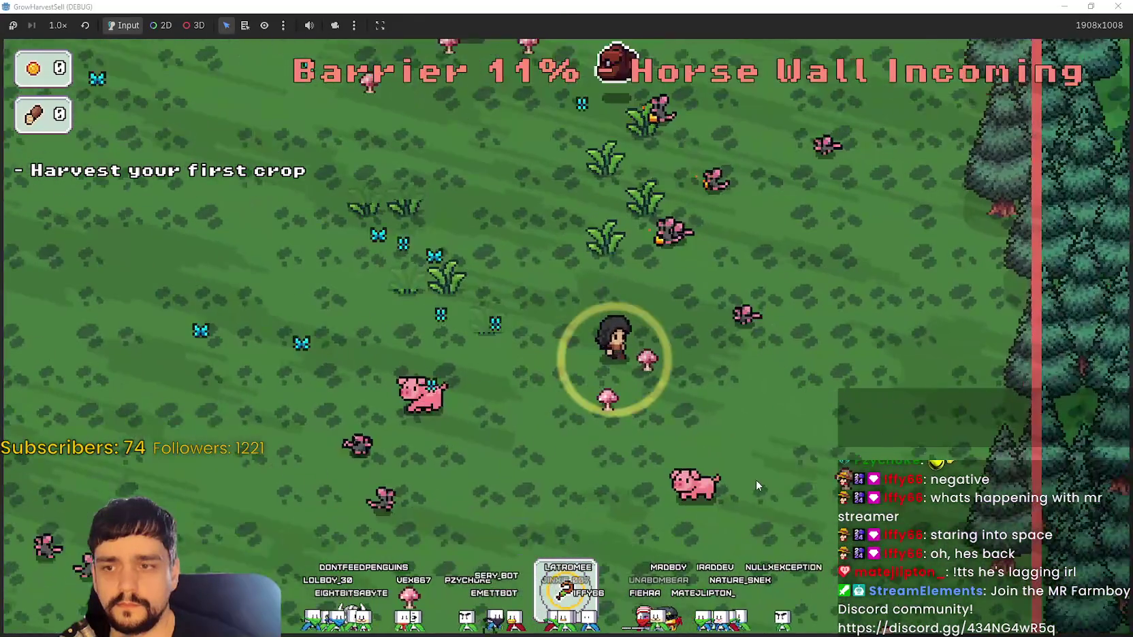
pyautogui.press('s')
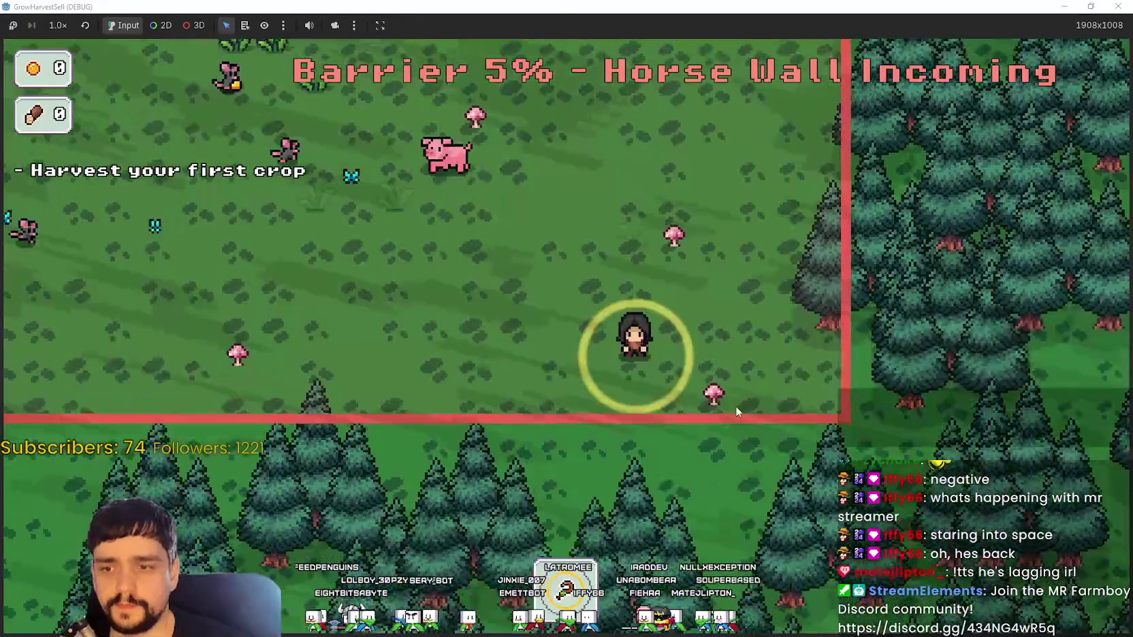
pyautogui.press('w')
pyautogui.press('w')
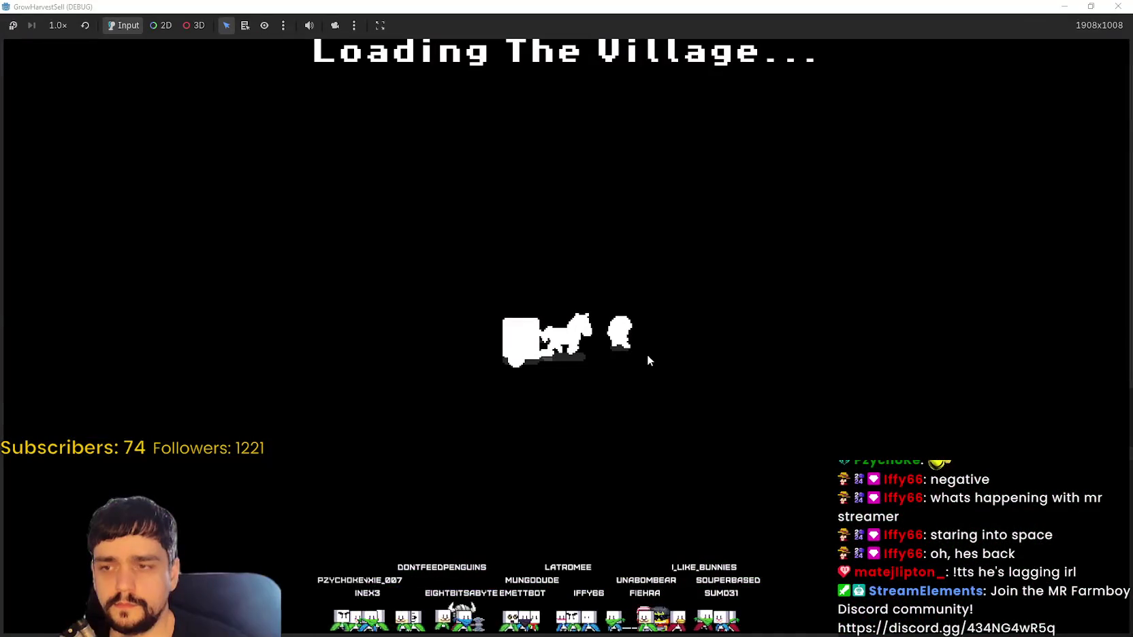
# - Travel from the village portal to forest stage 1
pyautogui.press('s')
pyautogui.press('e')
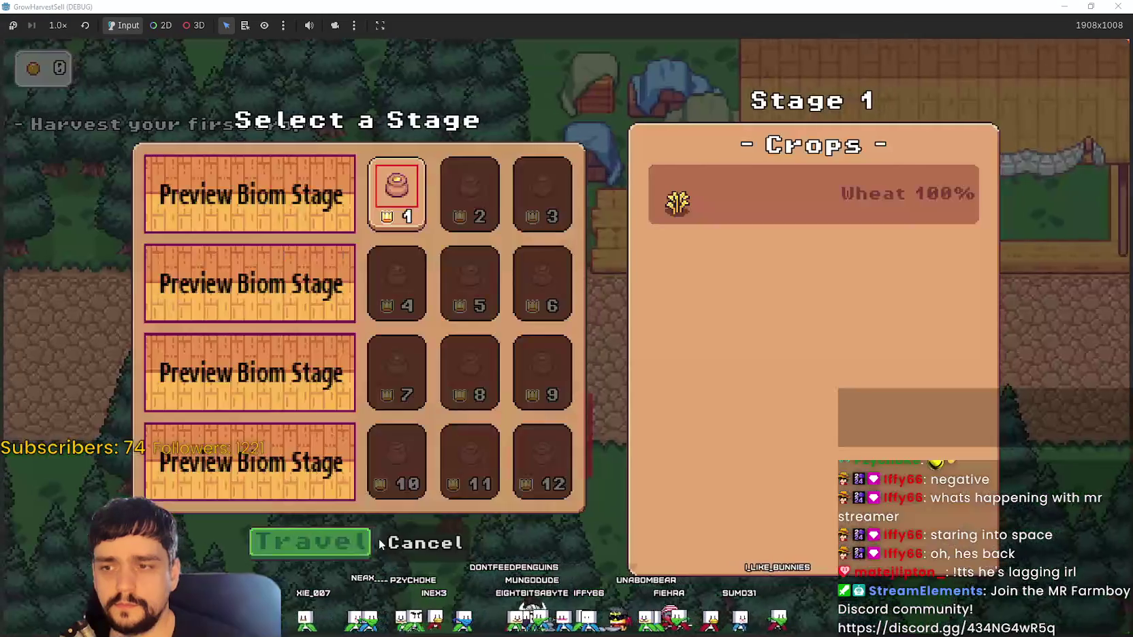
pyautogui.press('Return')
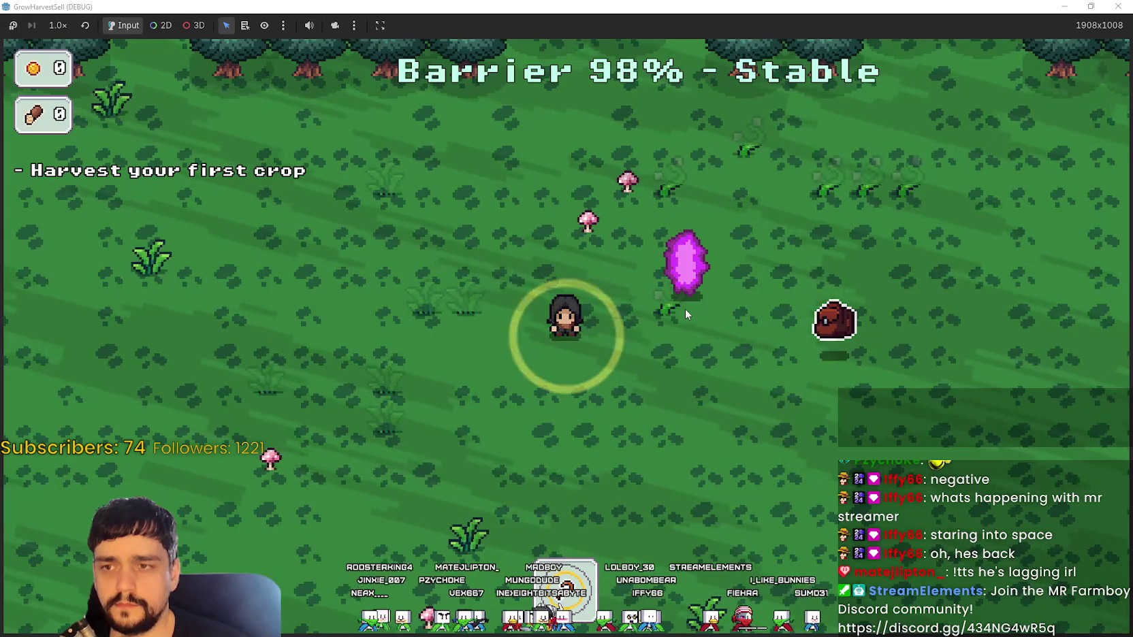
# - Walk around the wheat-only forest field, then shrink the game window and stop the playtest
pyautogui.press('a')
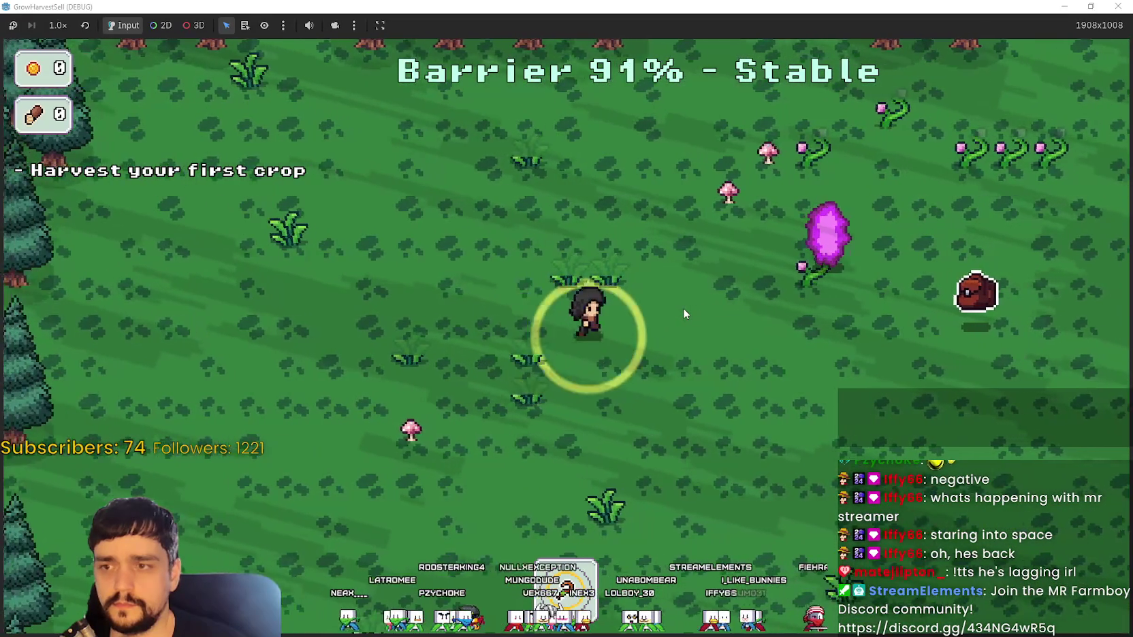
pyautogui.press('d')
pyautogui.press('w')
pyautogui.press('d')
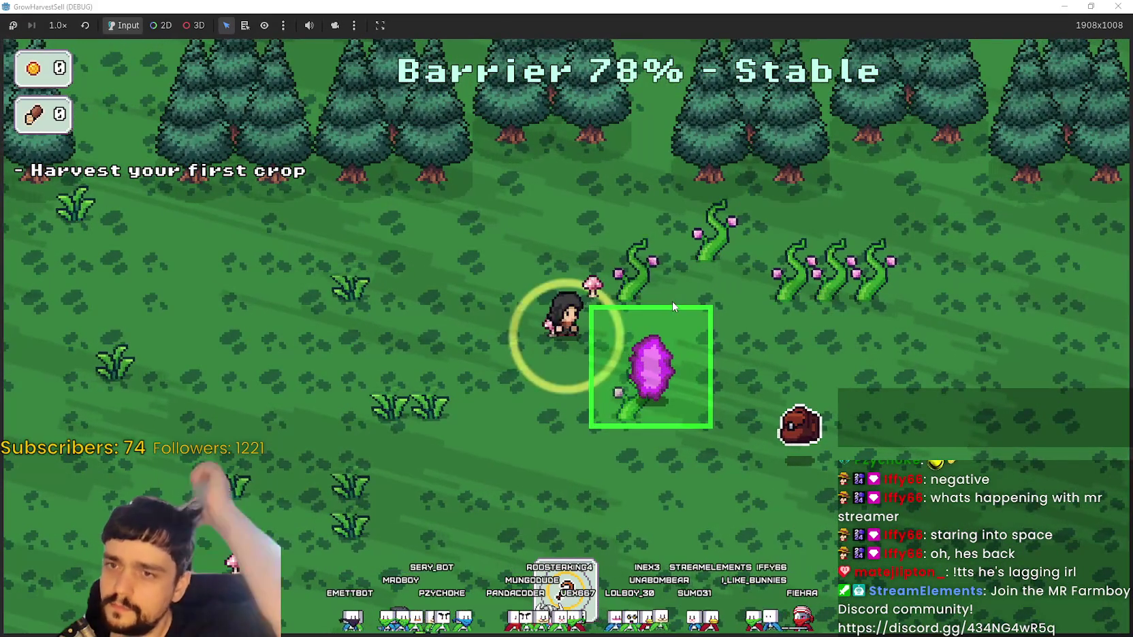
pyautogui.press('s')
pyautogui.press('a')
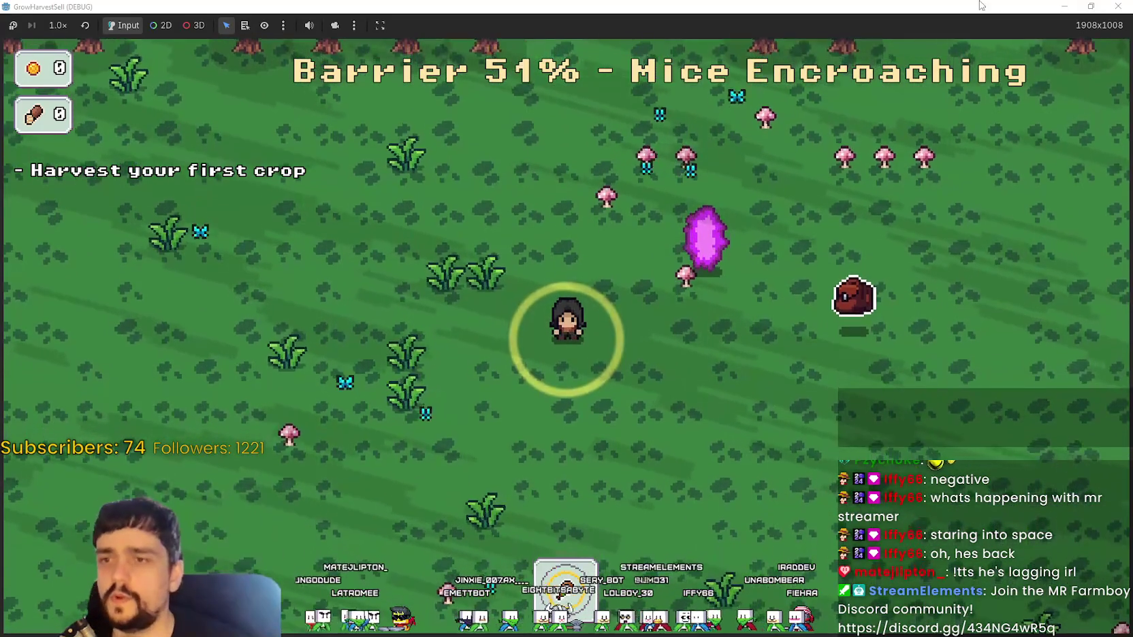
pyautogui.moveTo(786, 6); pyautogui.dragTo(785, 81)
pyautogui.hotkey('alt', 'F4')
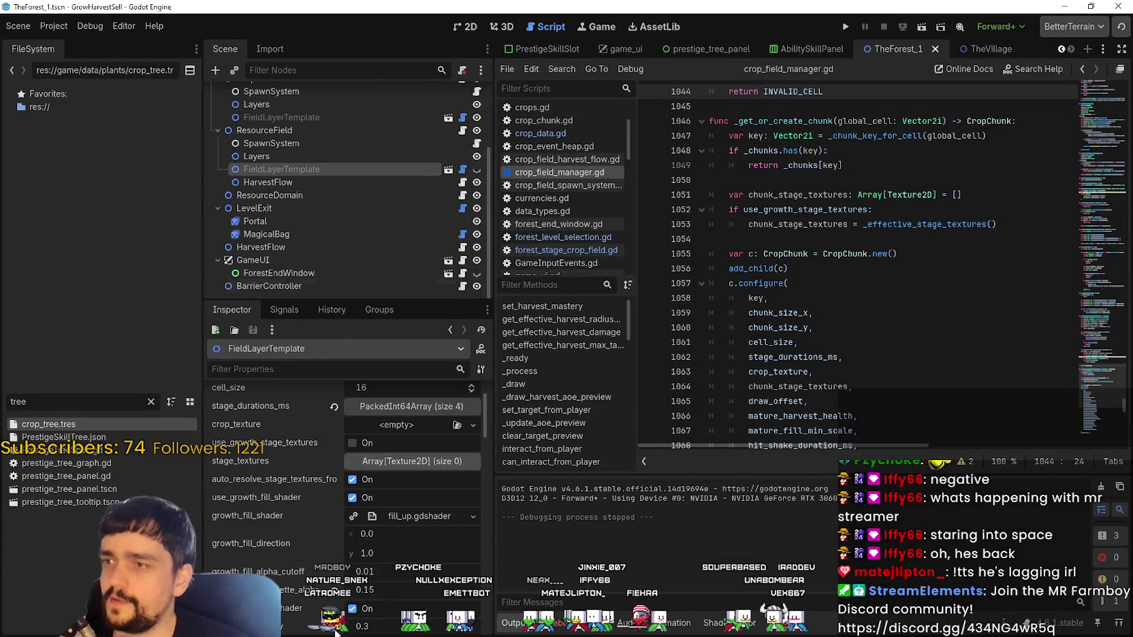
# - Inspect the ResourceField crop field properties, including the crop_tree.tres crop entry
pyautogui.scroll(2, 347, 587)
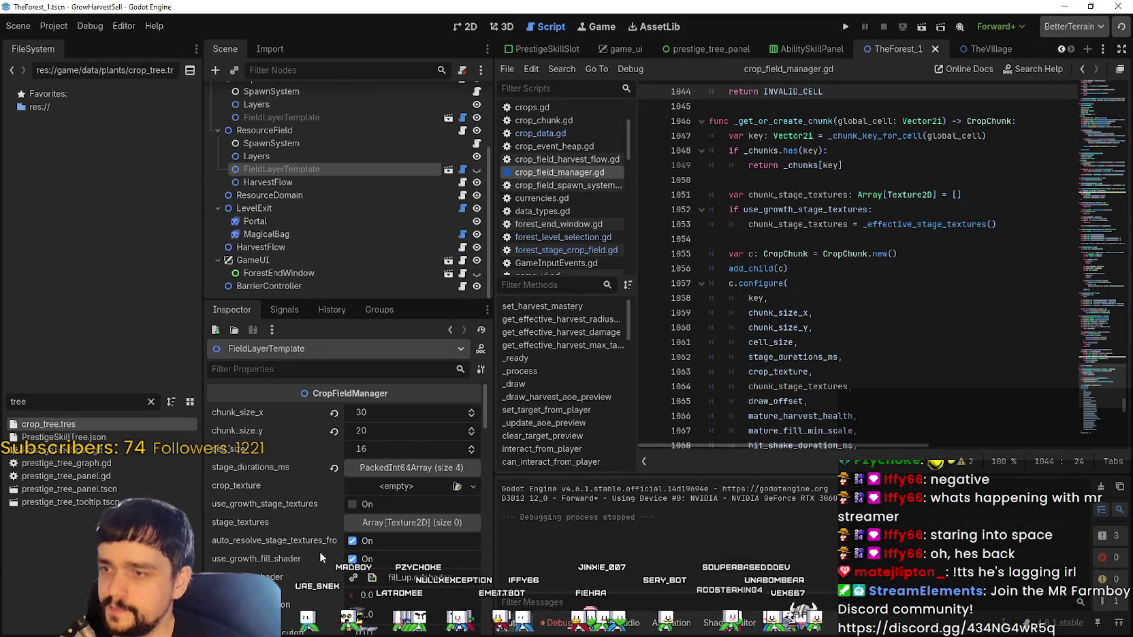
pyautogui.scroll(-3, 319, 551)
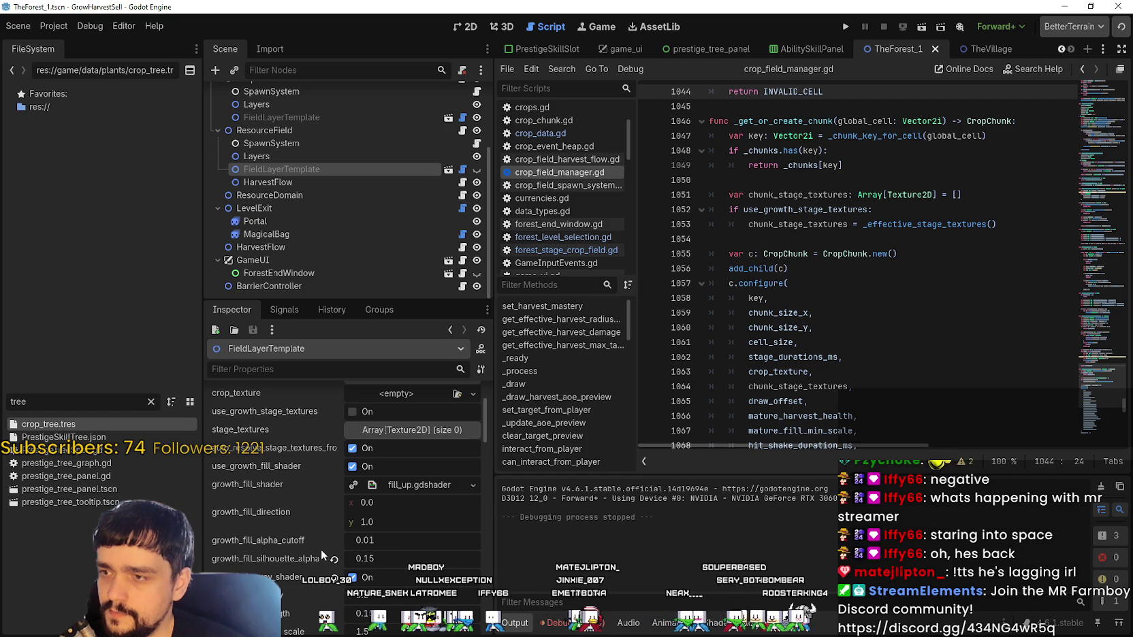
pyautogui.scroll(3, 292, 439)
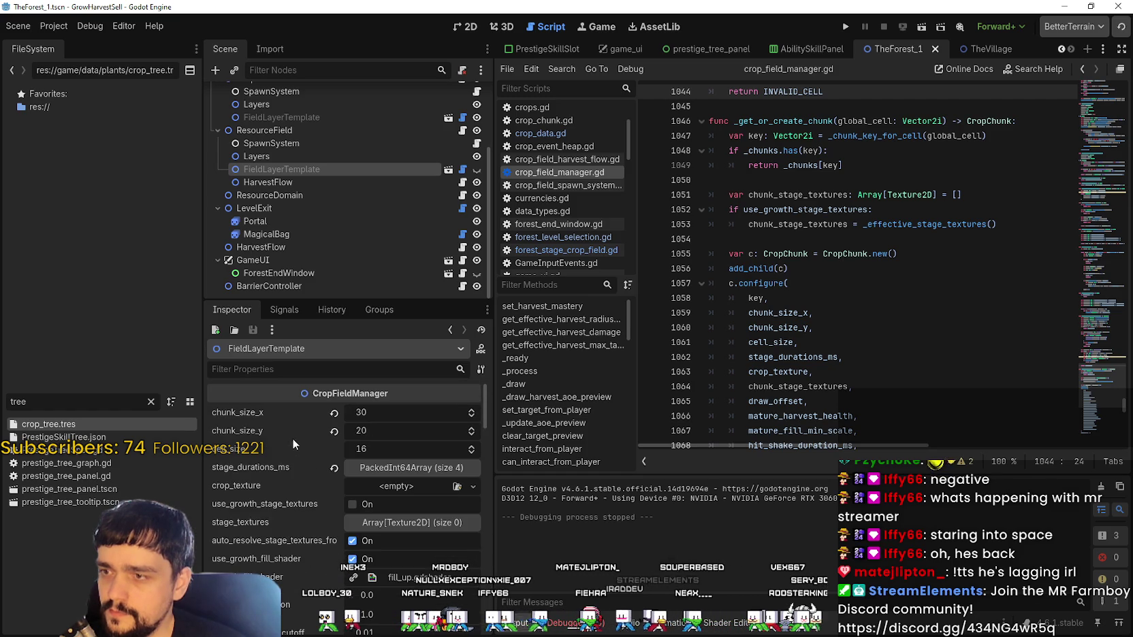
pyautogui.click(299, 141)
pyautogui.click(285, 154)
pyautogui.click(297, 134)
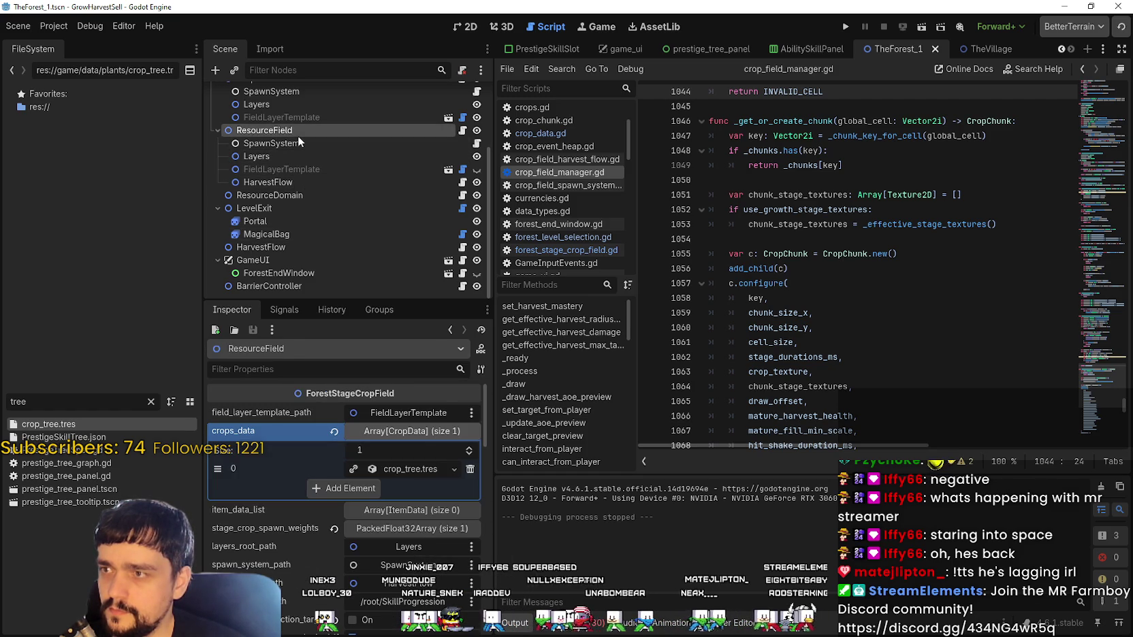
pyautogui.click(430, 468)
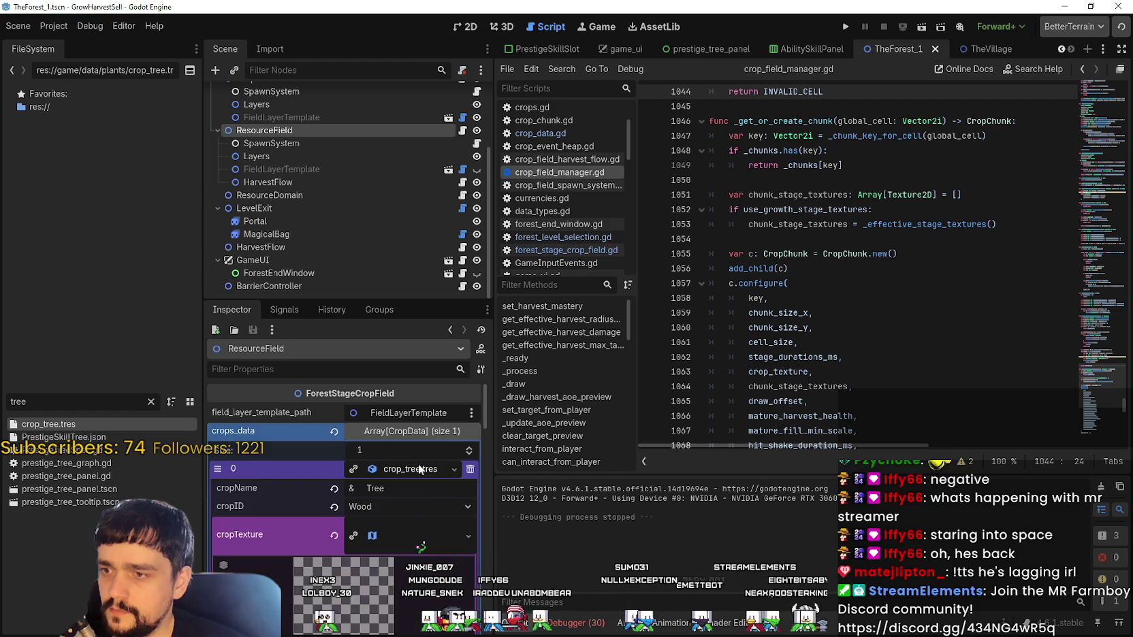
pyautogui.scroll(-2, 415, 490)
pyautogui.click(423, 479)
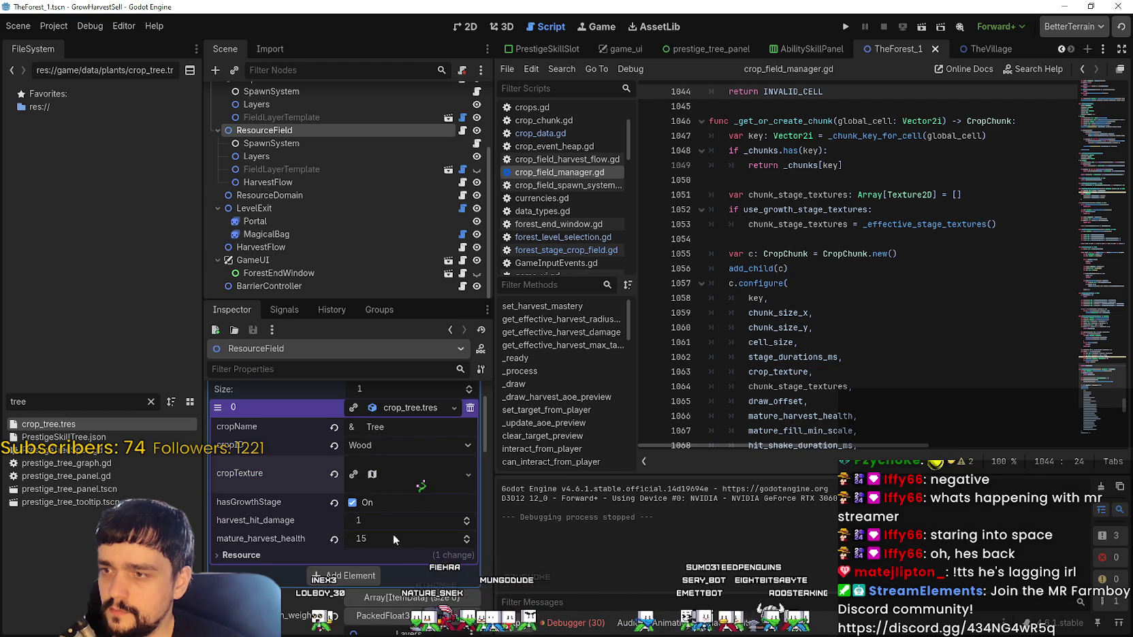
pyautogui.scroll(-3, 412, 528)
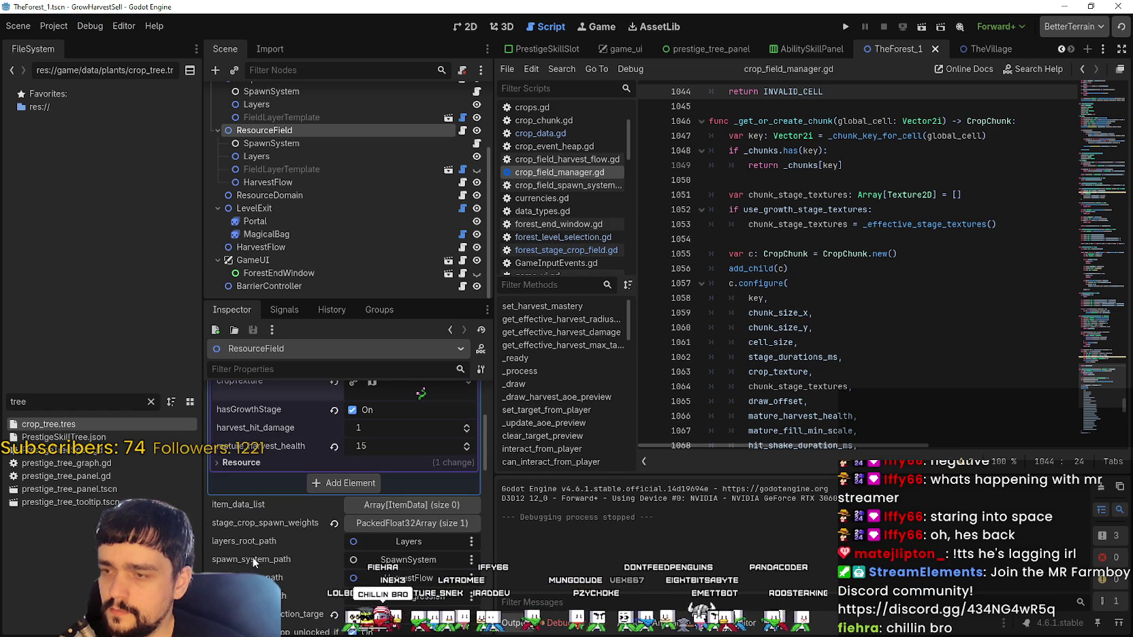
pyautogui.scroll(-1, 288, 520)
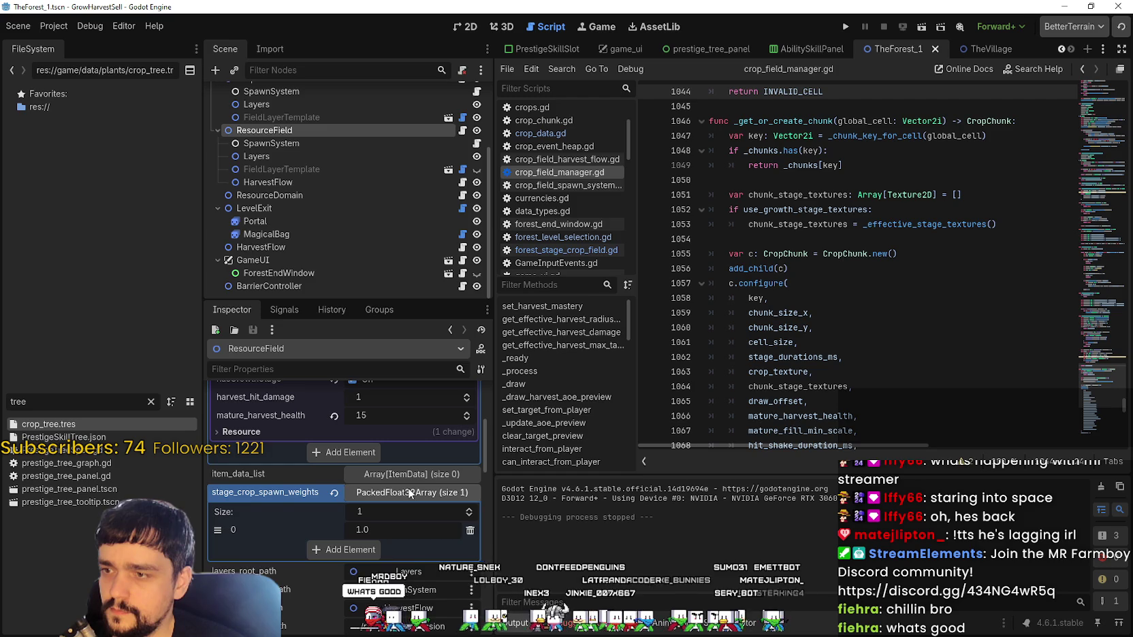
pyautogui.scroll(-6, 272, 570)
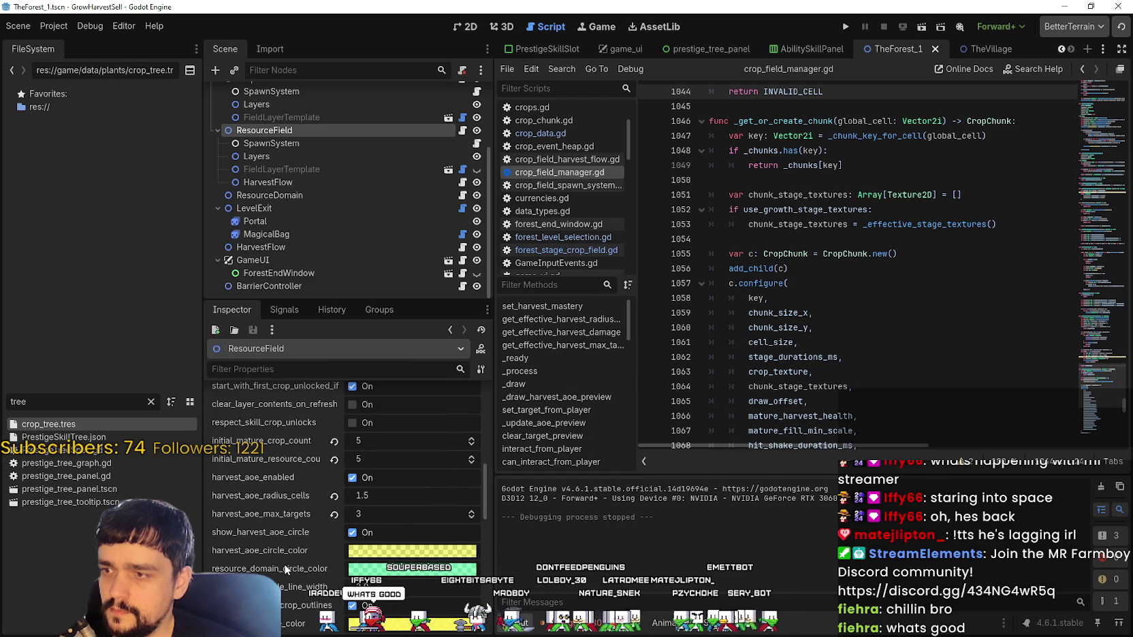
pyautogui.scroll(-3, 283, 563)
pyautogui.scroll(1, 283, 558)
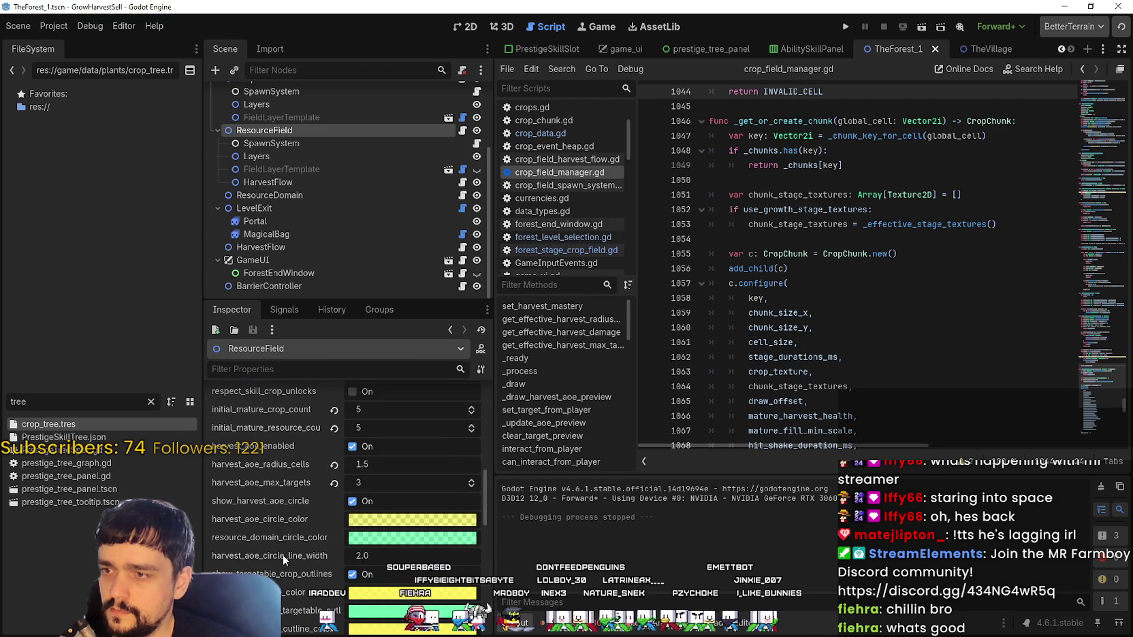
pyautogui.scroll(-2, 283, 547)
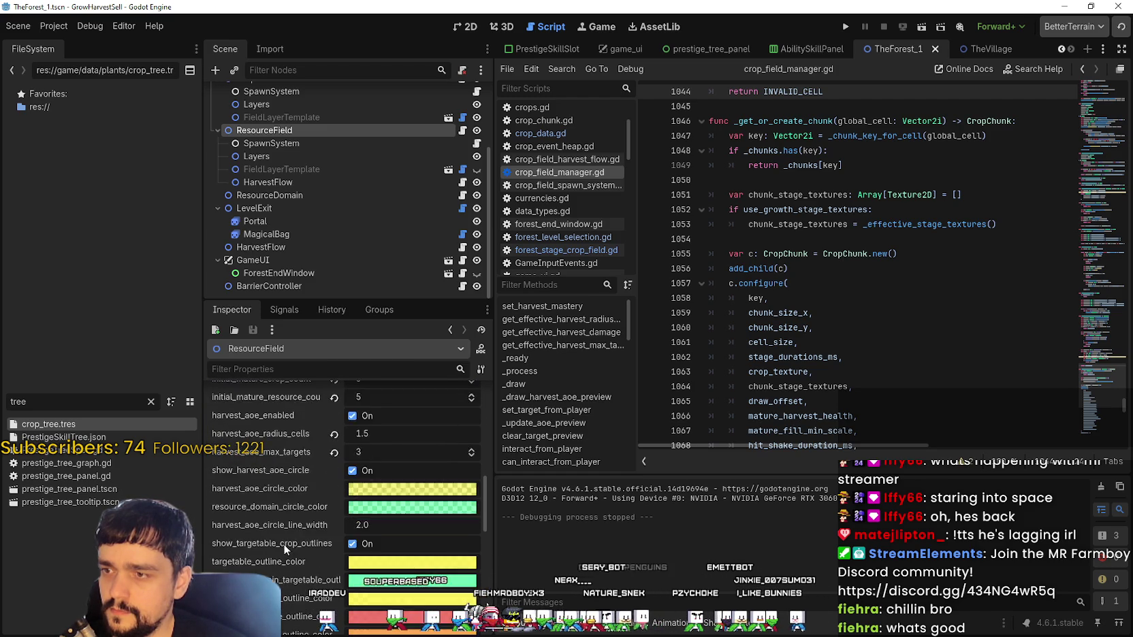
# - Remove the fourth entry from FieldLayerTemplate's stage_durations_ms, leaving 4000, 6000, 4000
pyautogui.click(339, 169)
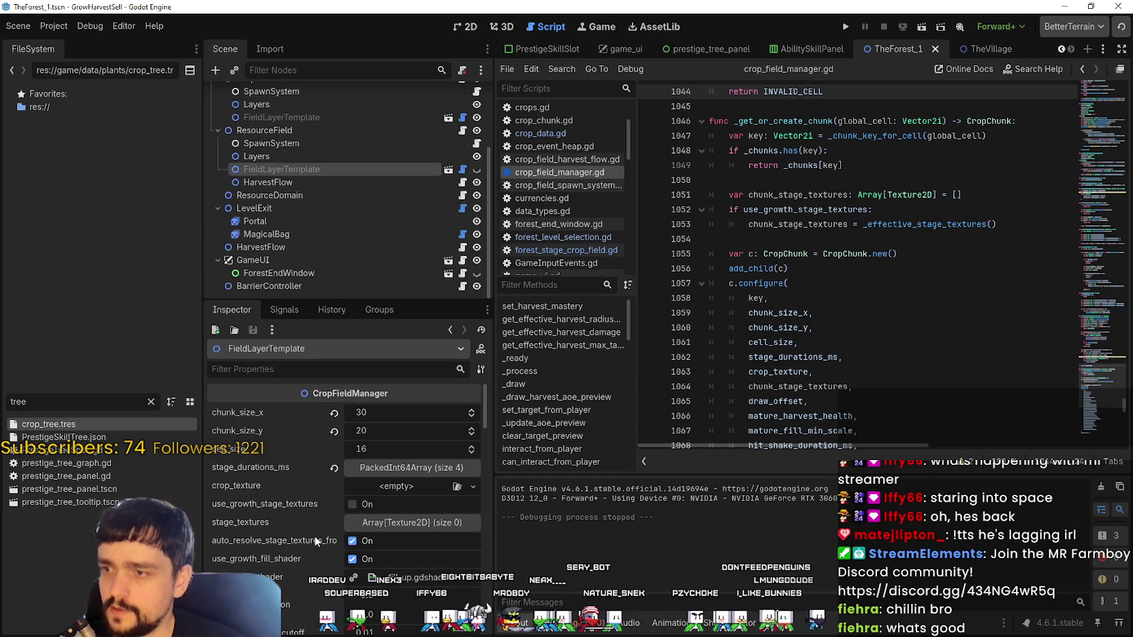
pyautogui.click(423, 467)
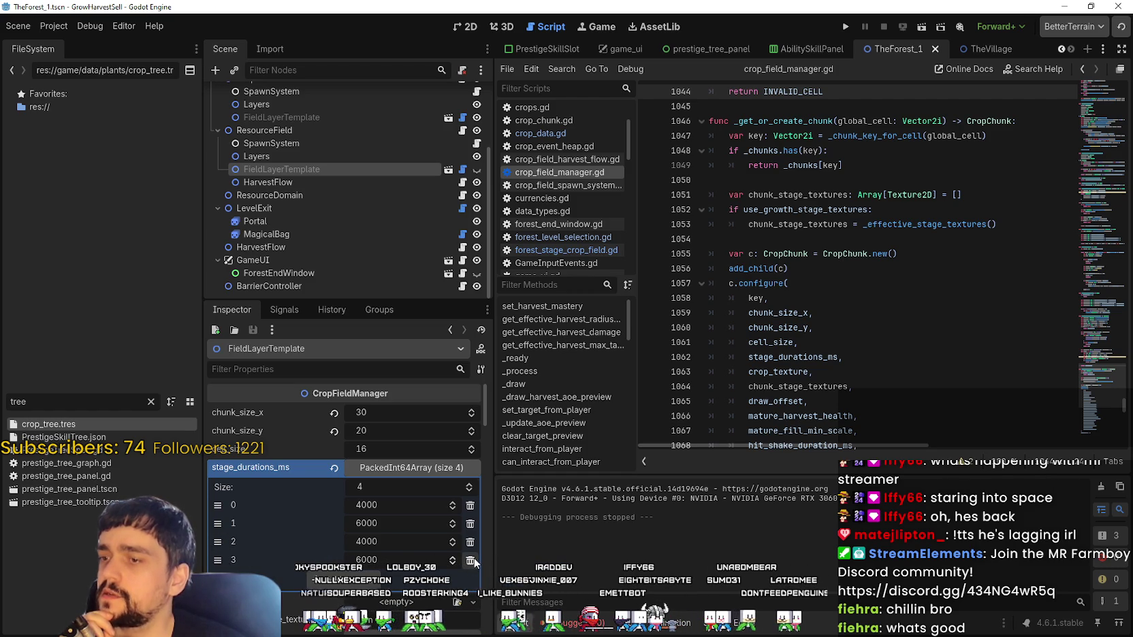
pyautogui.click(411, 467)
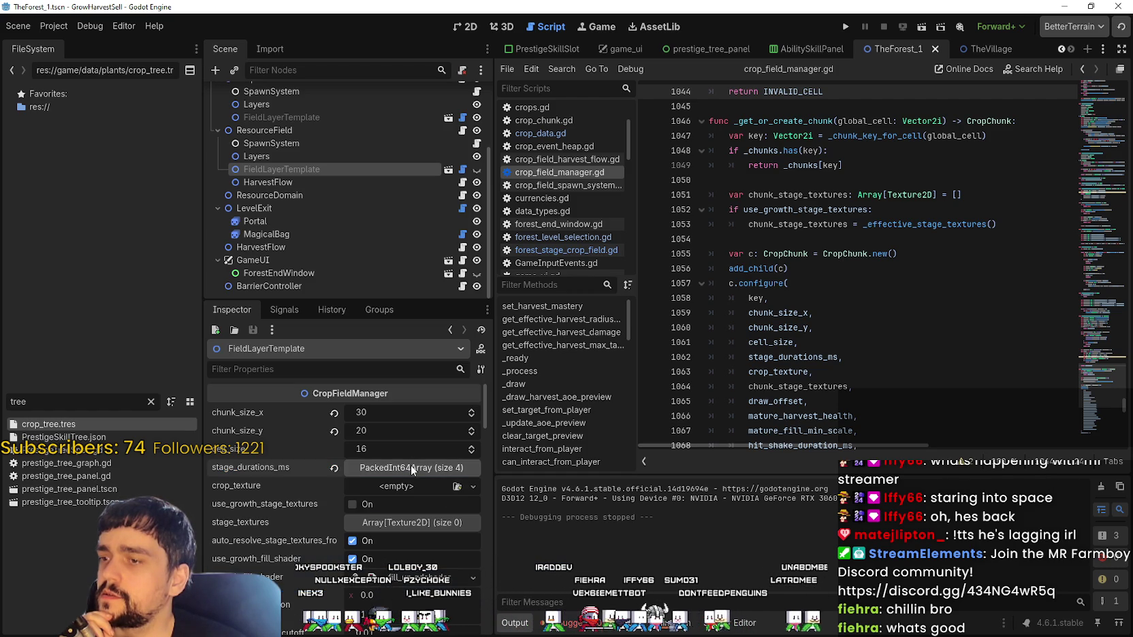
pyautogui.click(410, 465)
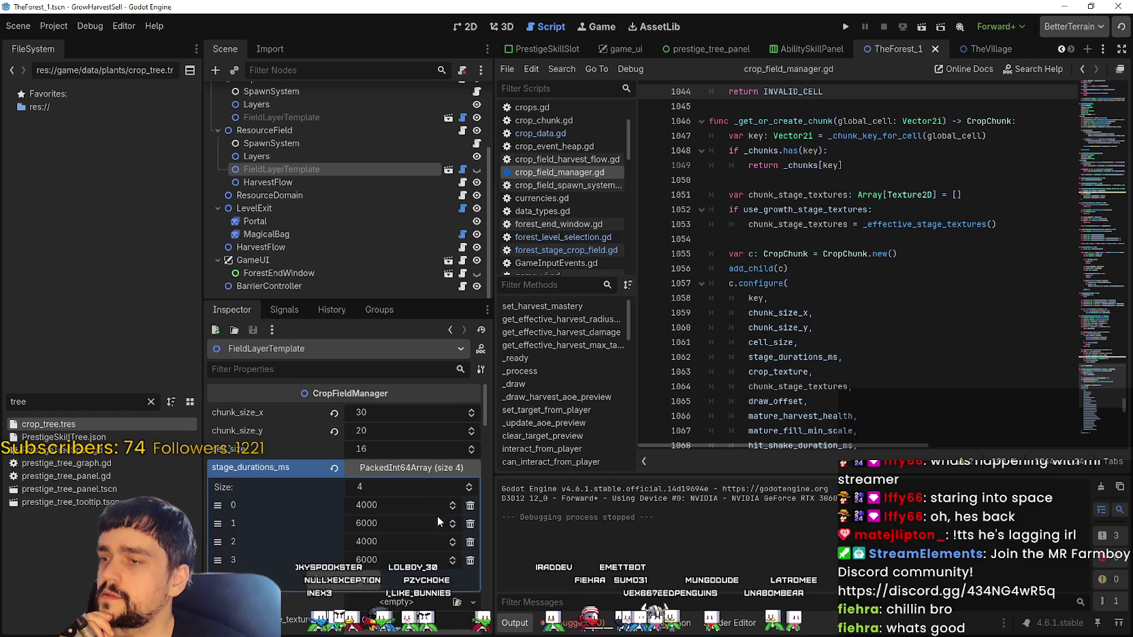
pyautogui.click(469, 560)
pyautogui.click(405, 468)
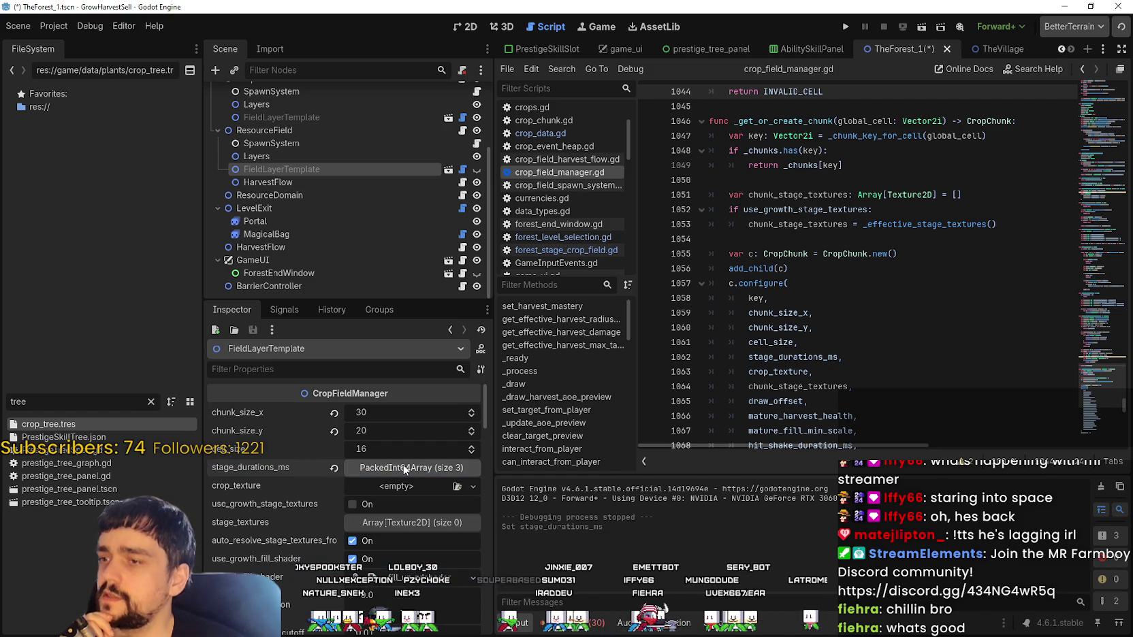
# - Save the scene, relaunch the project, and start a new game
pyautogui.hotkey('ctrl', 's')
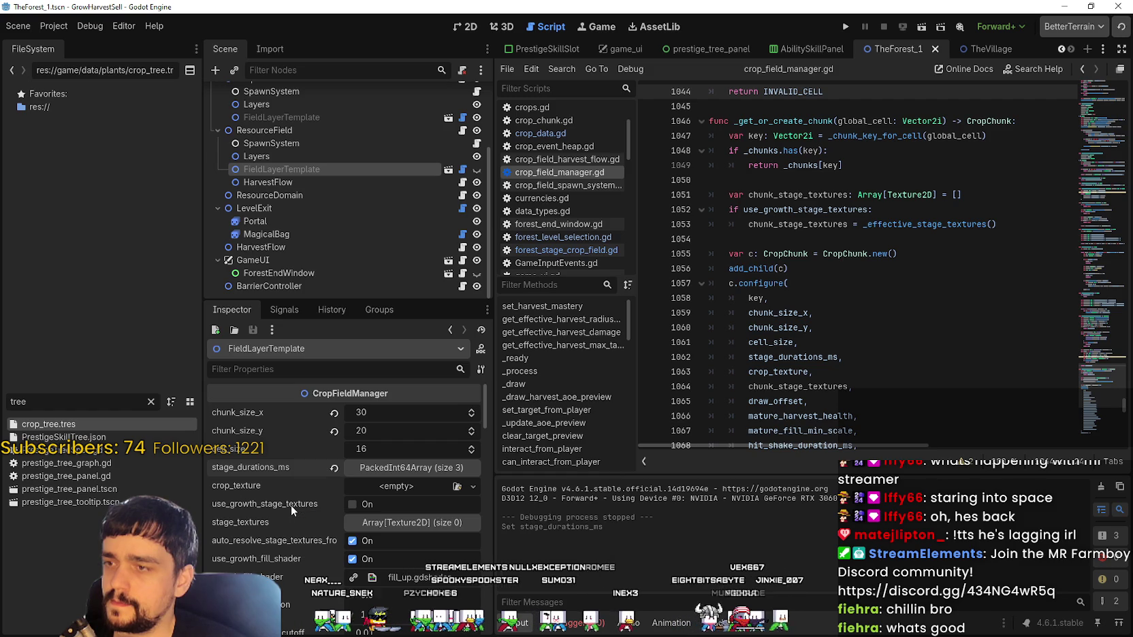
pyautogui.click(846, 29)
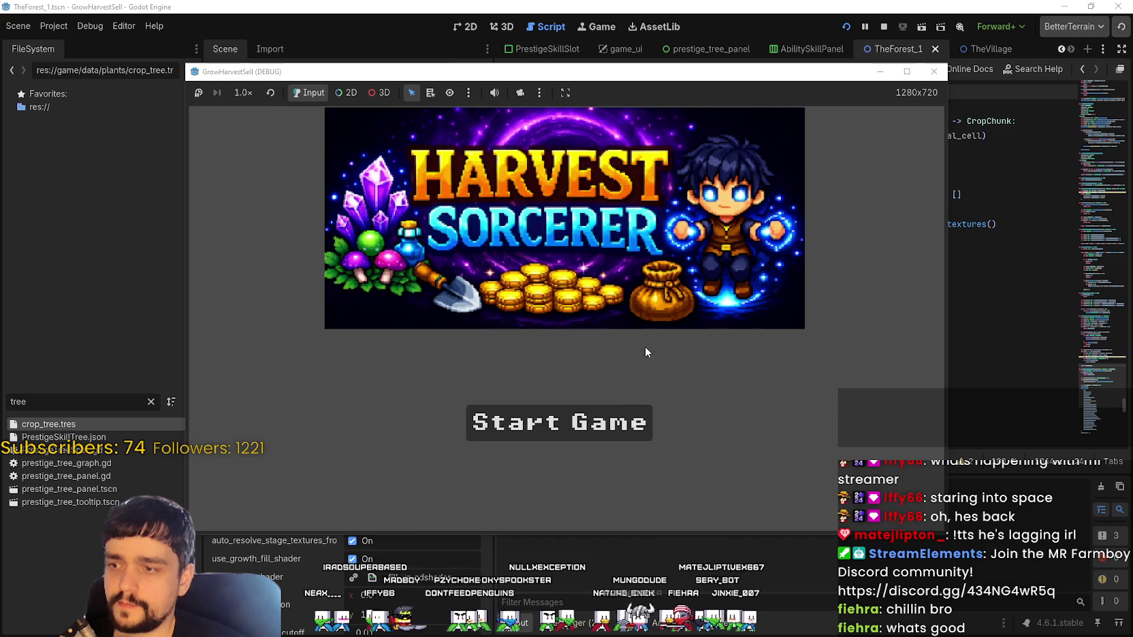
pyautogui.click(638, 411)
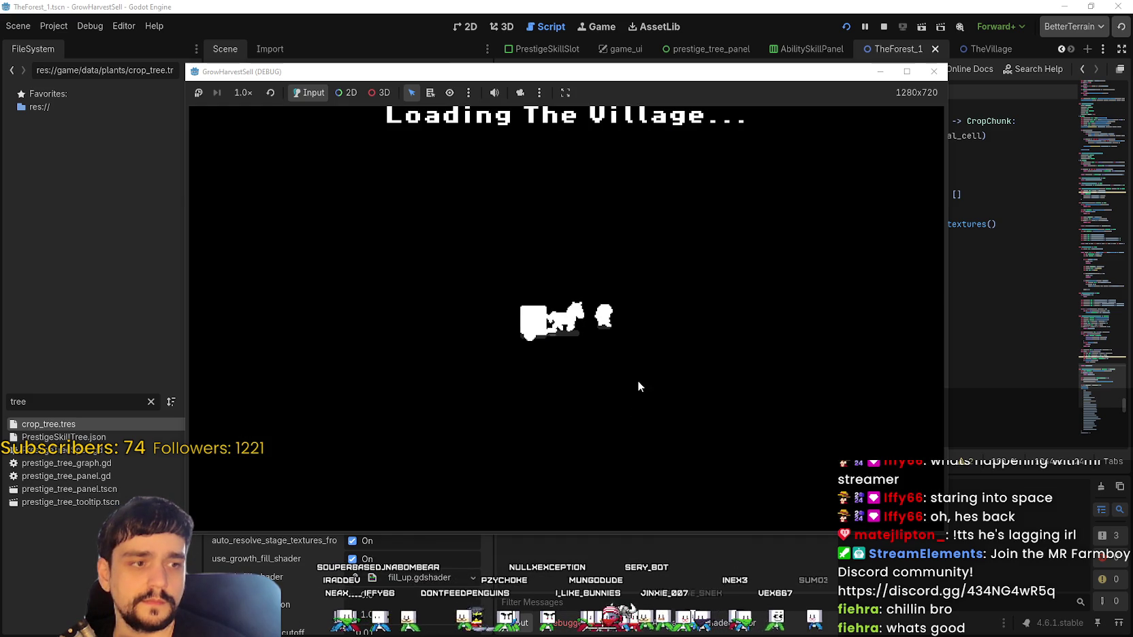
# - Unlock the Portal skill at the skill board and travel through the portal to the forest stage
pyautogui.press('d')
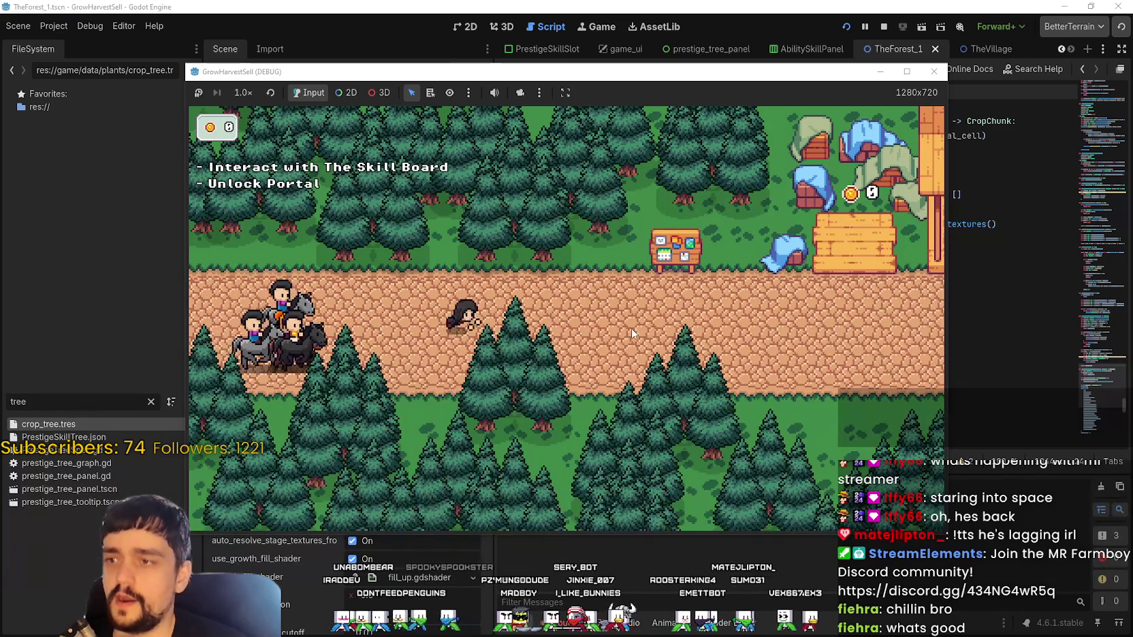
pyautogui.press('d')
pyautogui.press('e')
pyautogui.press('Escape')
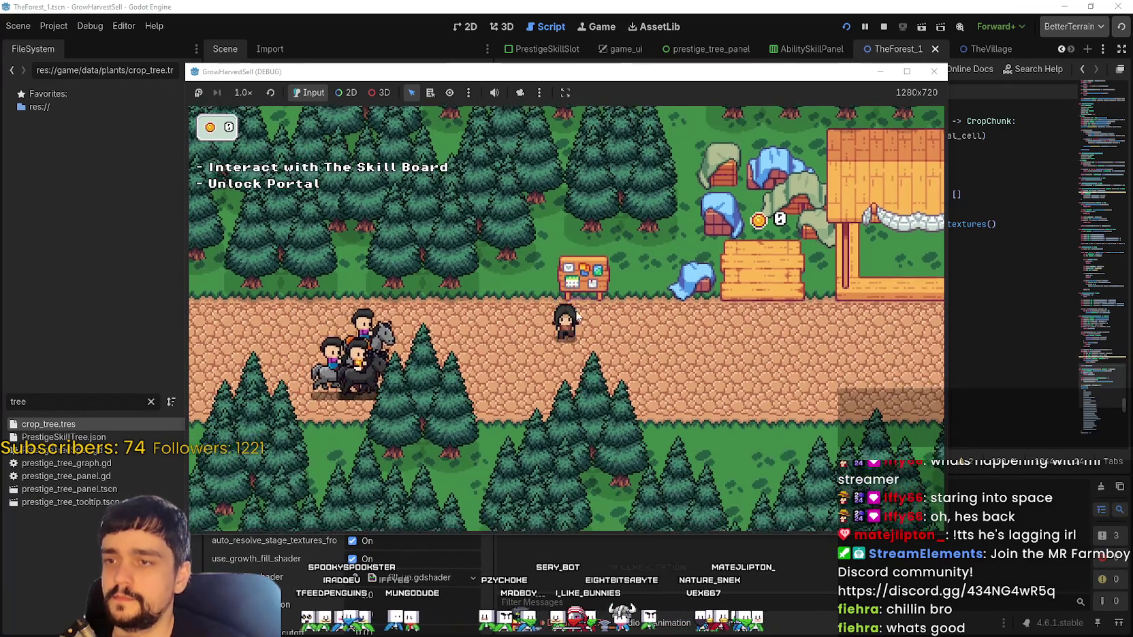
pyautogui.press('e')
pyautogui.click(622, 371)
pyautogui.press('Escape')
pyautogui.press('d')
pyautogui.press('e')
pyautogui.click(374, 468)
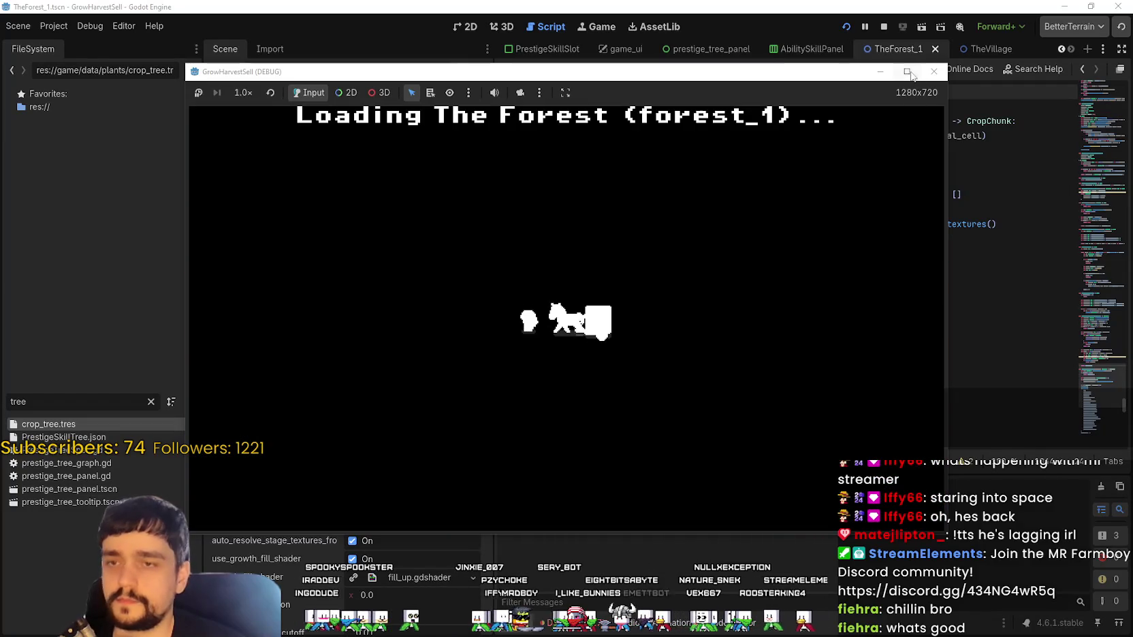
# - Maximize the game window and walk across the field into the vine patch
pyautogui.click(908, 73)
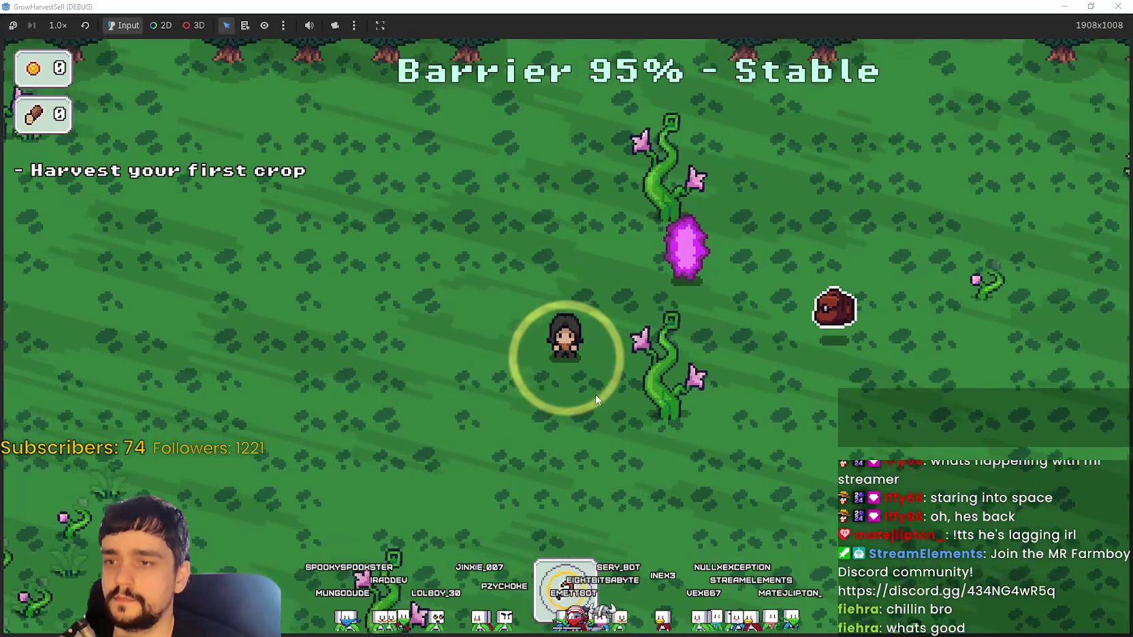
pyautogui.press('a')
pyautogui.press('s')
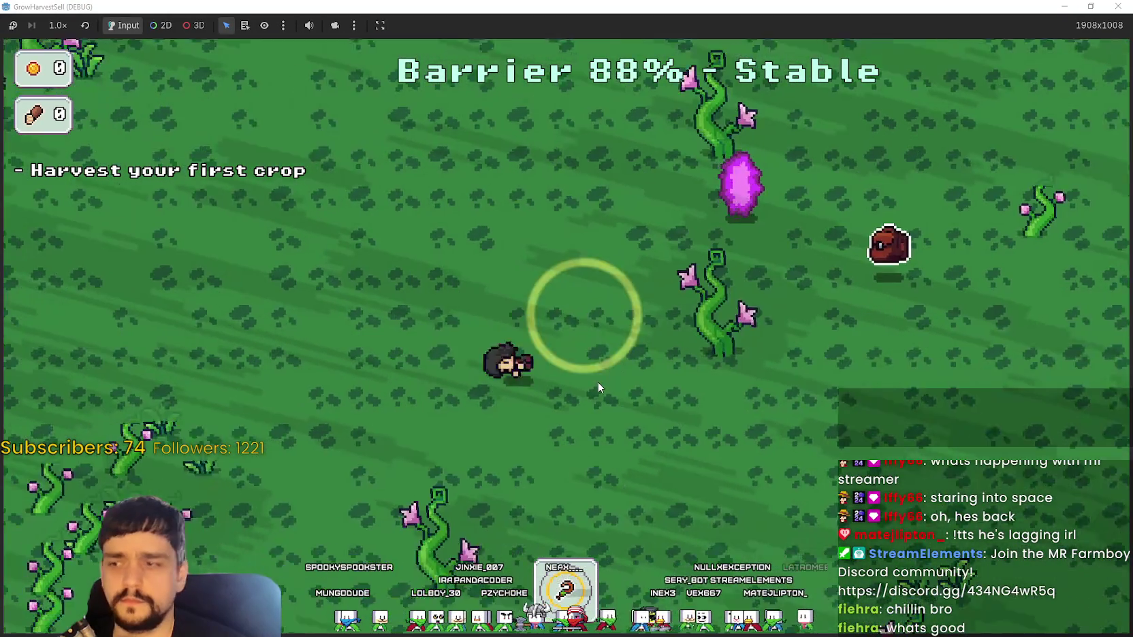
pyautogui.press('a')
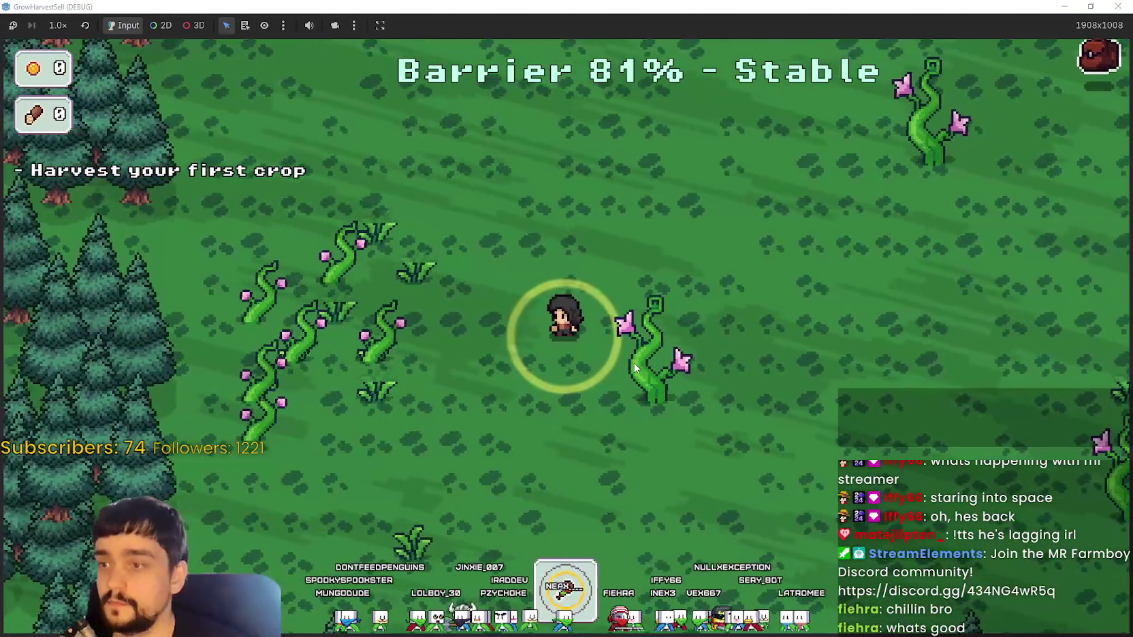
pyautogui.press('w')
pyautogui.press('a')
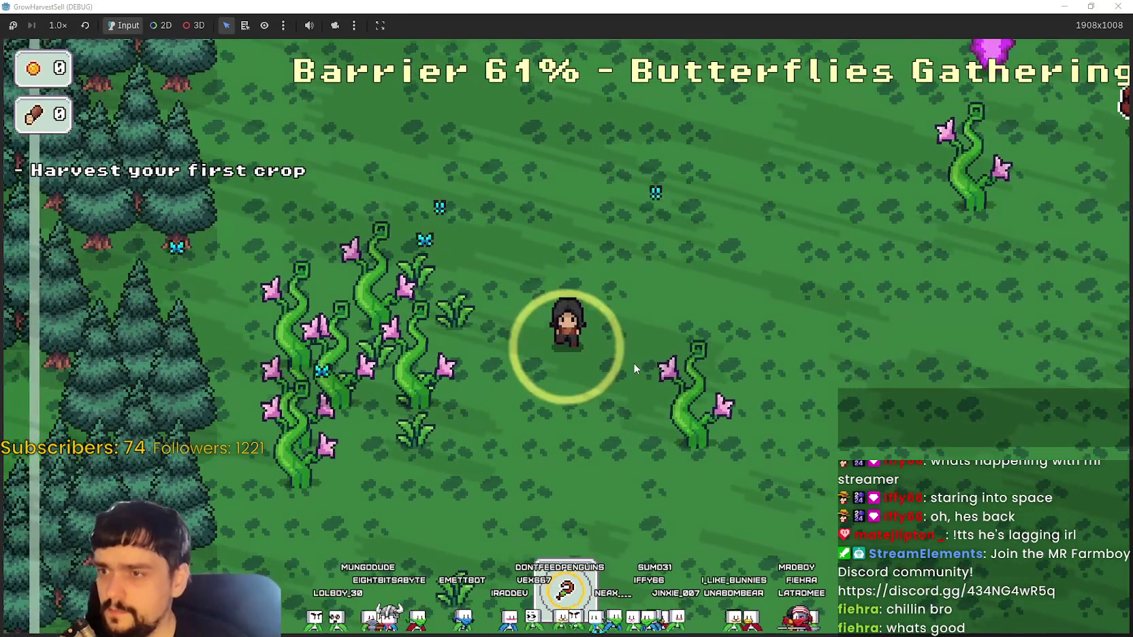
pyautogui.press('s')
pyautogui.press('a')
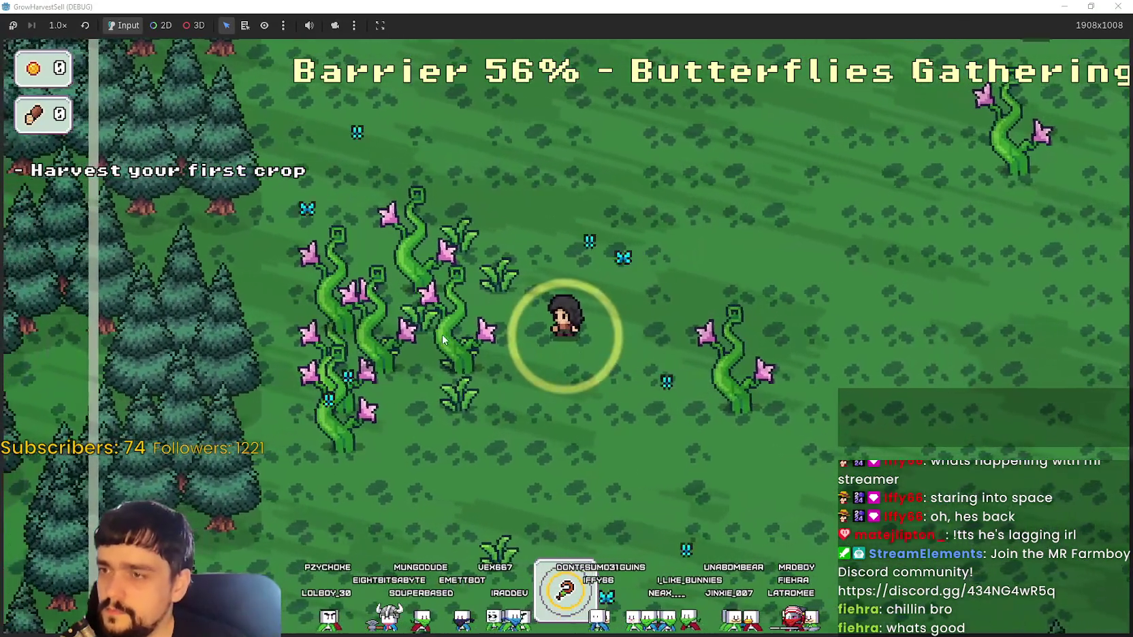
pyautogui.press('a')
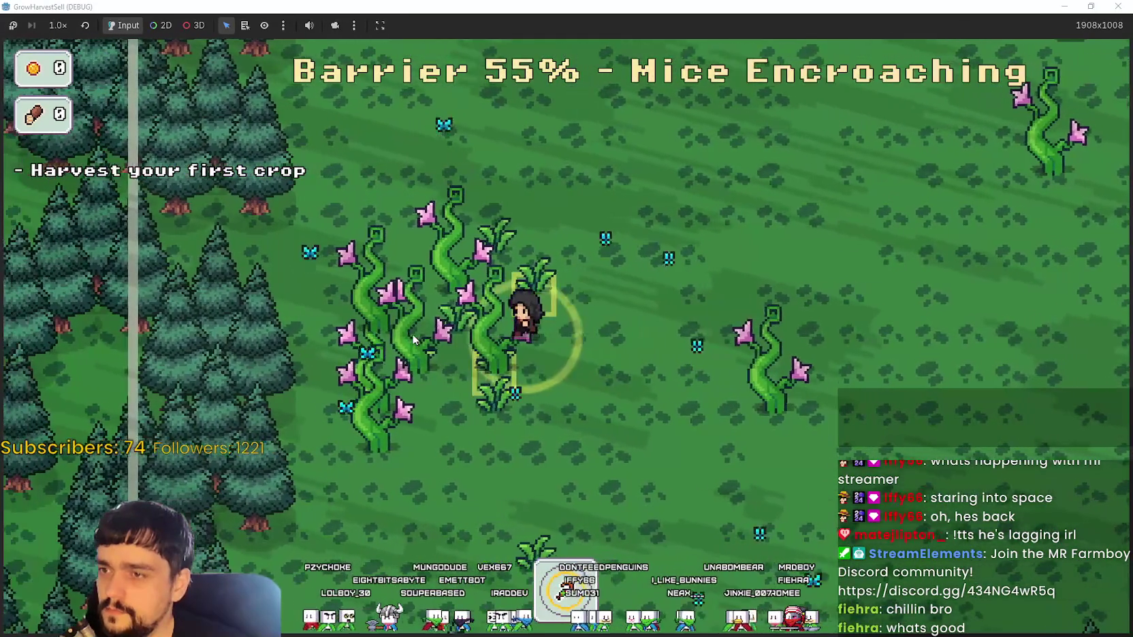
pyautogui.press('a')
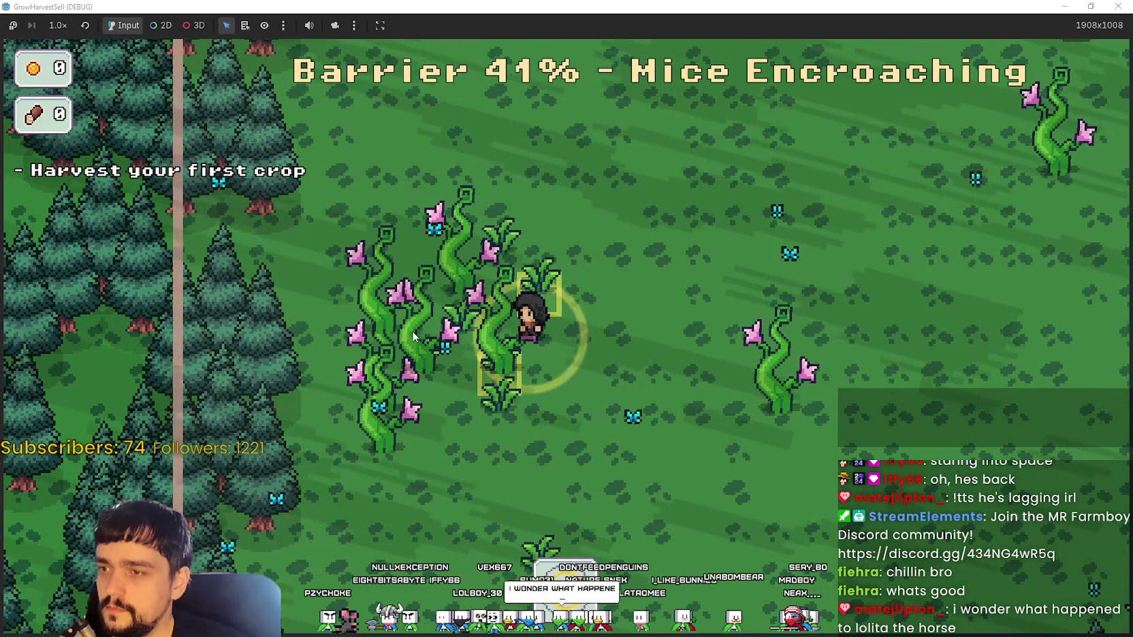
# - Check the crops in the vine patch, return to the village, and bring the editor back in front
pyautogui.press('a')
pyautogui.press('a')
pyautogui.press('d')
pyautogui.press('s')
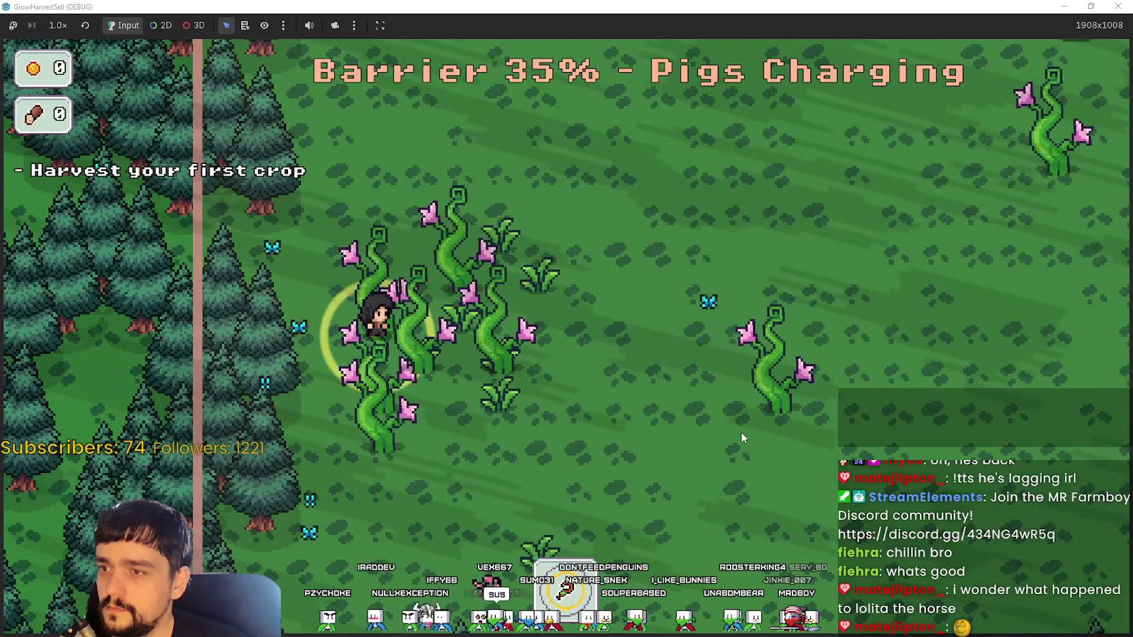
pyautogui.press('d')
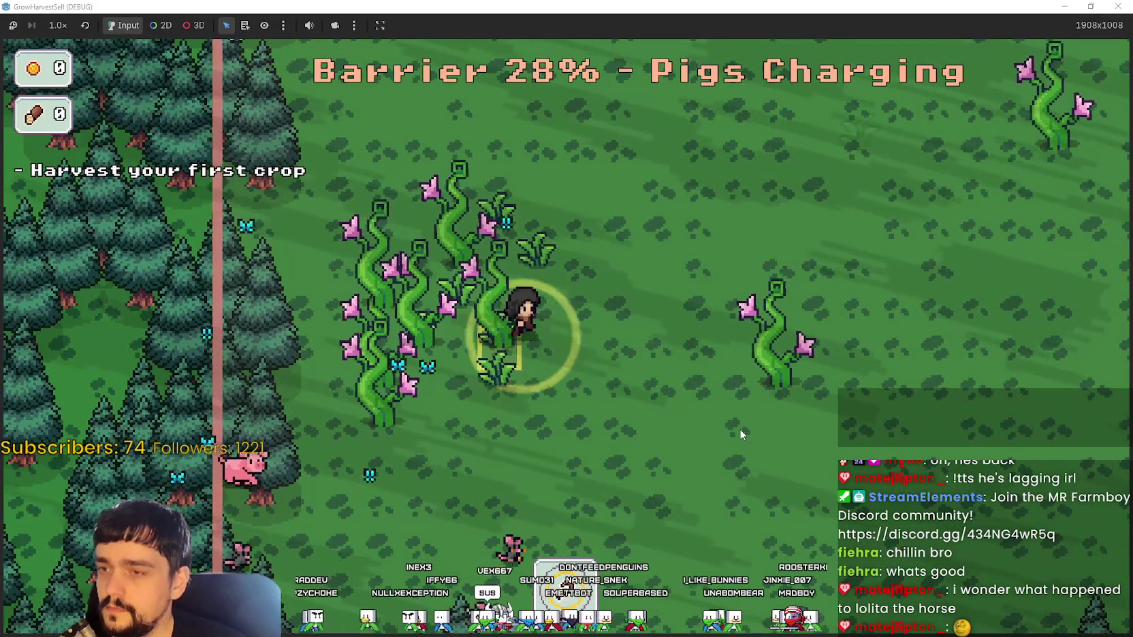
pyautogui.press('w')
pyautogui.press('a')
pyautogui.press('d')
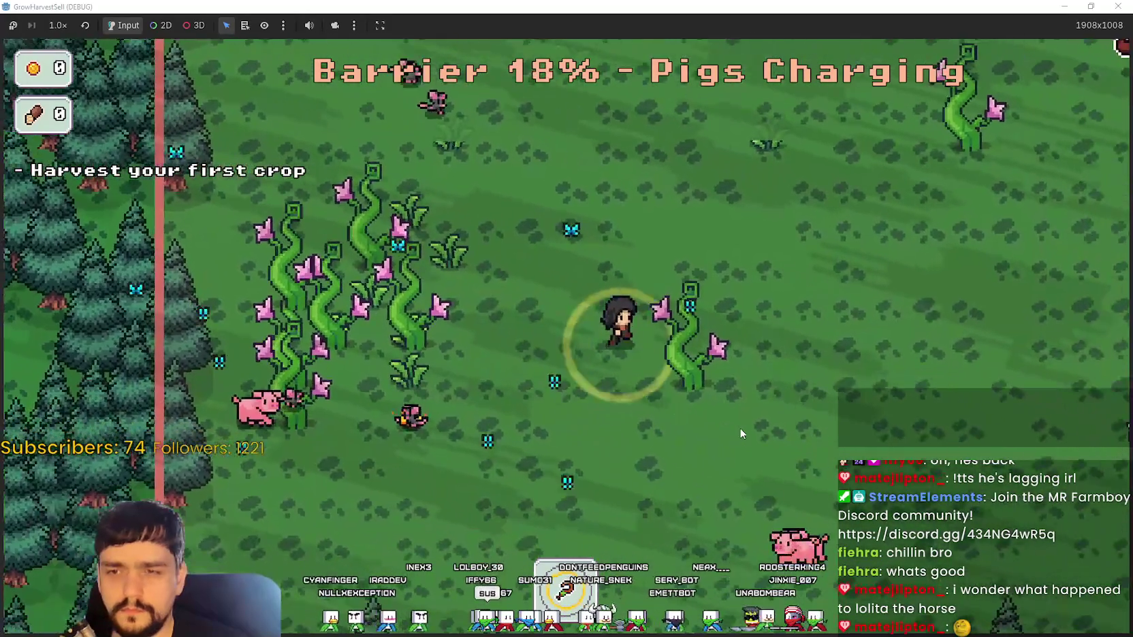
pyautogui.press('d')
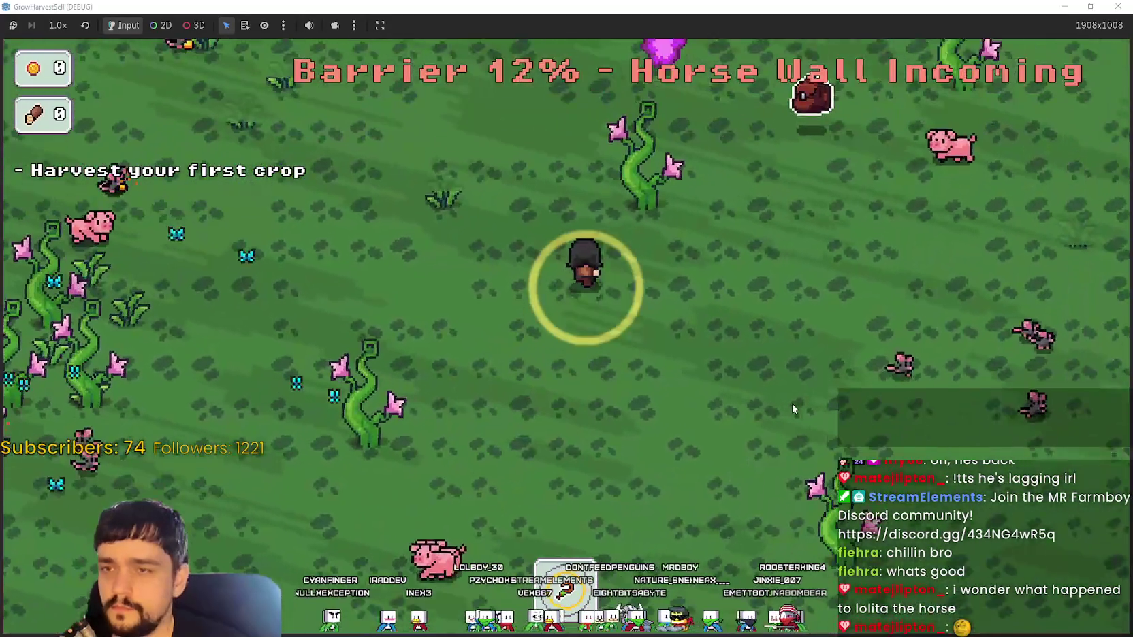
pyautogui.press('w')
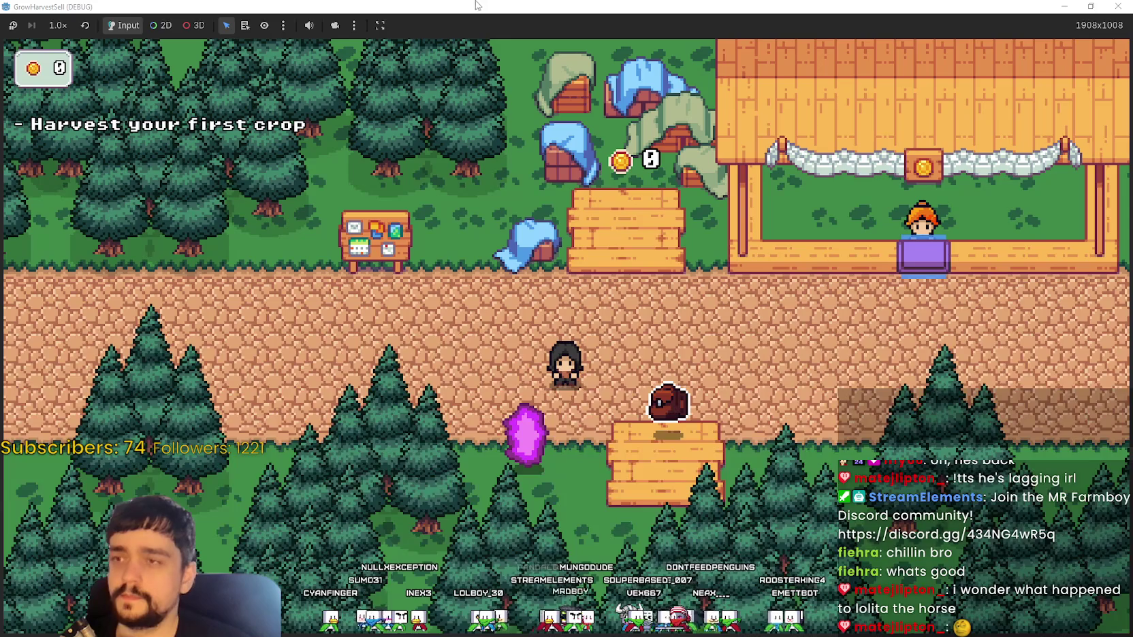
pyautogui.doubleClick(494, 11)
pyautogui.click(330, 88)
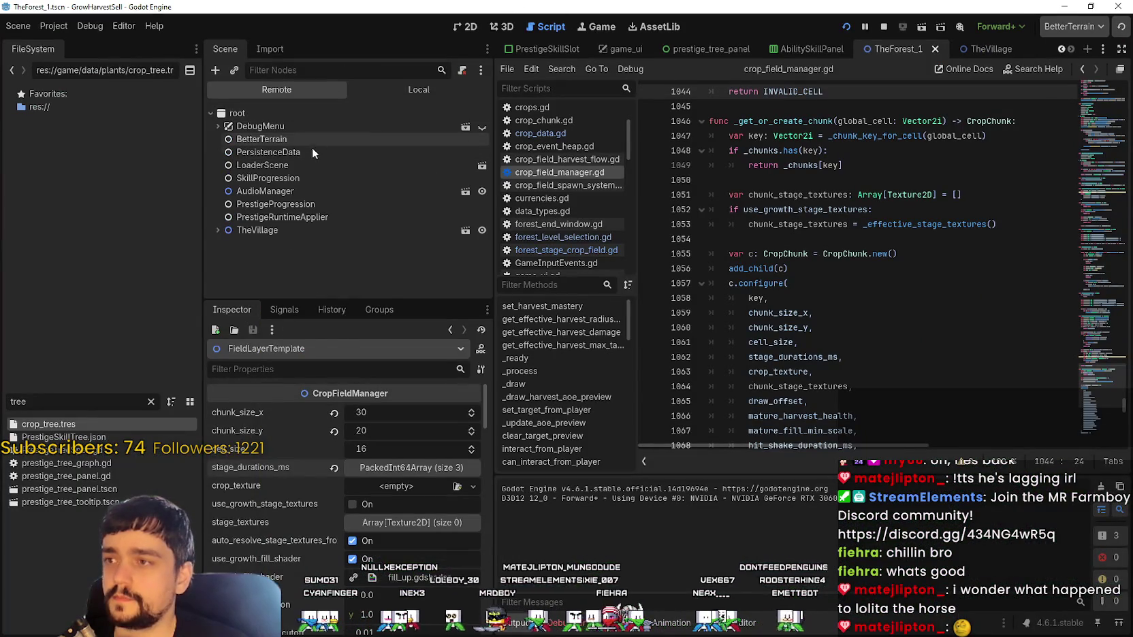
# - Edit the player's wood count in the live PersistenceData, then bring the game window back maximized
pyautogui.click(311, 150)
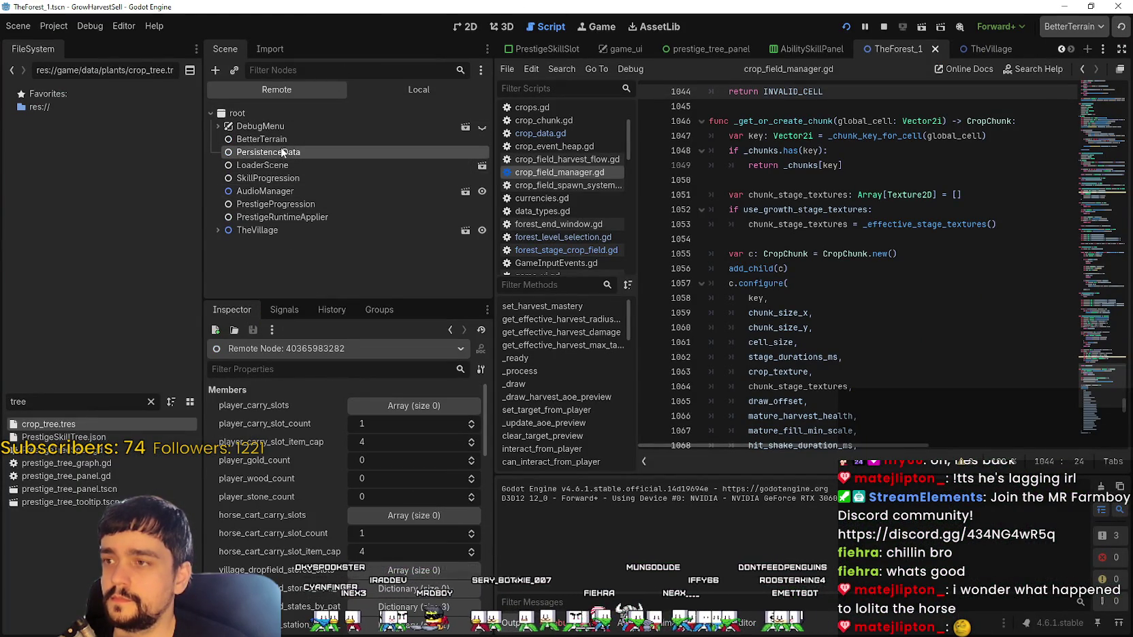
pyautogui.click(372, 485)
pyautogui.write('3443')
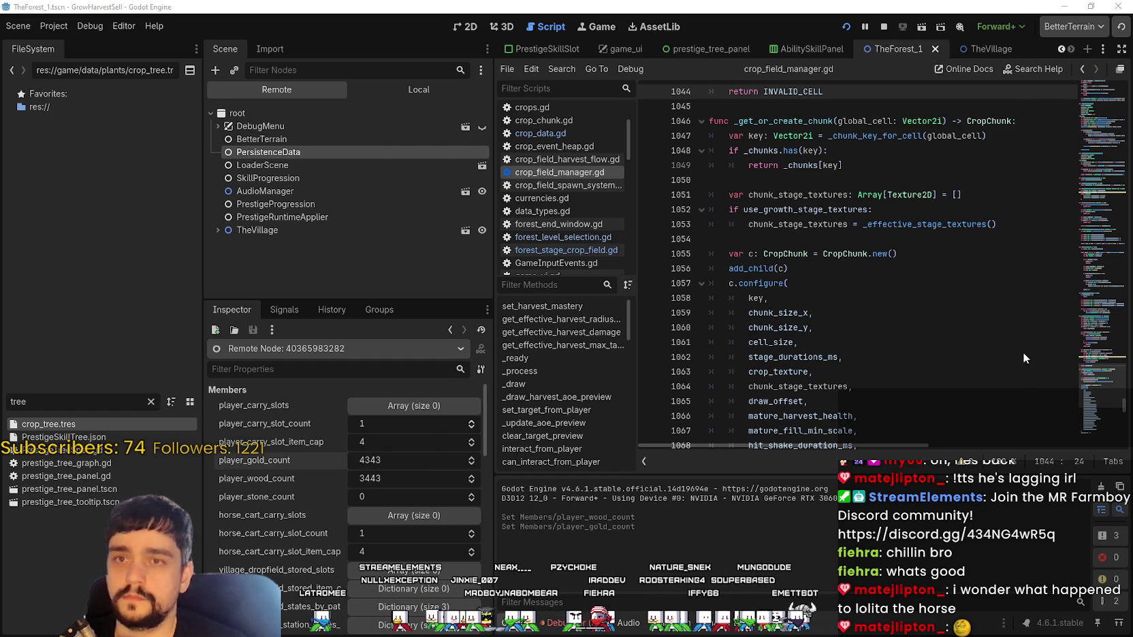
pyautogui.hotkey('alt', 'Tab')
pyautogui.press('super+Up')
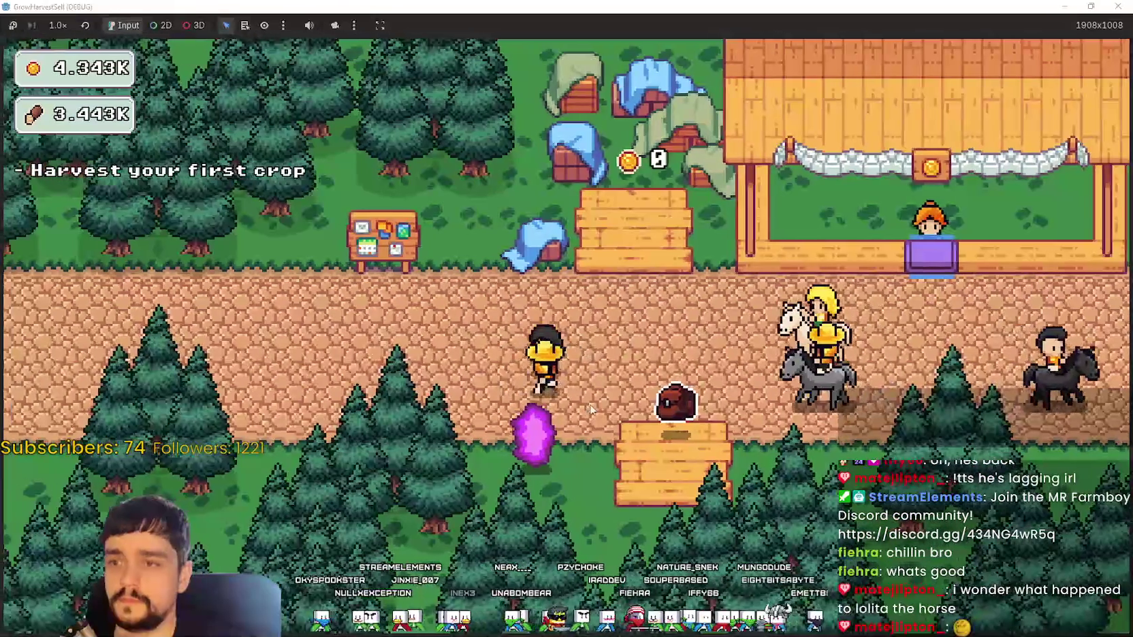
# - Open the prestige skill tree with E and buy the first nodes, including Crop Domain Damage II
pyautogui.press('e')
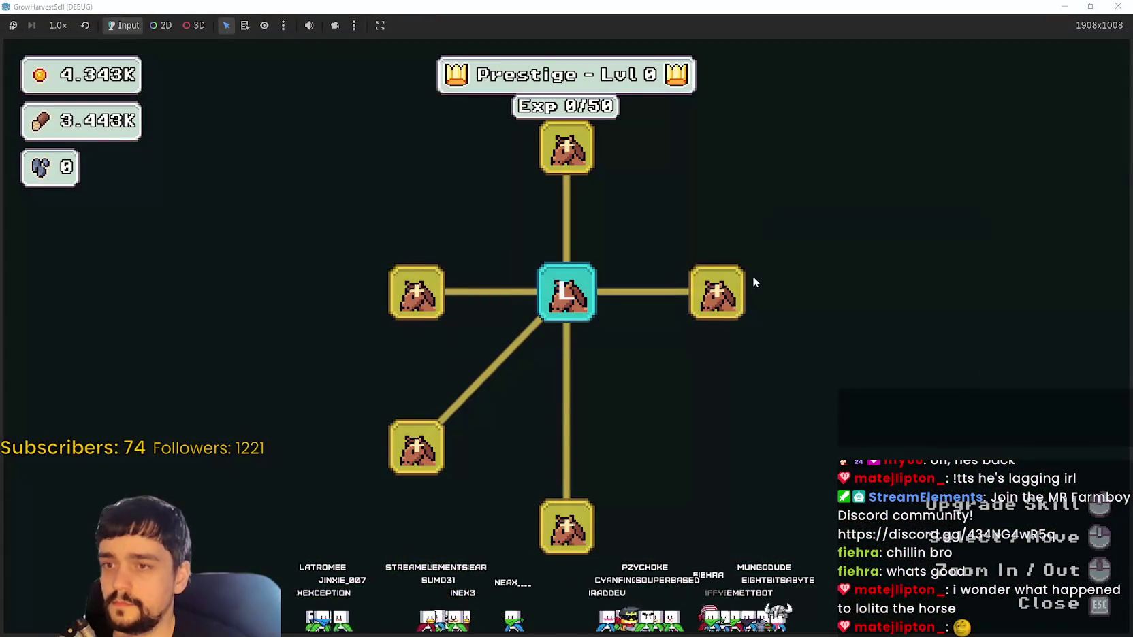
pyautogui.click(717, 293)
pyautogui.click(648, 356)
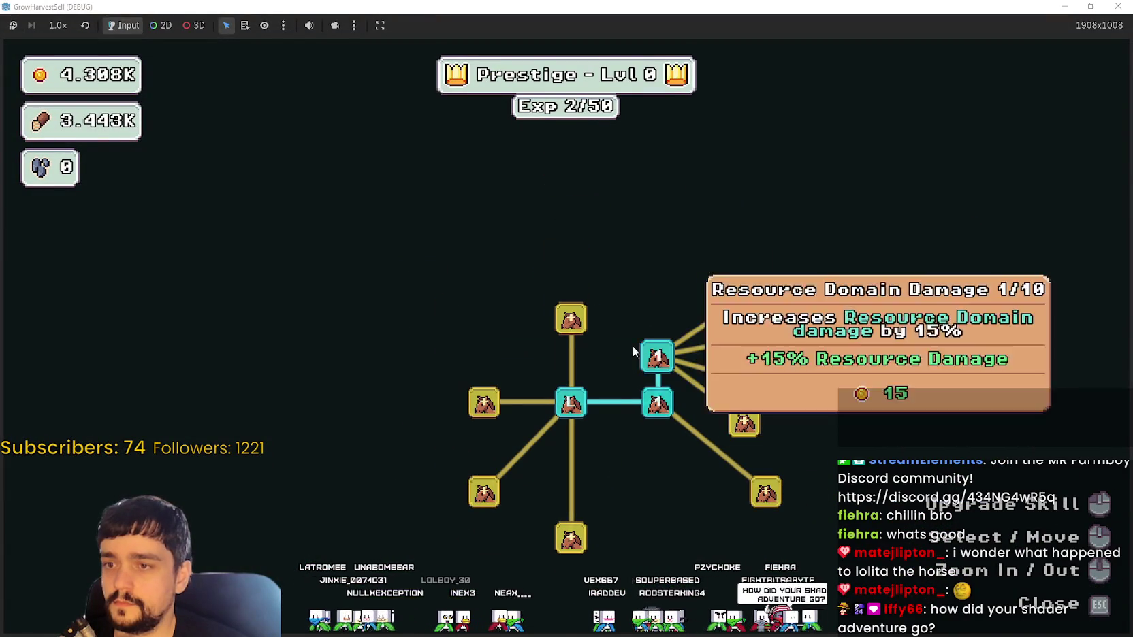
pyautogui.click(570, 320)
pyautogui.click(484, 403)
pyautogui.click(413, 345)
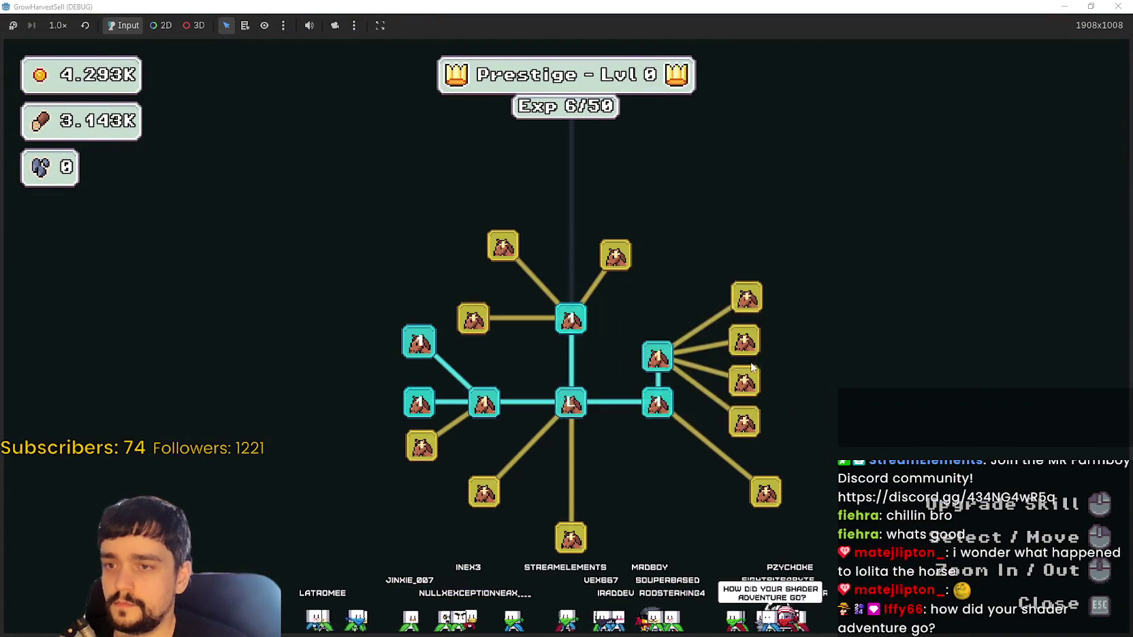
# - Max Resource Domain Damage at 10/10, buy Resource Domain Damage II, and raise Crop Domain Damage II to rank 4
pyautogui.click(653, 352)
pyautogui.tripleClick(657, 360)
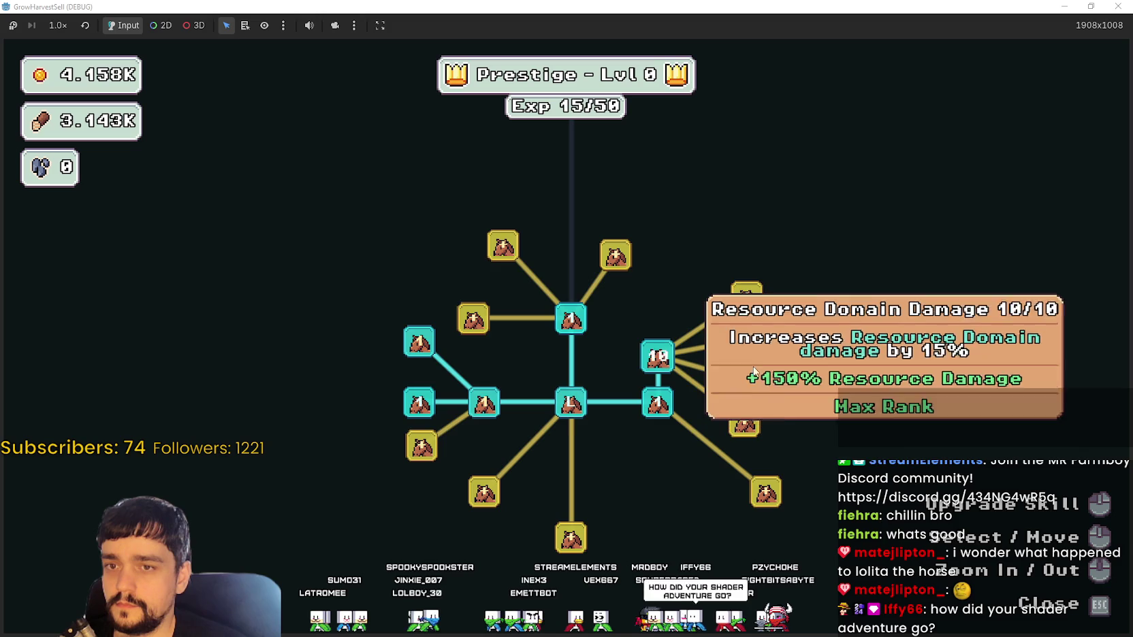
pyautogui.click(744, 340)
pyautogui.tripleClick(419, 350)
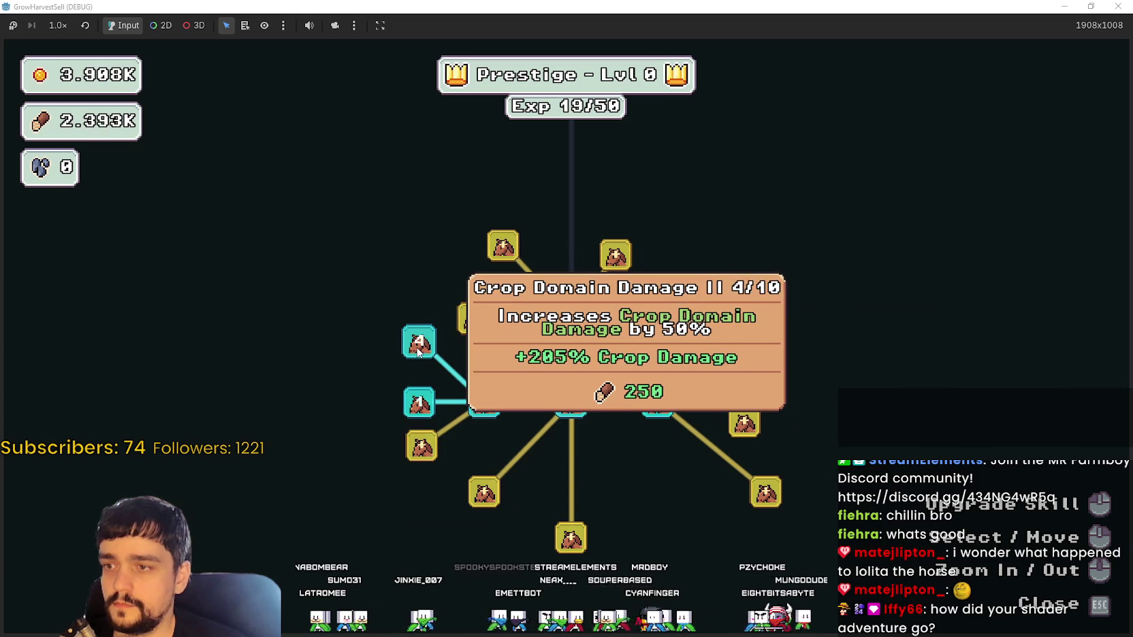
# - Buy nodes on the lower-right and bottom branches and raise Resource Domain Damage II several ranks
pyautogui.click(766, 491)
pyautogui.click(821, 532)
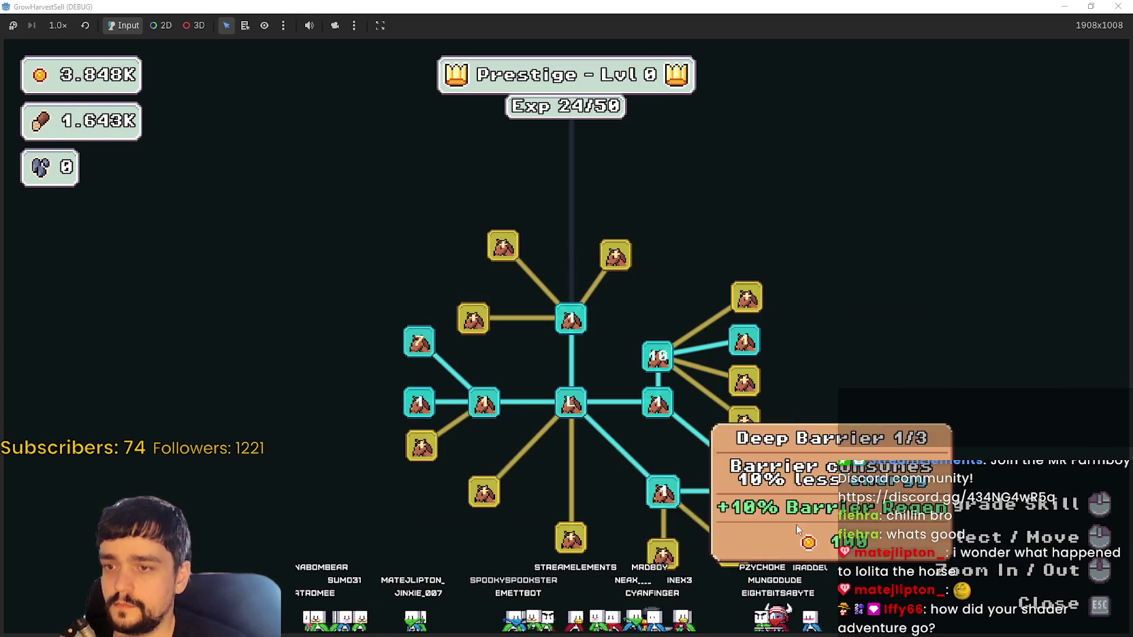
pyautogui.click(733, 550)
pyautogui.click(663, 553)
pyautogui.doubleClick(744, 340)
pyautogui.doubleClick(729, 351)
# - Max Crop Domain Damage II at 10/10, raise Crop Domain Damage to rank 3, spend the remaining wood, and close the tree
pyautogui.click(418, 340)
pyautogui.doubleClick(419, 341)
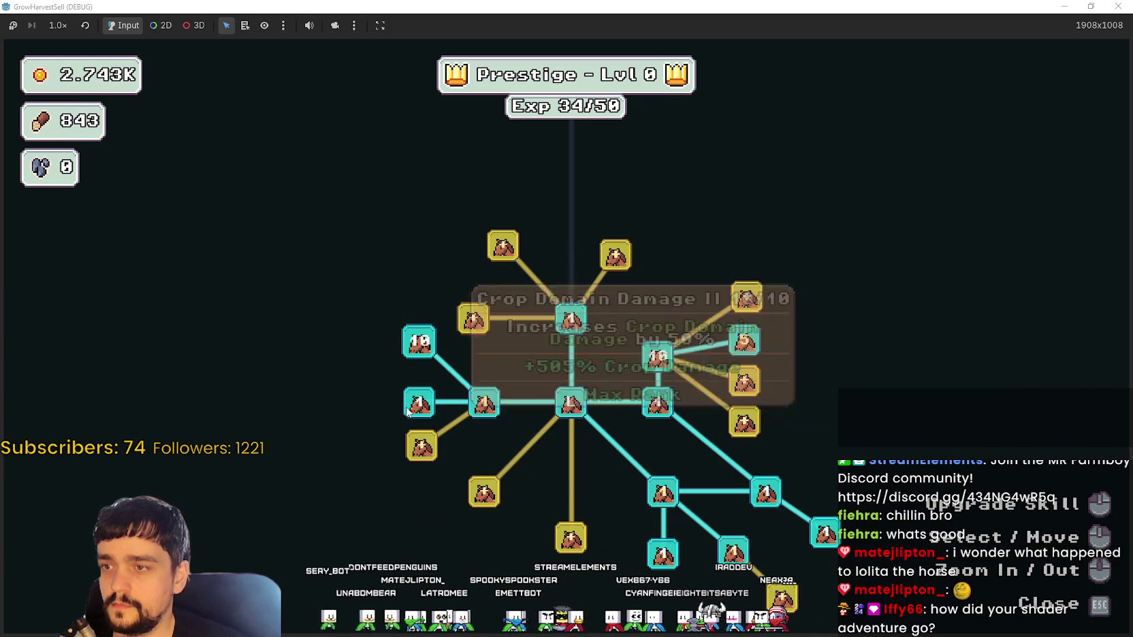
pyautogui.click(480, 407)
pyautogui.click(484, 403)
pyautogui.tripleClick(421, 446)
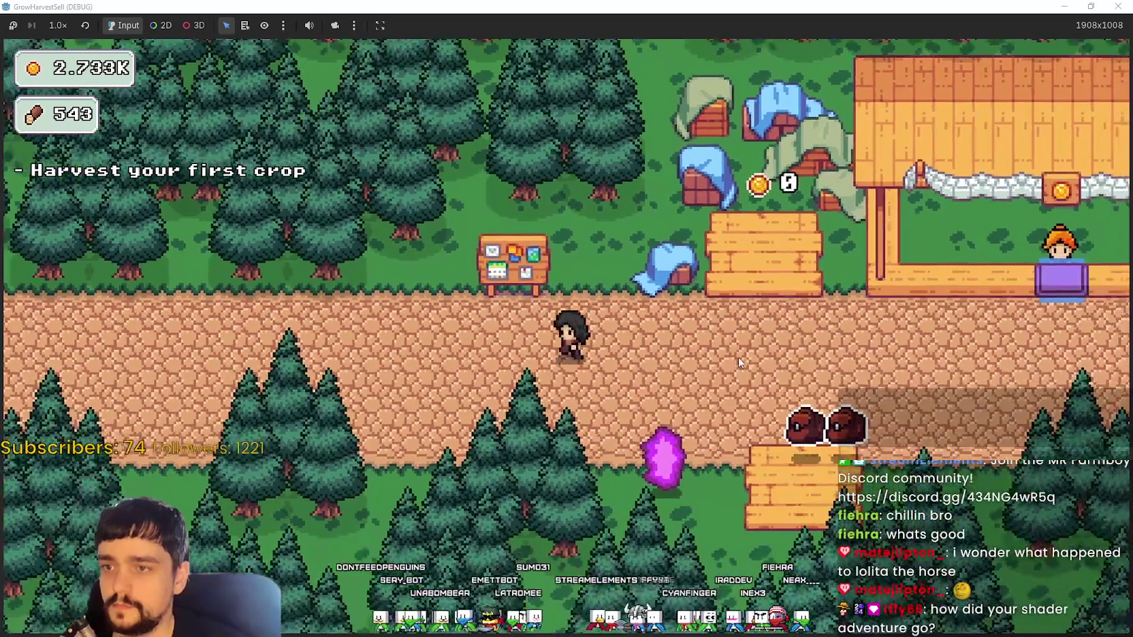
pyautogui.press('Escape')
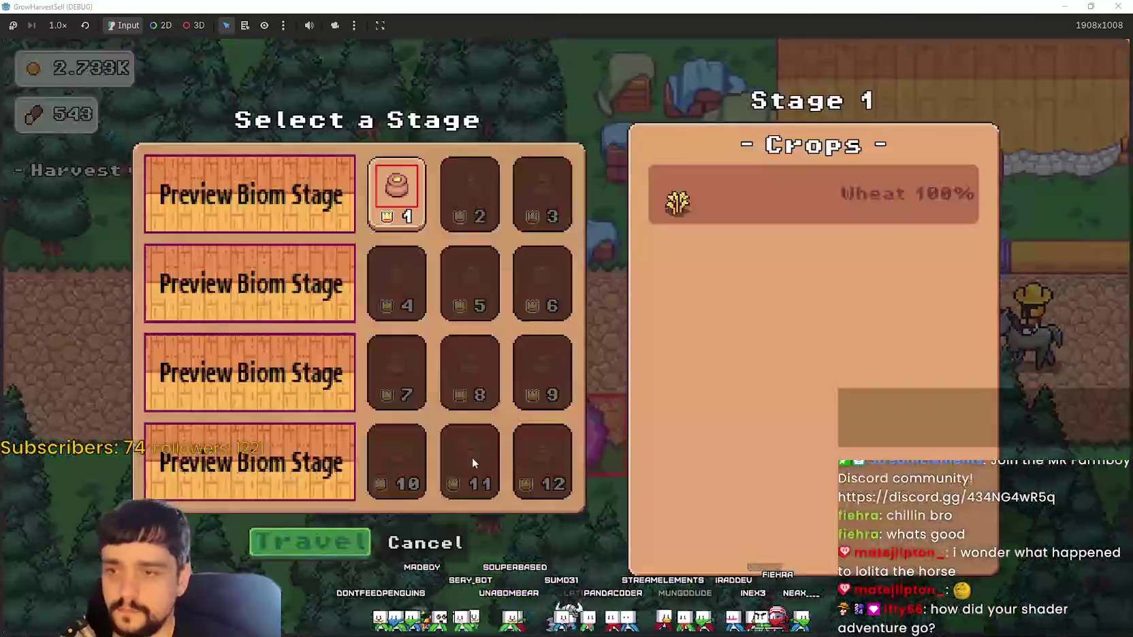
# - Travel to forest stage 1 and start harvesting the crops around the character
pyautogui.click(317, 544)
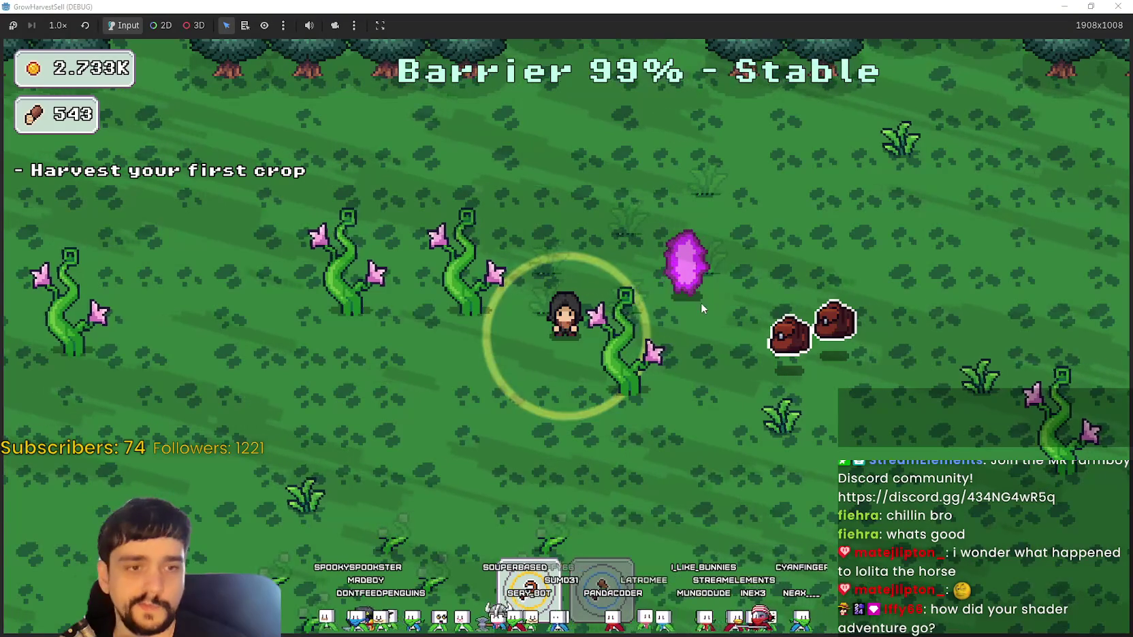
pyautogui.press('a')
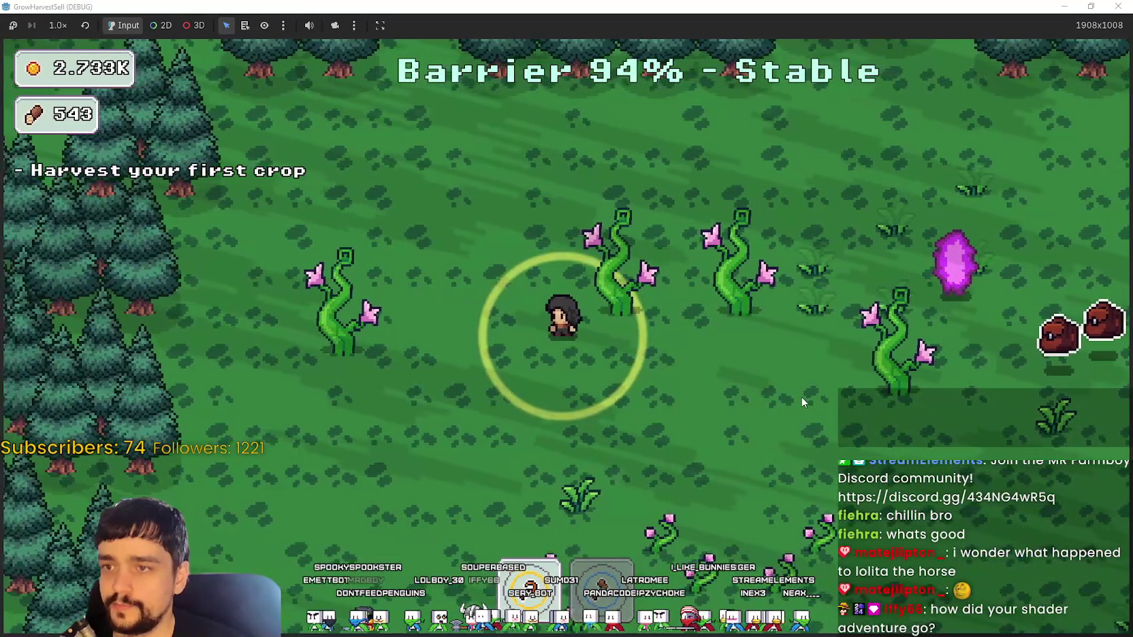
pyautogui.press('w')
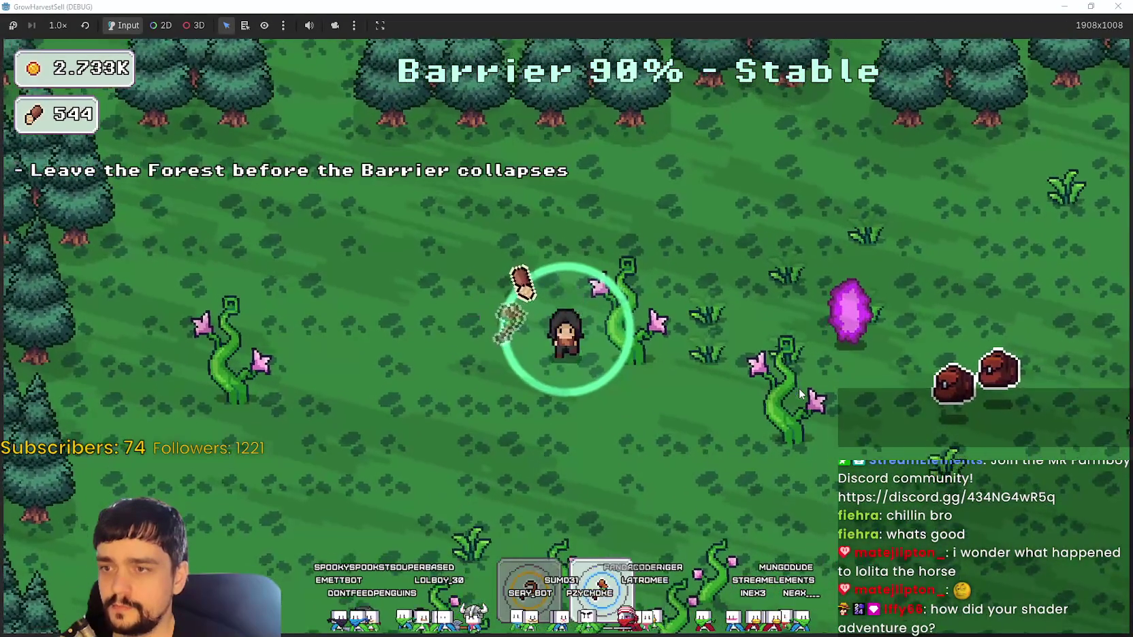
pyautogui.press('s')
pyautogui.press('d')
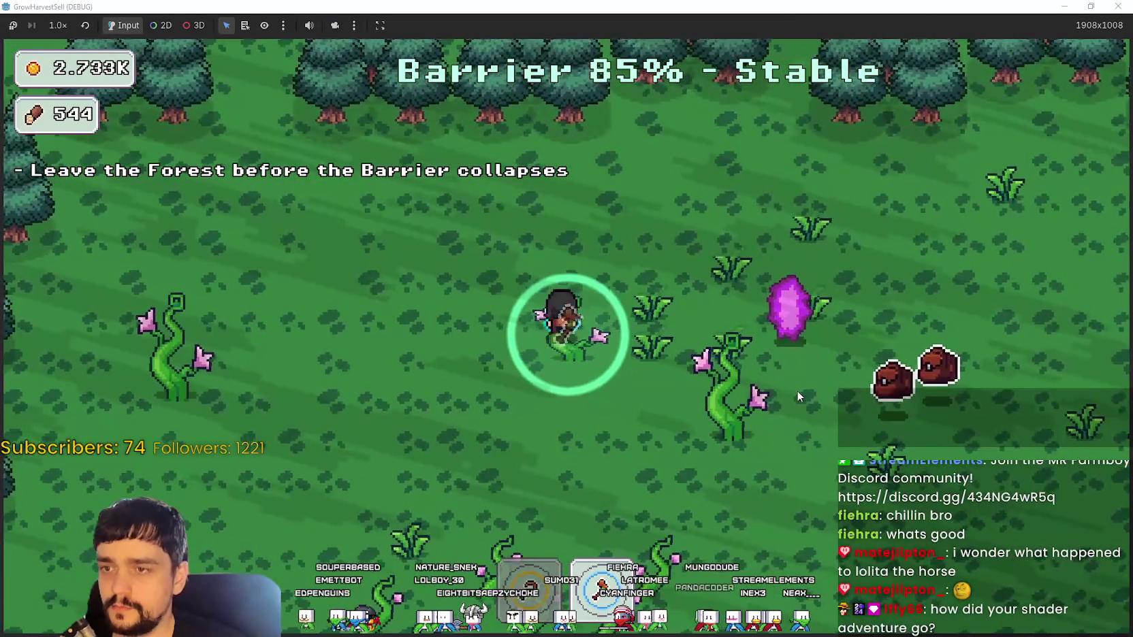
pyautogui.press('s')
pyautogui.press('d')
pyautogui.press('a')
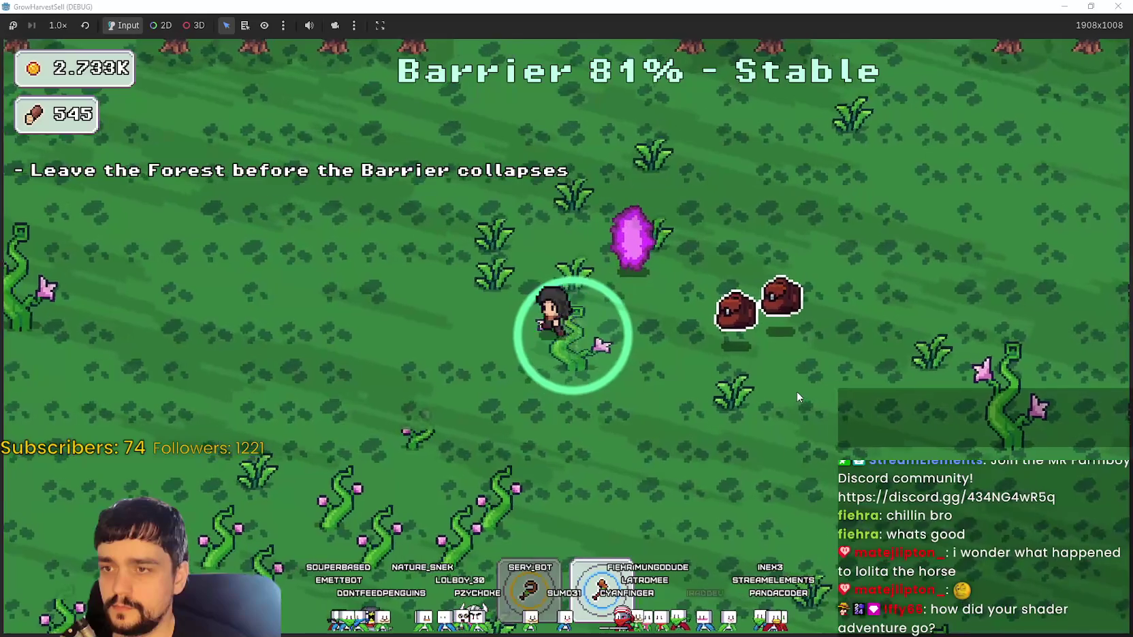
pyautogui.press('s')
pyautogui.press('s')
# - Keep walking through the forest, harvesting further crop patches on the left and right
pyautogui.press('d')
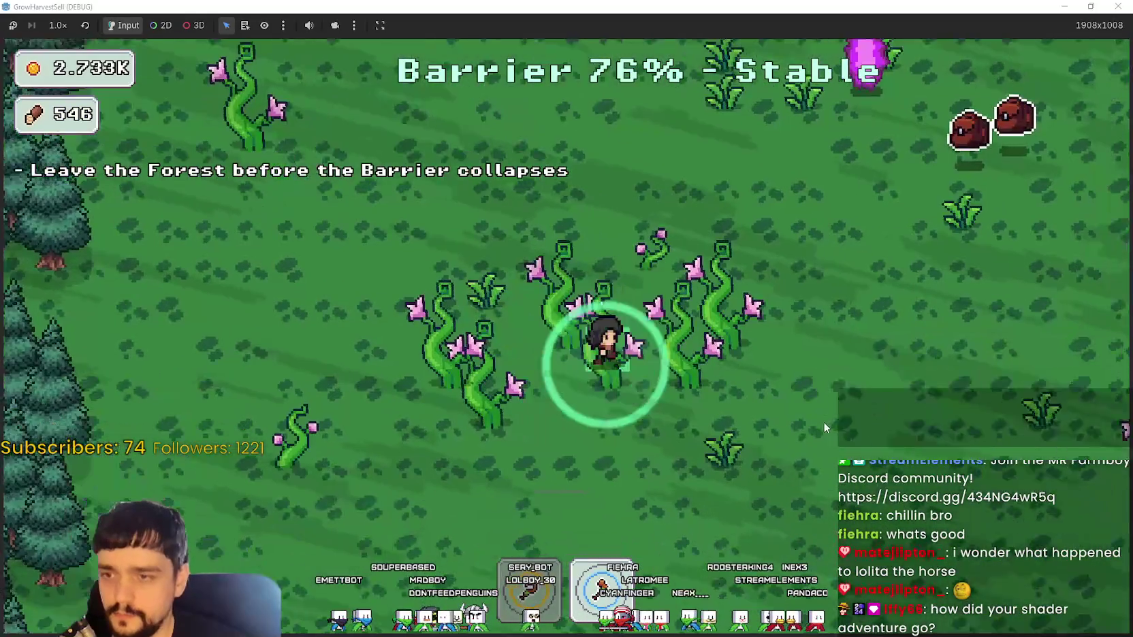
pyautogui.press('d')
pyautogui.press('a')
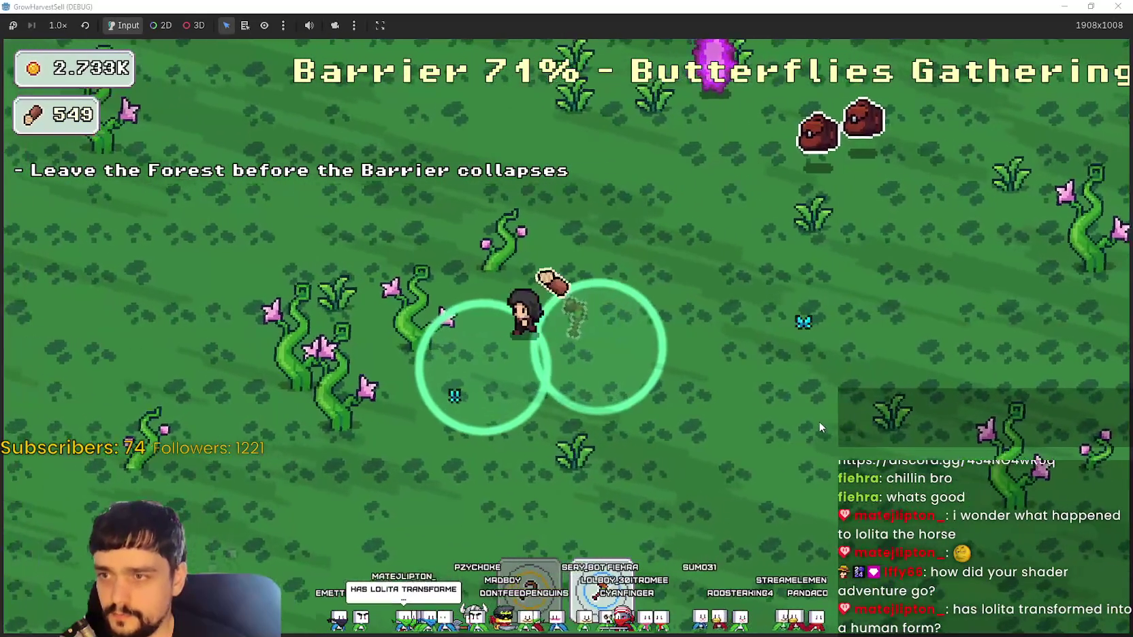
pyautogui.press('w')
pyautogui.press('a')
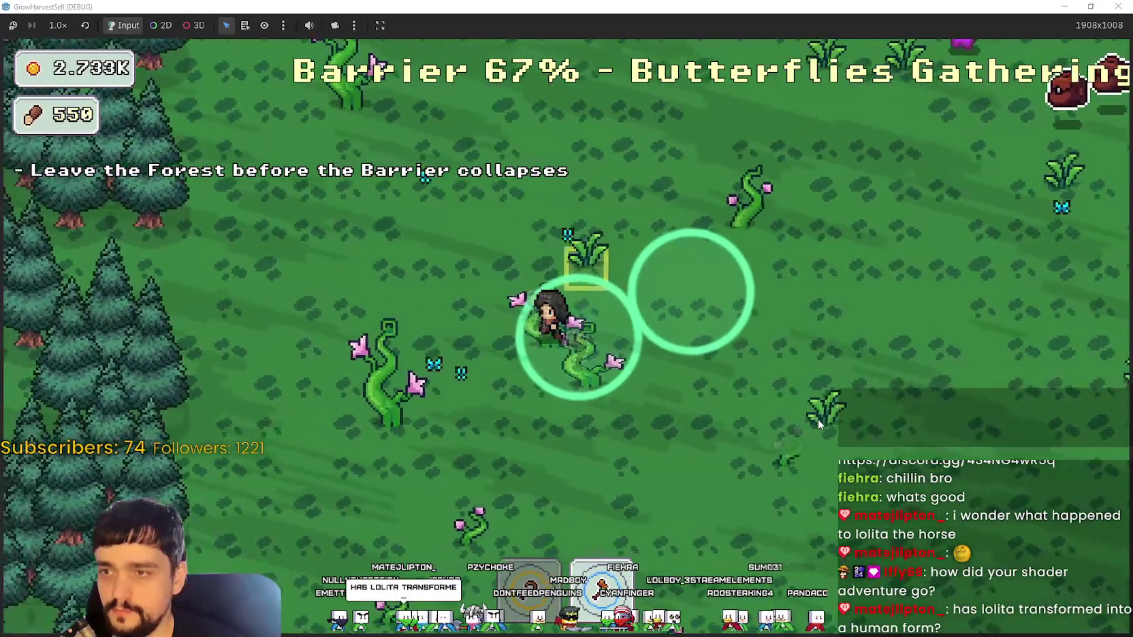
pyautogui.press('s')
pyautogui.press('d')
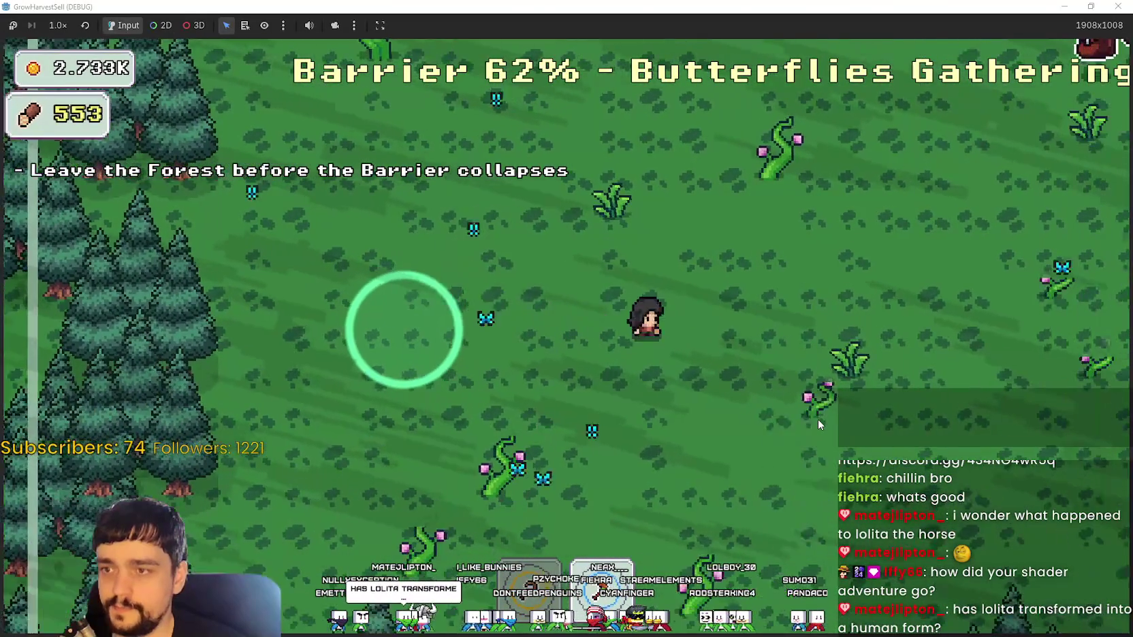
pyautogui.press('w')
pyautogui.press('w')
pyautogui.press('d')
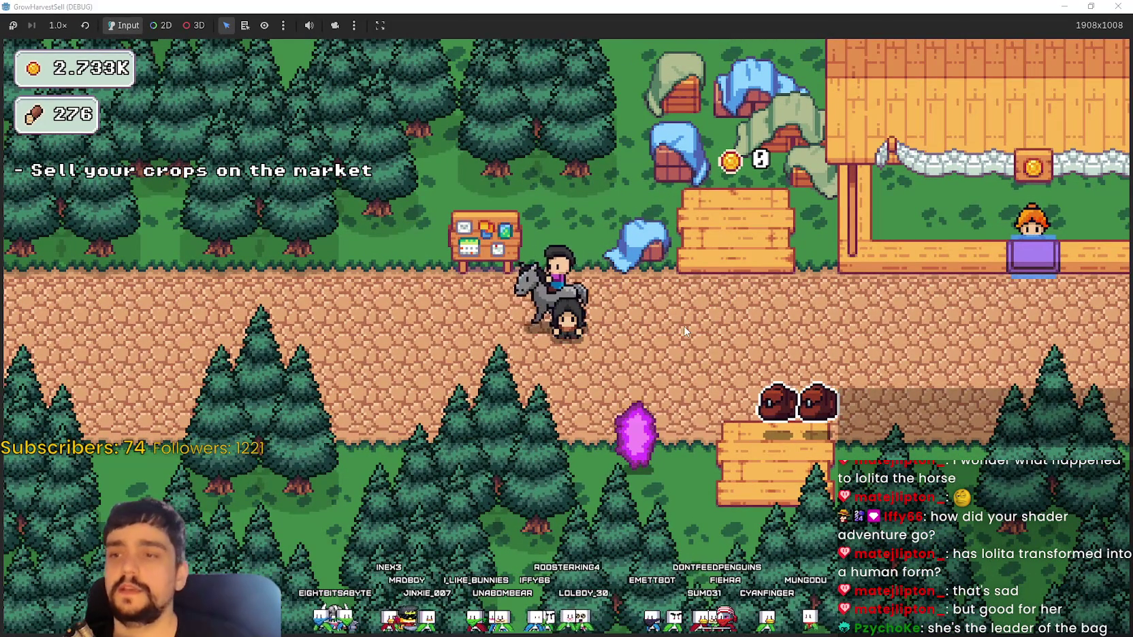
# - Walk along the village road, open the prestige tree with K, and buy Wood Gatherer and nearby nodes
pyautogui.press('d')
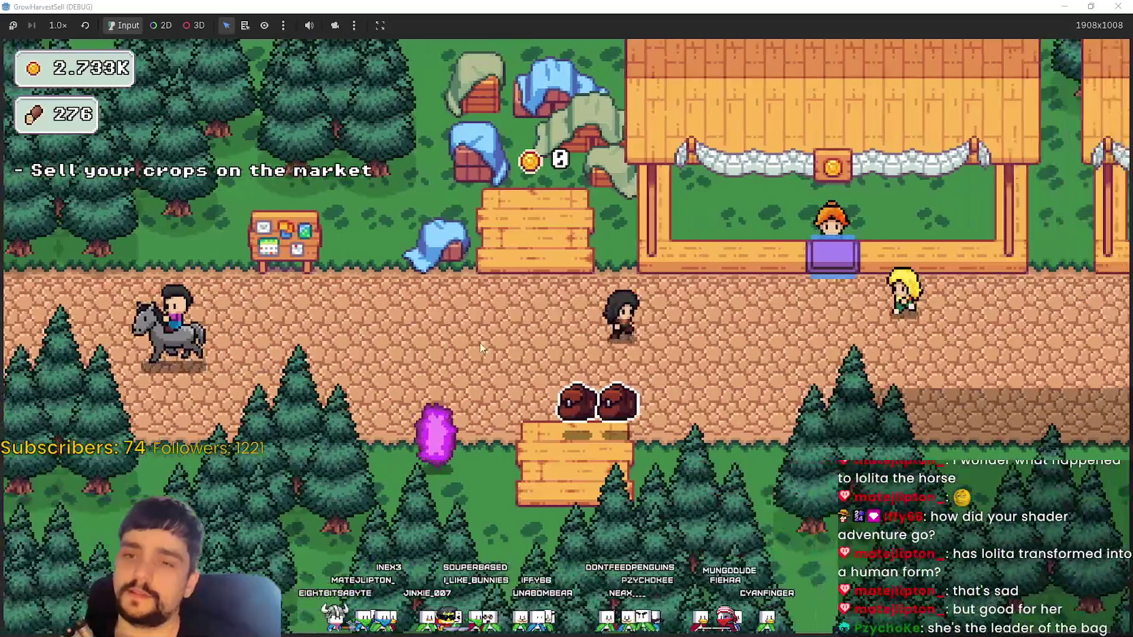
pyautogui.press('a')
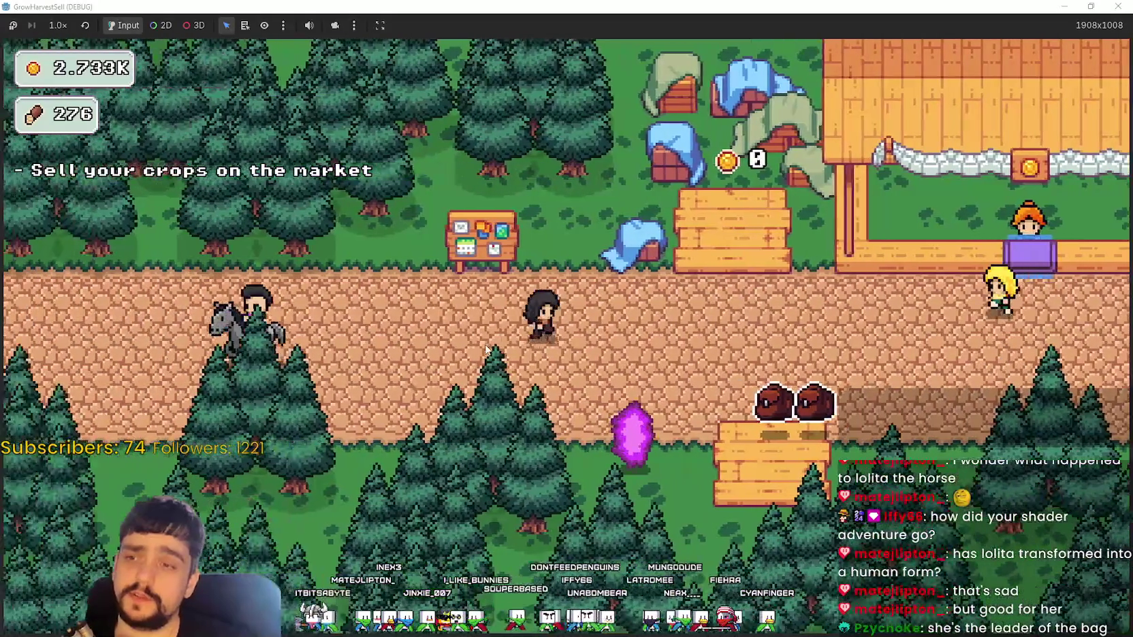
pyautogui.press('k')
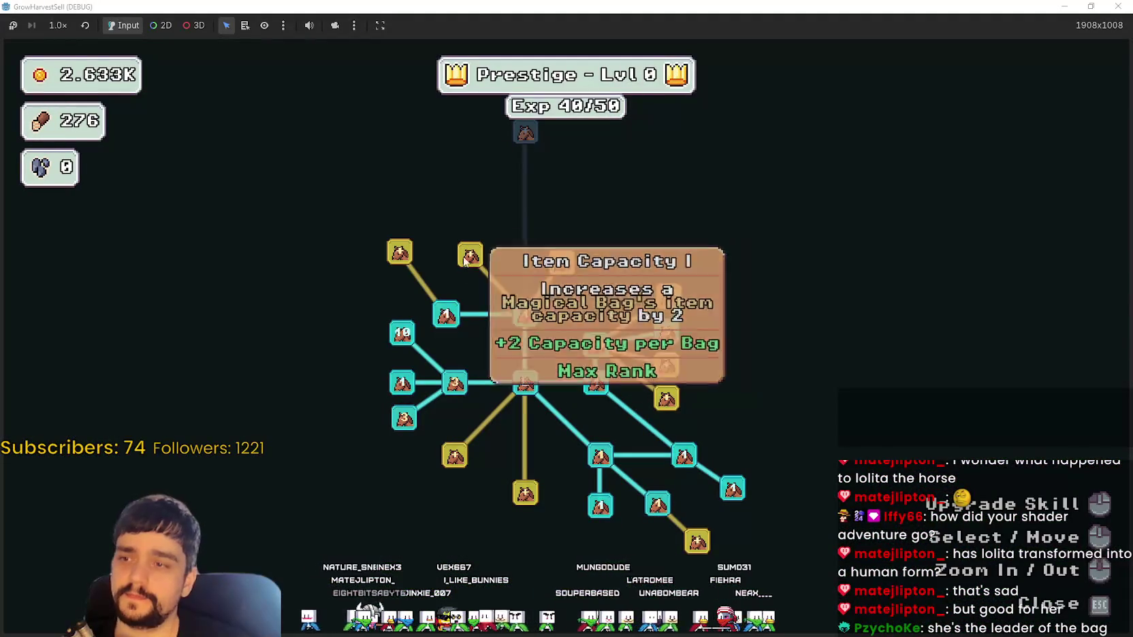
pyautogui.click(400, 252)
pyautogui.click(455, 455)
pyautogui.click(525, 493)
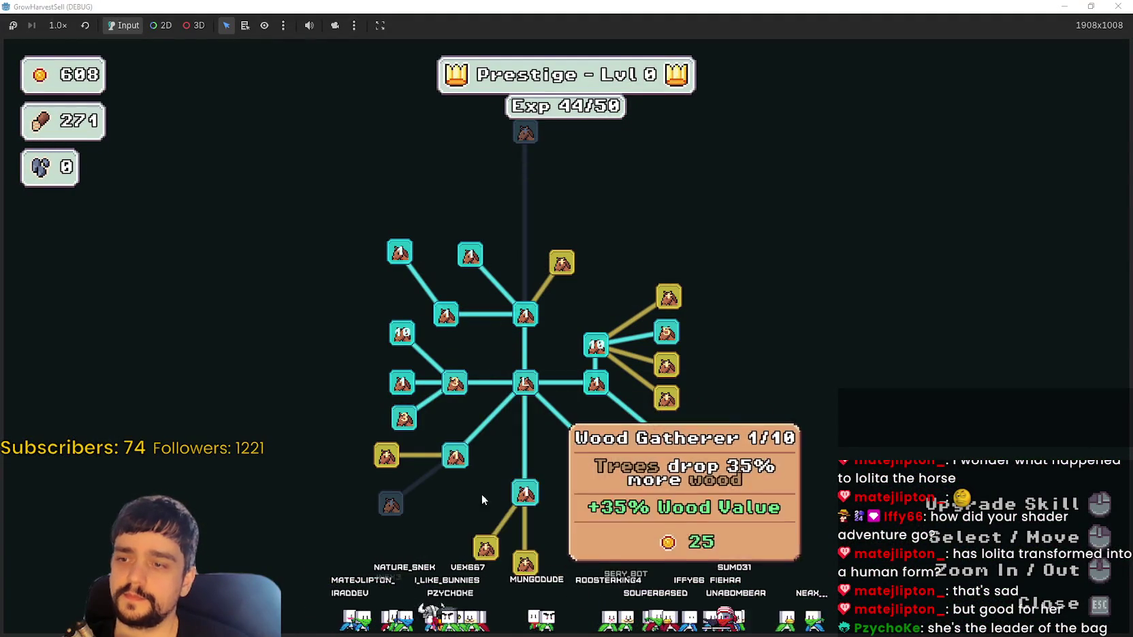
pyautogui.click(386, 455)
# - Buy the remaining yellow and right-branch nodes to reach Prestige Lvl 1, then close the tree
pyautogui.click(486, 548)
pyautogui.click(525, 563)
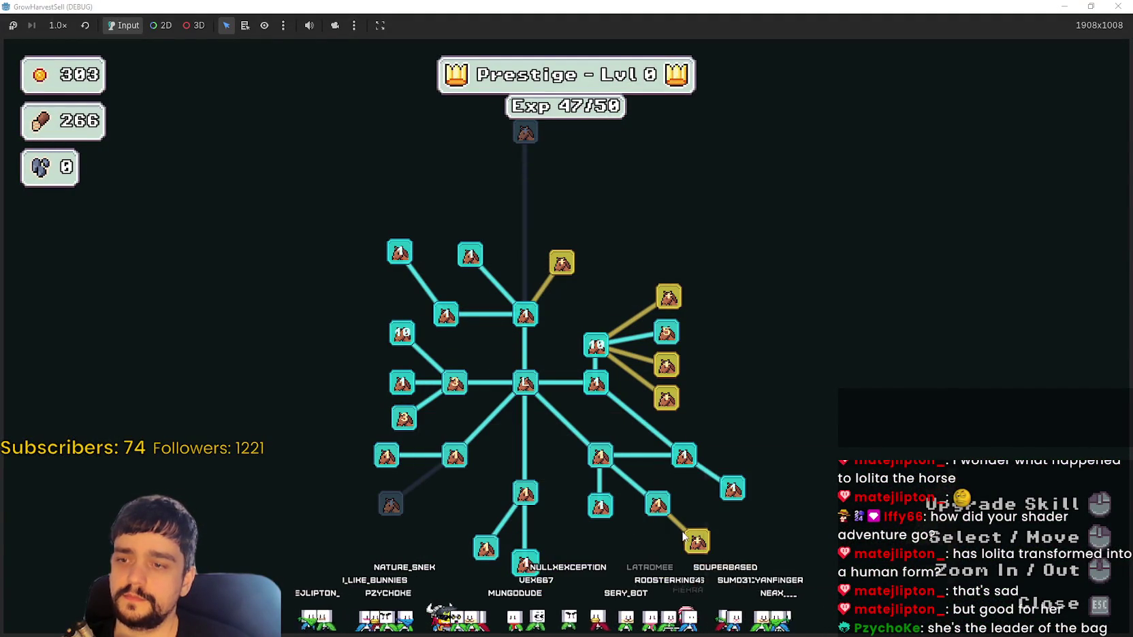
pyautogui.click(666, 398)
pyautogui.click(669, 297)
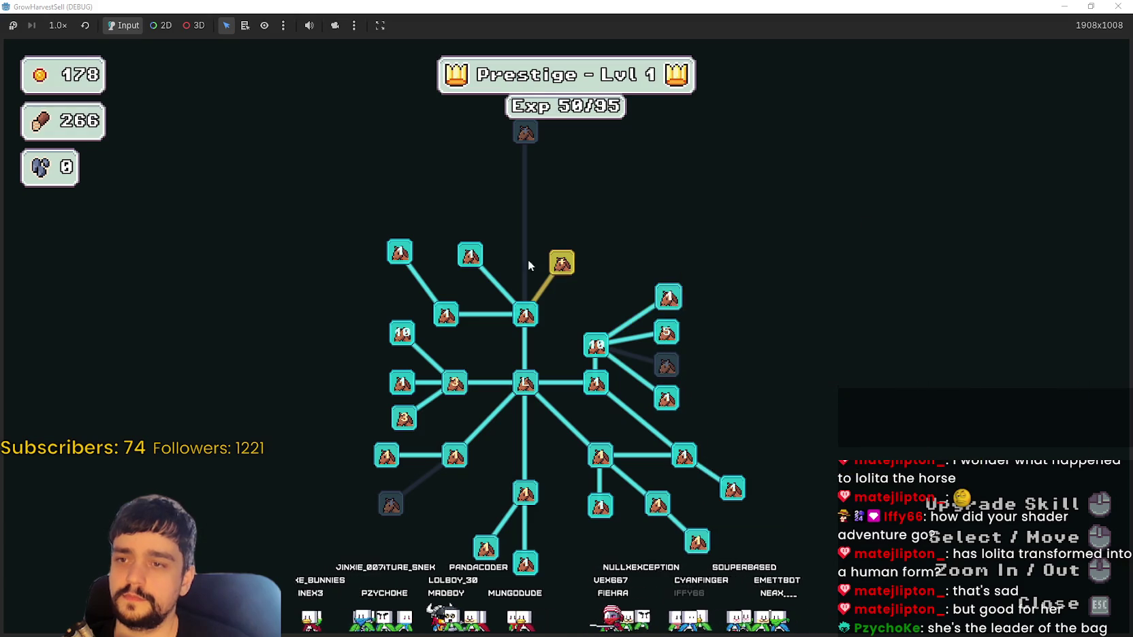
pyautogui.click(561, 263)
pyautogui.press('Escape')
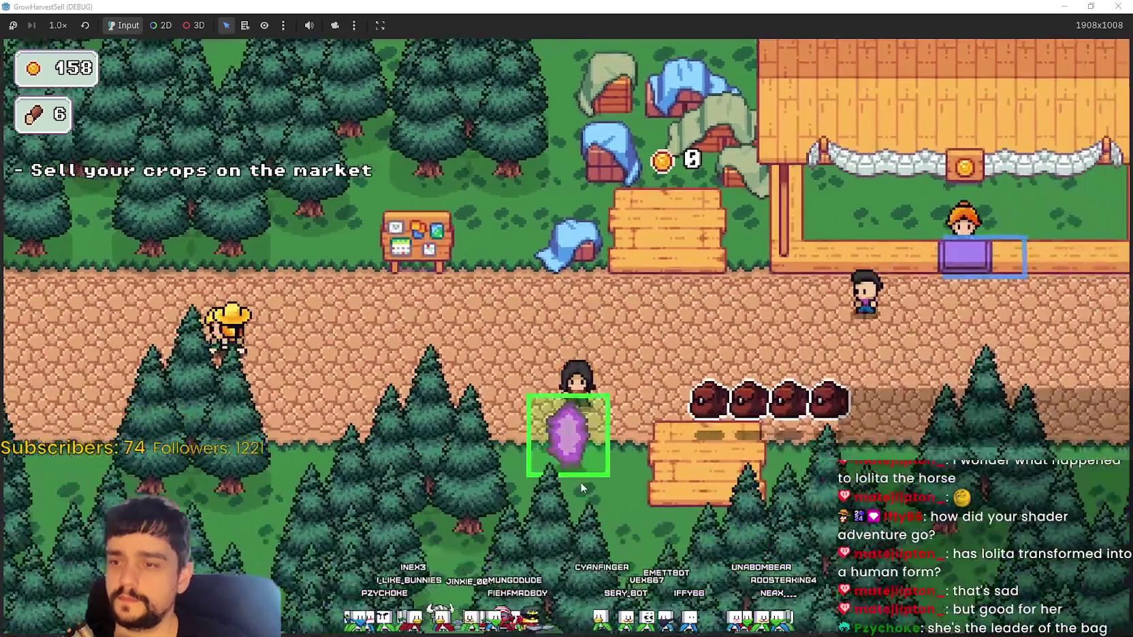
# - Travel to the forest stage from the purple portal and start collecting crops
pyautogui.click(580, 482)
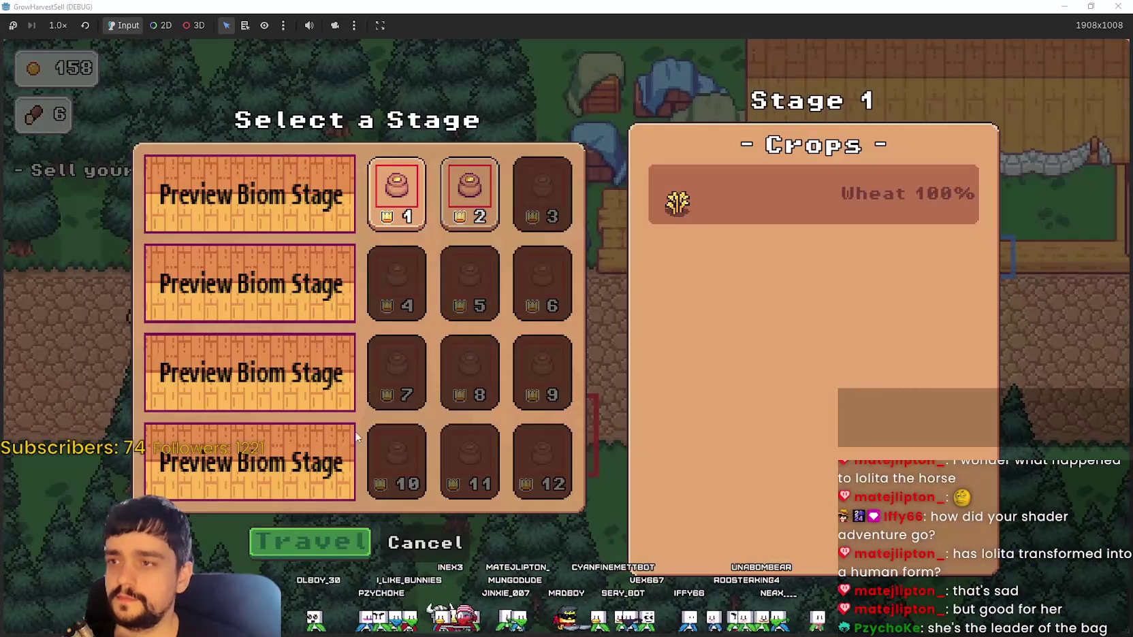
pyautogui.click(333, 538)
pyautogui.press('w')
pyautogui.press('a')
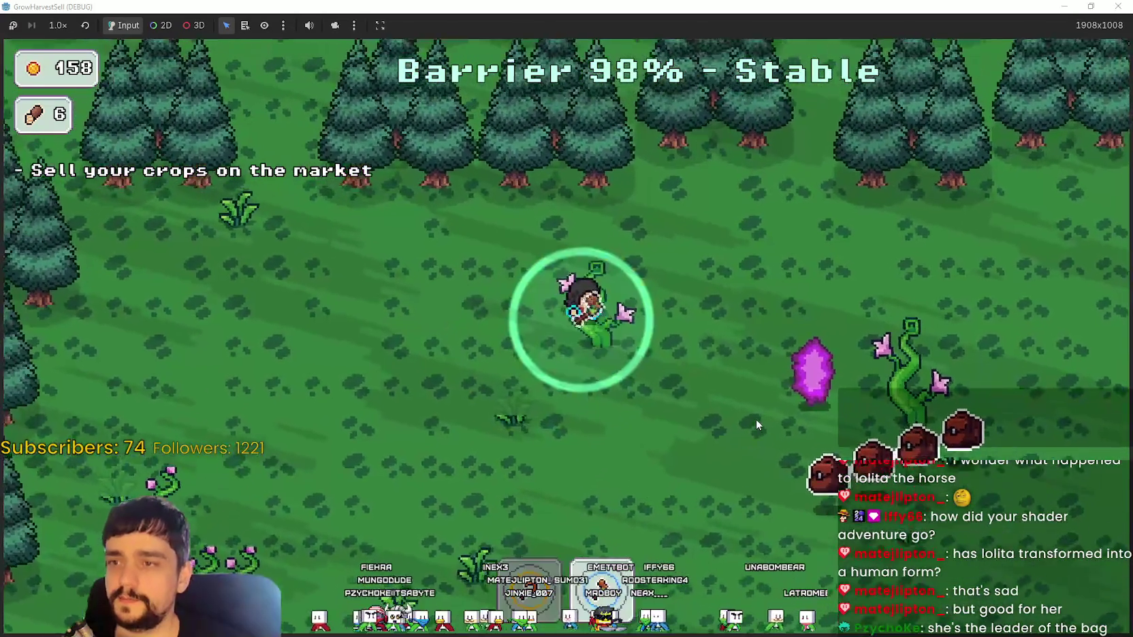
pyautogui.press('s')
pyautogui.press('a')
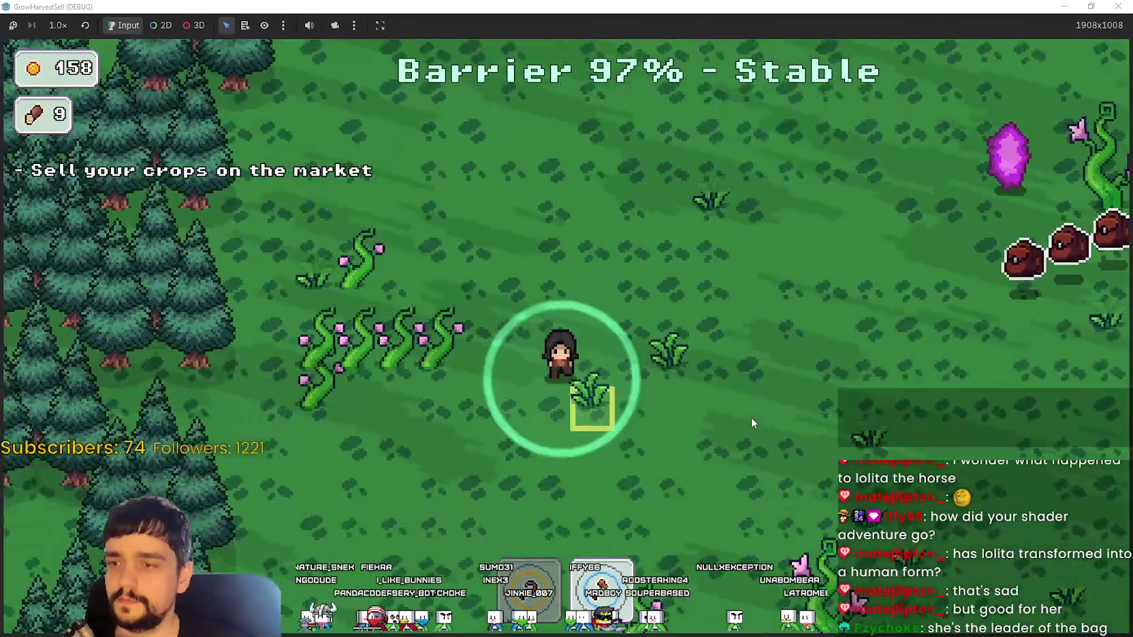
pyautogui.press('d')
pyautogui.press('s')
pyautogui.press('d')
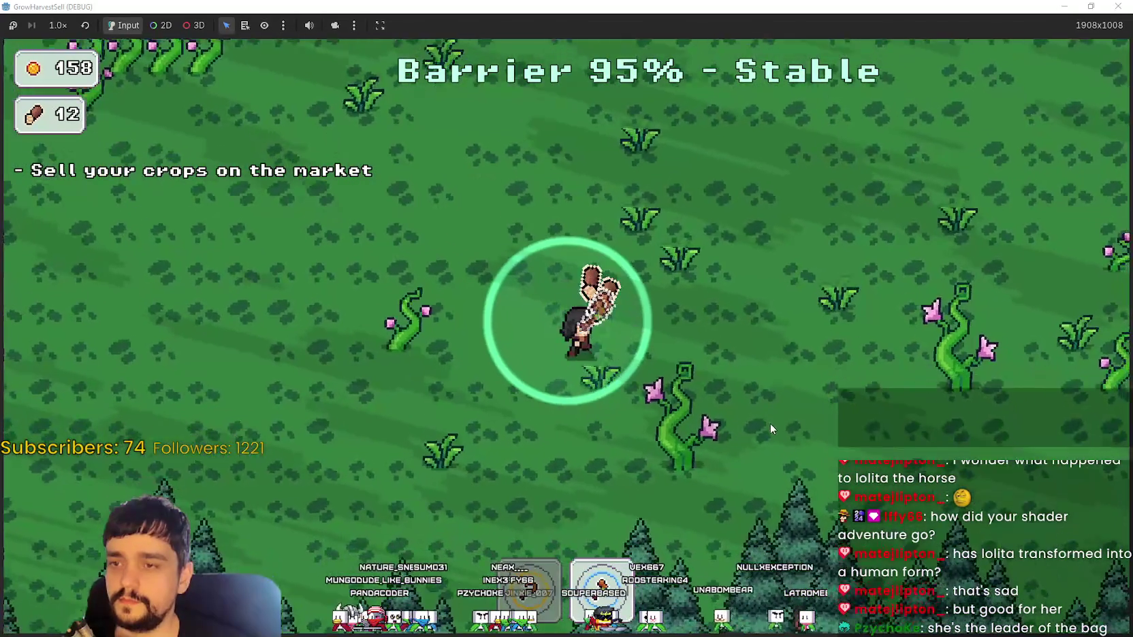
# - Walk across the field past the crystal, harvesting crops on the way to the flowering vines
pyautogui.press('d')
pyautogui.press('w')
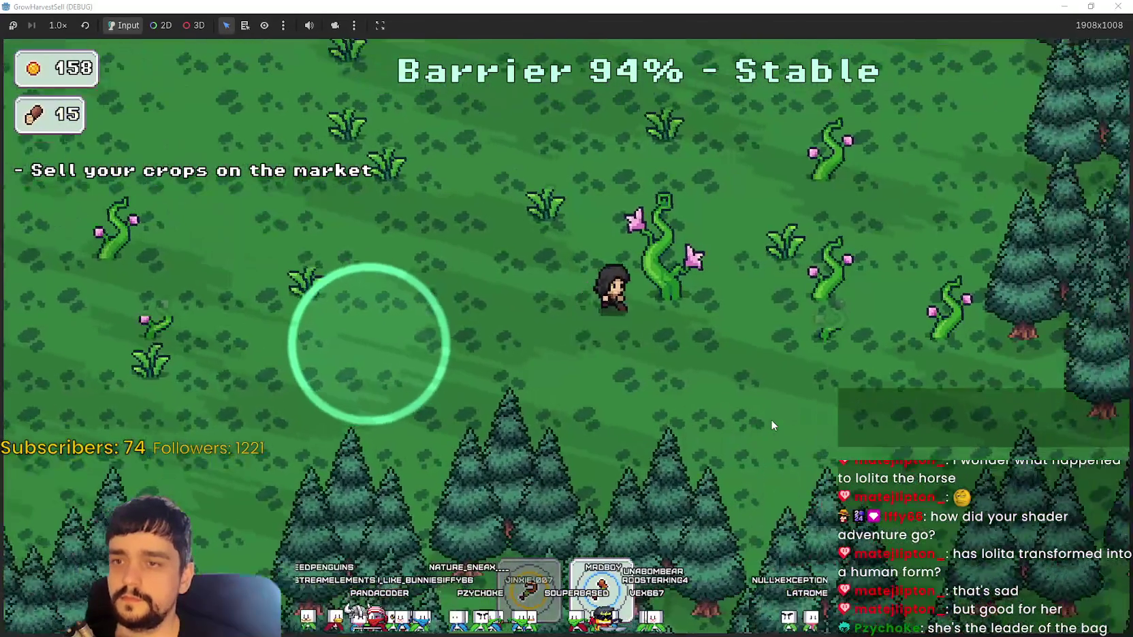
pyautogui.press('w')
pyautogui.press('a')
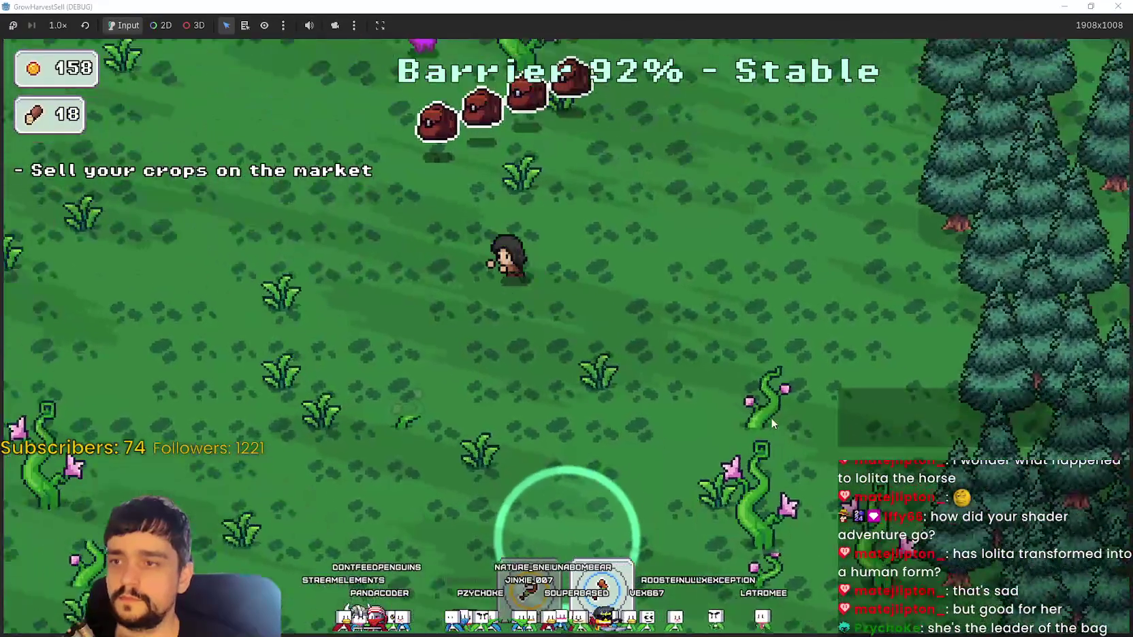
pyautogui.press('d')
pyautogui.press('s')
pyautogui.press('a')
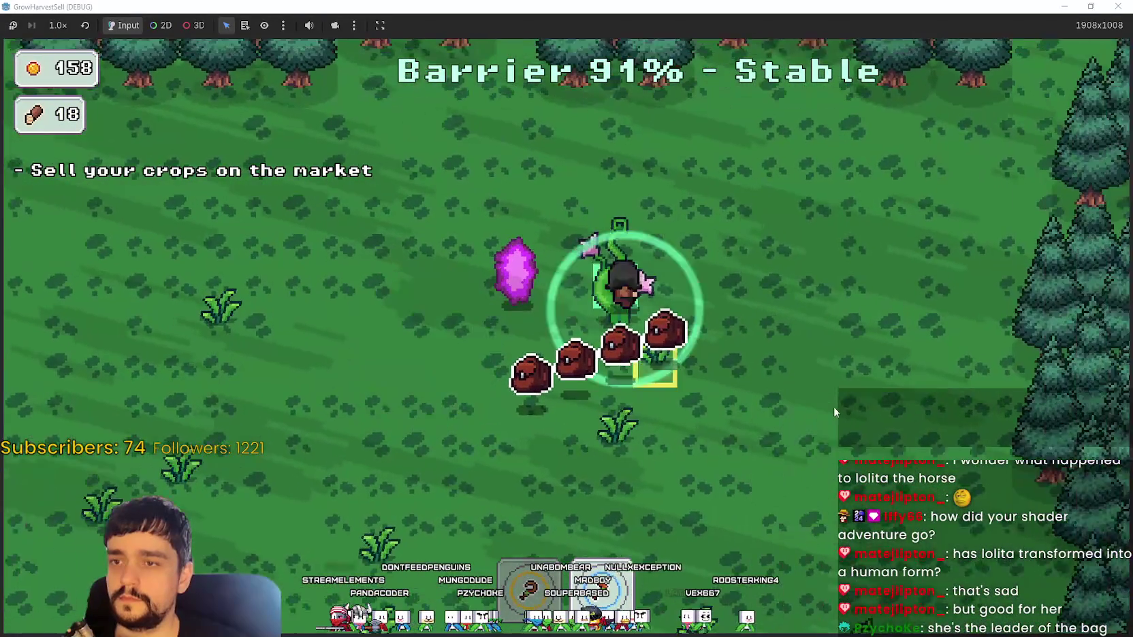
pyautogui.press('a')
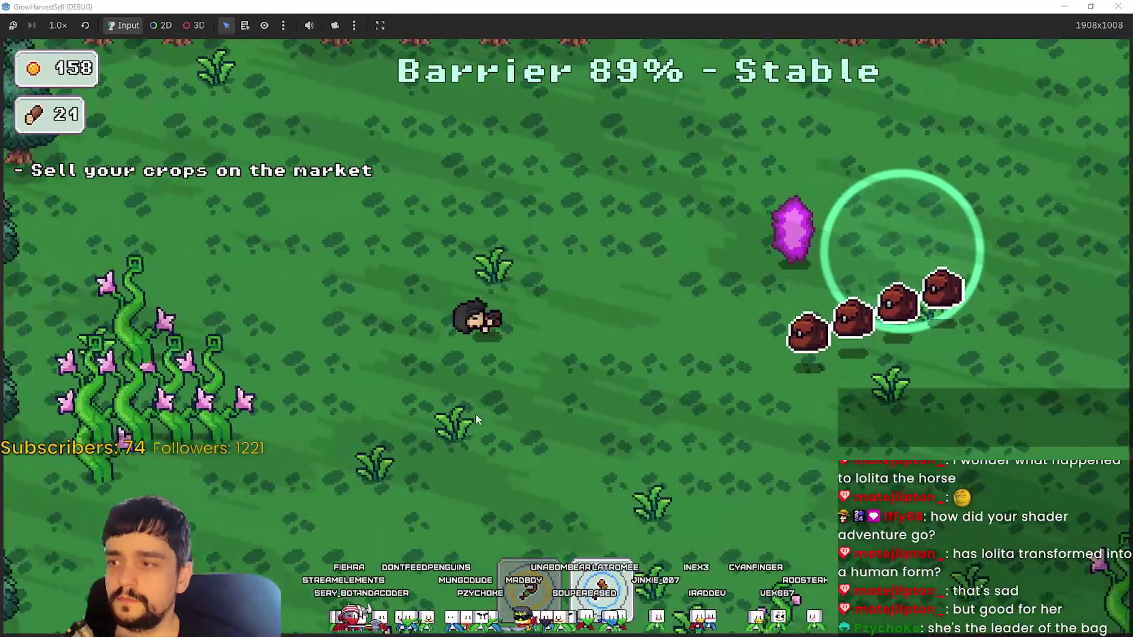
pyautogui.press('s')
# - Harvest the flowering vine patches, pushing the wood count toward 72
pyautogui.press('w')
pyautogui.press('a')
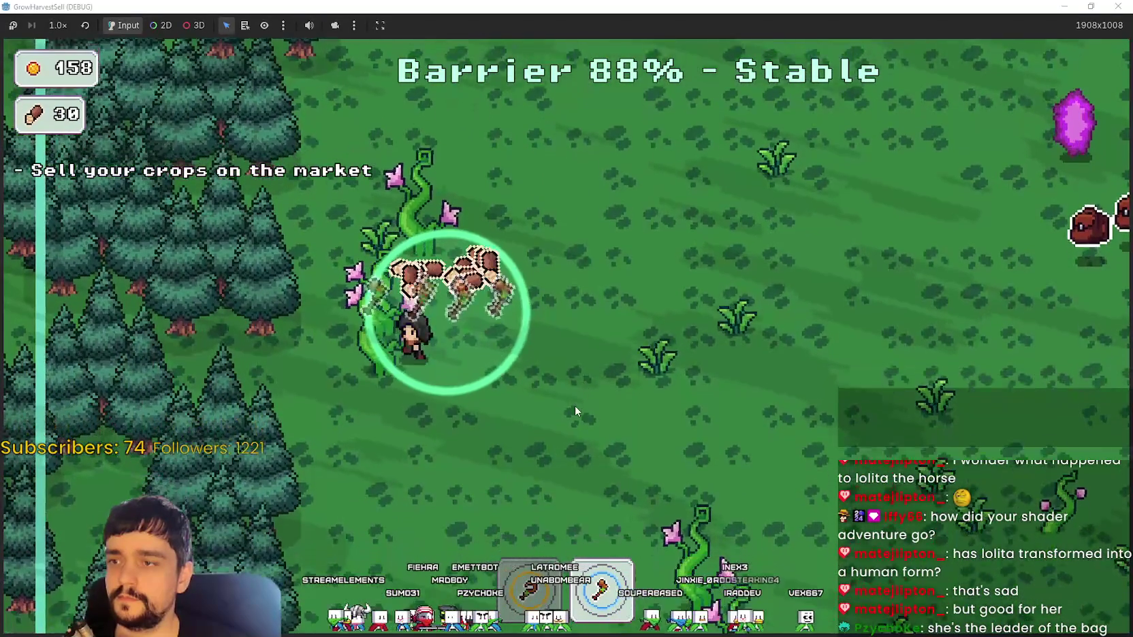
pyautogui.press('d')
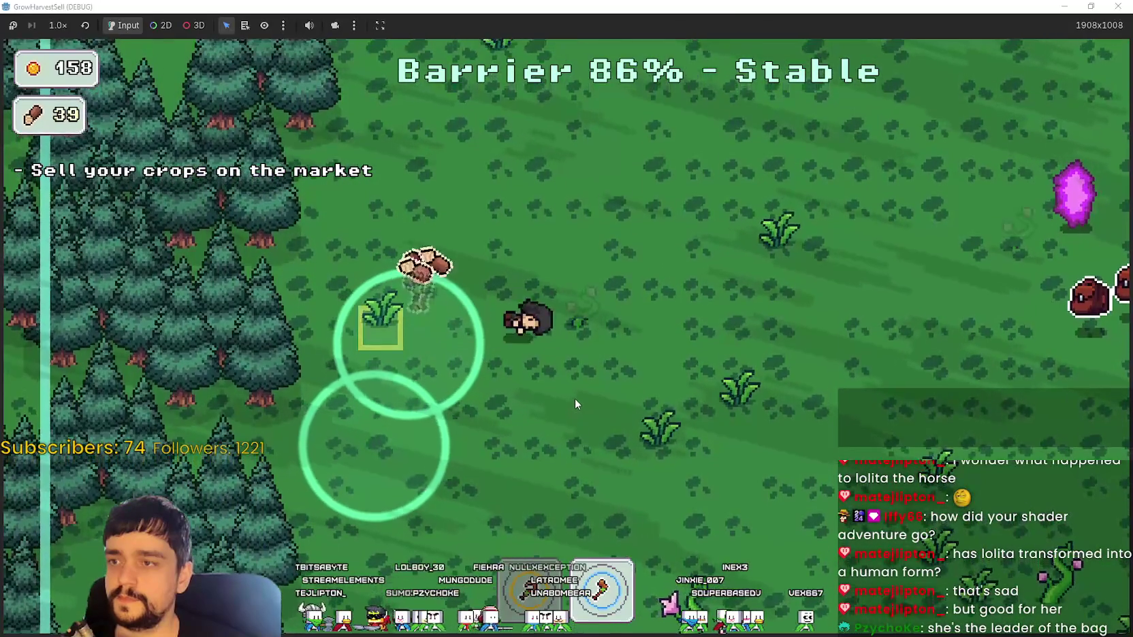
pyautogui.press('s')
pyautogui.press('s')
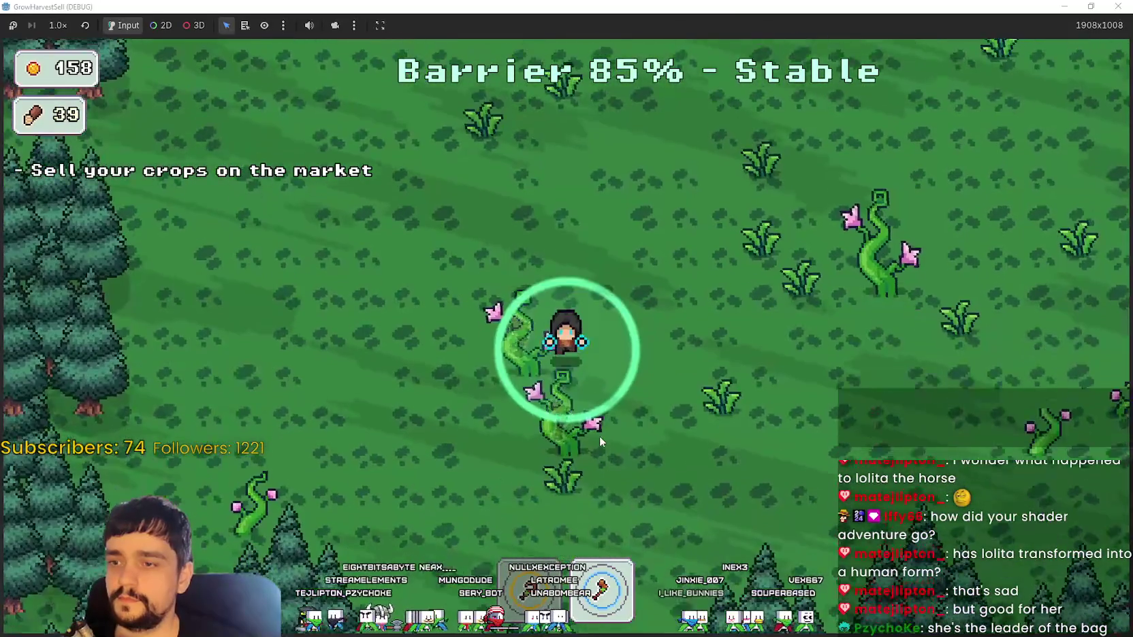
pyautogui.press('d')
pyautogui.press('w')
pyautogui.press('d')
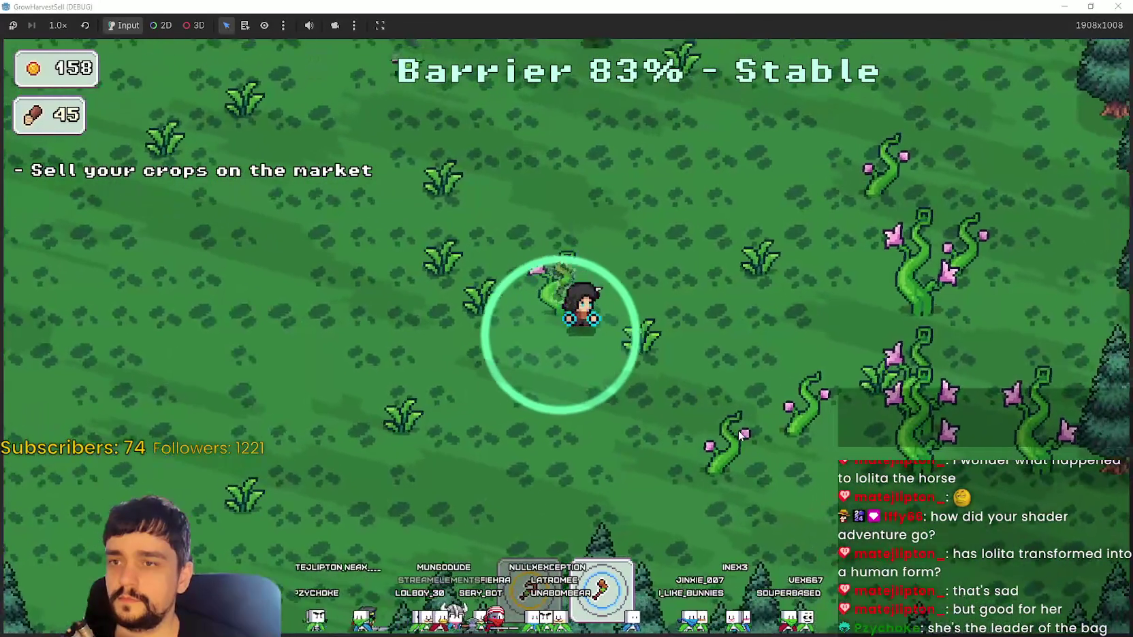
pyautogui.press('d')
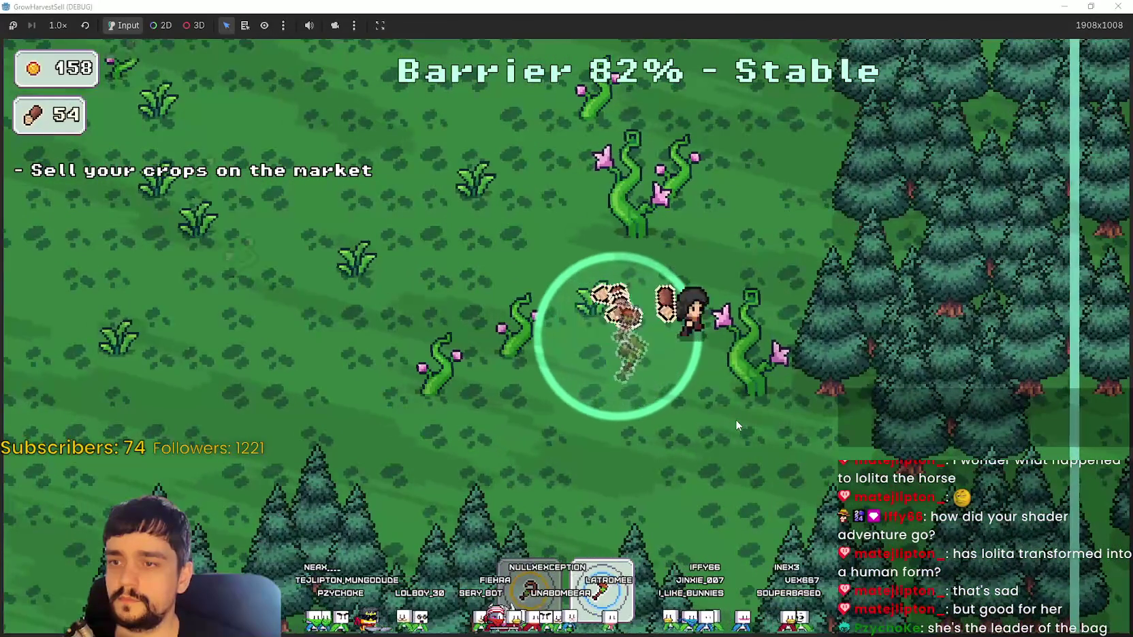
pyautogui.press('w')
pyautogui.press('w')
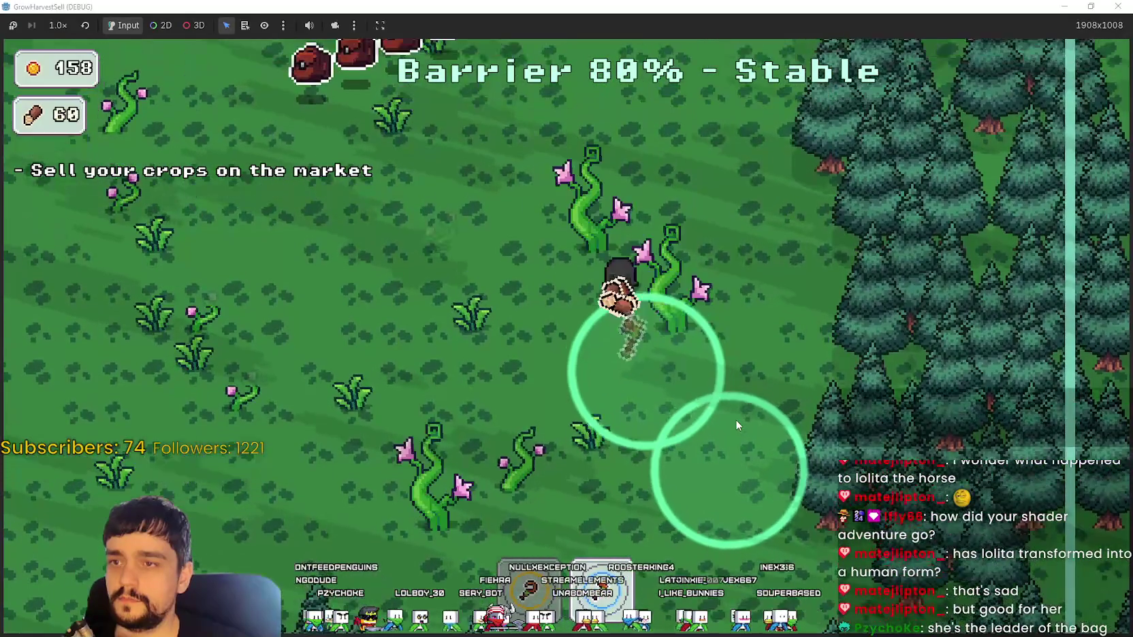
# - Harvest the last forest crops, walk to the purple portal, and enter it for the village
pyautogui.press('d')
pyautogui.press('s')
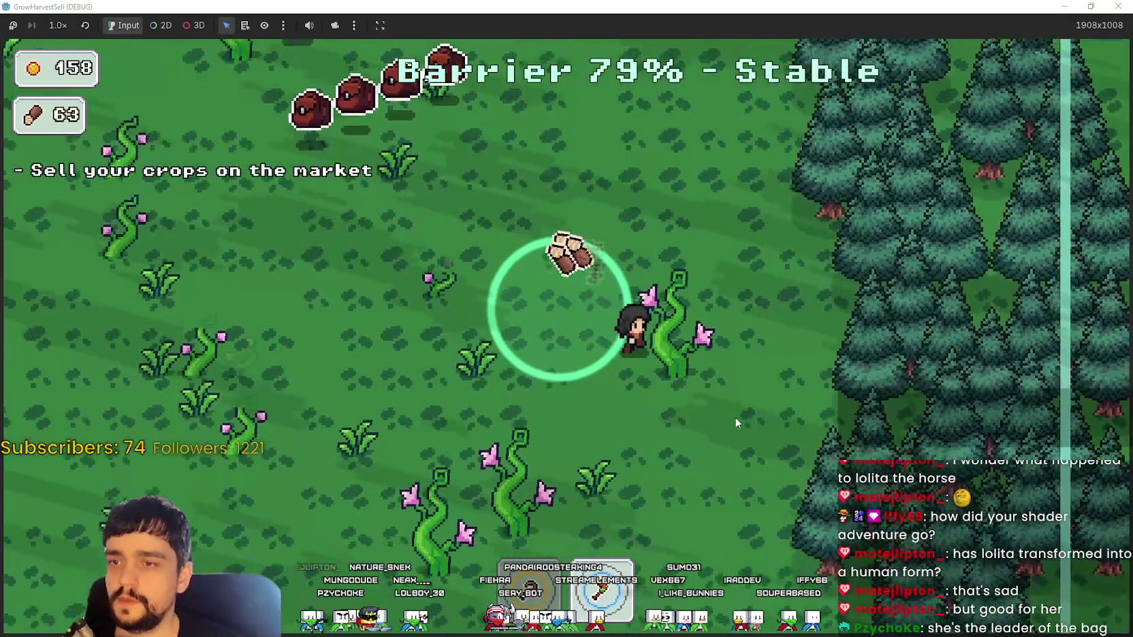
pyautogui.press('s')
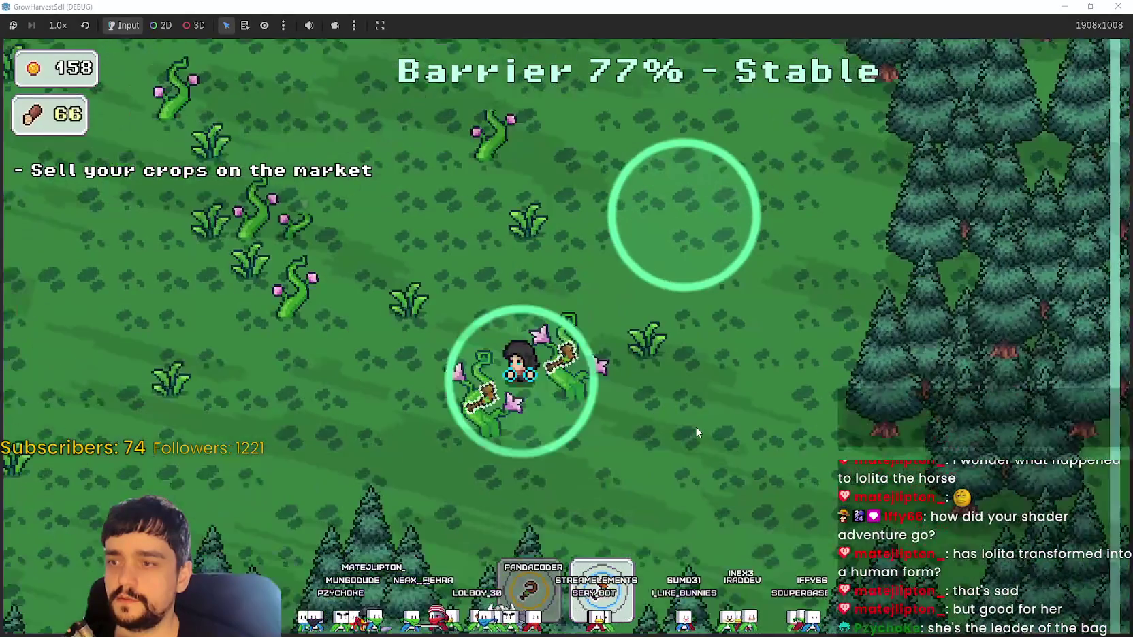
pyautogui.press('a')
pyautogui.press('w')
pyautogui.press('d')
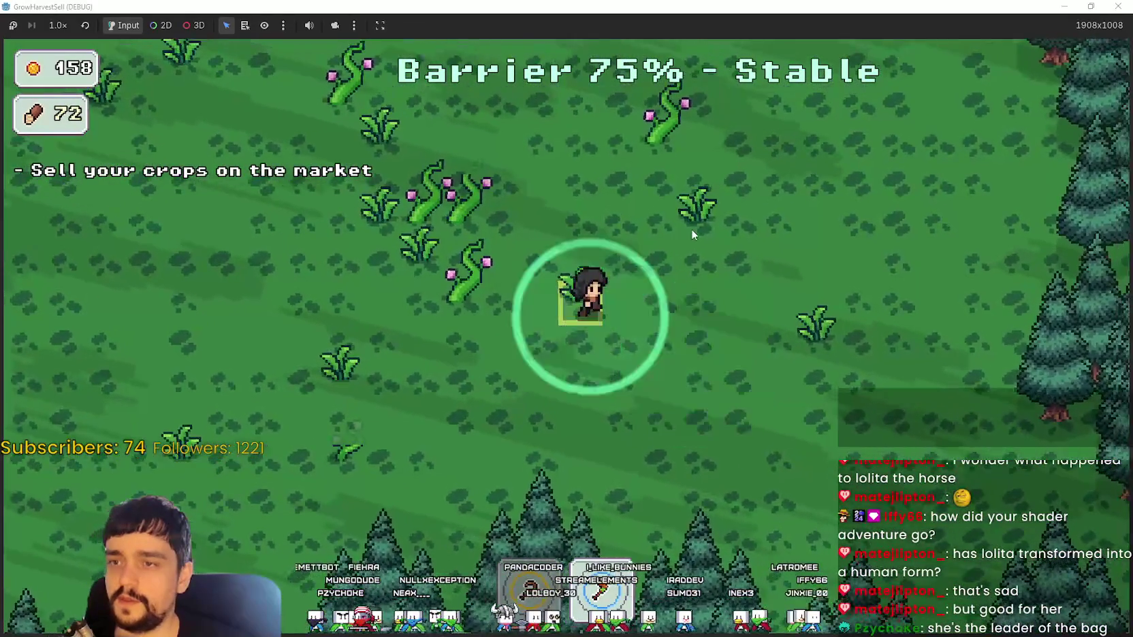
pyautogui.press('w')
pyautogui.press('a')
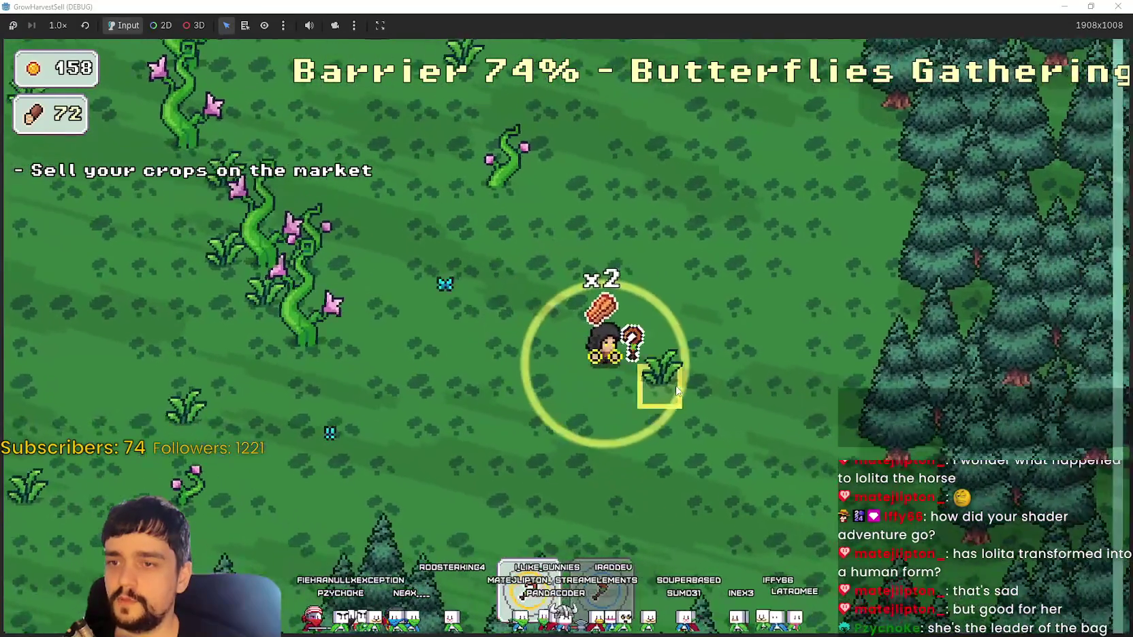
pyautogui.press('w')
pyautogui.press('a')
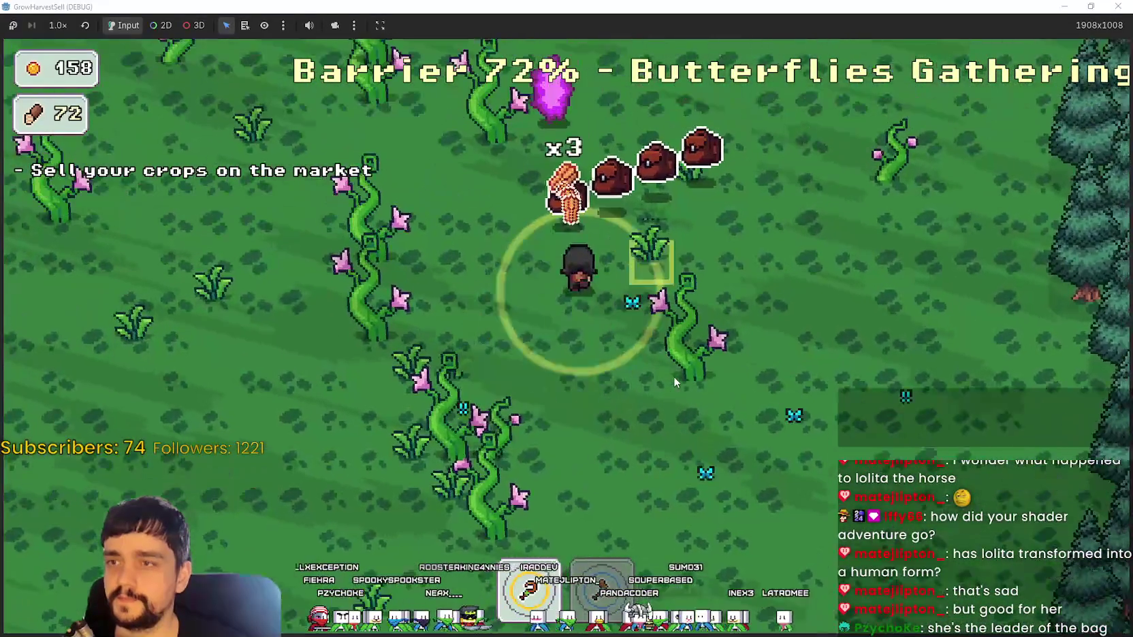
pyautogui.press('e')
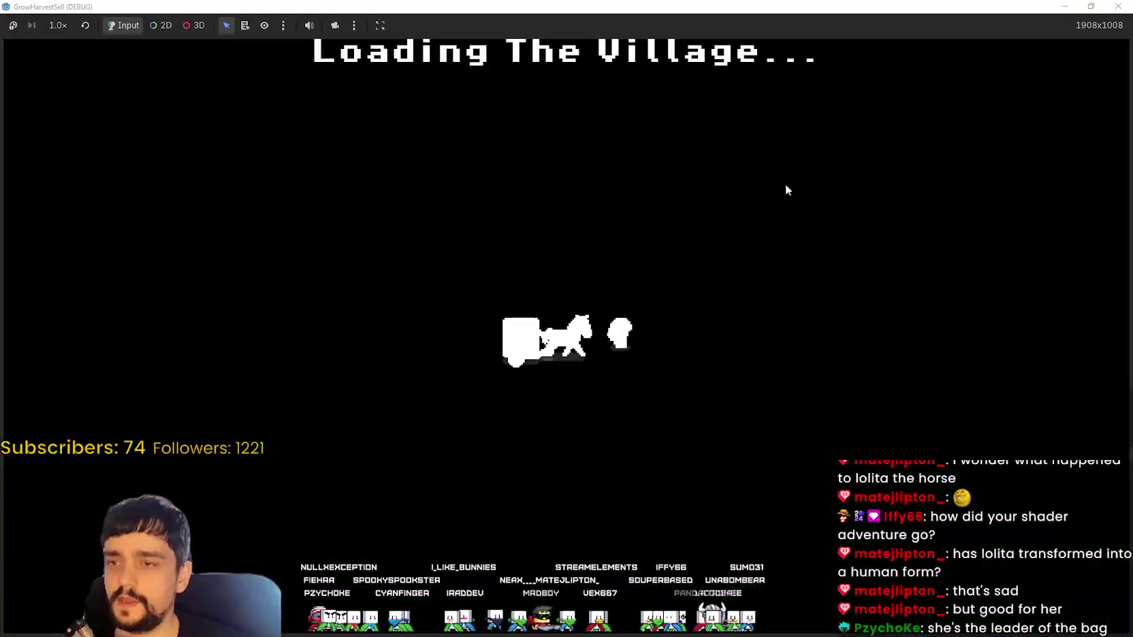
# - Leave fullscreen, stop the running game, and open crop_wheat.tres in the Inspector
pyautogui.press('super+Down')
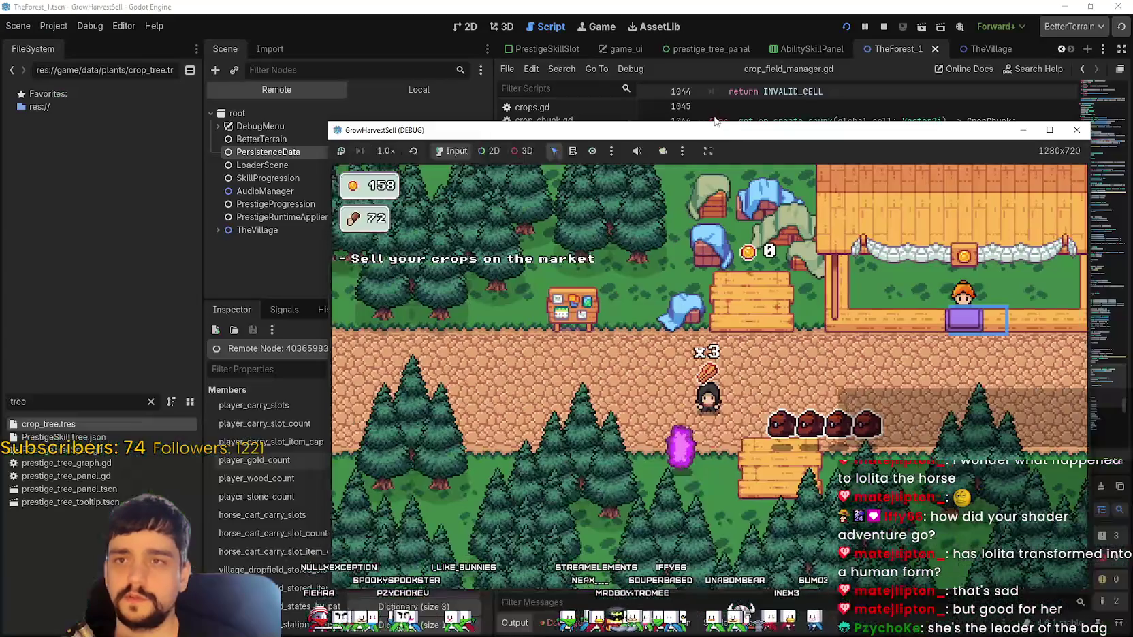
pyautogui.click(885, 27)
pyautogui.write('whea')
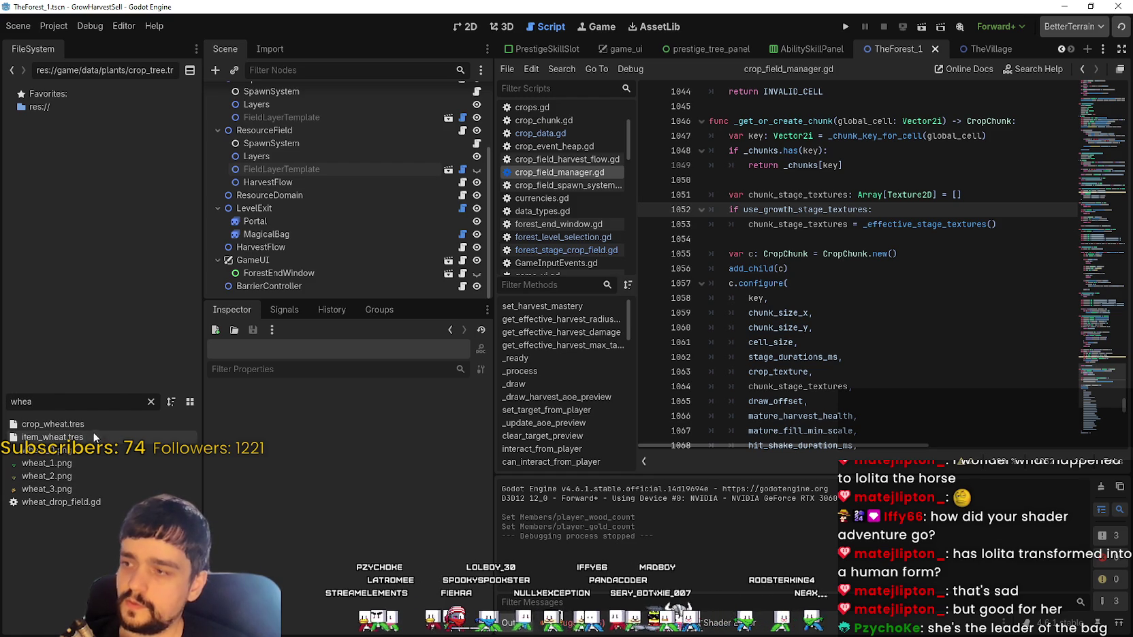
pyautogui.click(66, 424)
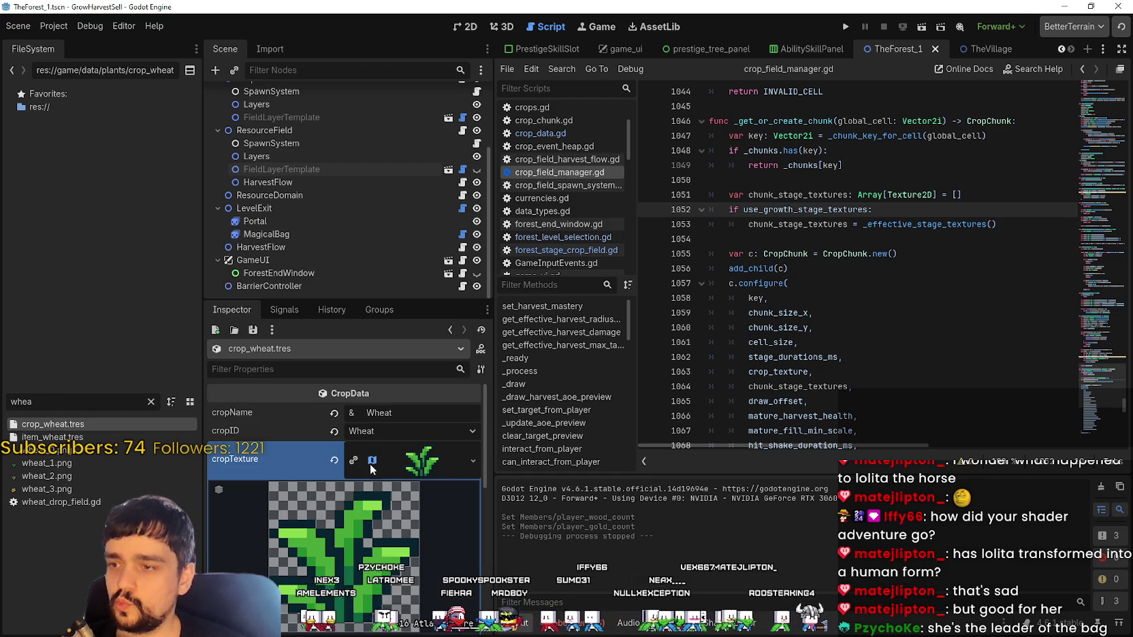
# - Open the cropTexture region editor and navigate the atlas to the wheat and flower sprites
pyautogui.scroll(-2, 384, 489)
pyautogui.click(344, 583)
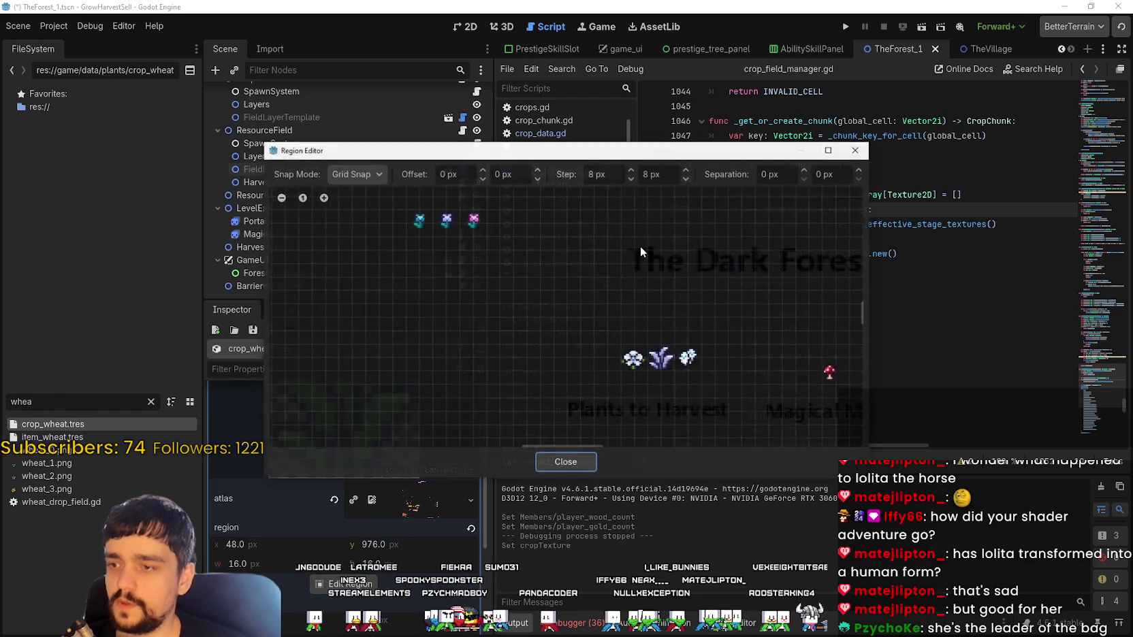
pyautogui.scroll(4, 615, 308)
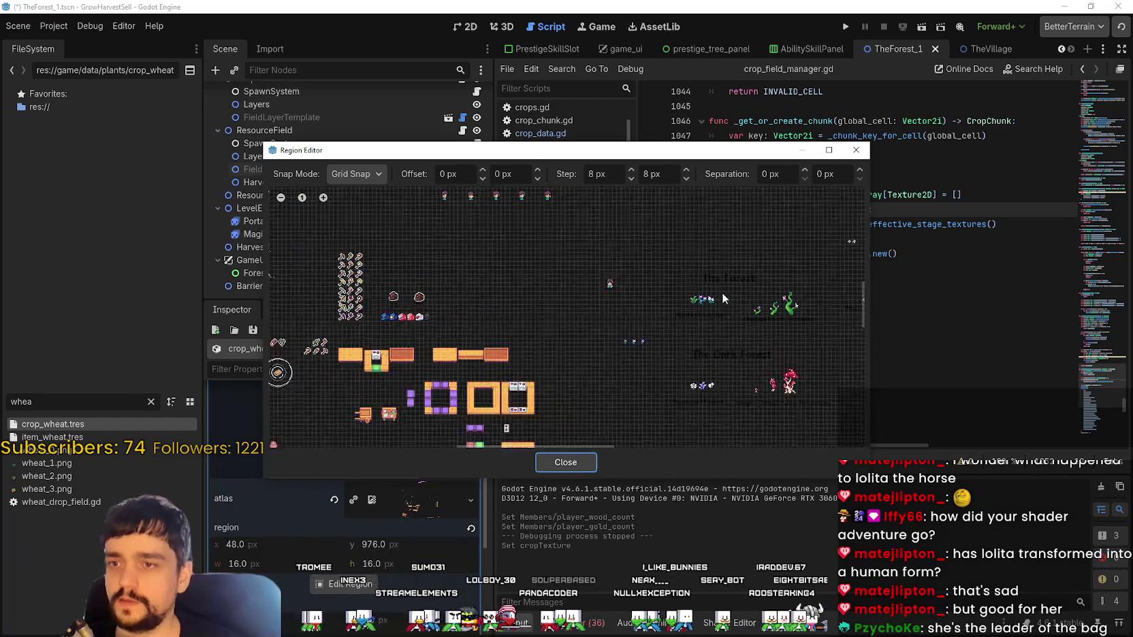
pyautogui.scroll(-3, 727, 322)
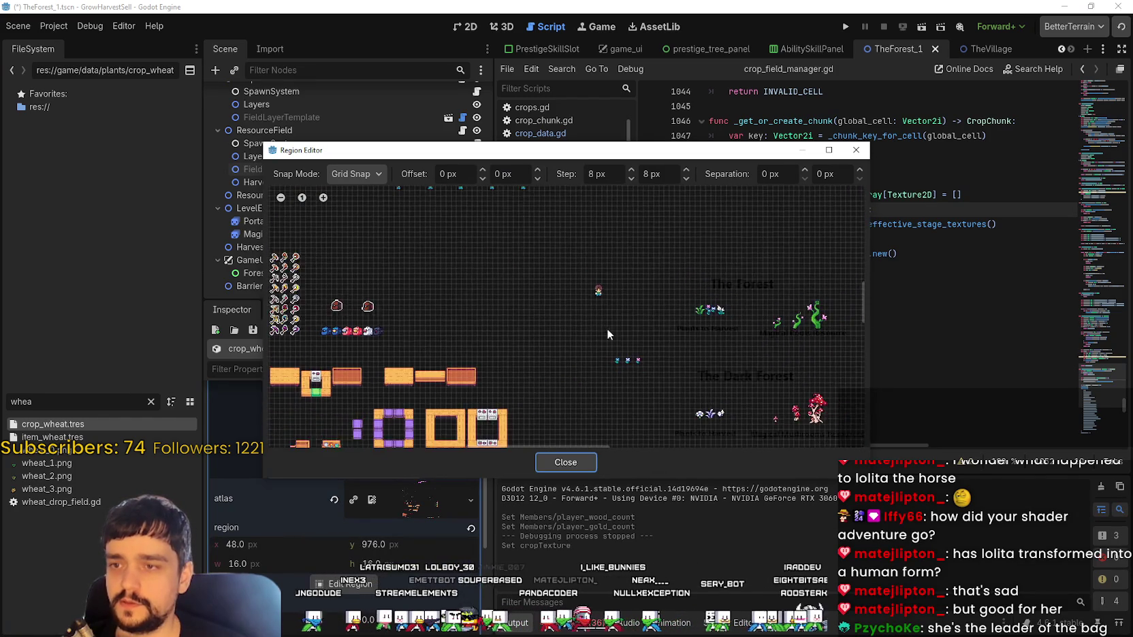
pyautogui.scroll(3, 633, 351)
pyautogui.scroll(-4, 704, 381)
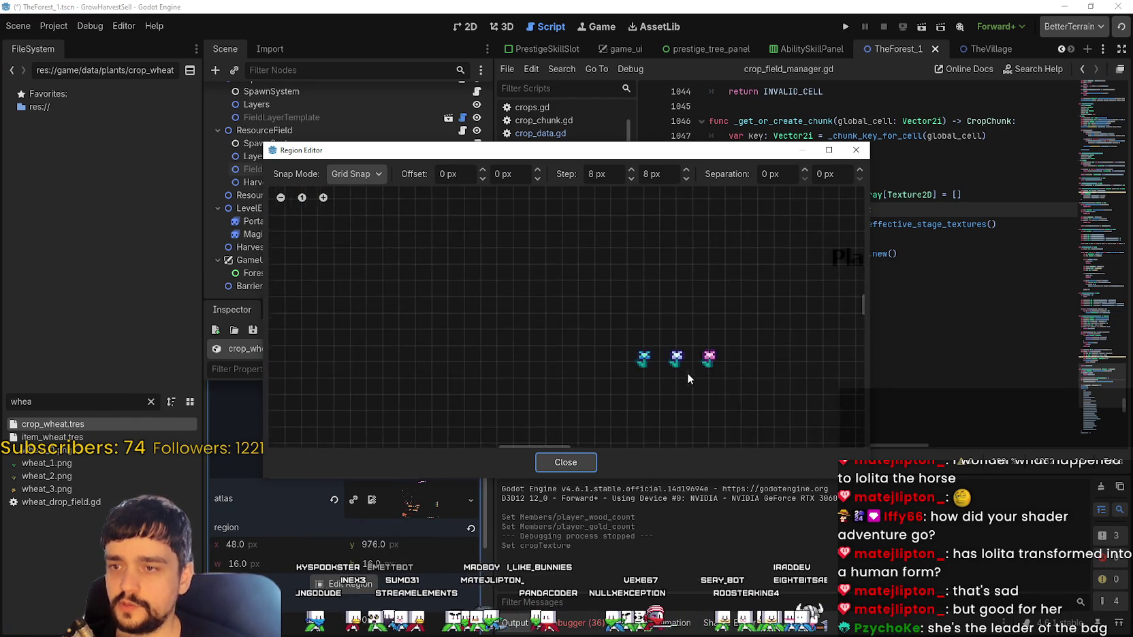
pyautogui.moveTo(813, 413)
pyautogui.mouseDown()
pyautogui.moveTo(586, 300)
pyautogui.moveTo(677, 387)
pyautogui.moveTo(549, 303)
pyautogui.moveTo(732, 325)
pyautogui.mouseUp()
pyautogui.scroll(3, 731, 325)
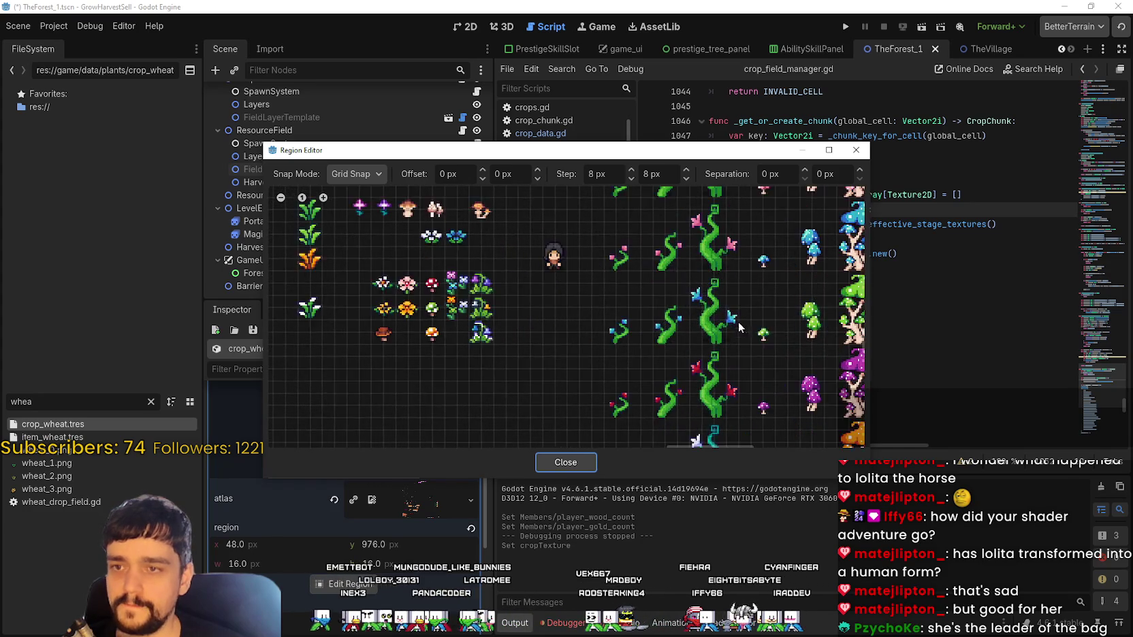
pyautogui.moveTo(615, 286); pyautogui.dragTo(677, 339)
pyautogui.scroll(1, 677, 338)
pyautogui.scroll(-1, 689, 347)
pyautogui.scroll(2, 676, 333)
pyautogui.scroll(-2, 675, 331)
pyautogui.scroll(-2, 627, 373)
pyautogui.scroll(2, 515, 307)
pyautogui.moveTo(490, 296)
pyautogui.mouseDown()
pyautogui.moveTo(436, 252)
pyautogui.moveTo(552, 323)
pyautogui.moveTo(701, 298)
pyautogui.mouseUp()
# - Pan and zoom the atlas across The Forest and The Dark Forest sections to the plant sprites
pyautogui.scroll(-2, 439, 255)
pyautogui.scroll(1, 591, 330)
pyautogui.scroll(-2, 569, 316)
pyautogui.scroll(-1, 611, 316)
pyautogui.moveTo(611, 316)
pyautogui.mouseDown()
pyautogui.moveTo(566, 297)
pyautogui.moveTo(542, 320)
pyautogui.mouseUp()
pyautogui.scroll(1, 623, 325)
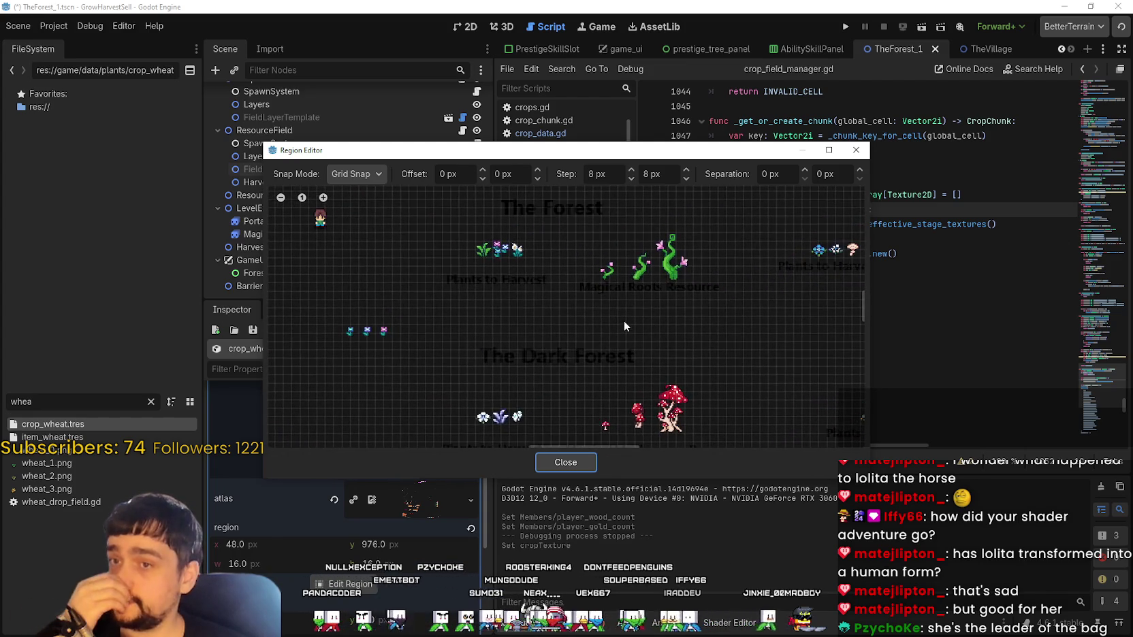
pyautogui.scroll(1, 466, 297)
pyautogui.moveTo(466, 297); pyautogui.dragTo(493, 359)
pyautogui.moveTo(572, 381)
pyautogui.mouseDown()
pyautogui.moveTo(602, 376)
pyautogui.moveTo(580, 219)
pyautogui.moveTo(645, 317)
pyautogui.moveTo(611, 304)
pyautogui.mouseUp()
pyautogui.scroll(2, 525, 271)
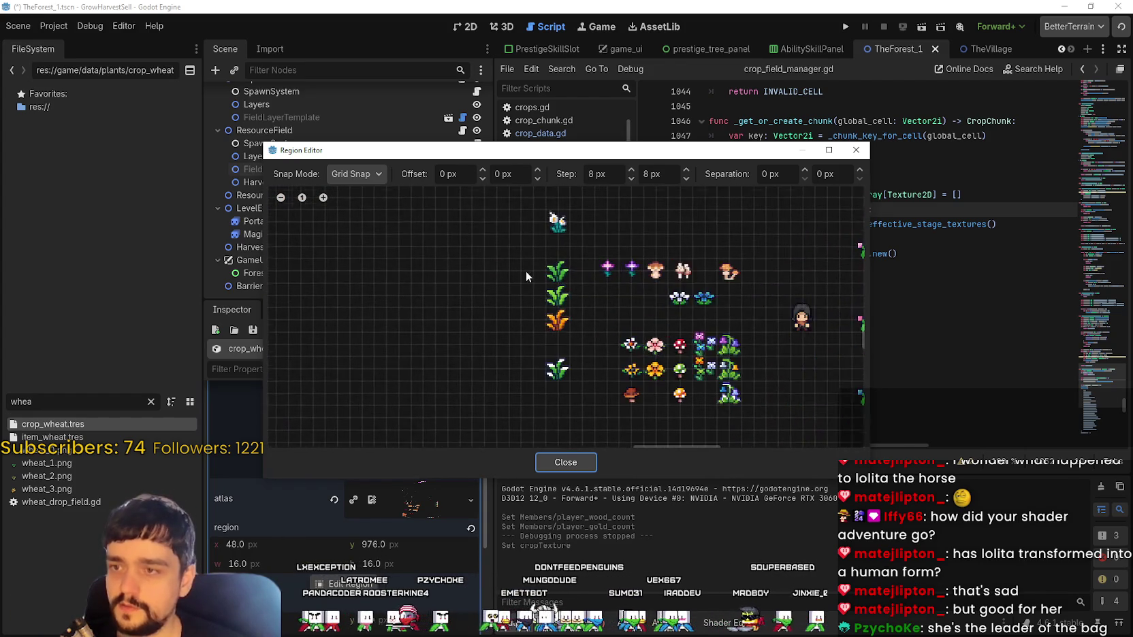
pyautogui.scroll(2, 546, 317)
pyautogui.moveTo(546, 316)
pyautogui.mouseDown()
pyautogui.moveTo(559, 262)
pyautogui.moveTo(600, 235)
pyautogui.mouseUp()
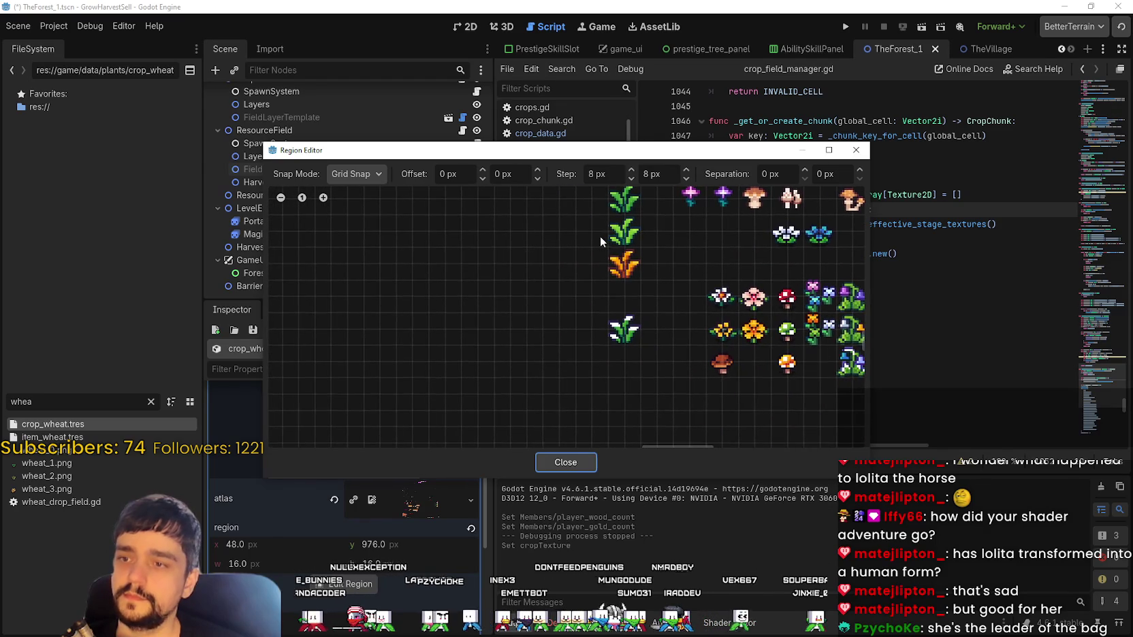
pyautogui.scroll(2, 608, 345)
pyautogui.scroll(-3, 608, 337)
pyautogui.moveTo(609, 332)
pyautogui.mouseDown()
pyautogui.moveTo(586, 305)
pyautogui.moveTo(590, 342)
pyautogui.mouseUp()
pyautogui.scroll(3, 584, 290)
pyautogui.scroll(-1, 651, 299)
pyautogui.moveTo(612, 286)
pyautogui.mouseDown()
pyautogui.moveTo(582, 236)
pyautogui.moveTo(606, 354)
pyautogui.moveTo(771, 360)
pyautogui.mouseUp()
# - Settle the wheat region at x 1072, y 880, close the region editor, and relaunch the game
pyautogui.scroll(-1, 572, 230)
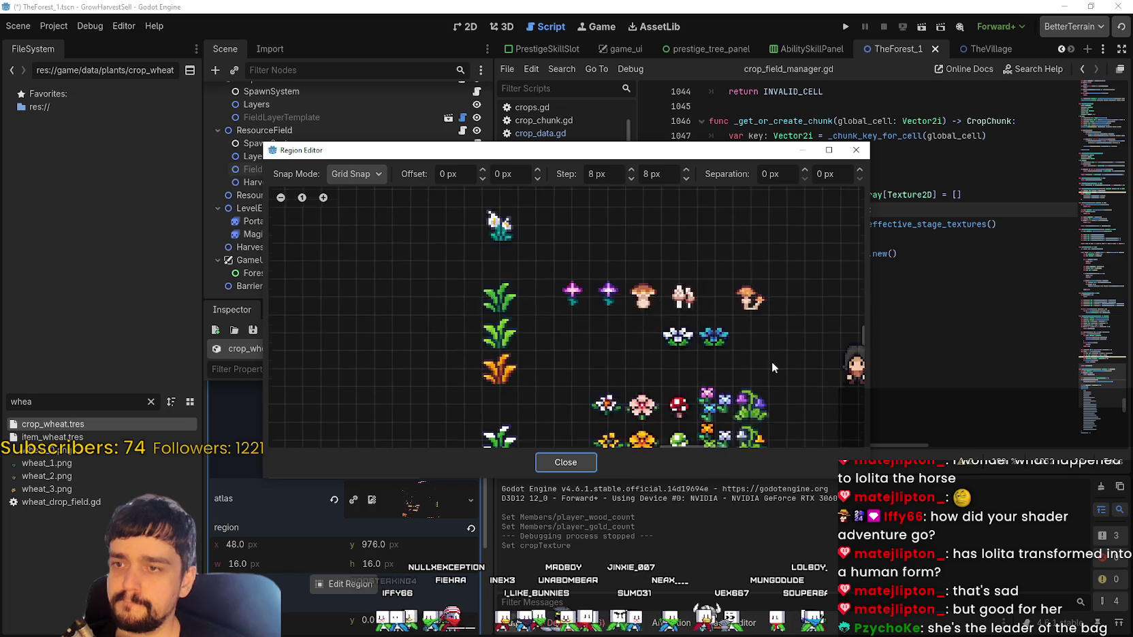
pyautogui.scroll(-2, 478, 271)
pyautogui.moveTo(713, 422)
pyautogui.mouseDown()
pyautogui.moveTo(537, 312)
pyautogui.moveTo(533, 270)
pyautogui.mouseUp()
pyautogui.scroll(3, 533, 270)
pyautogui.moveTo(588, 326)
pyautogui.mouseDown()
pyautogui.moveTo(639, 311)
pyautogui.moveTo(524, 350)
pyautogui.mouseUp()
pyautogui.scroll(2, 604, 259)
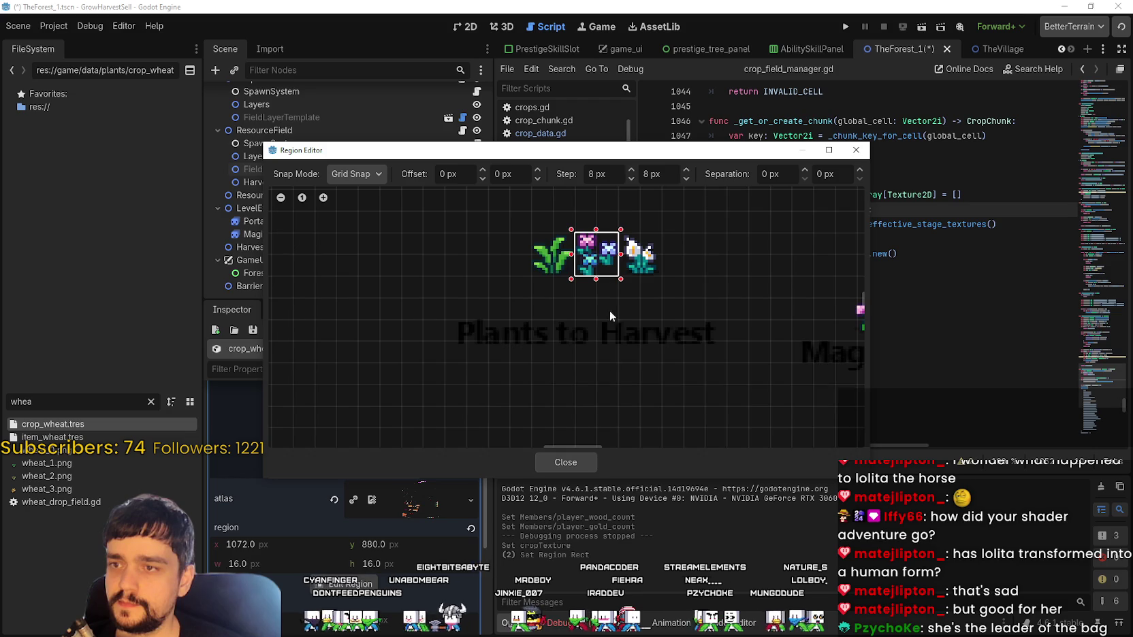
pyautogui.scroll(4, 613, 252)
pyautogui.scroll(-1, 574, 245)
pyautogui.scroll(-3, 544, 293)
pyautogui.click(565, 463)
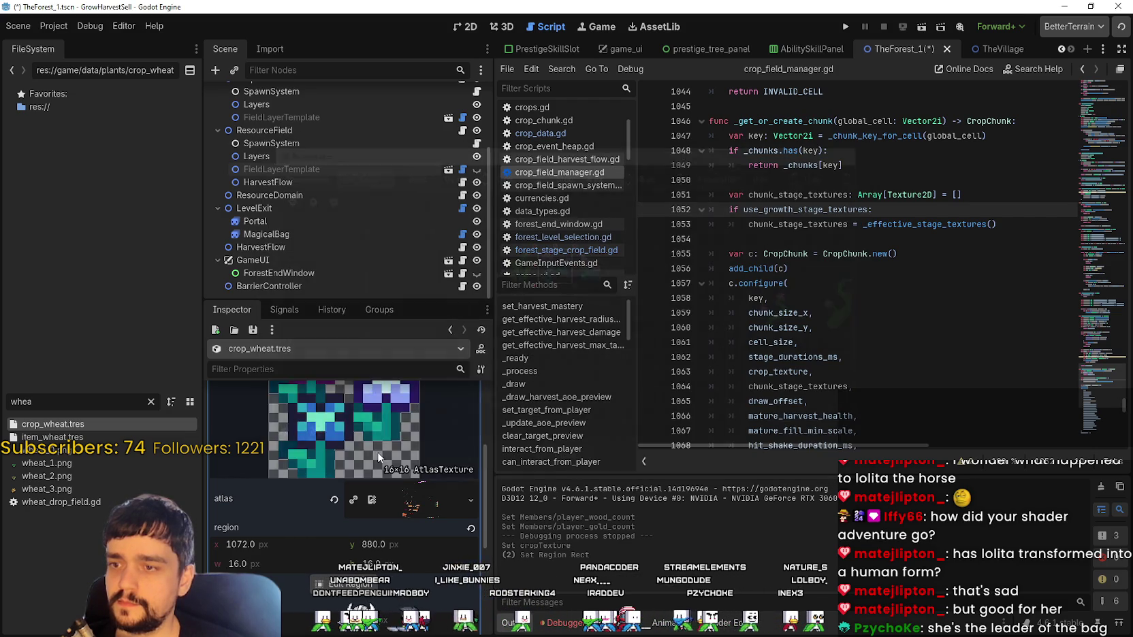
pyautogui.click(844, 27)
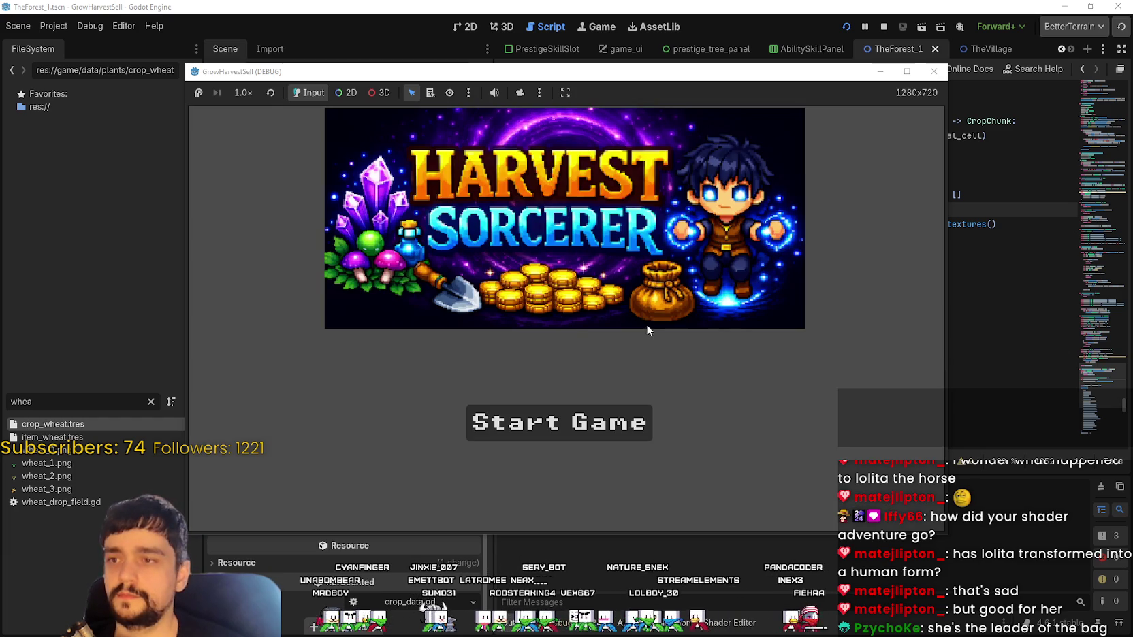
# - Start a new game in a maximized window and enter forest Stage 1 through the portal
pyautogui.click(533, 416)
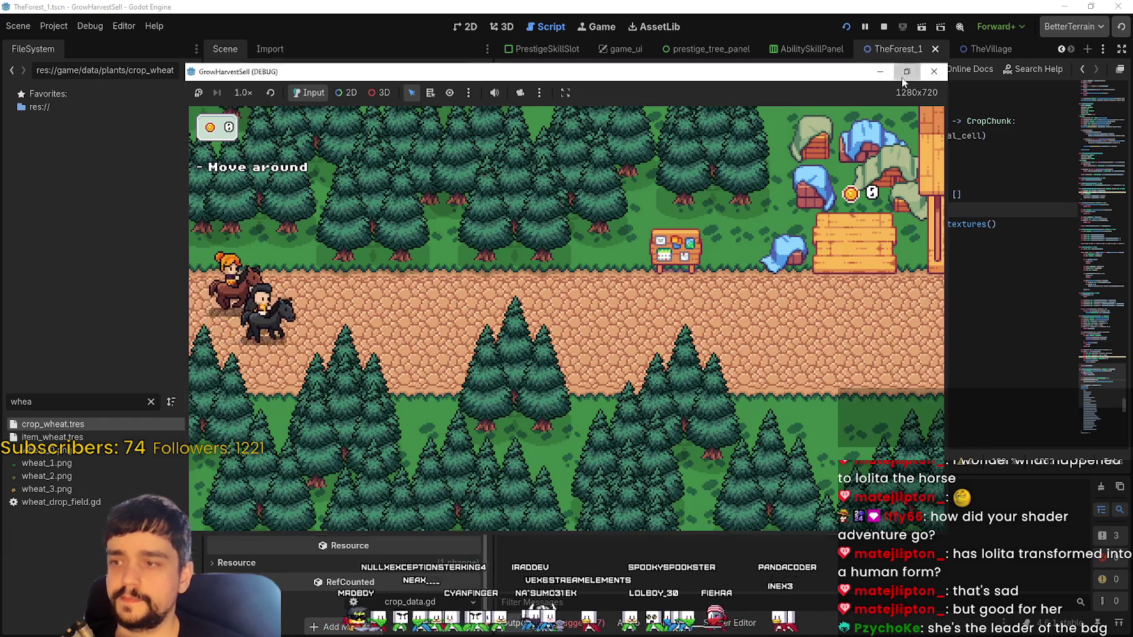
pyautogui.click(906, 72)
pyautogui.press('d')
pyautogui.press('e')
pyautogui.press('Escape')
pyautogui.press('d')
pyautogui.press('s')
pyautogui.press('e')
pyautogui.press('Return')
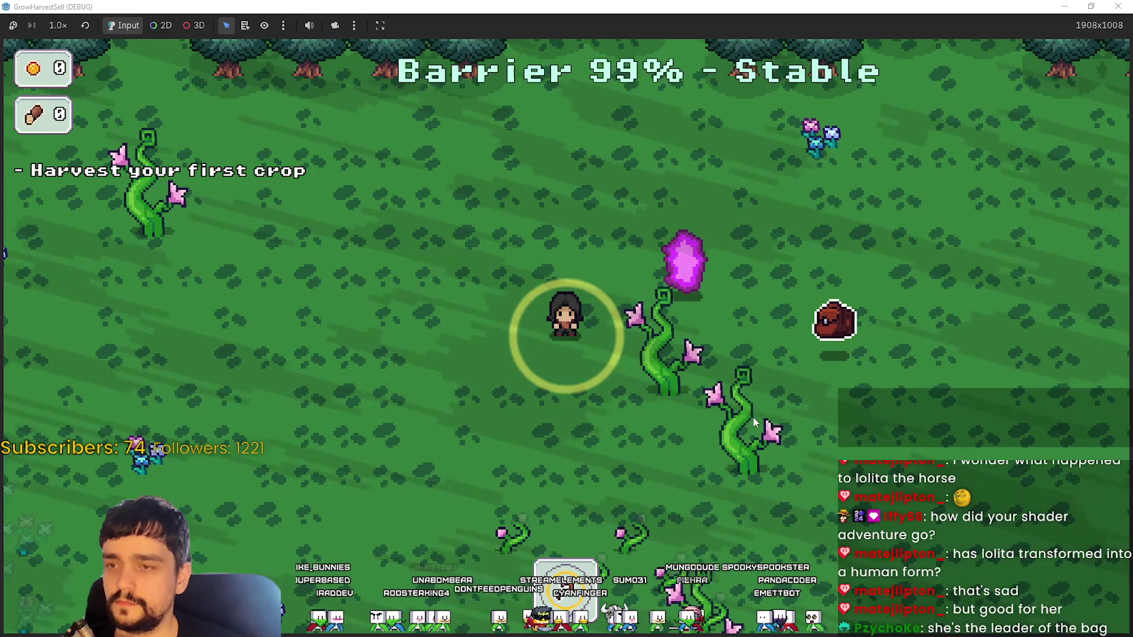
# - Walk into the forest and harvest the first nearby crop
pyautogui.press('a')
pyautogui.press('s')
pyautogui.press('a')
pyautogui.press('s')
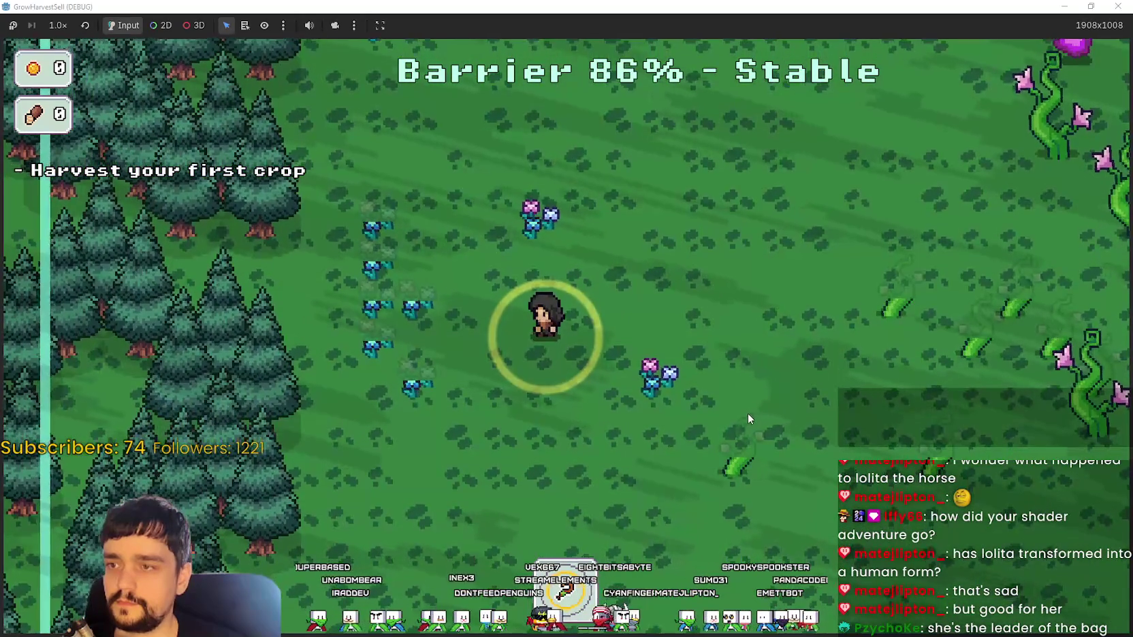
pyautogui.press('d')
pyautogui.press('s')
pyautogui.press('a')
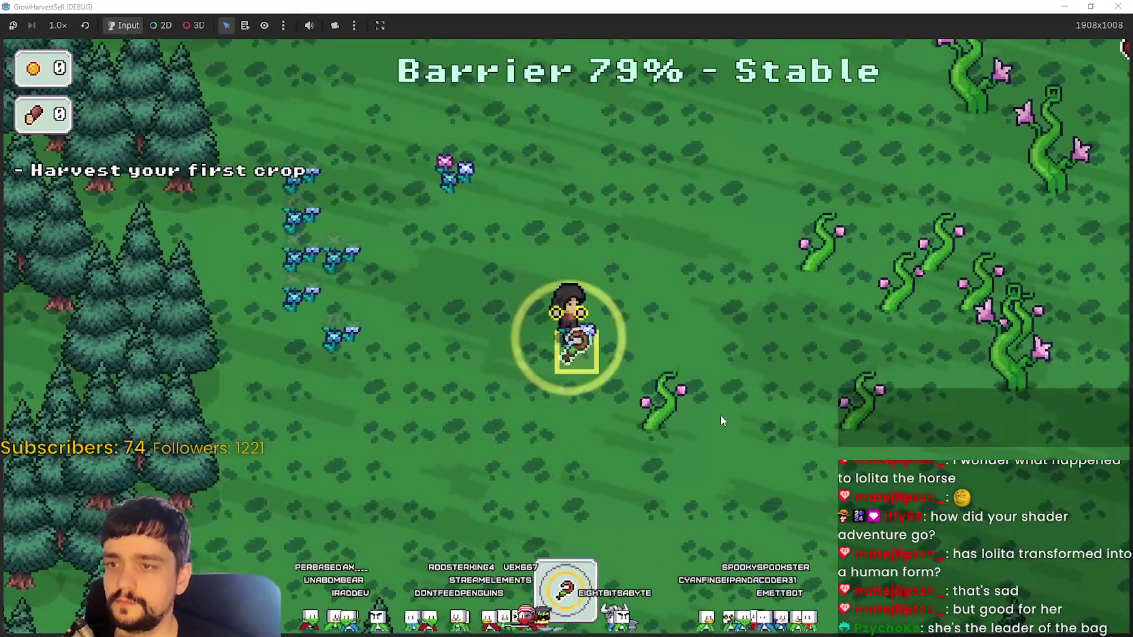
pyautogui.press('e')
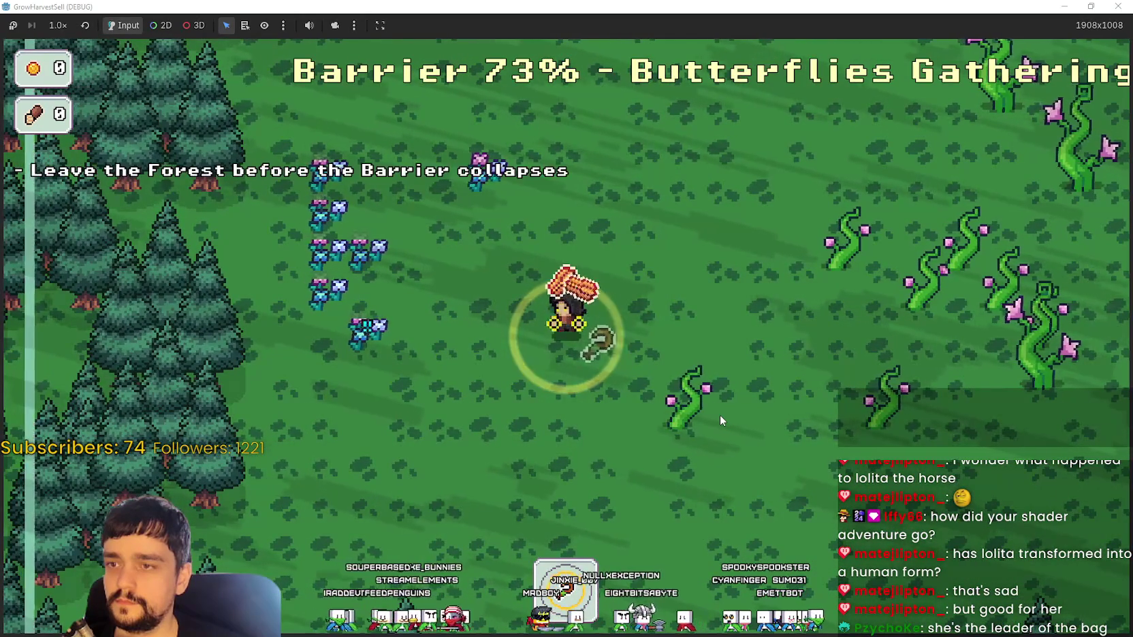
pyautogui.press('w')
pyautogui.press('a')
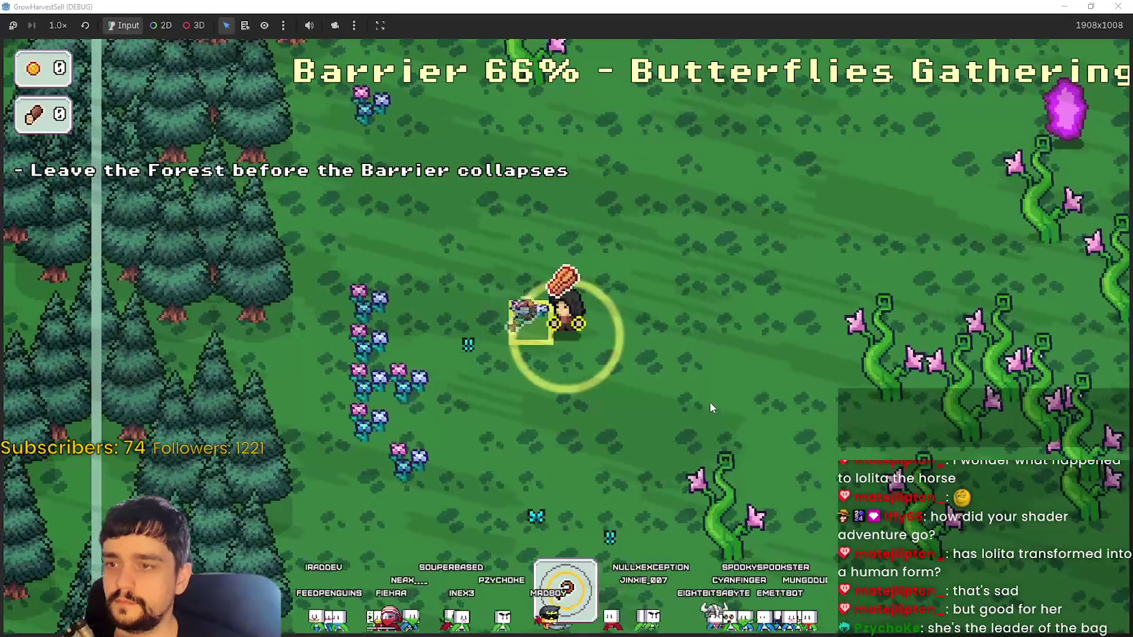
# - Gather more crops across the field and leave before the barrier collapses
pyautogui.press('a')
pyautogui.press('a')
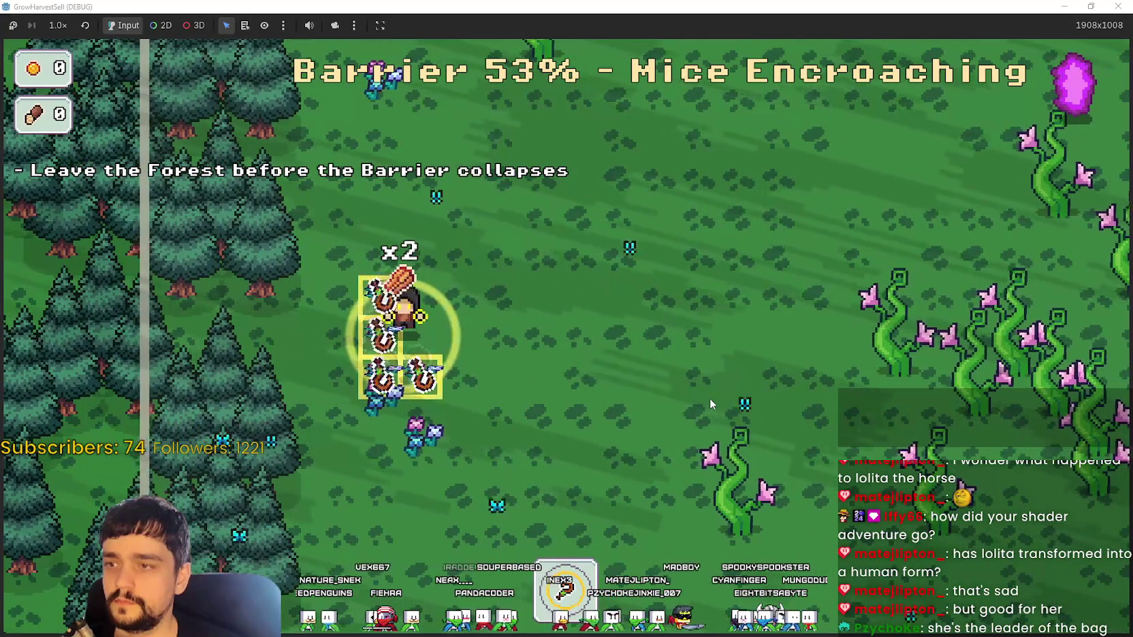
pyautogui.press('s')
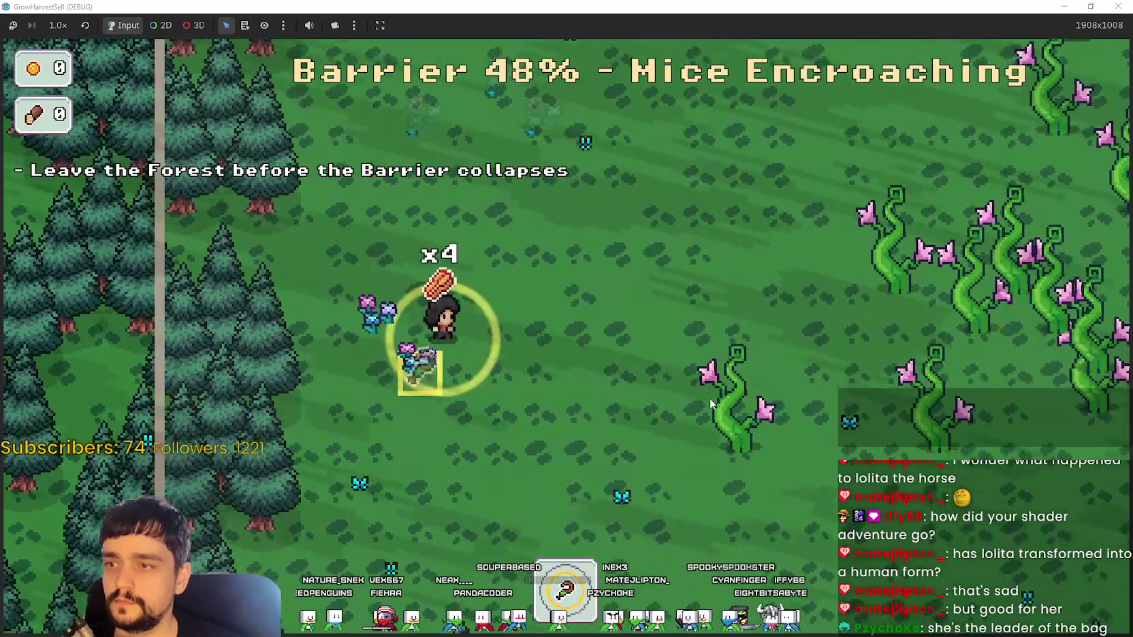
pyautogui.press('d')
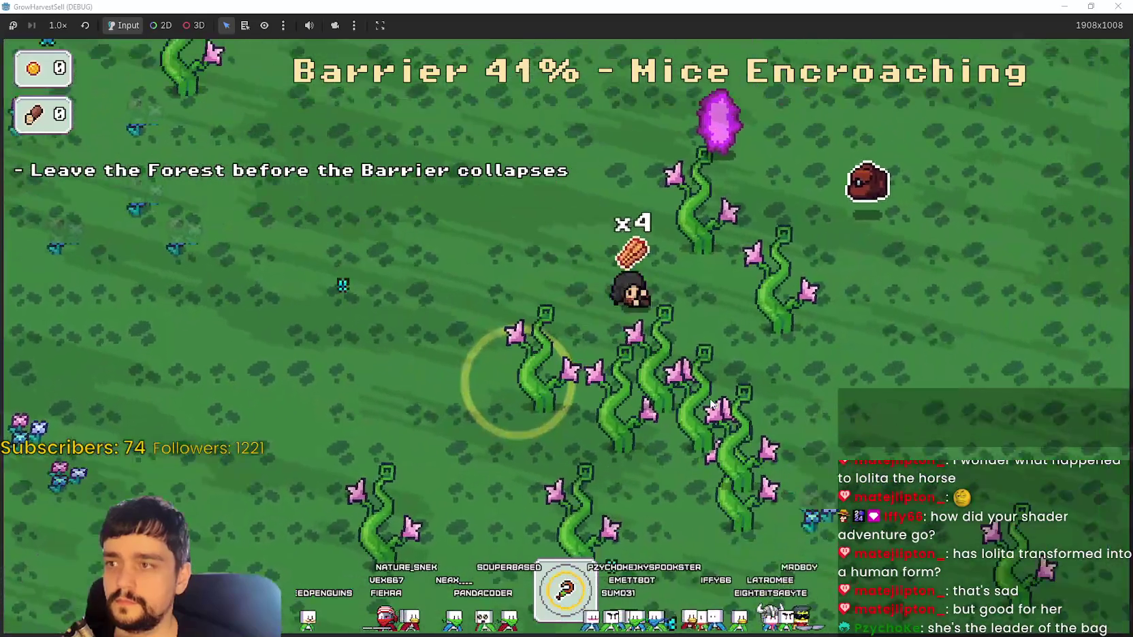
pyautogui.press('w')
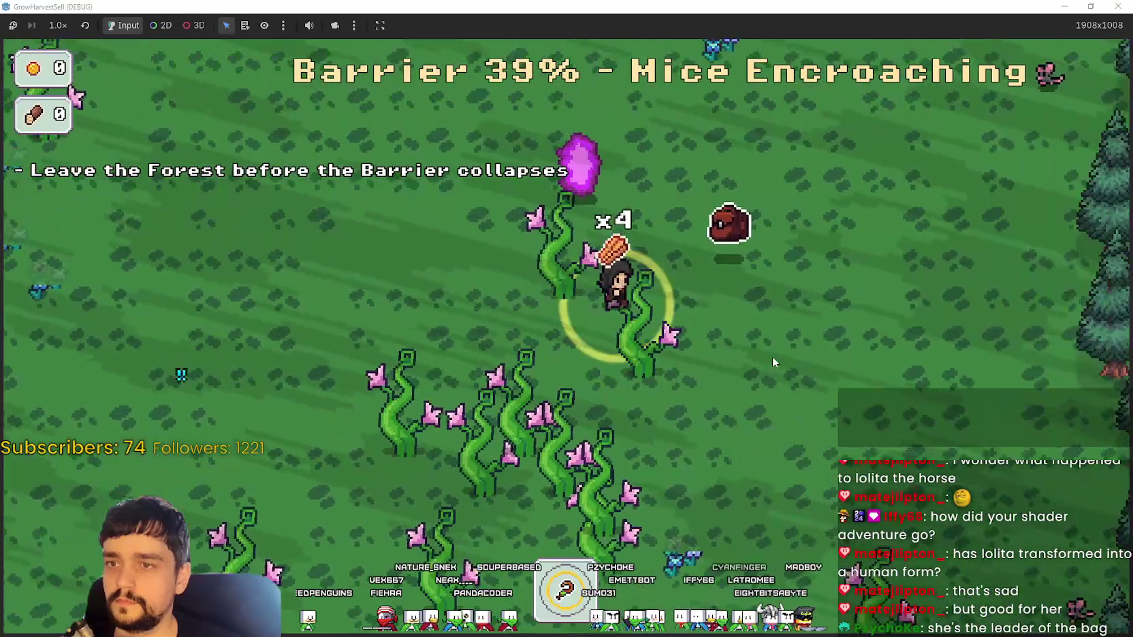
pyautogui.press('a')
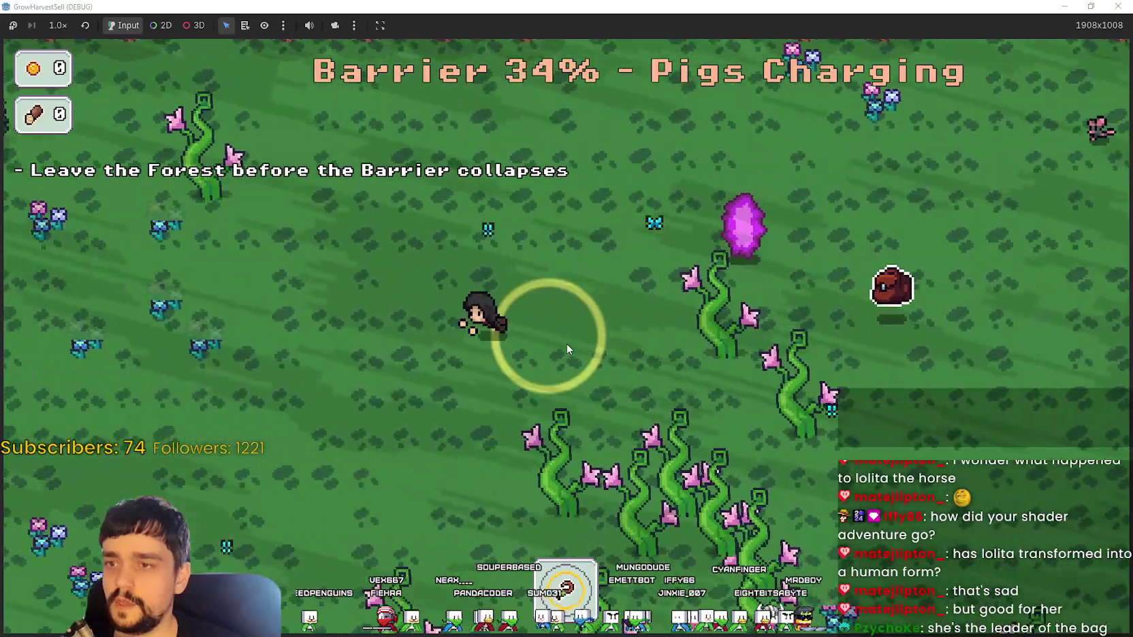
pyautogui.press('a')
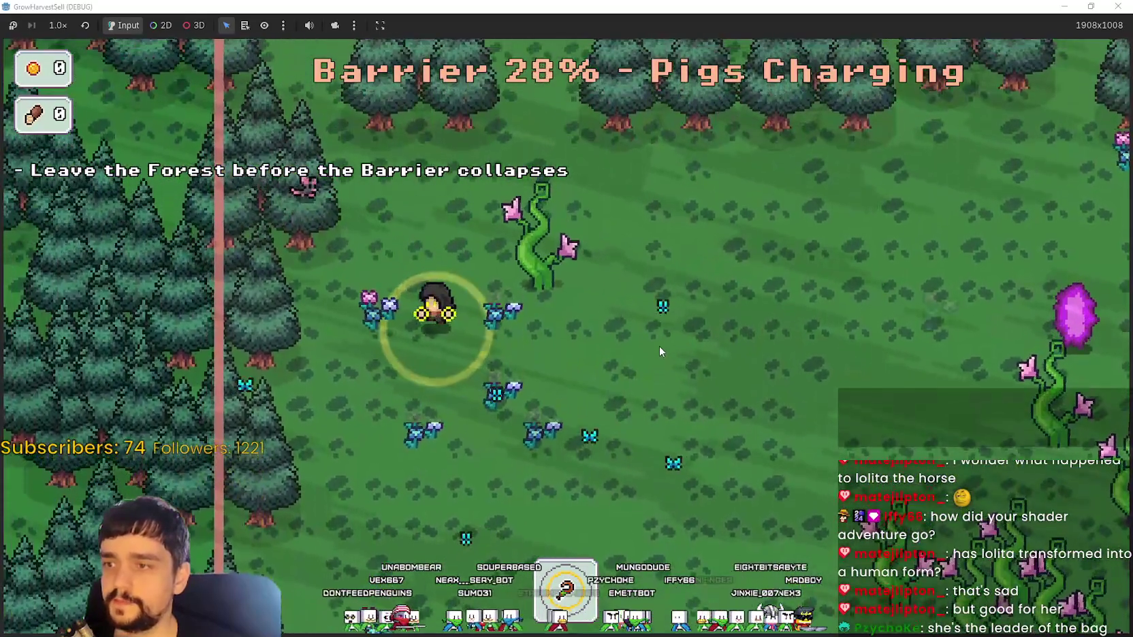
pyautogui.press('a')
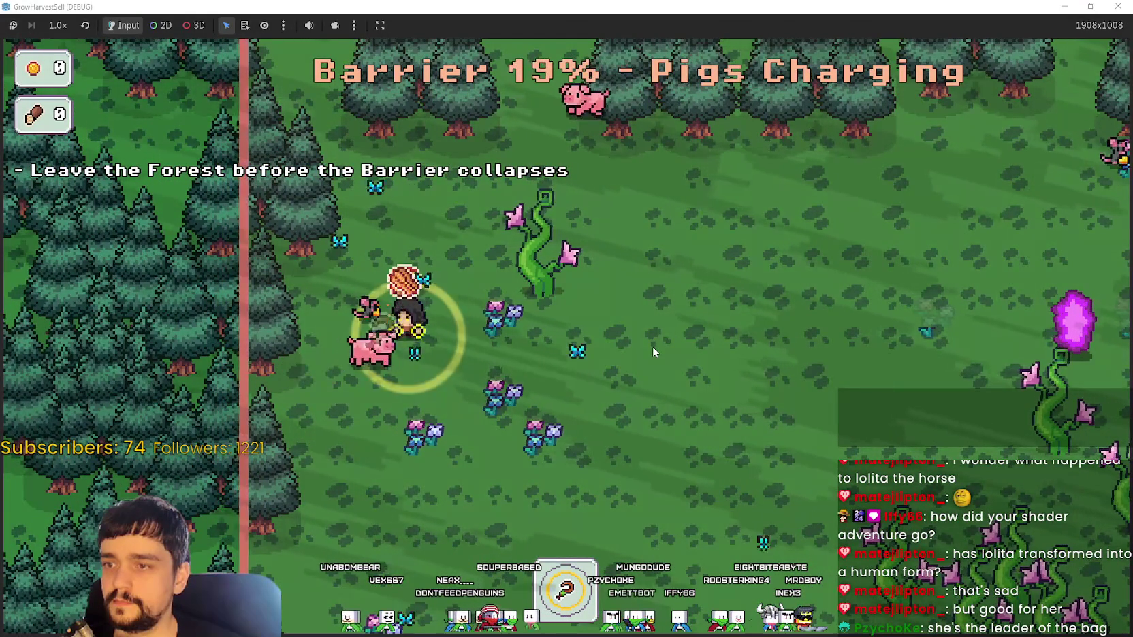
pyautogui.press('d')
pyautogui.press('d')
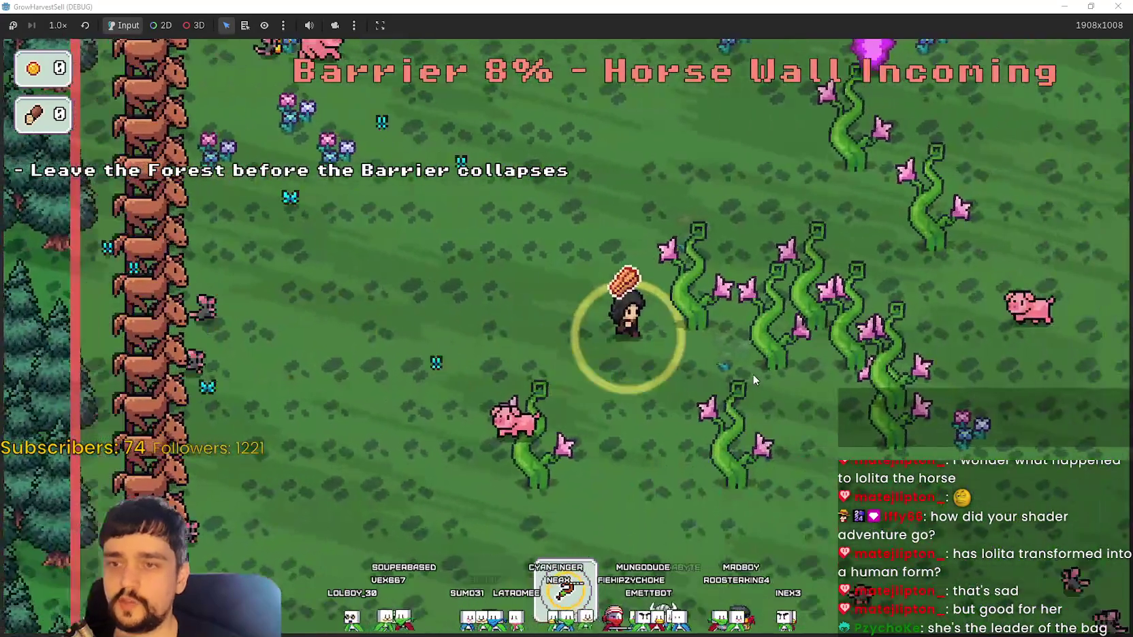
pyautogui.press('w')
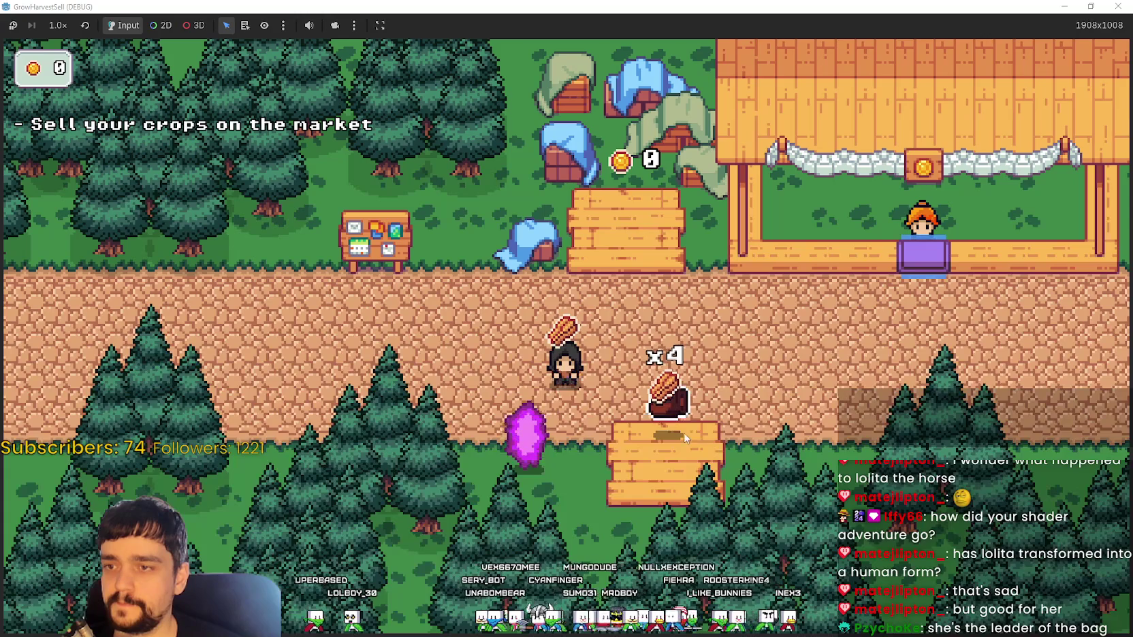
# - Sell the harvested crops at the village sell bin and head toward the bank
pyautogui.press('d')
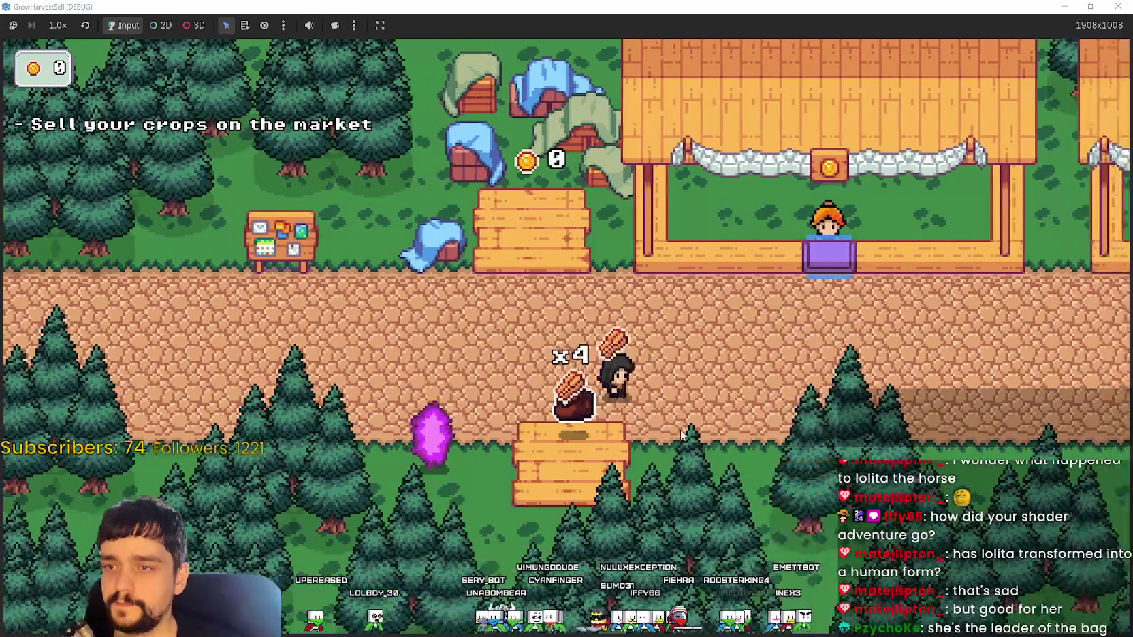
pyautogui.press('w')
pyautogui.press('a')
pyautogui.press('s')
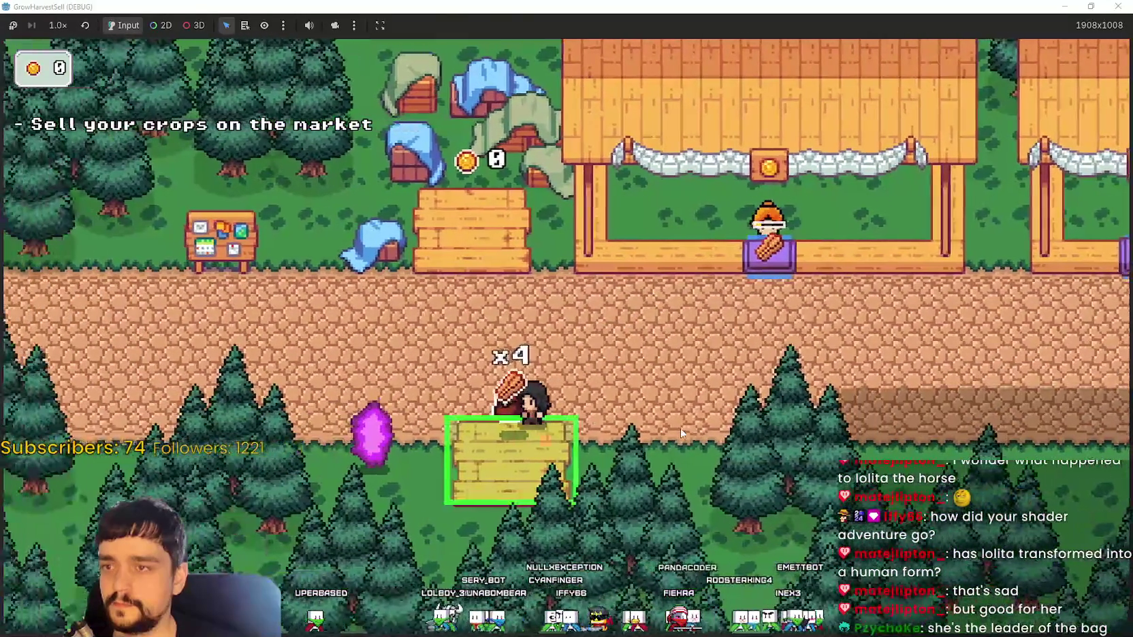
pyautogui.press('d')
pyautogui.press('w')
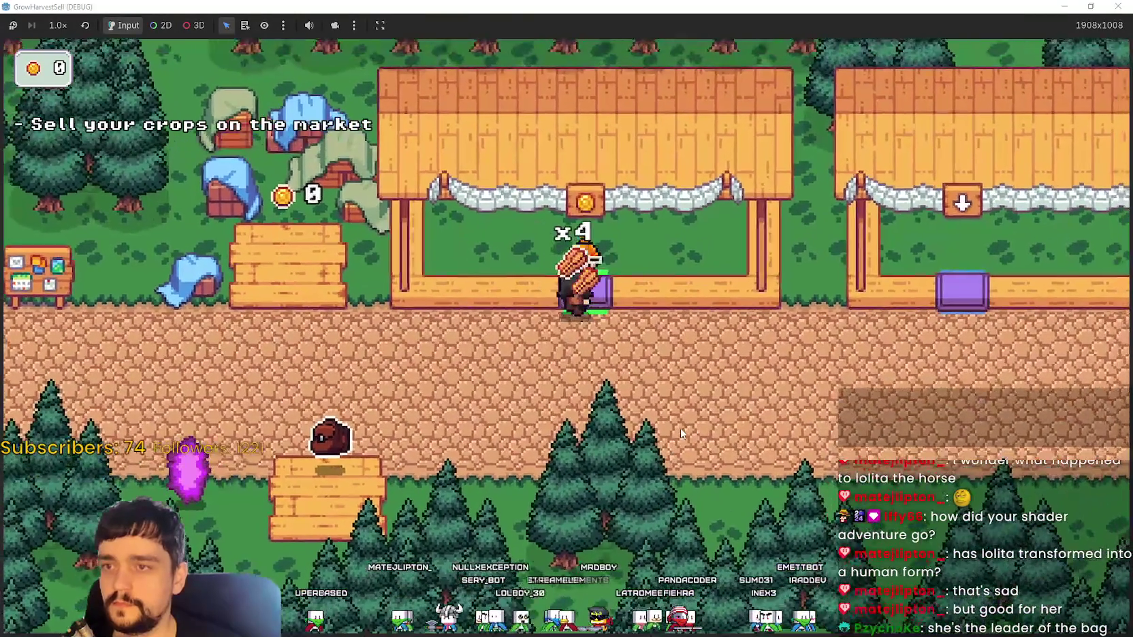
pyautogui.press('a')
pyautogui.press('d')
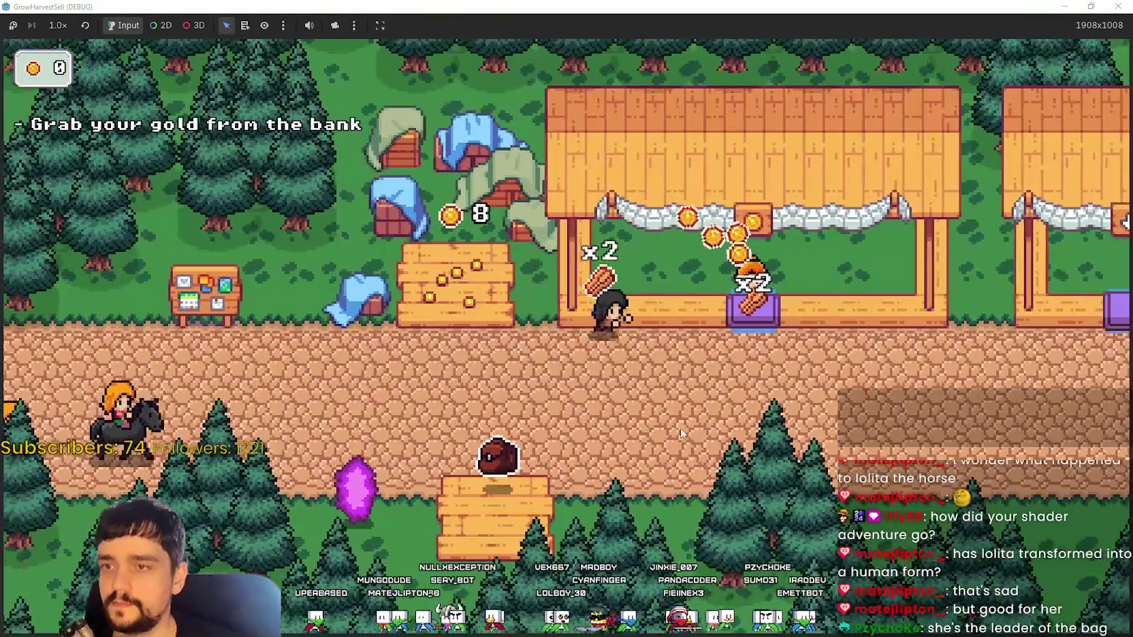
pyautogui.press('a')
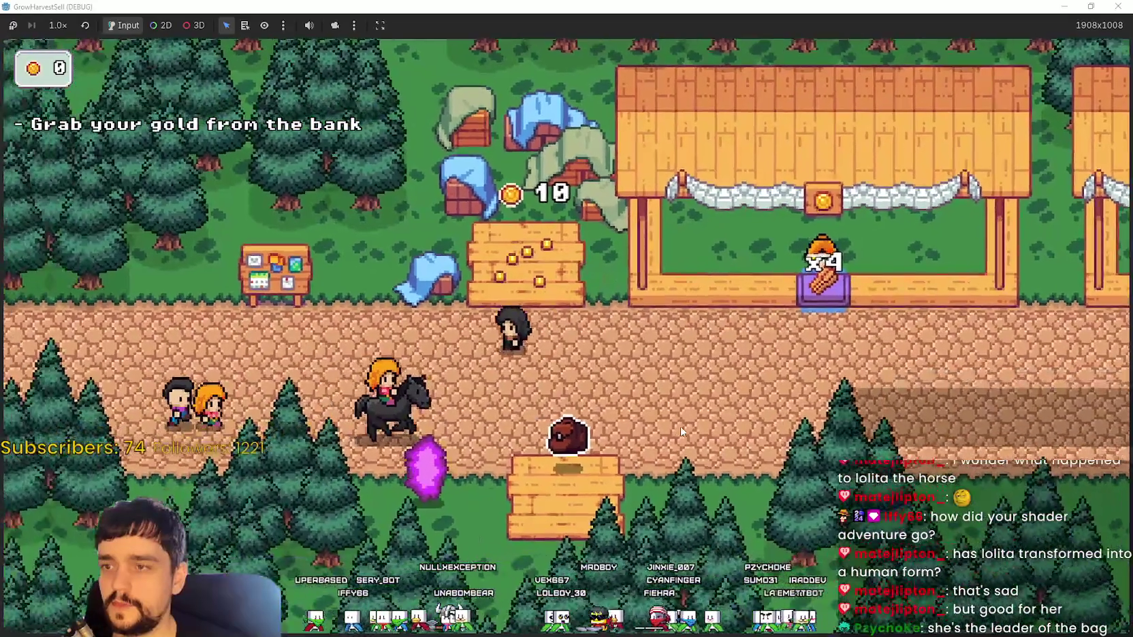
# - Inspect the running game's PersistenceData in the editor, then return to the maximized game
pyautogui.press('F8')
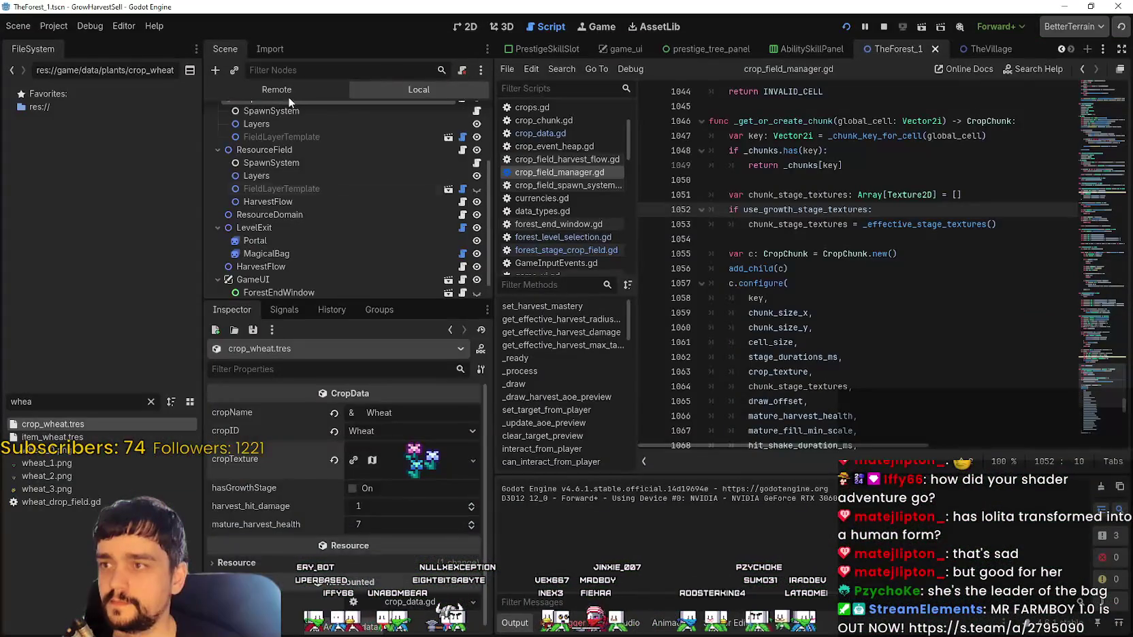
pyautogui.click(289, 93)
pyautogui.click(294, 155)
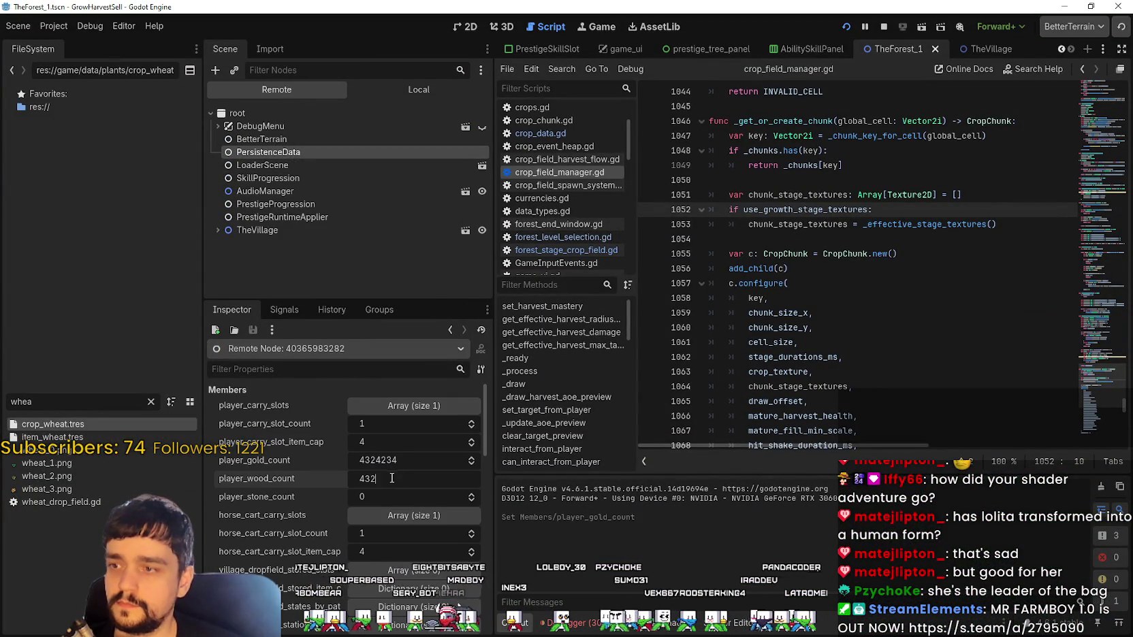
pyautogui.hotkey('alt', 'Tab')
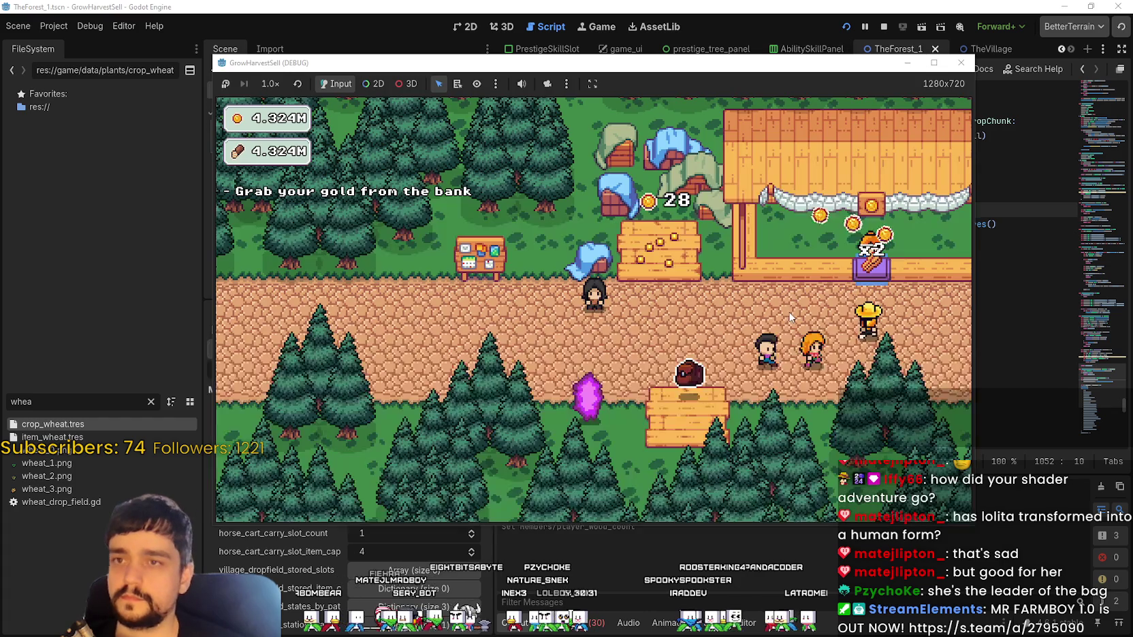
pyautogui.click(933, 62)
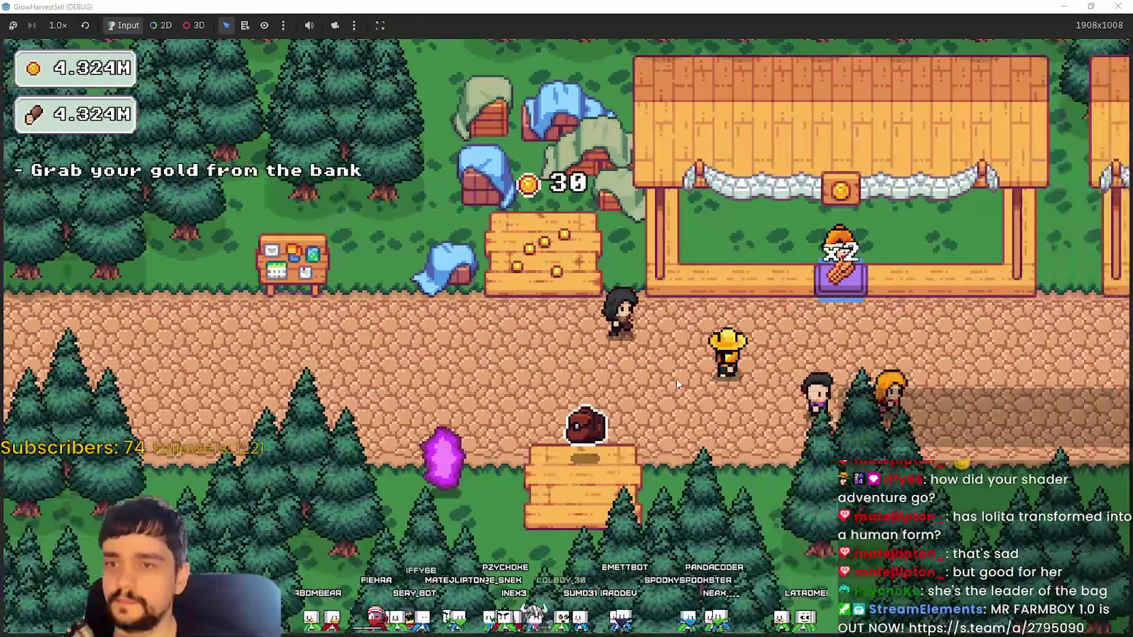
# - Open the Prestige skill tree at the board and buy the central and lower-branch upgrades
pyautogui.press('a')
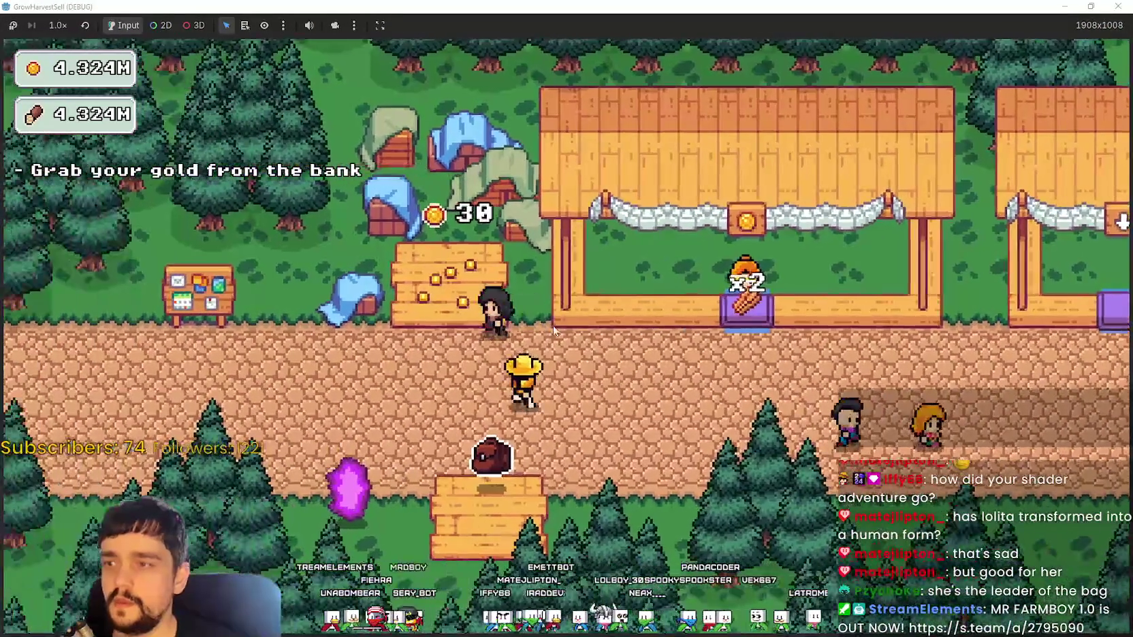
pyautogui.press('e')
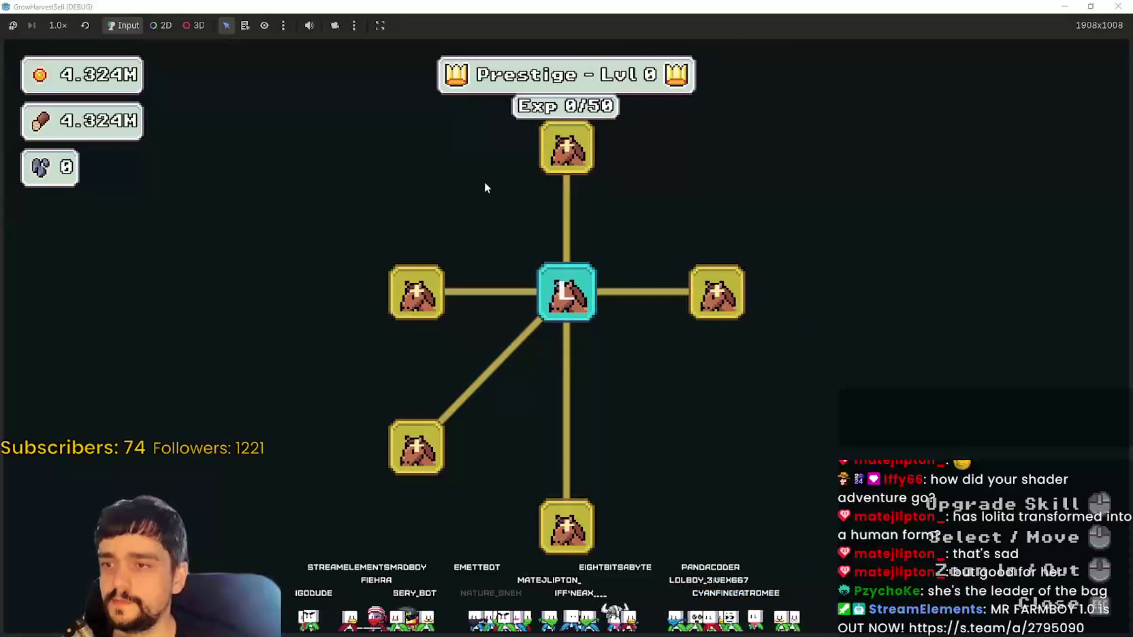
pyautogui.scroll(-3, 574, 392)
pyautogui.click(597, 353)
pyautogui.click(543, 299)
pyautogui.click(596, 324)
pyautogui.click(488, 353)
pyautogui.click(488, 408)
pyautogui.click(488, 408)
pyautogui.click(447, 352)
pyautogui.click(446, 313)
pyautogui.click(480, 299)
# - Buy Item Capacity II and the skills along the right branch
pyautogui.click(446, 250)
pyautogui.click(618, 216)
pyautogui.click(616, 259)
pyautogui.click(571, 206)
pyautogui.click(620, 186)
pyautogui.click(658, 215)
pyautogui.click(654, 285)
pyautogui.click(653, 314)
pyautogui.click(653, 339)
pyautogui.click(653, 364)
pyautogui.click(666, 409)
# - Buy the newly unlocked bottom skills and the remaining gold skill nodes
pyautogui.click(601, 409)
pyautogui.click(703, 436)
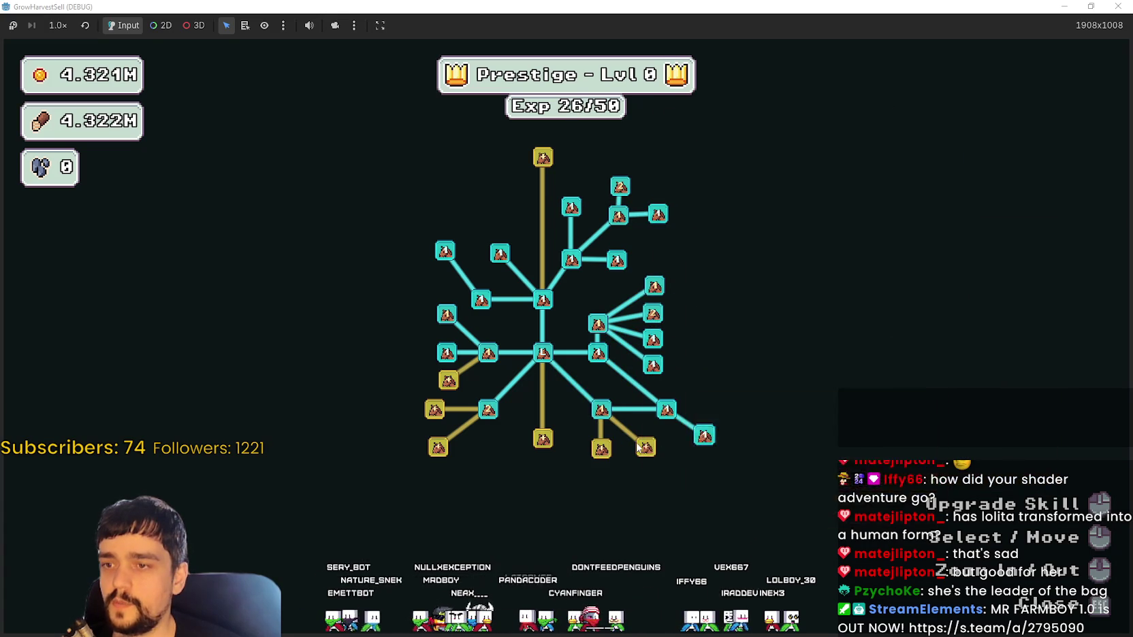
pyautogui.click(642, 447)
pyautogui.click(601, 449)
pyautogui.click(542, 439)
pyautogui.click(543, 493)
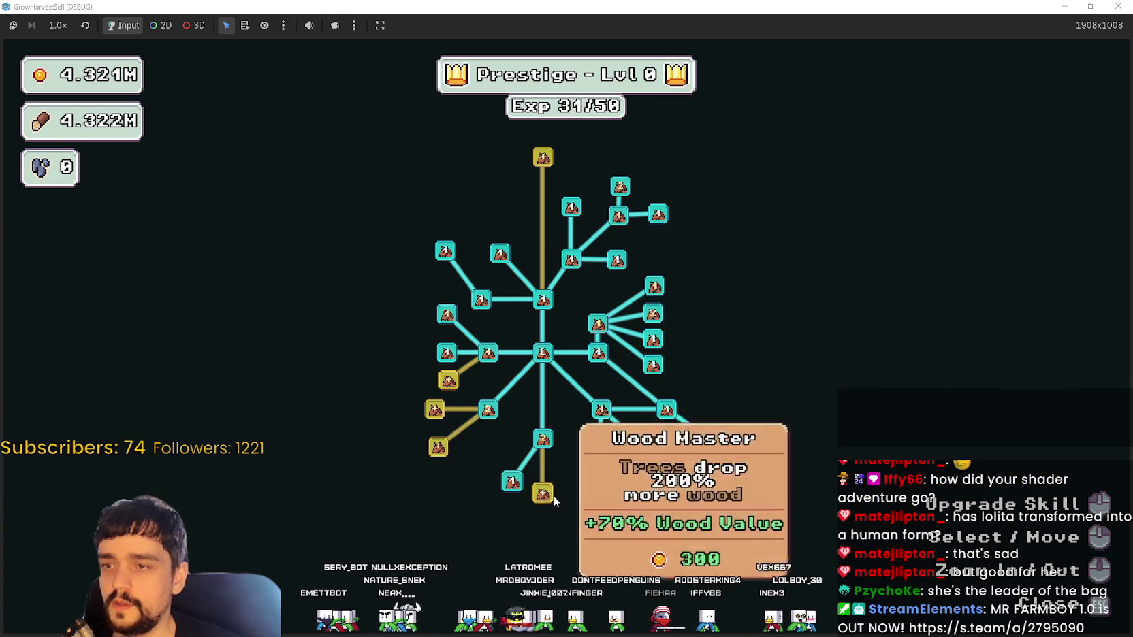
pyautogui.click(506, 481)
pyautogui.click(438, 446)
pyautogui.click(448, 380)
pyautogui.click(434, 409)
pyautogui.click(678, 477)
# - Level up Crop Domain and the top-right skill, bringing prestige Exp to 43/50
pyautogui.scroll(3, 640, 488)
pyautogui.scroll(1, 629, 486)
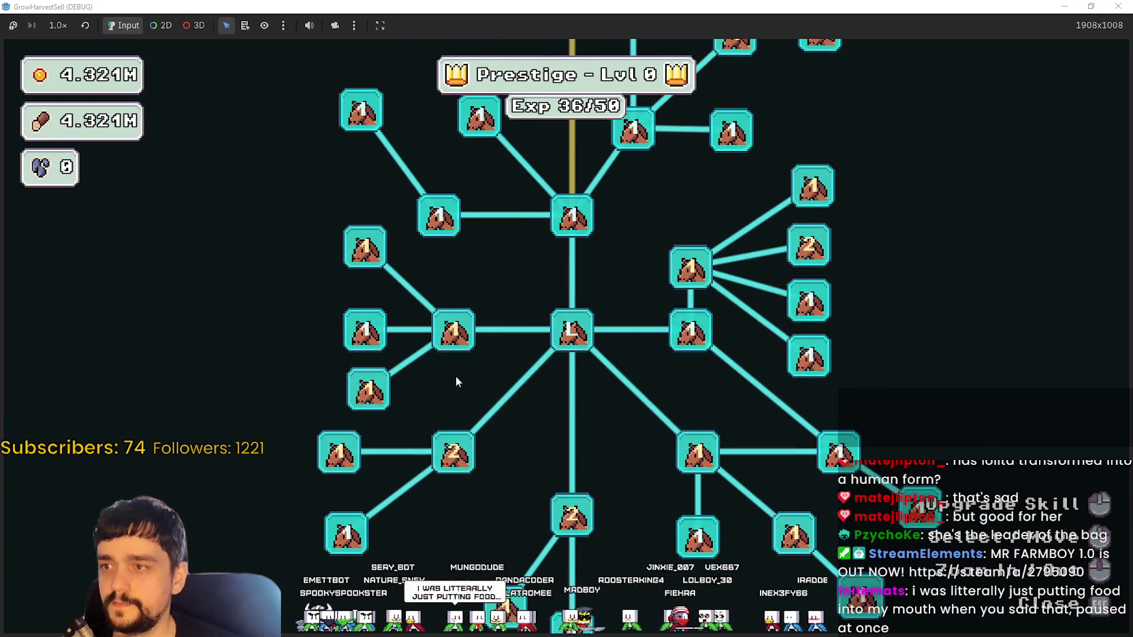
pyautogui.click(456, 332)
pyautogui.click(456, 331)
pyautogui.click(453, 332)
pyautogui.click(696, 272)
pyautogui.click(697, 272)
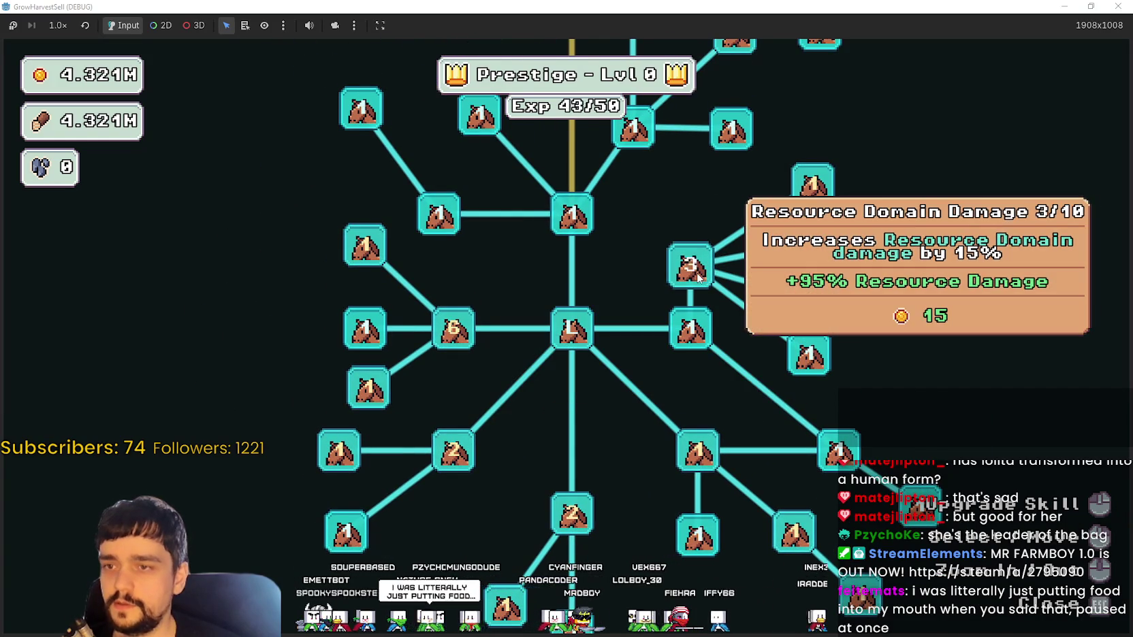
pyautogui.click(825, 185)
pyautogui.press('Escape')
# - Travel from the portal to forest Stage 1 and start moving through the field
pyautogui.press('s')
pyautogui.press('e')
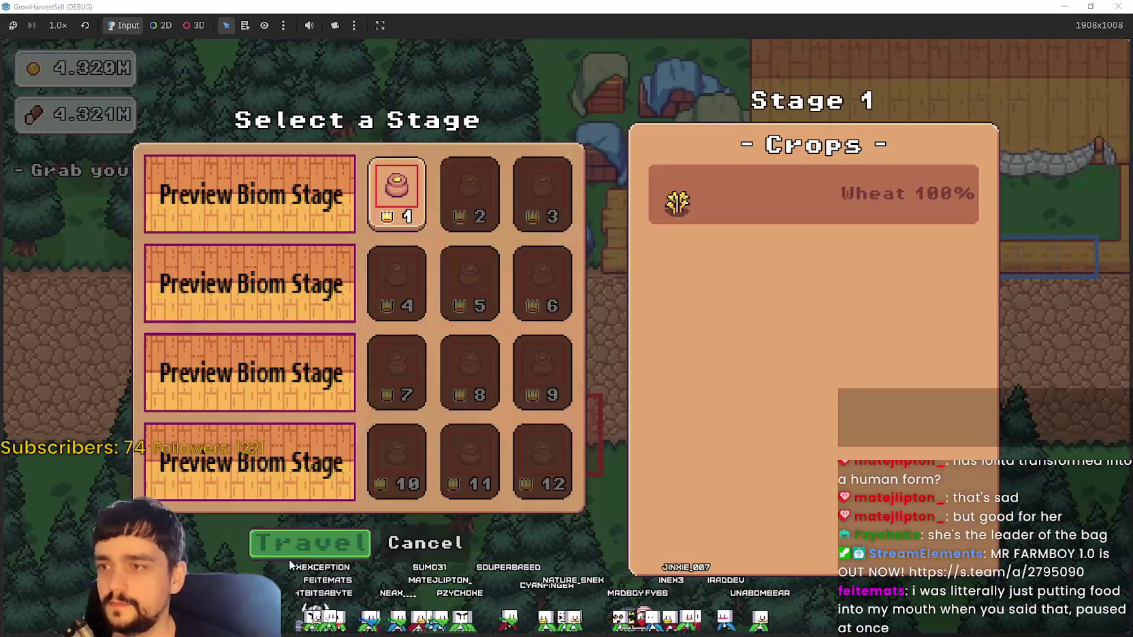
pyautogui.click(290, 553)
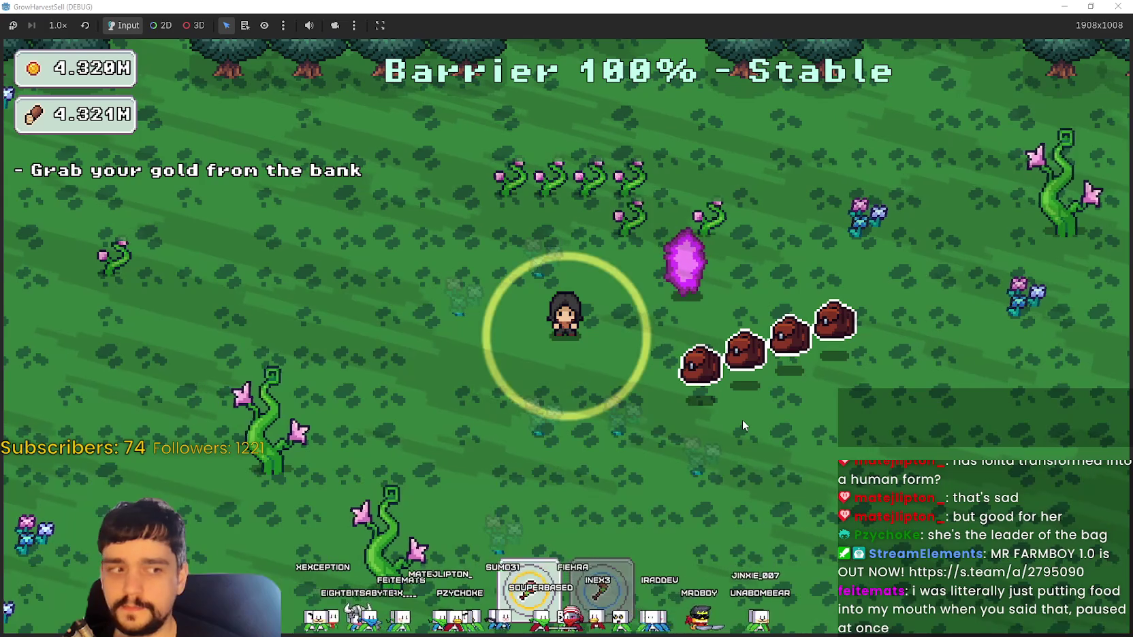
pyautogui.press('w')
pyautogui.press('a')
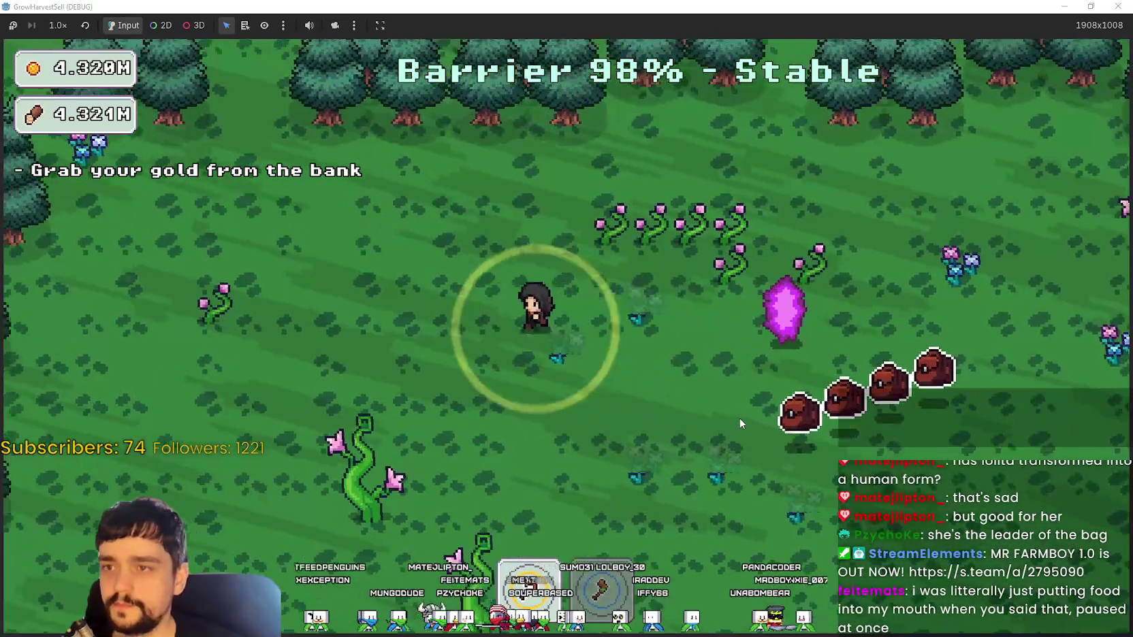
pyautogui.press('w')
pyautogui.press('d')
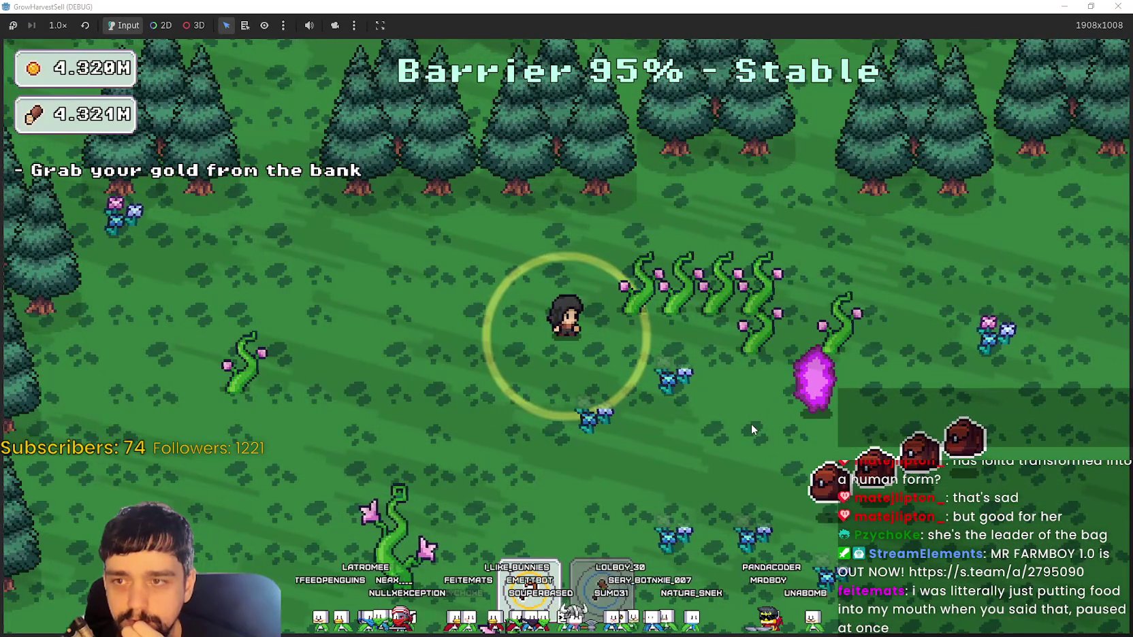
# - Harvest crops and collect dropped items across the right side of the forest
pyautogui.press('d')
pyautogui.press('s')
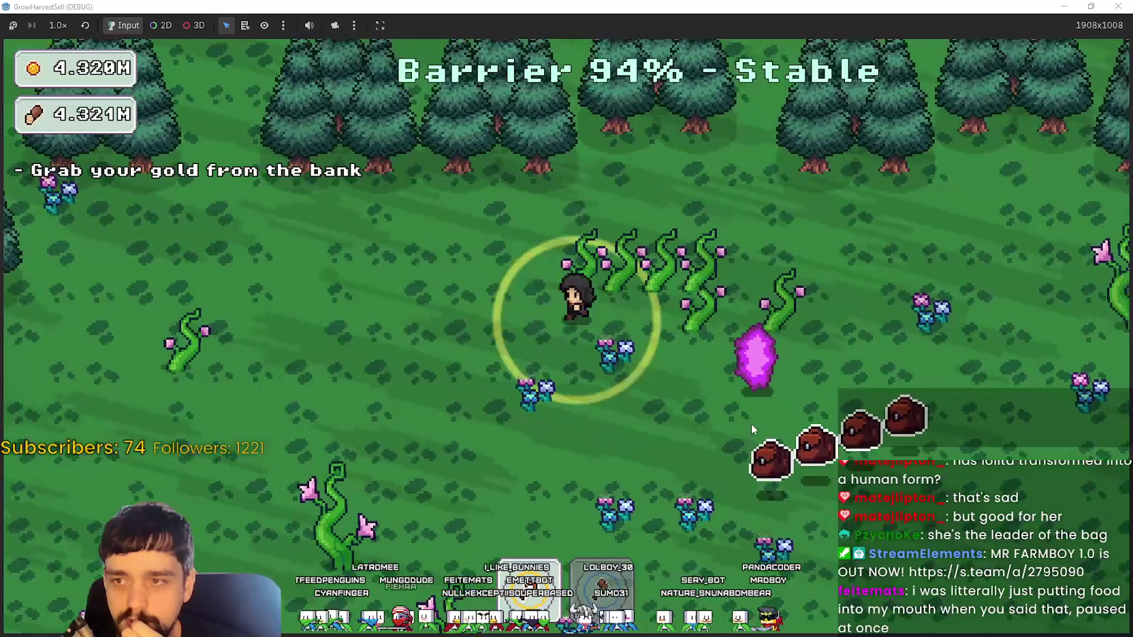
pyautogui.press('d')
pyautogui.press('w')
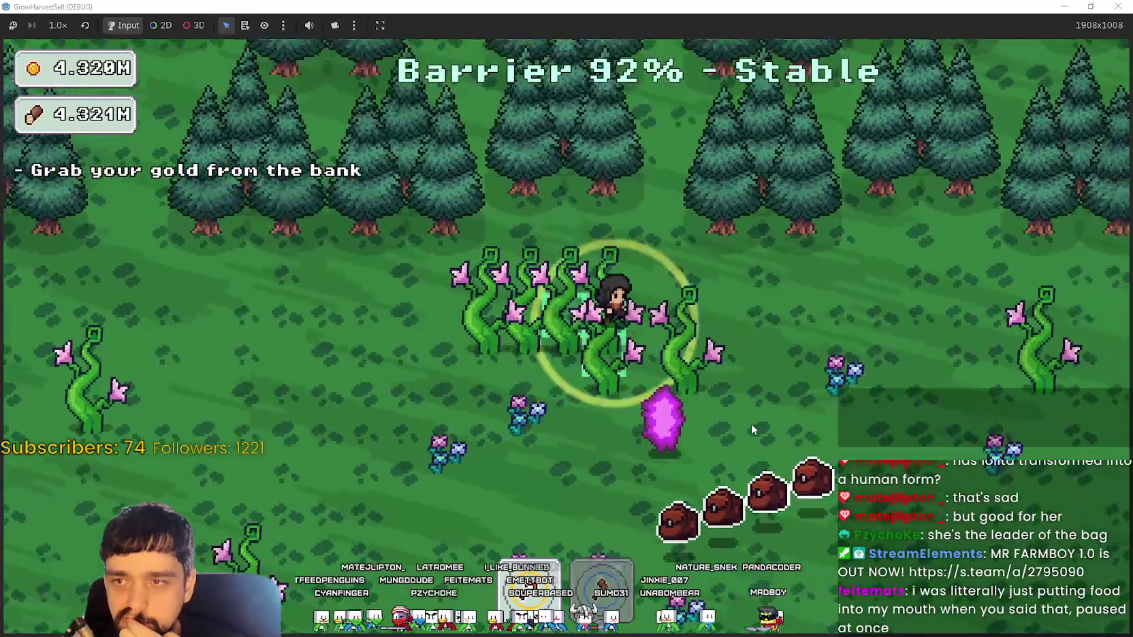
pyautogui.press('a')
pyautogui.press('s')
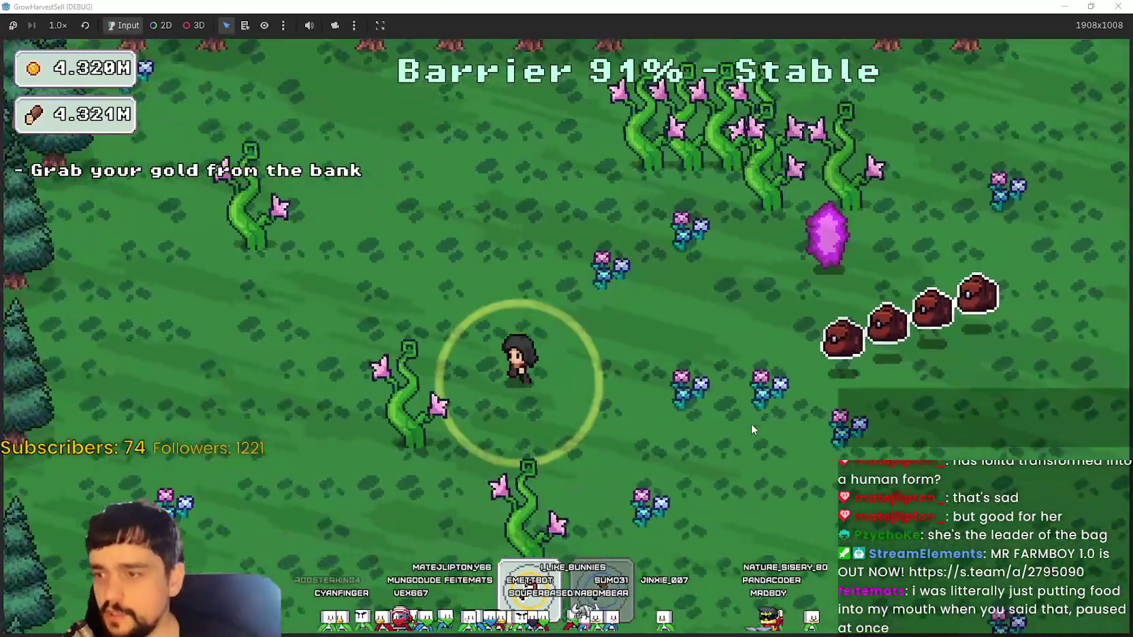
pyautogui.press('a')
pyautogui.press('s')
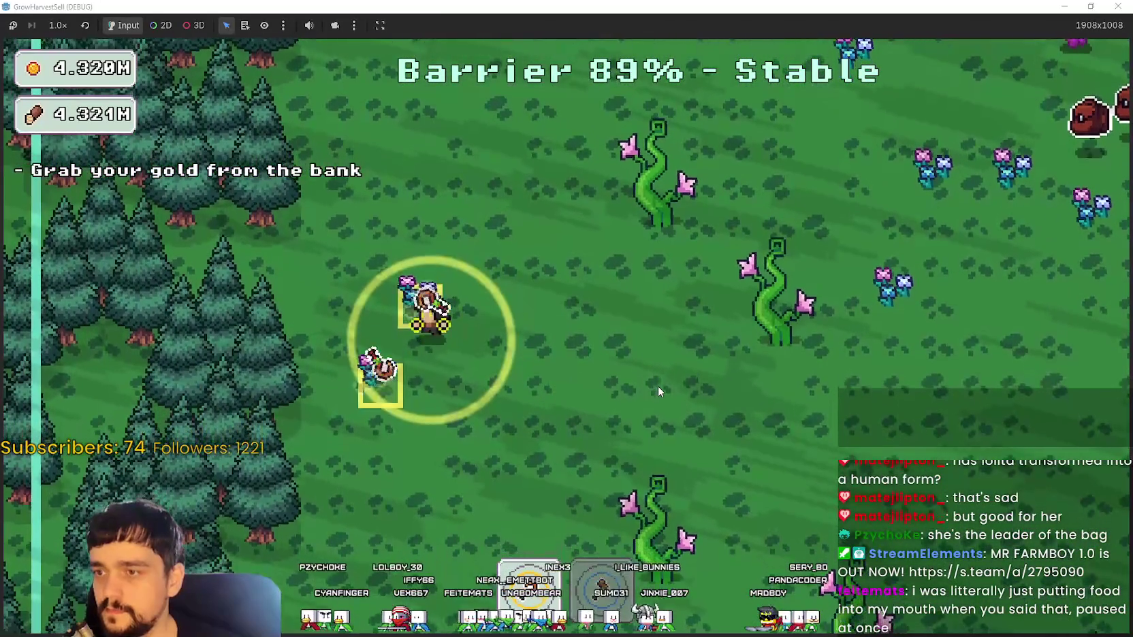
pyautogui.press('d')
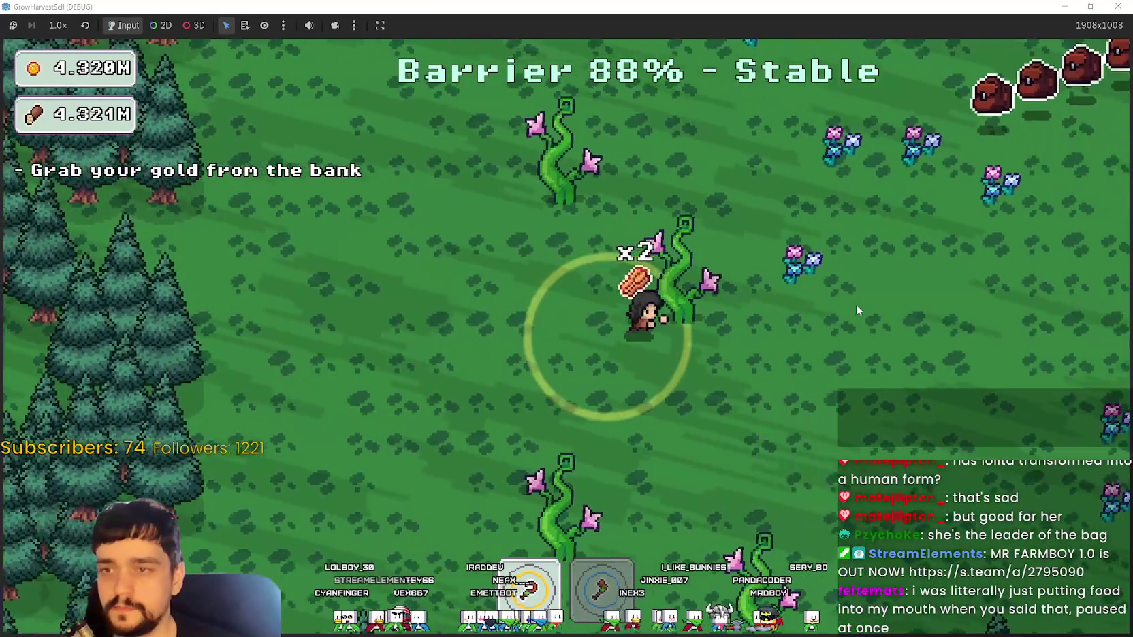
pyautogui.press('d')
pyautogui.press('w')
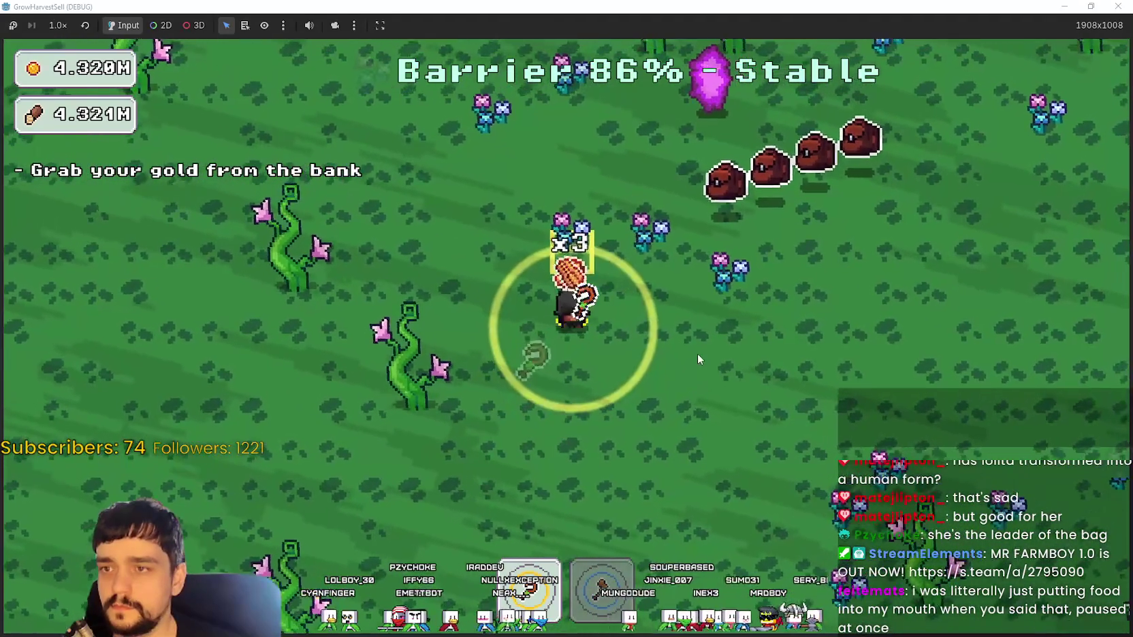
pyautogui.press('d')
pyautogui.press('w')
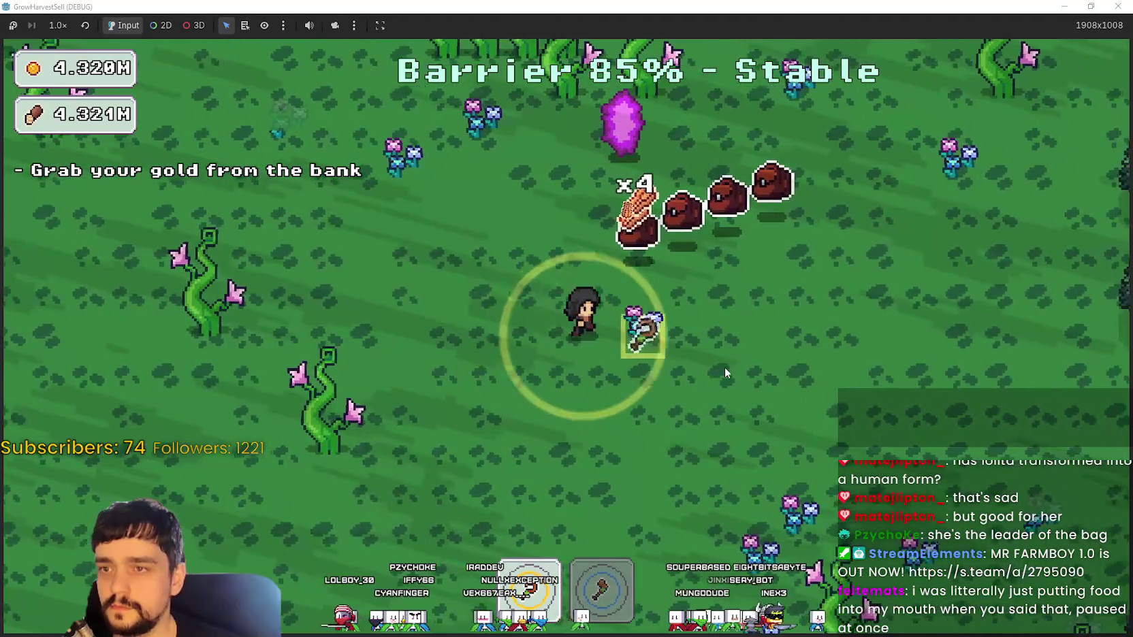
pyautogui.press('d')
pyautogui.press('s')
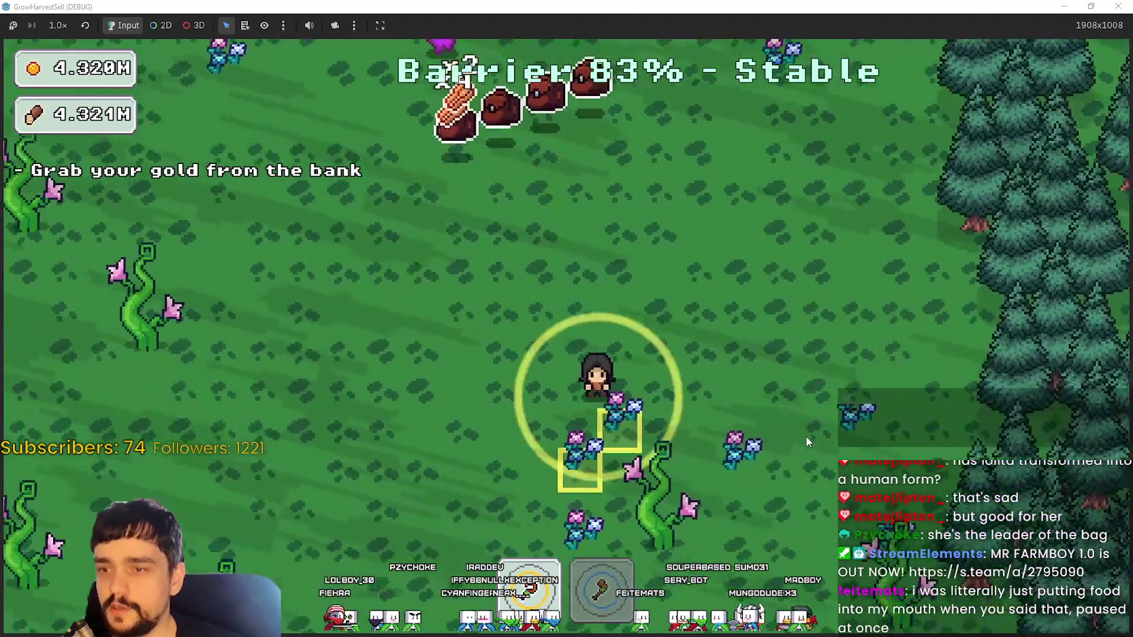
# - Harvest the vine patch and the crops further down the field
pyautogui.press('w')
pyautogui.press('a')
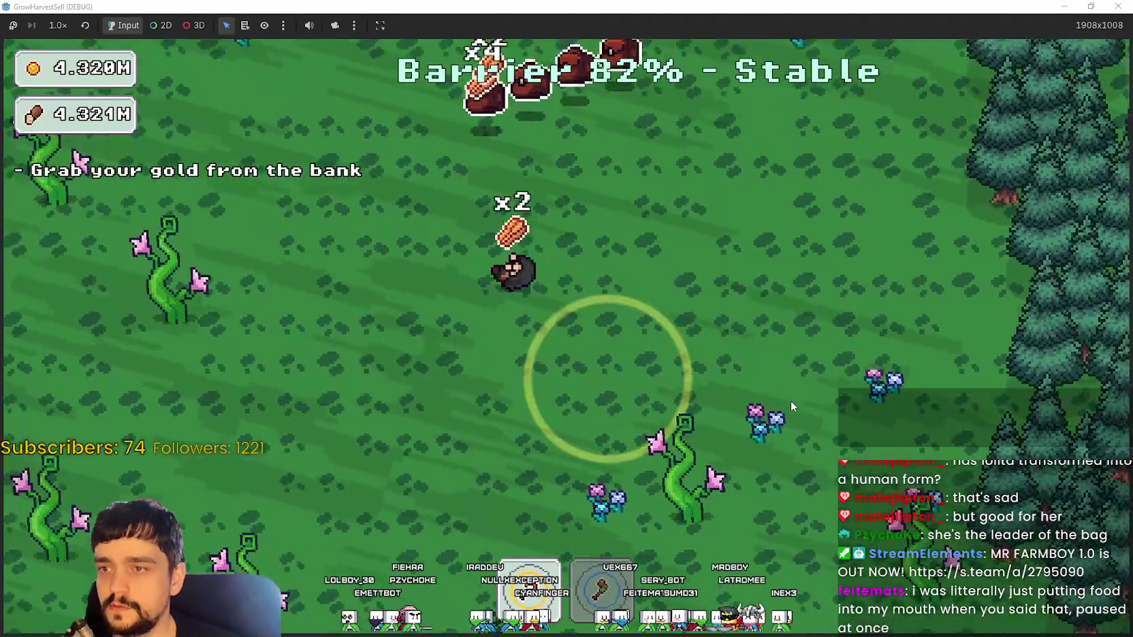
pyautogui.press('w')
pyautogui.press('a')
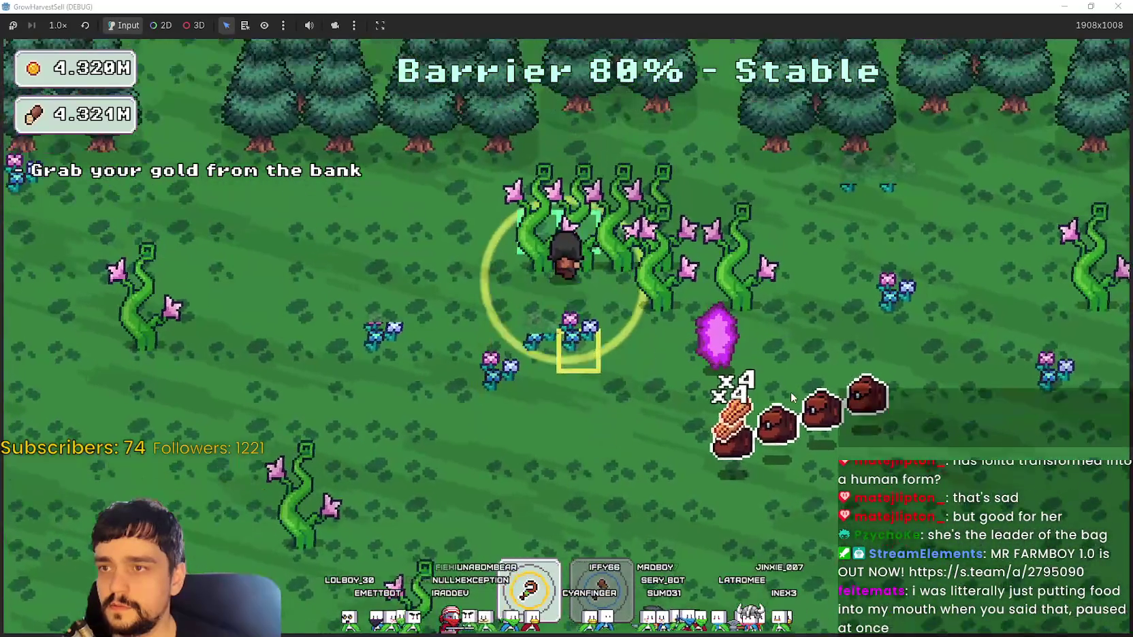
pyautogui.press('d')
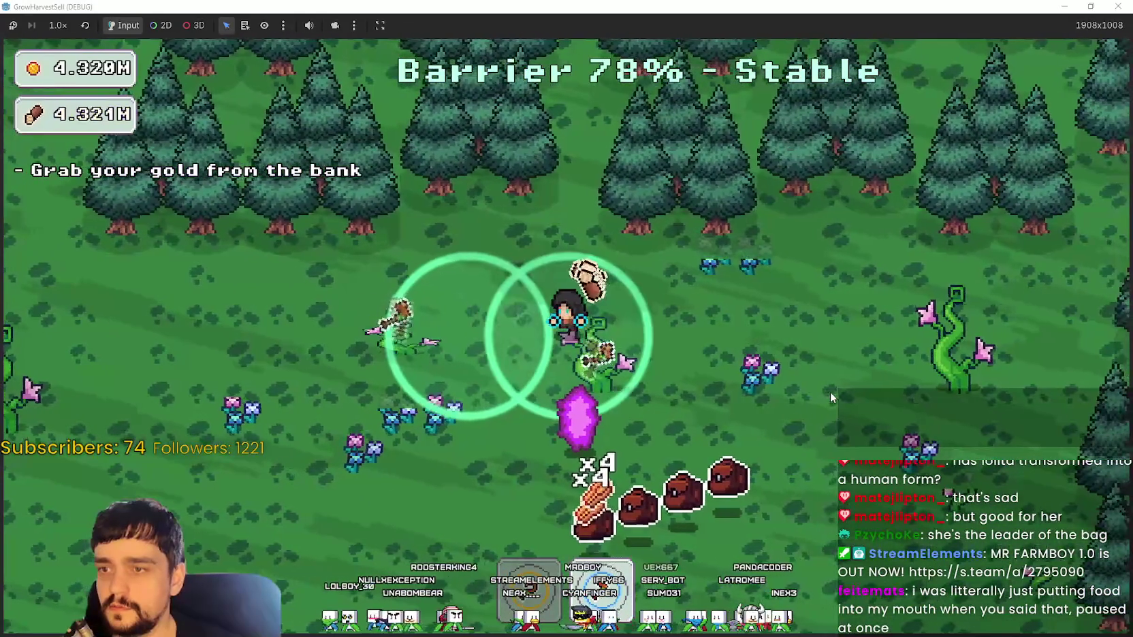
pyautogui.press('d')
pyautogui.press('s')
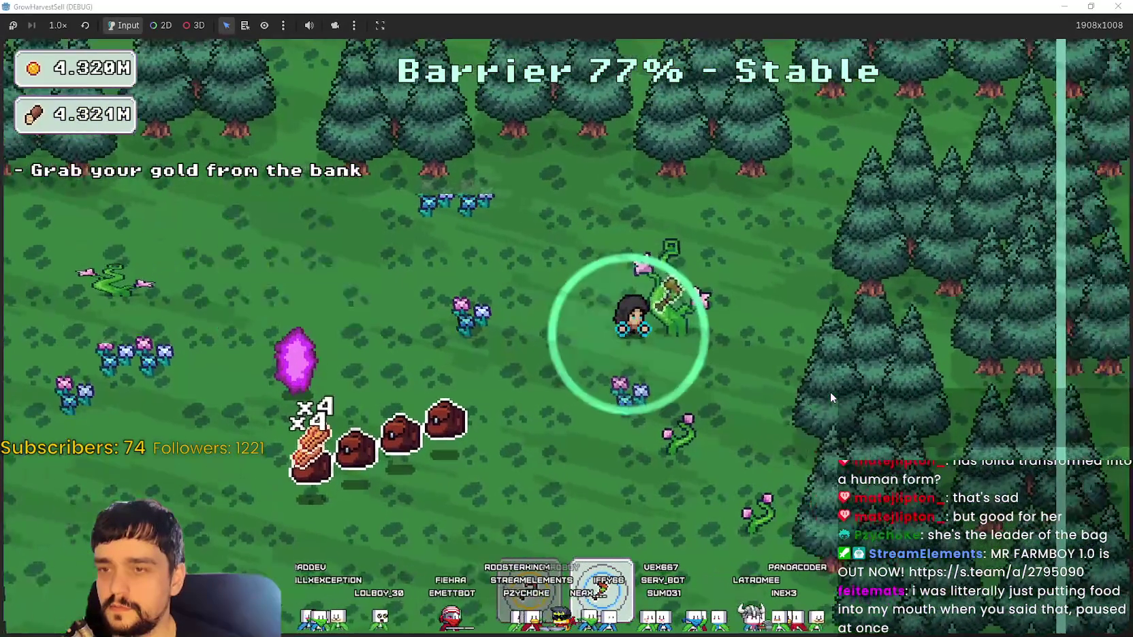
pyautogui.press('s')
pyautogui.press('a')
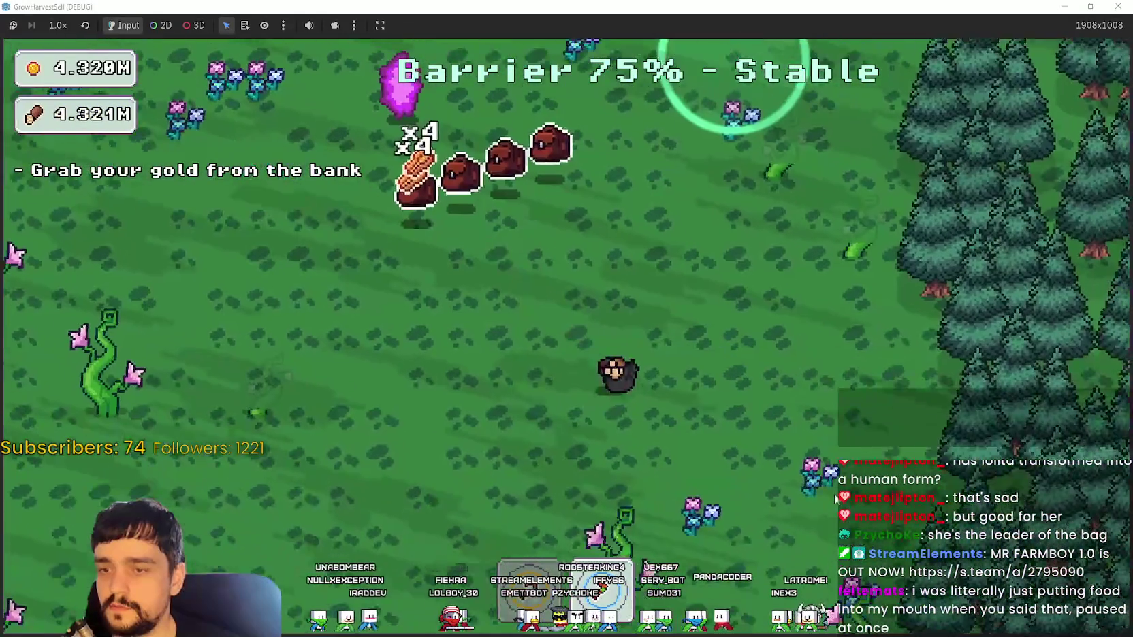
pyautogui.press('d')
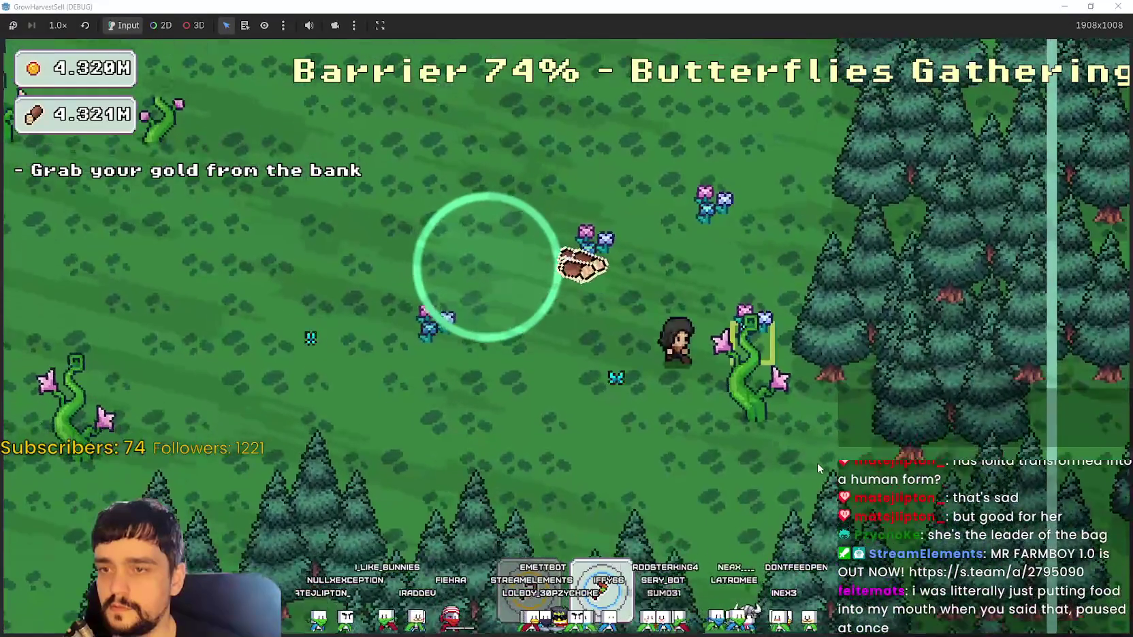
# - Harvest more vines to the upper left before heading back to the village
pyautogui.press('a')
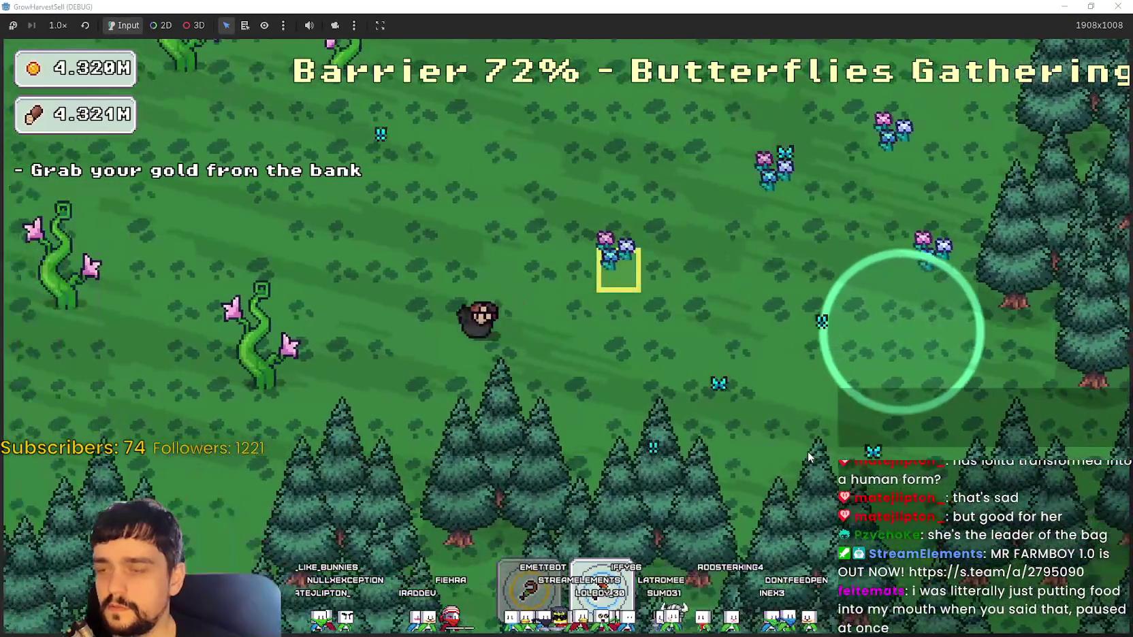
pyautogui.press('a')
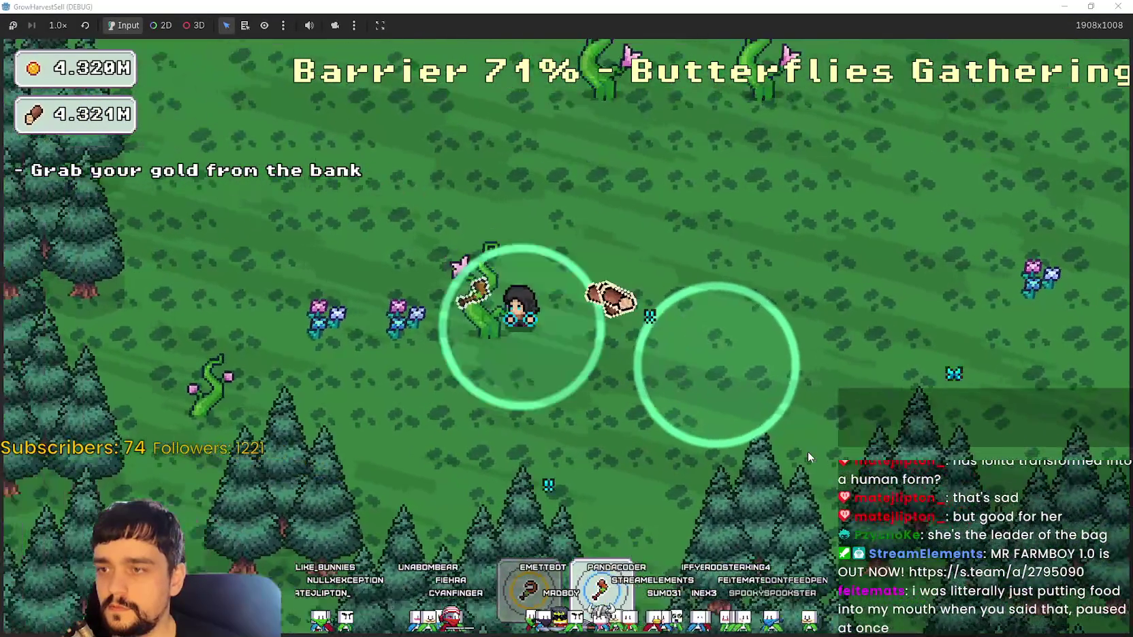
pyautogui.press('w')
pyautogui.press('d')
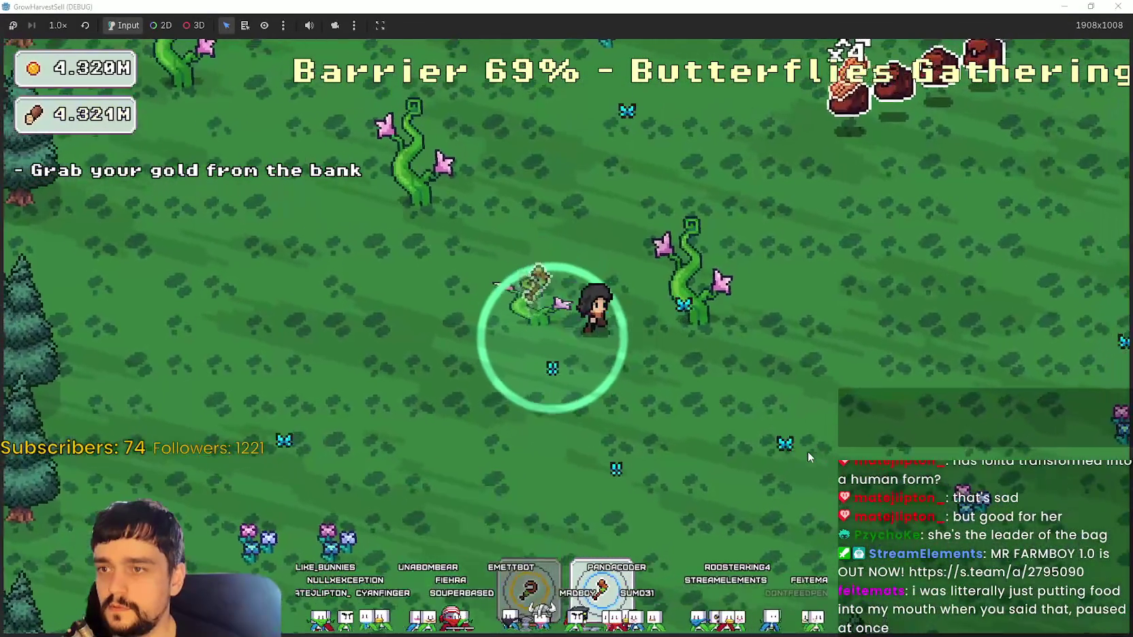
pyautogui.press('a')
pyautogui.press('w')
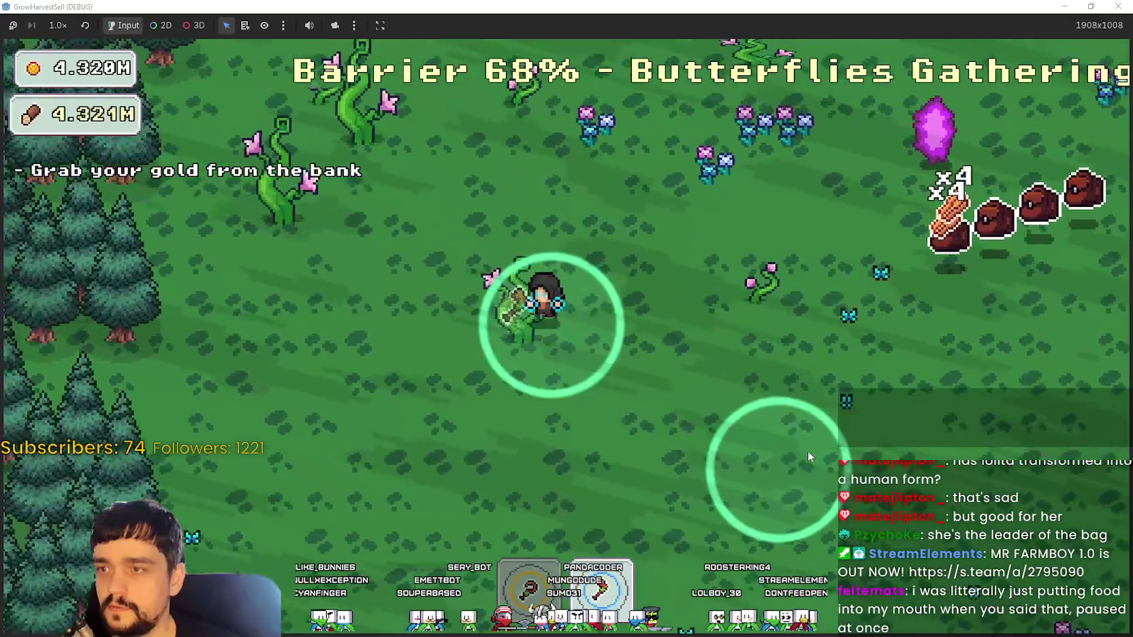
pyautogui.press('w')
pyautogui.press('a')
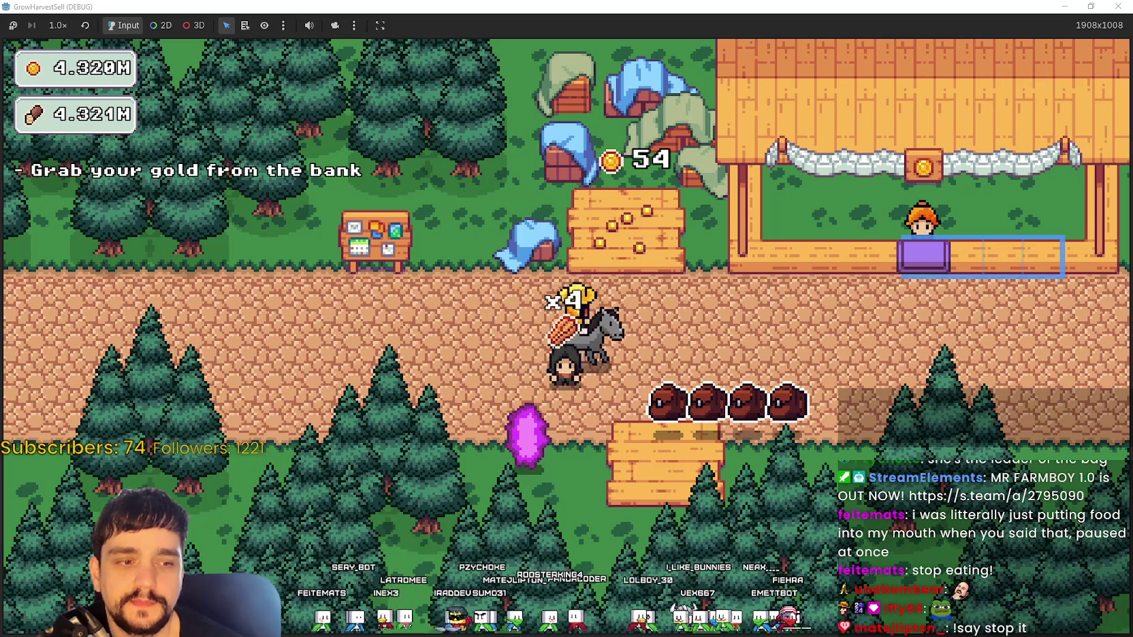
# - In the Local scene tree, expand FieldLayerTemplate's stage_durations_ms to show 4000, 6000, 4000
pyautogui.hotkey('alt', 'Tab')
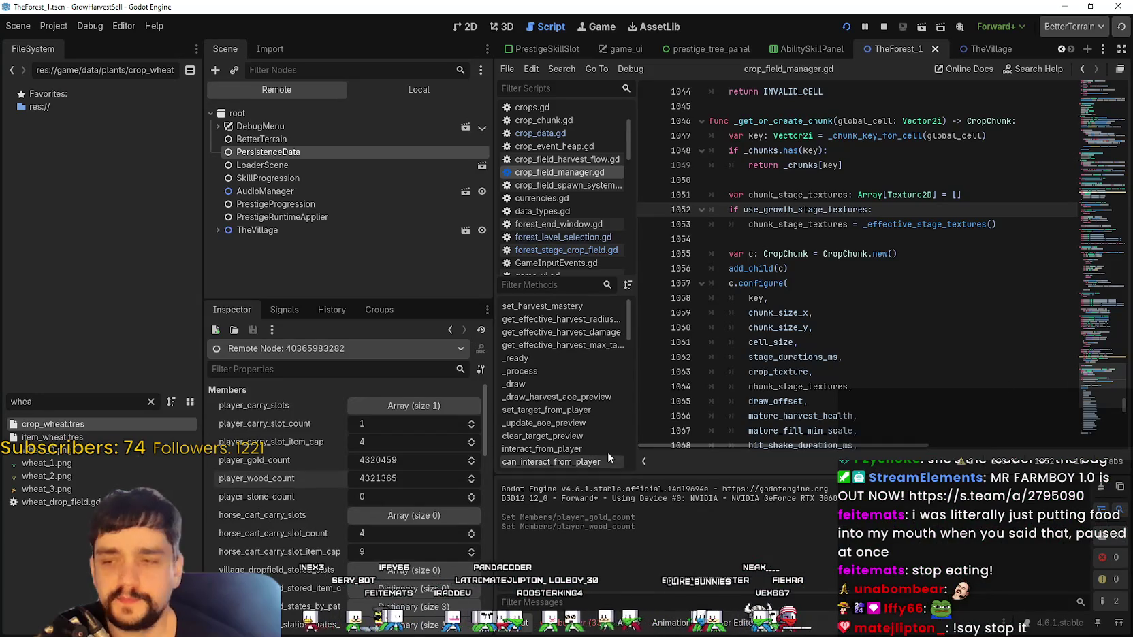
pyautogui.scroll(-3, 267, 507)
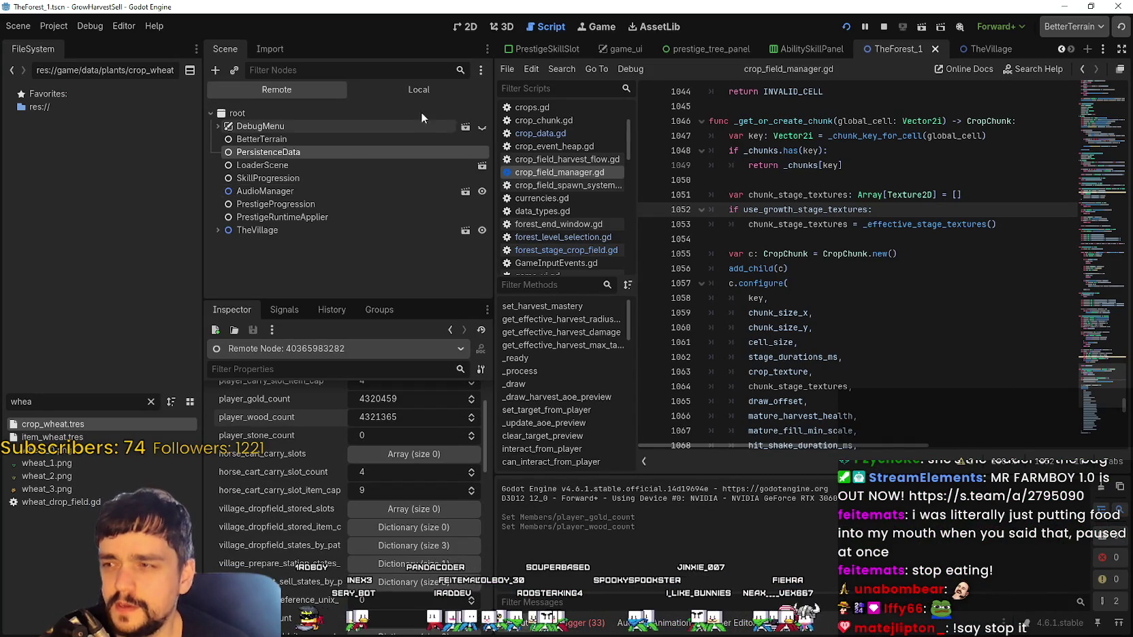
pyautogui.click(420, 89)
pyautogui.scroll(-3, 368, 218)
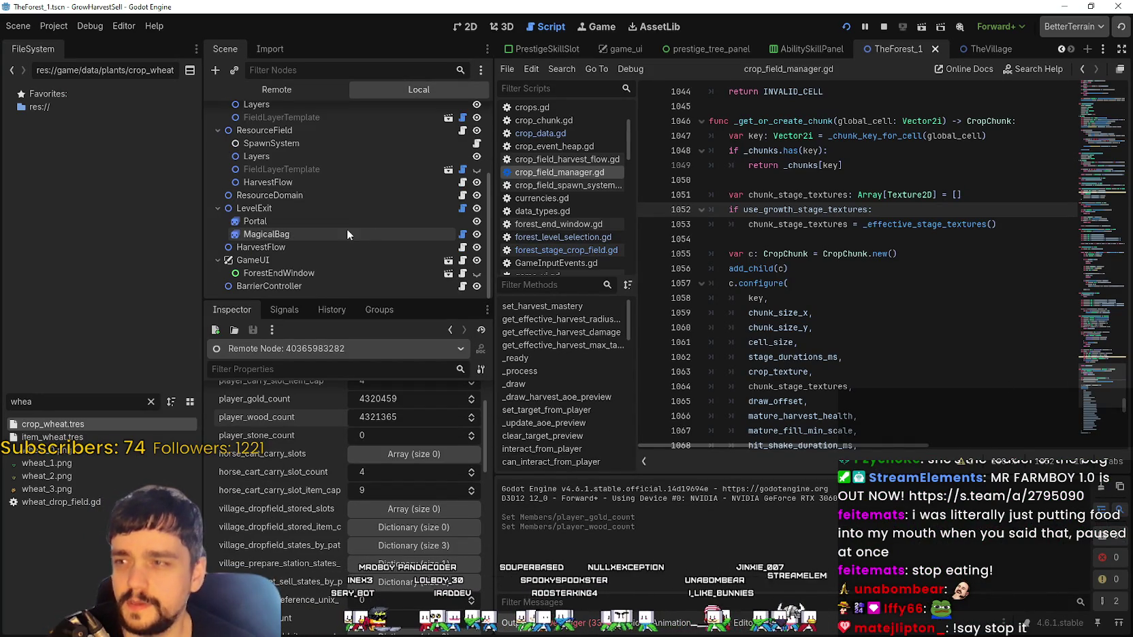
pyautogui.scroll(3, 333, 227)
pyautogui.click(317, 240)
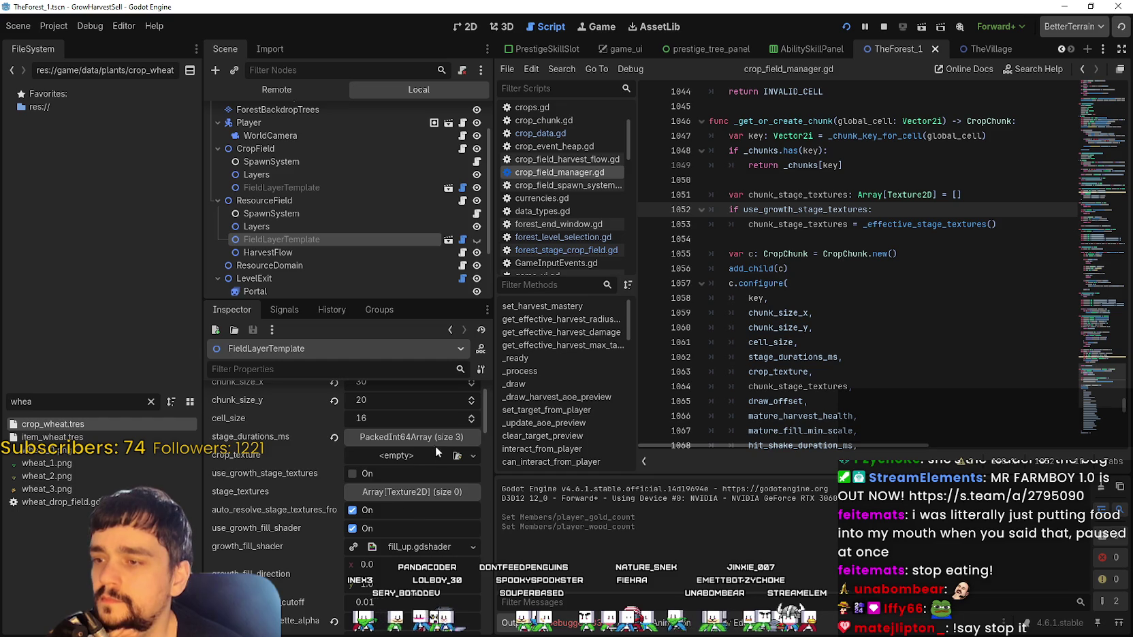
pyautogui.click(429, 437)
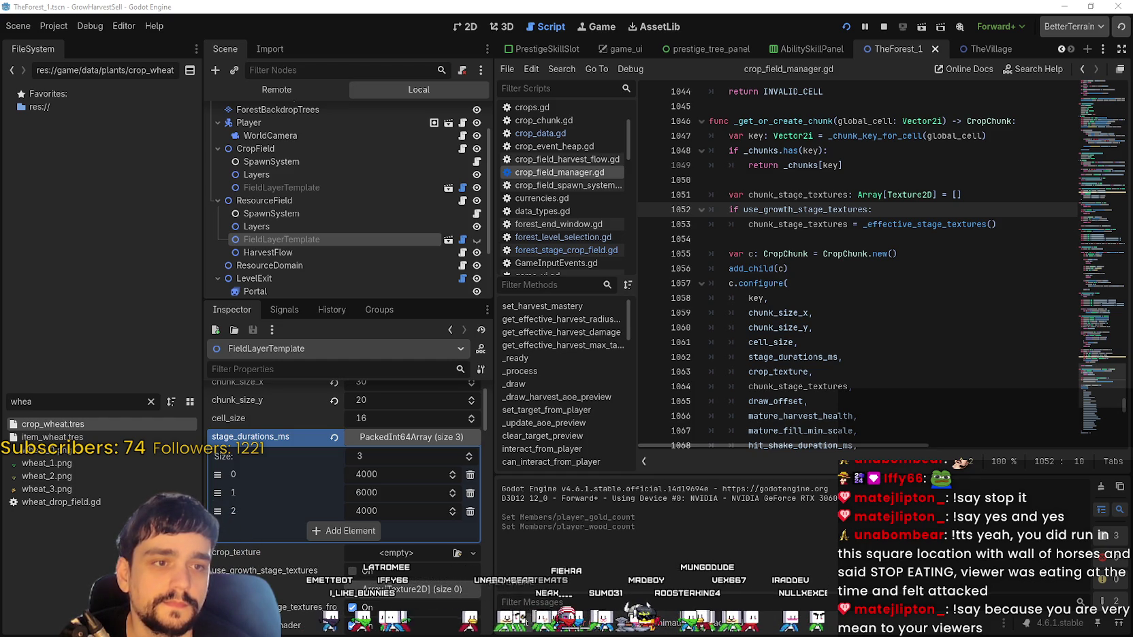
# - Stop the running game and relaunch it for a fresh run
pyautogui.click(887, 225)
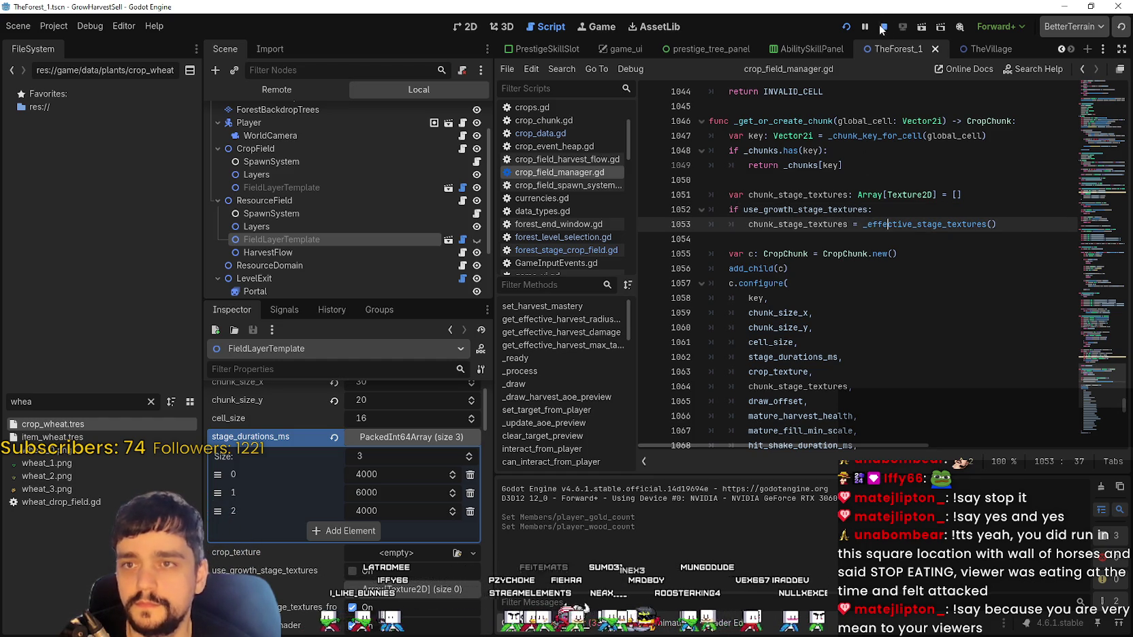
pyautogui.click(883, 28)
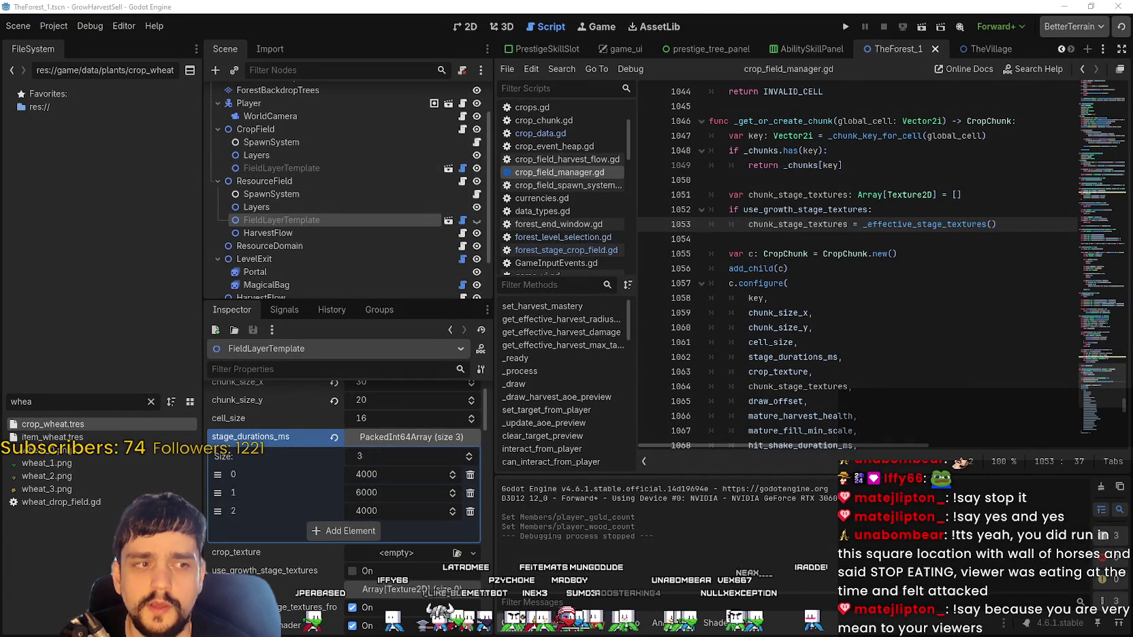
pyautogui.click(847, 25)
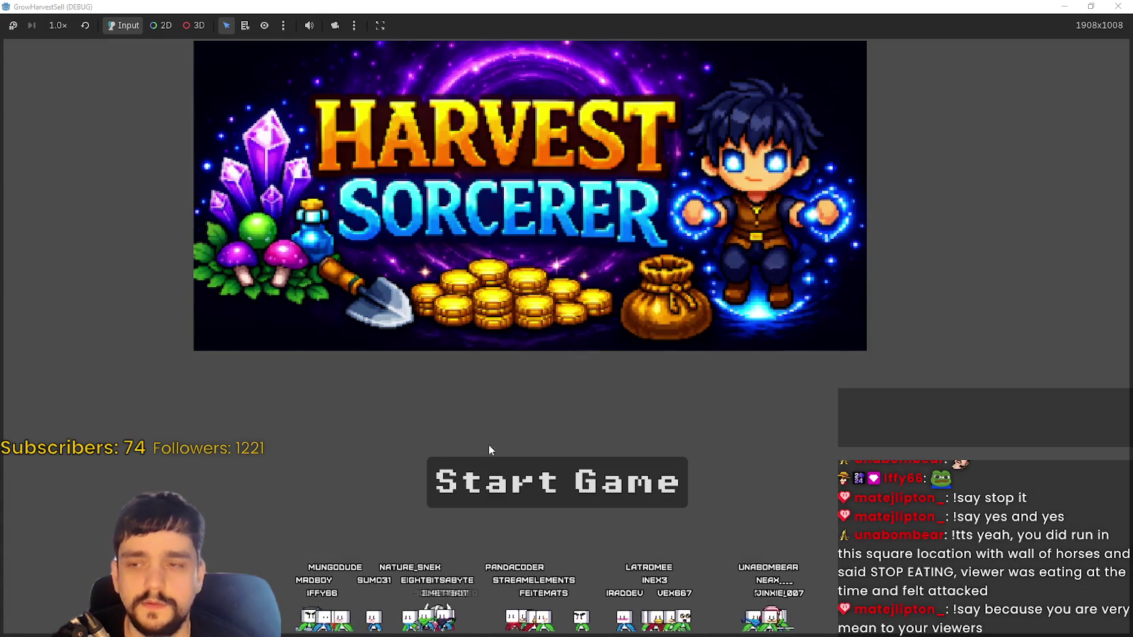
# - Start a new game and check the unlocked Portal skill on the Prestige skill board
pyautogui.click(497, 476)
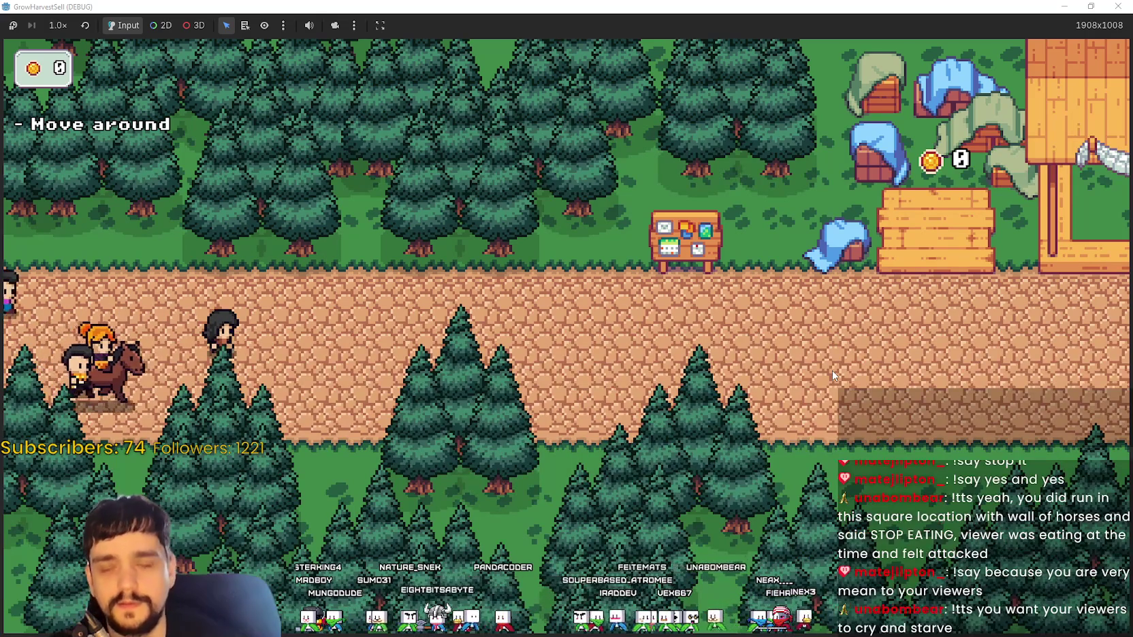
pyautogui.press('Right')
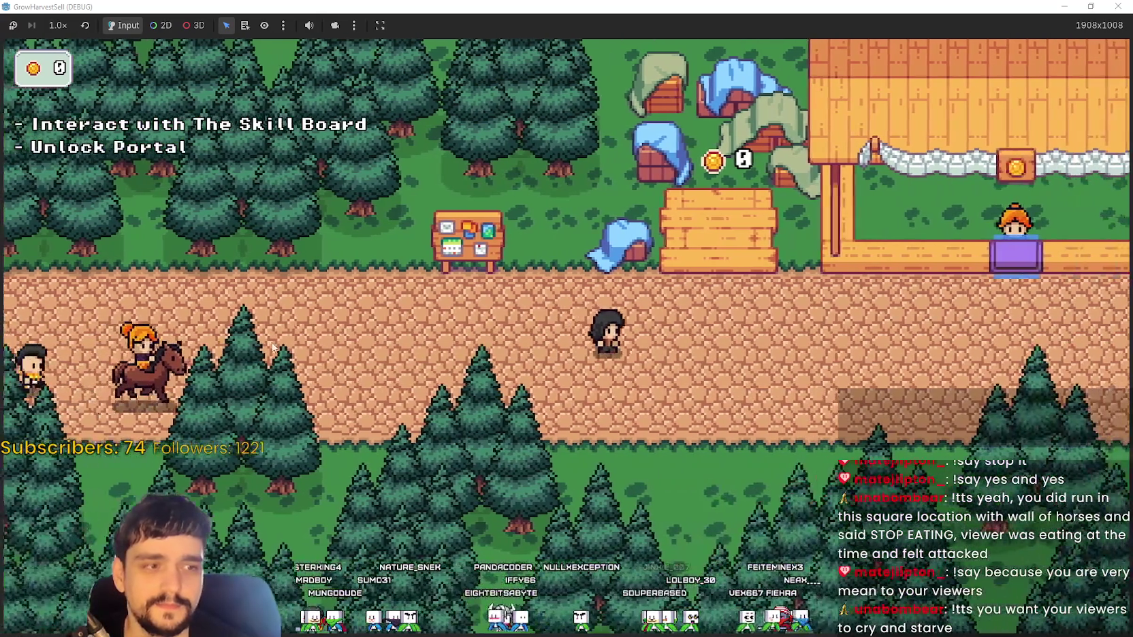
pyautogui.press('Left')
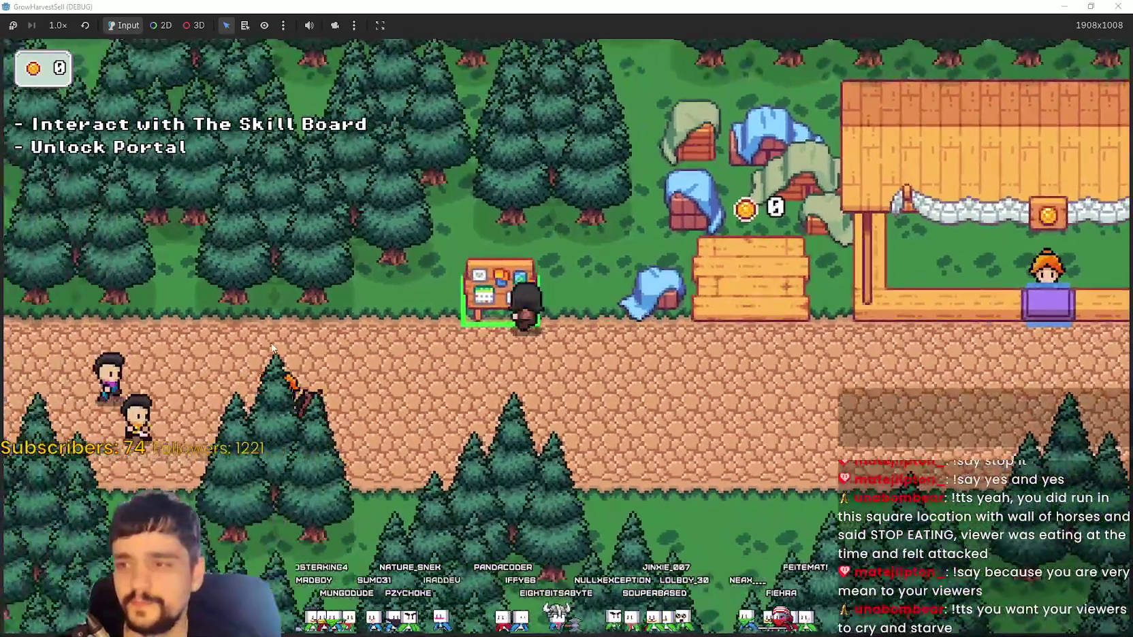
pyautogui.press('e')
pyautogui.click(566, 336)
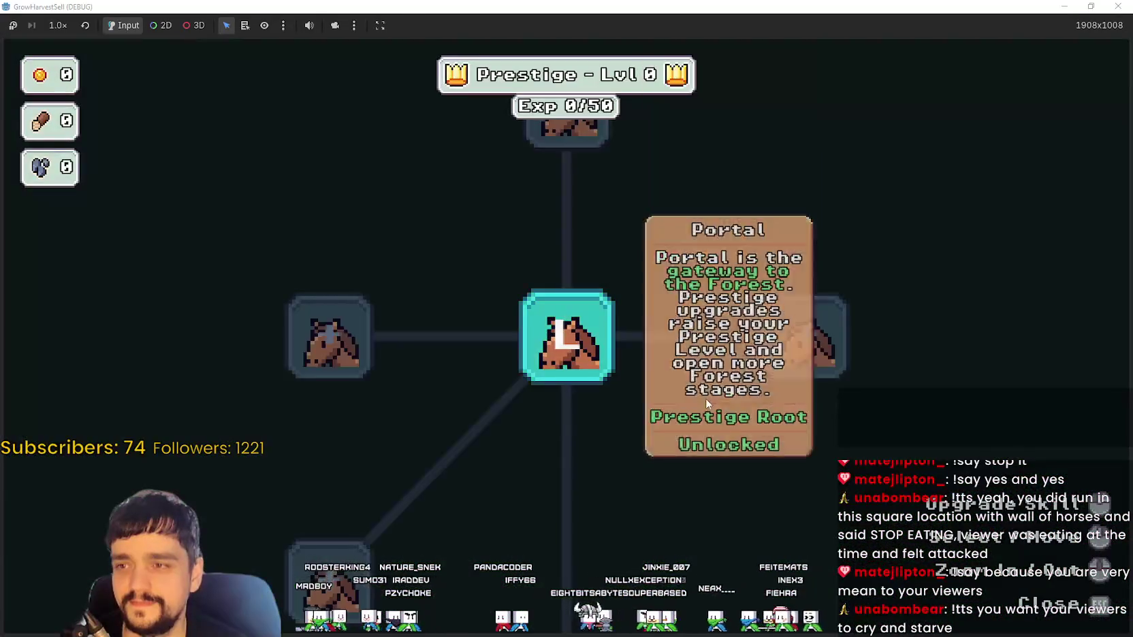
pyautogui.press('Escape')
# - Use the village portal to travel to forest Stage 1
pyautogui.press('Right')
pyautogui.press('e')
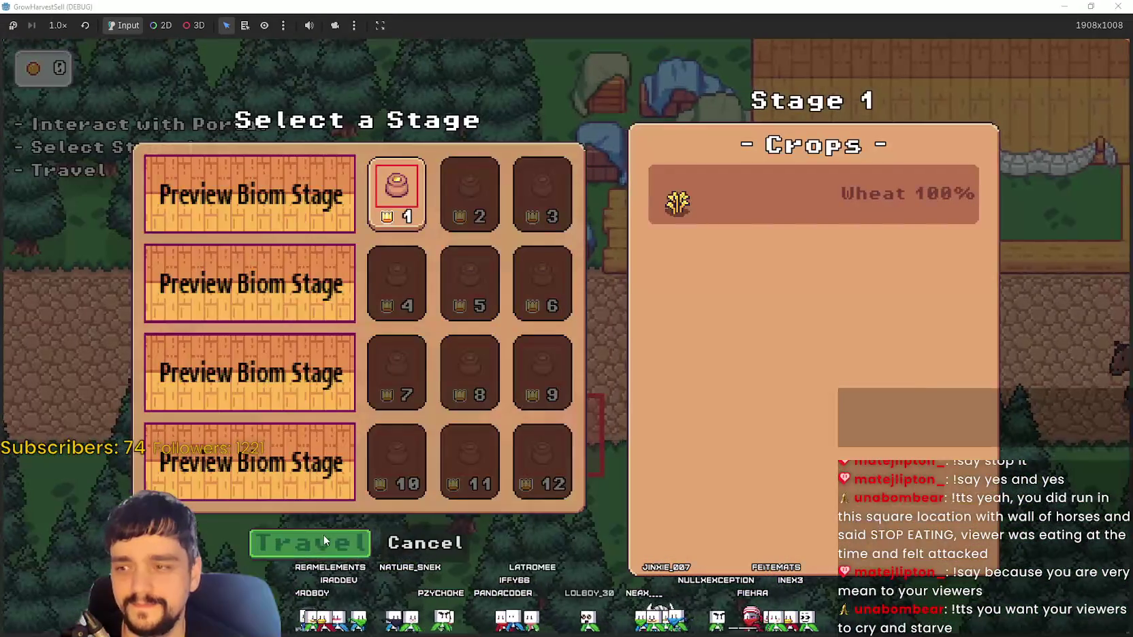
pyautogui.press('Return')
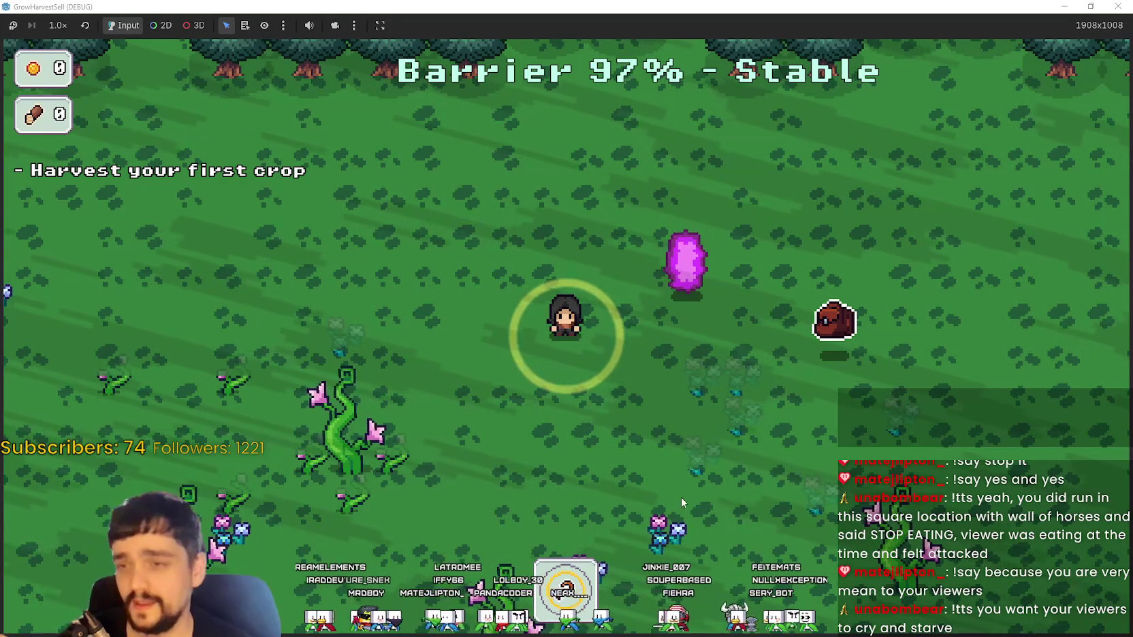
# - Walk around the forest crops as the barrier drops to 57%, then stop the game
pyautogui.press('Left')
pyautogui.press('Down')
pyautogui.press('Down')
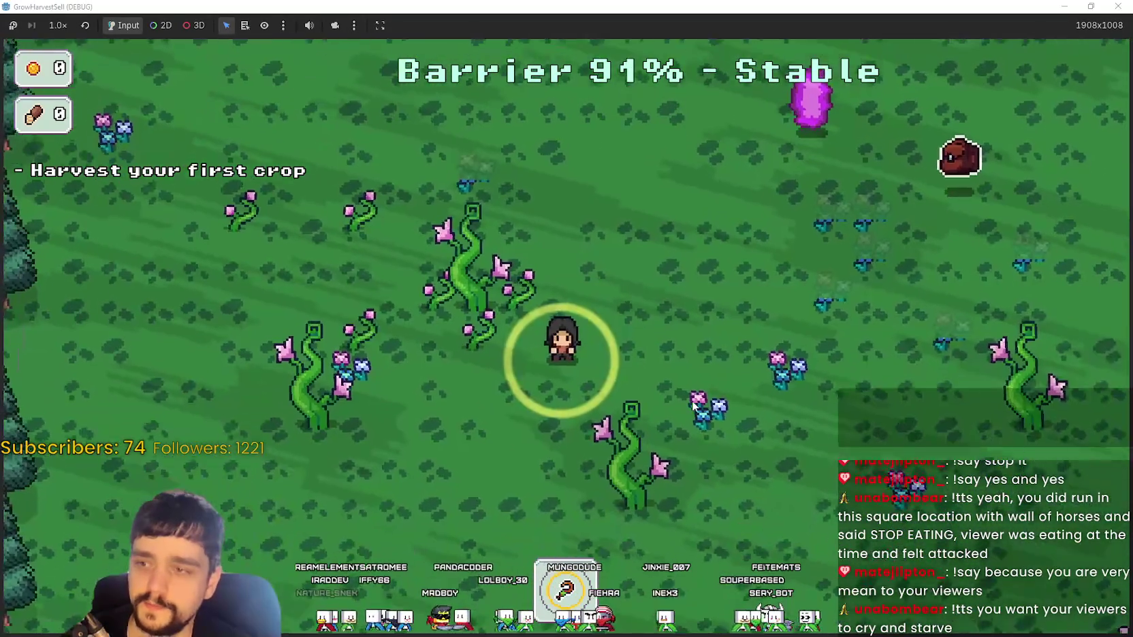
pyautogui.press('Left')
pyautogui.press('Up')
pyautogui.press('Left')
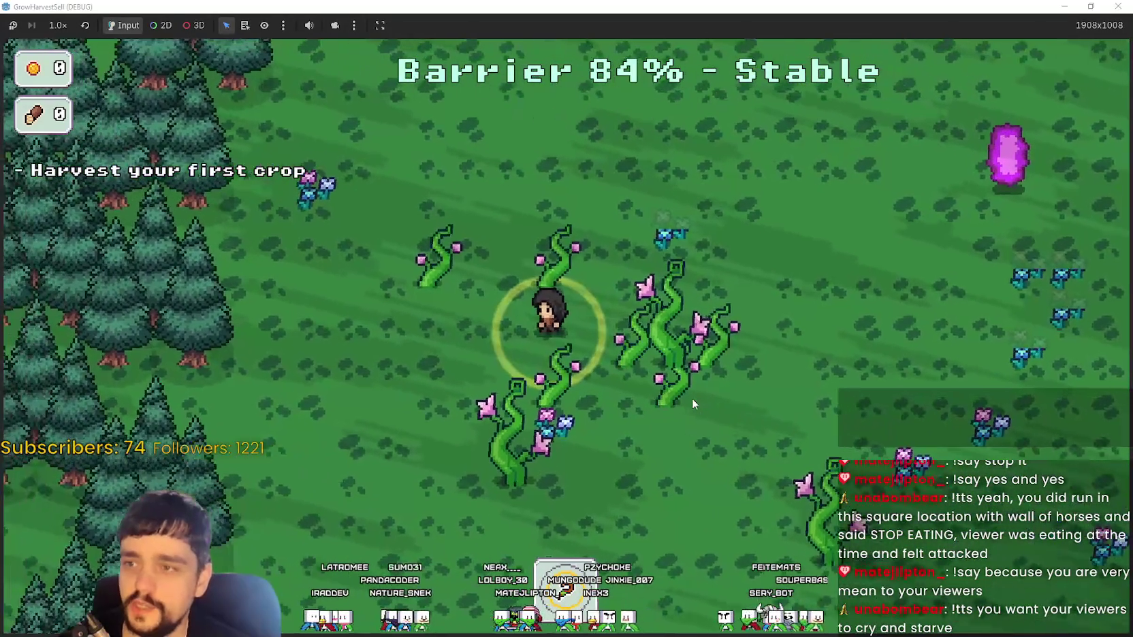
pyautogui.press('Up')
pyautogui.press('Right')
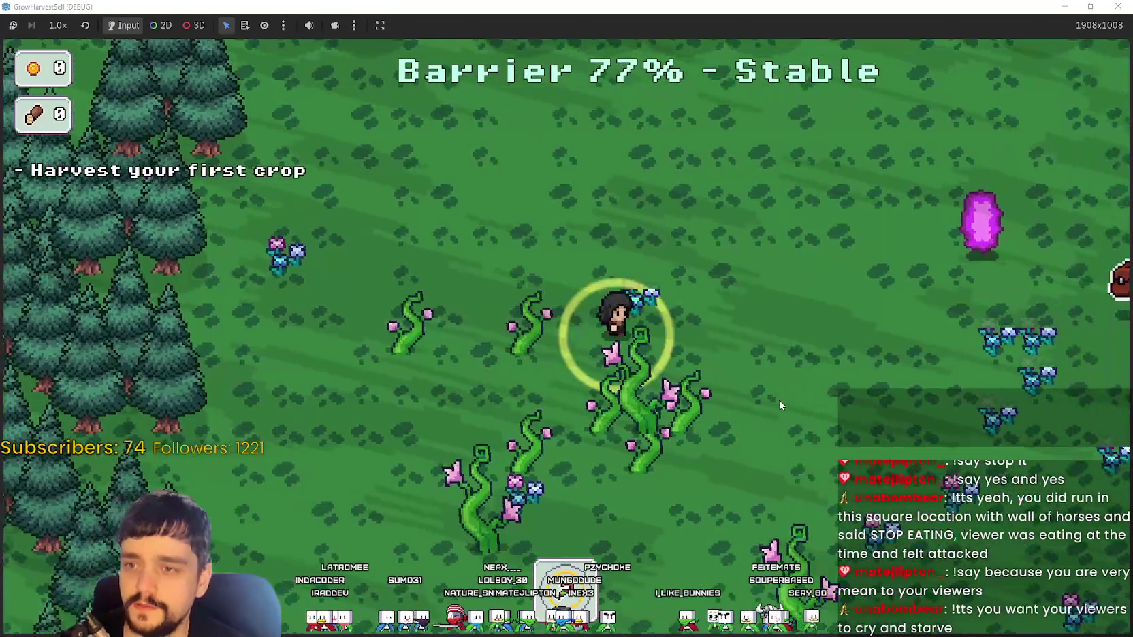
pyautogui.press('Down')
pyautogui.press('Left')
pyautogui.press('Up')
pyautogui.press('Right')
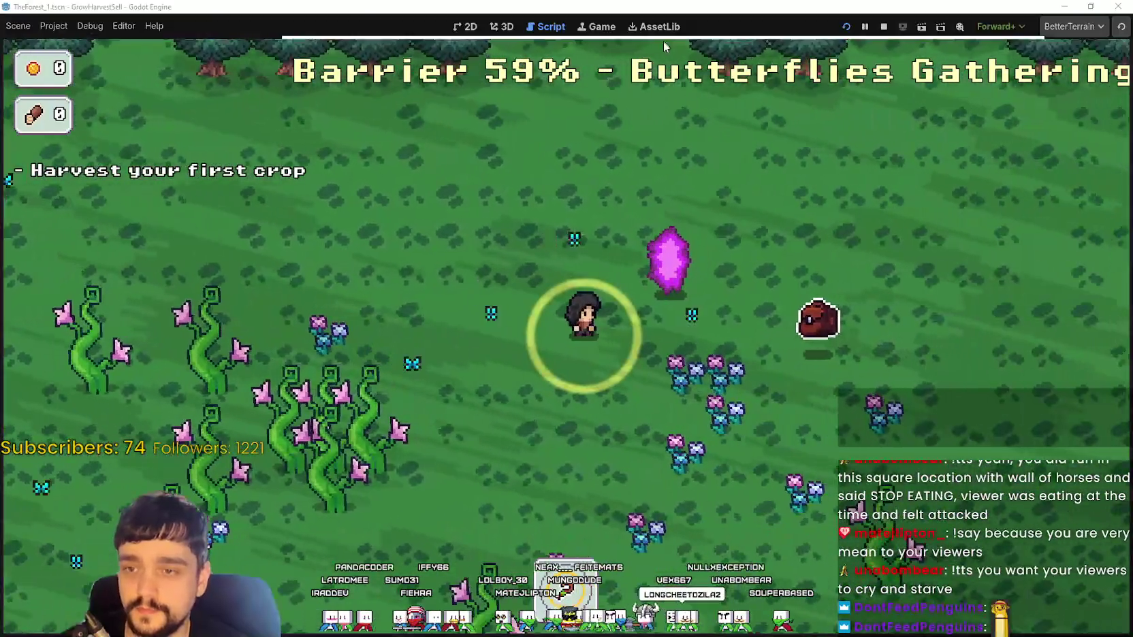
pyautogui.click(884, 25)
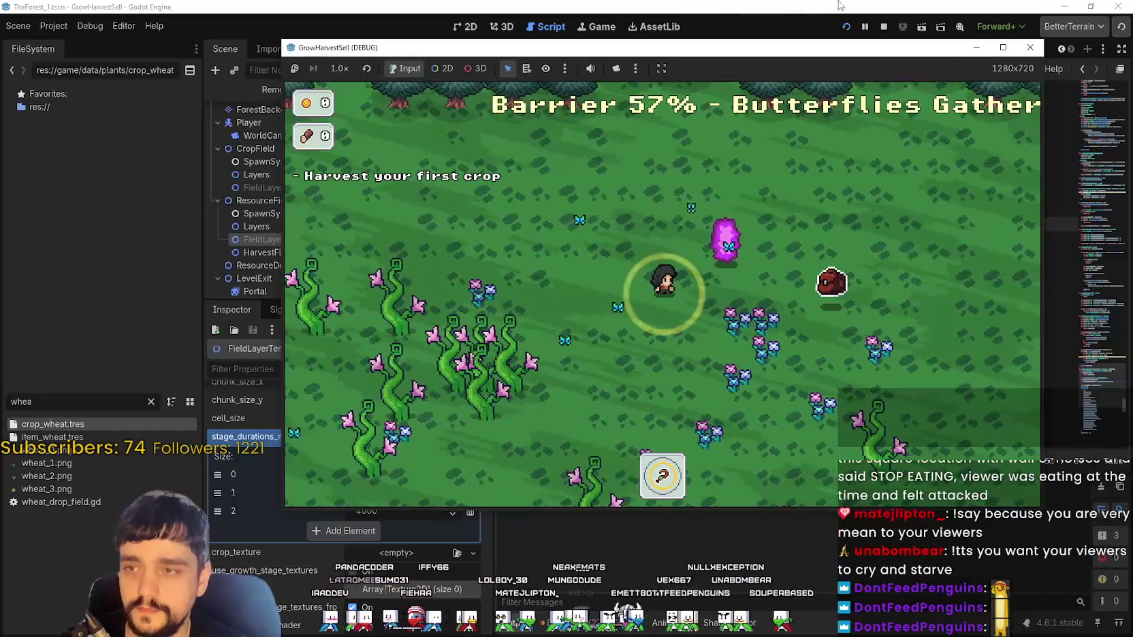
# - Select ResourceField's FieldLayerTemplate node and scroll down its Inspector properties
pyautogui.scroll(-2, 397, 480)
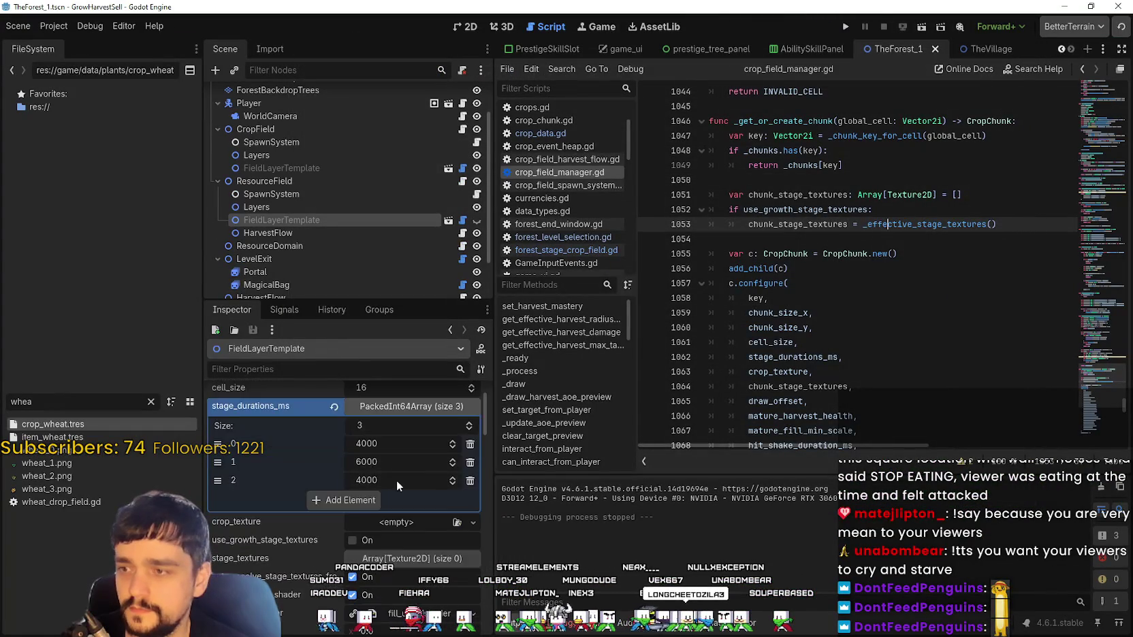
pyautogui.scroll(2, 403, 473)
pyautogui.click(325, 196)
pyautogui.click(321, 219)
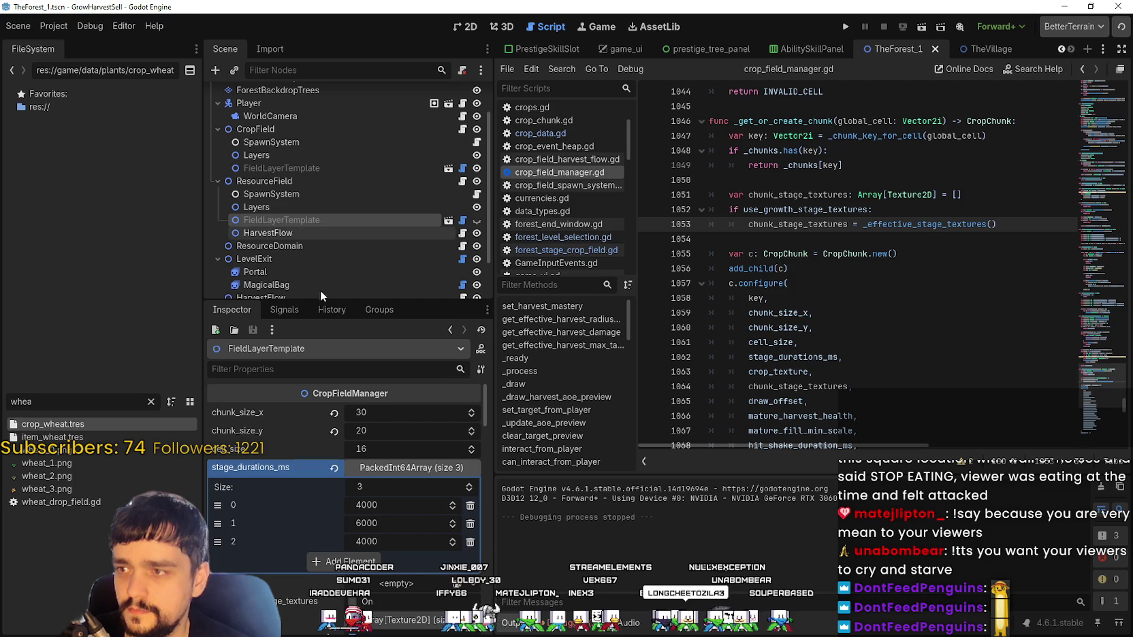
pyautogui.scroll(-2, 443, 575)
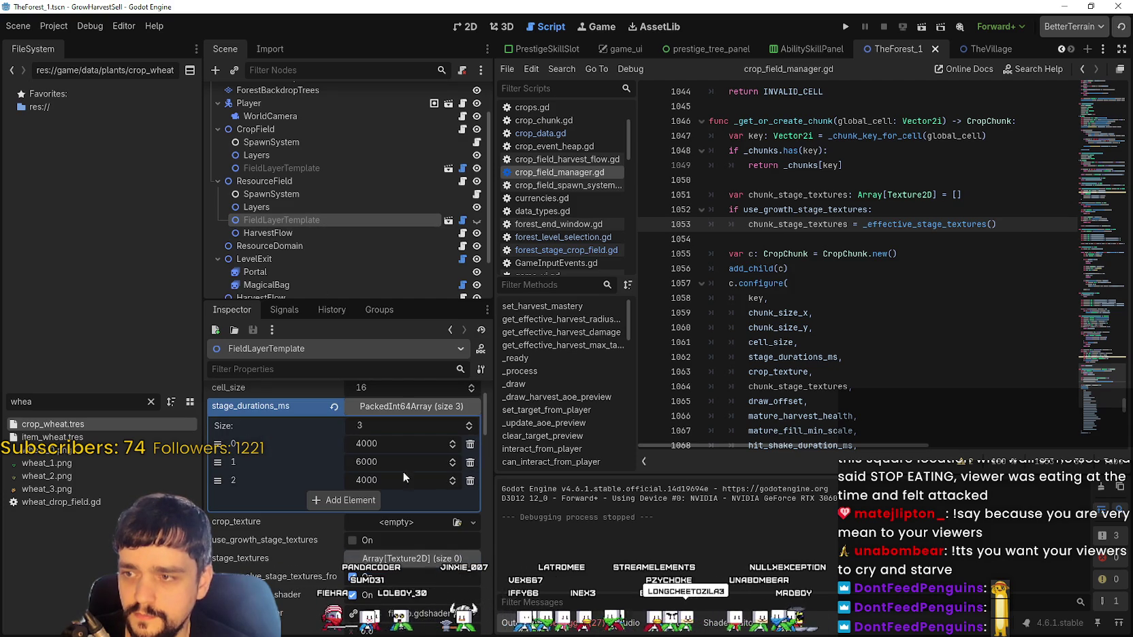
pyautogui.scroll(-2, 399, 587)
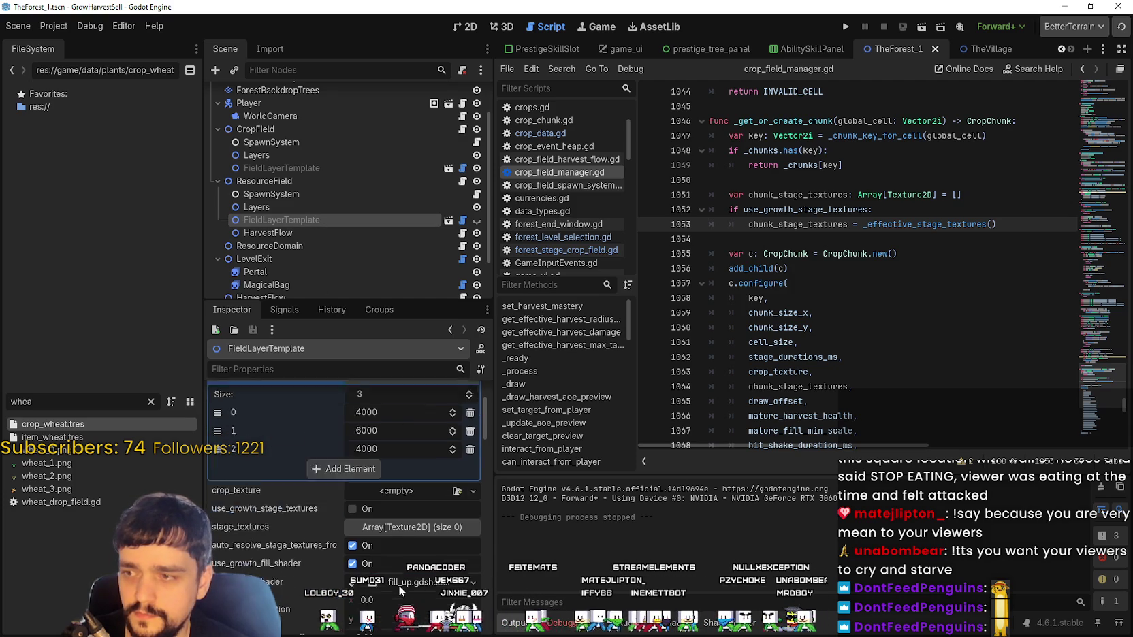
pyautogui.scroll(-2, 429, 535)
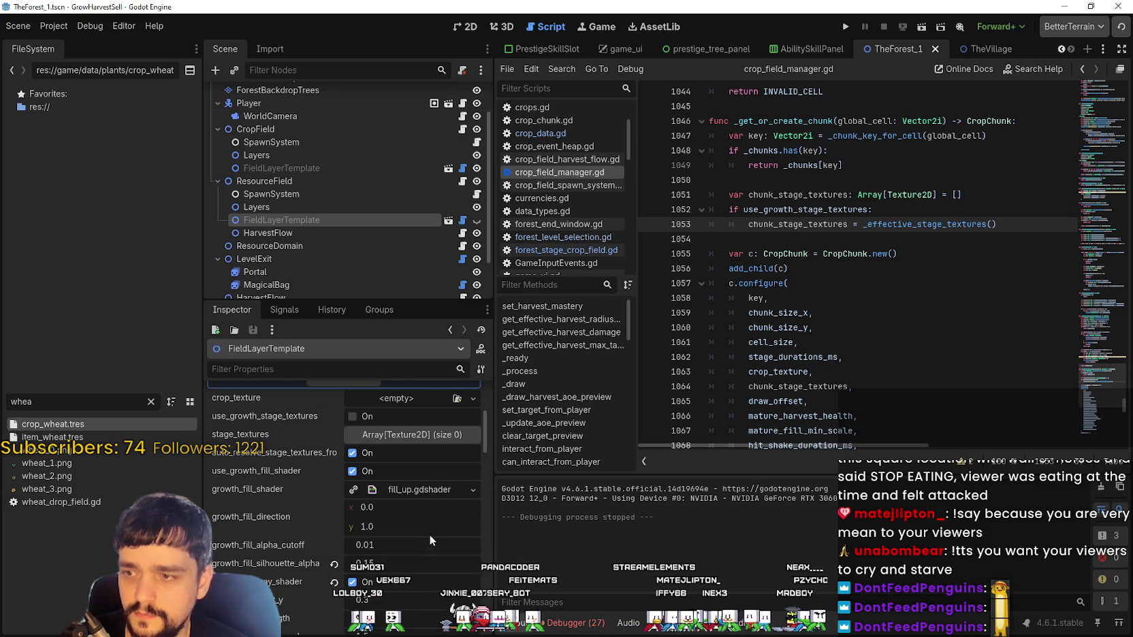
pyautogui.scroll(-1, 424, 573)
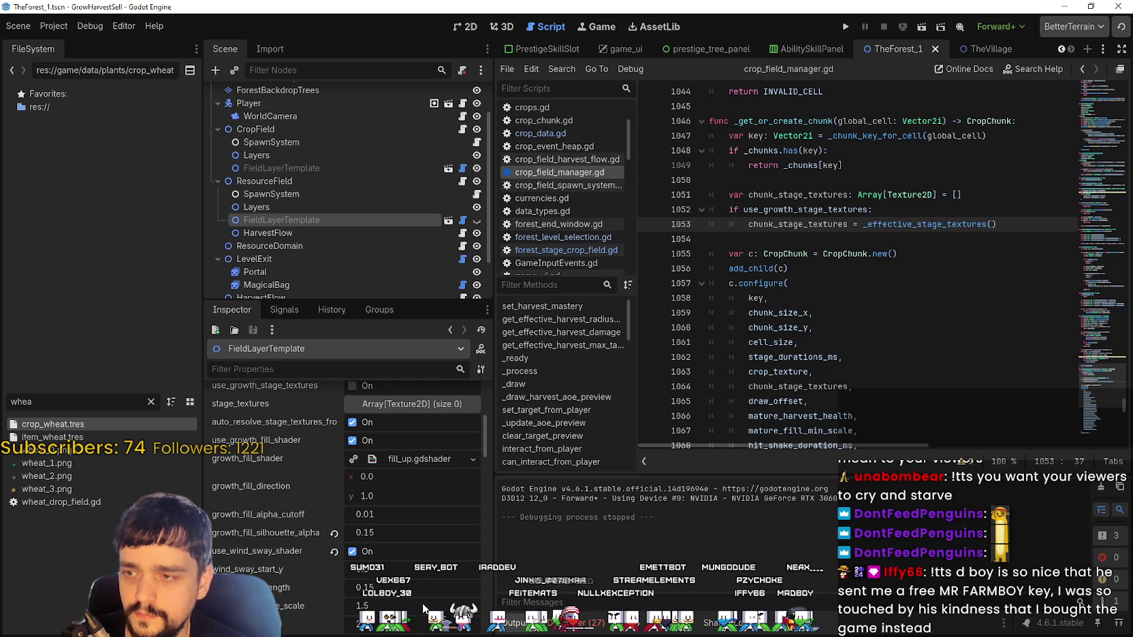
# - Review FieldLayerTemplate's stage_durations_ms of 4000, 6000 and 4000 after briefly checking another node
pyautogui.scroll(3, 421, 601)
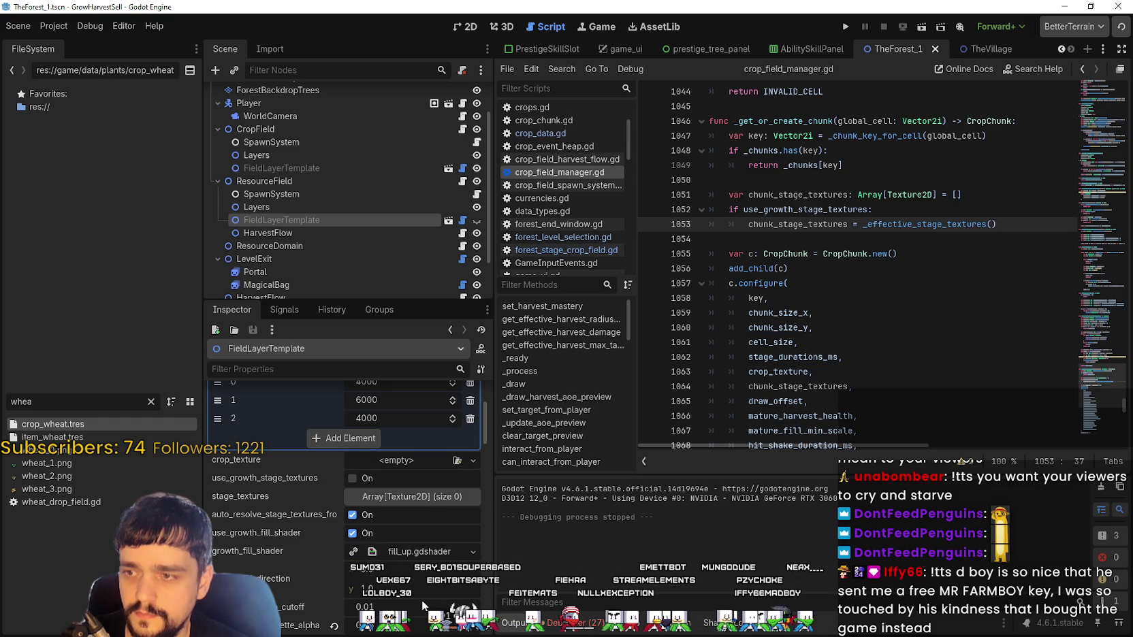
pyautogui.scroll(1, 422, 598)
pyautogui.scroll(3, 419, 589)
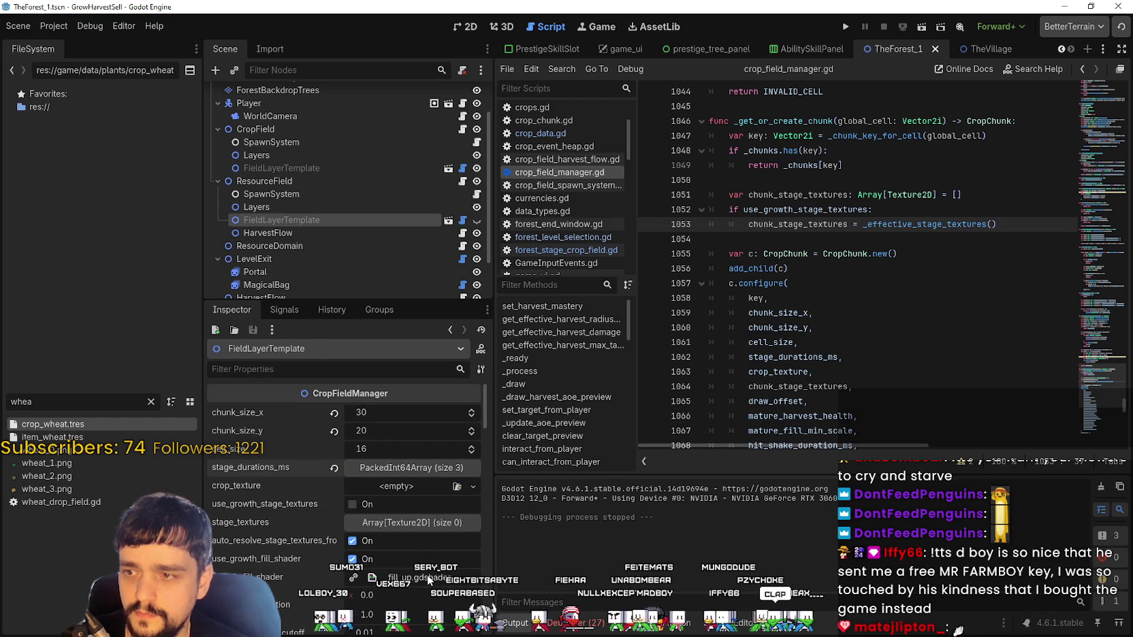
pyautogui.scroll(-2, 427, 574)
pyautogui.scroll(1, 427, 574)
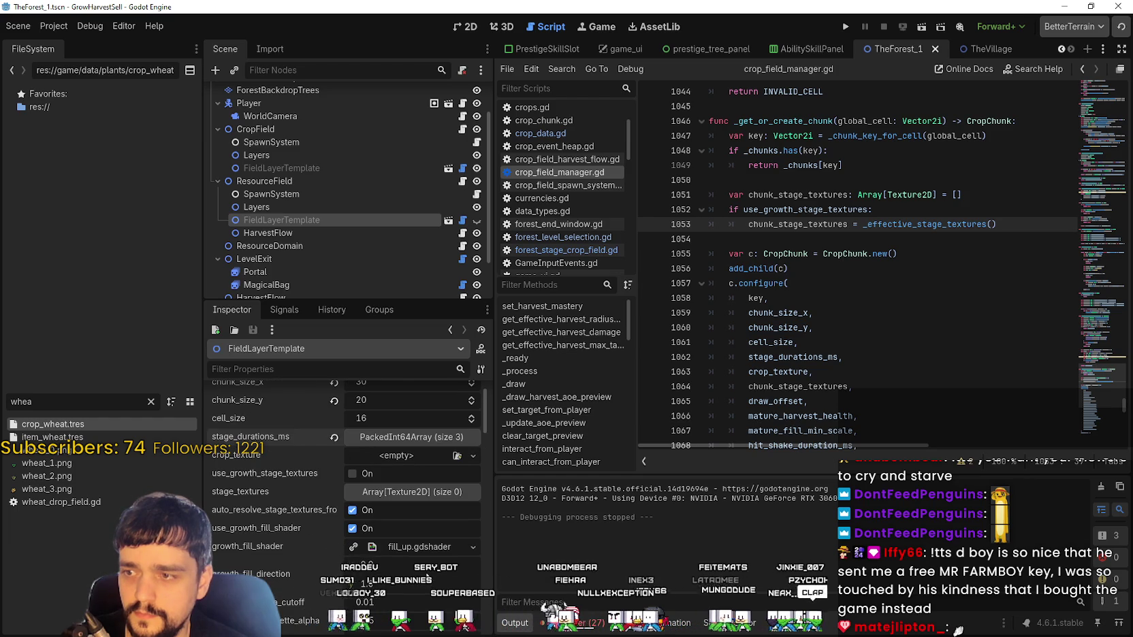
pyautogui.click(344, 207)
pyautogui.click(338, 220)
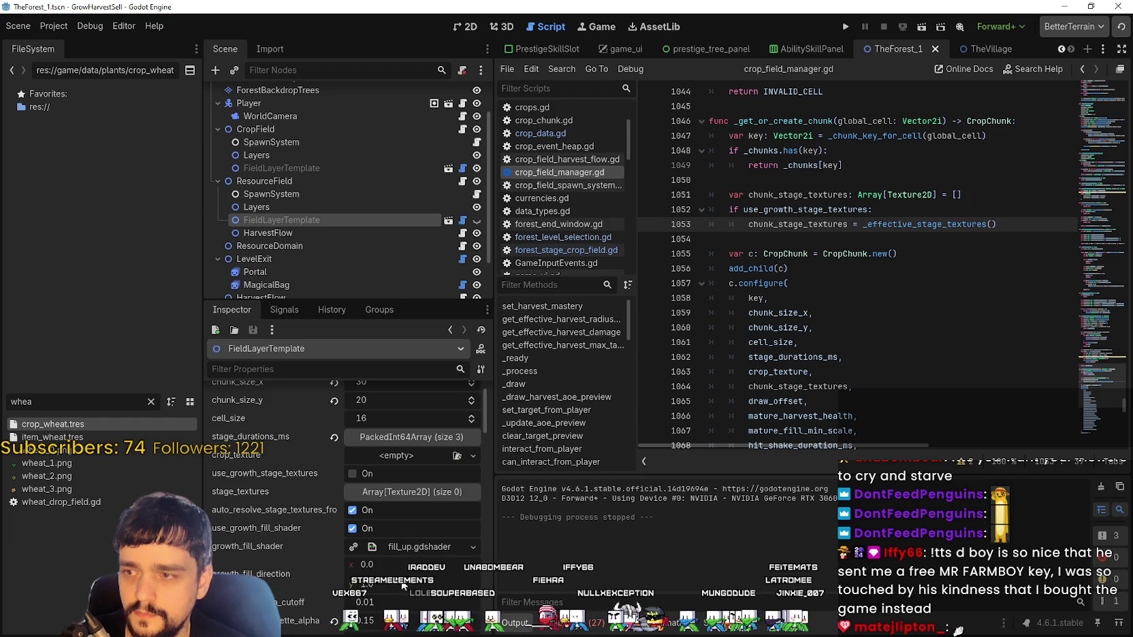
pyautogui.scroll(1, 407, 578)
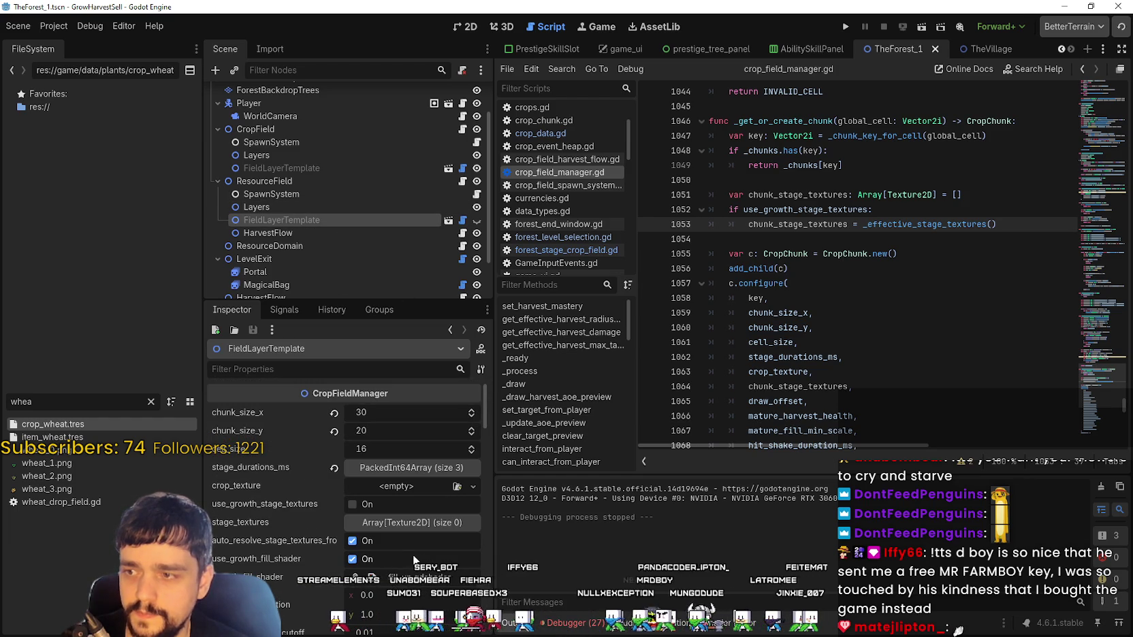
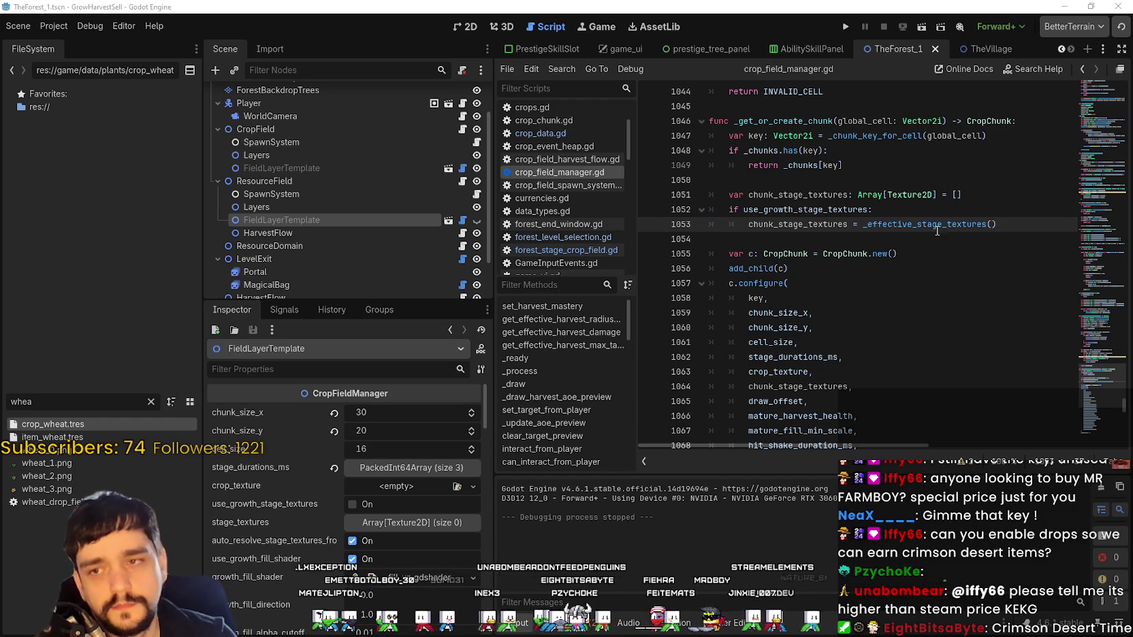
# - Run the project from the editor and start a new game from the Harvest Sorcerer title screen
pyautogui.scroll(2, 885, 204)
pyautogui.doubleClick(844, 91)
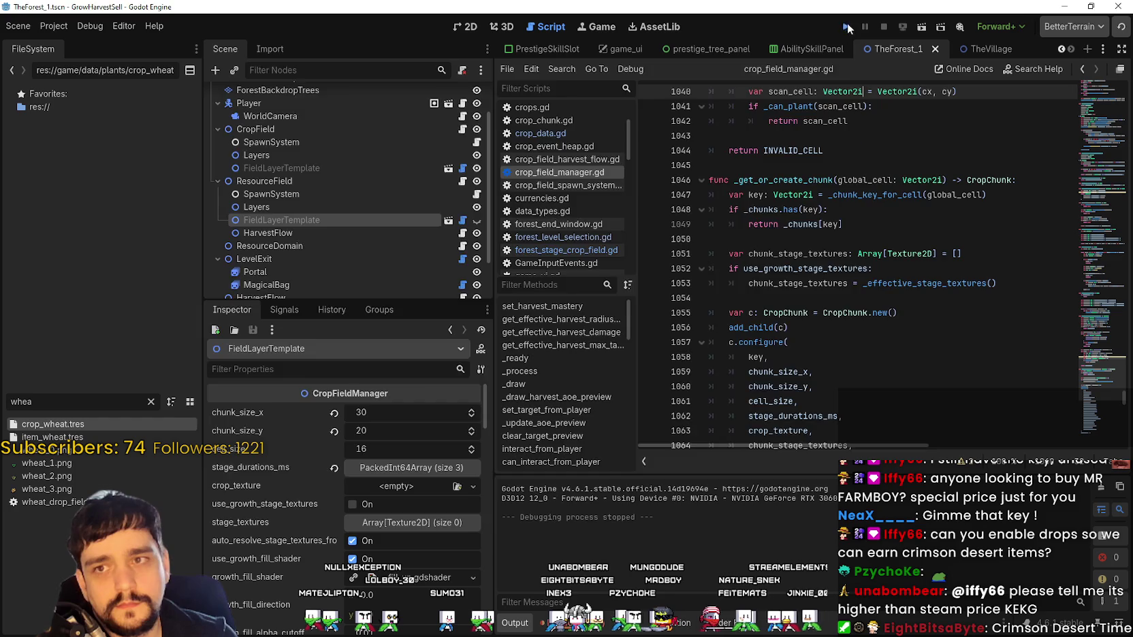
pyautogui.click(847, 26)
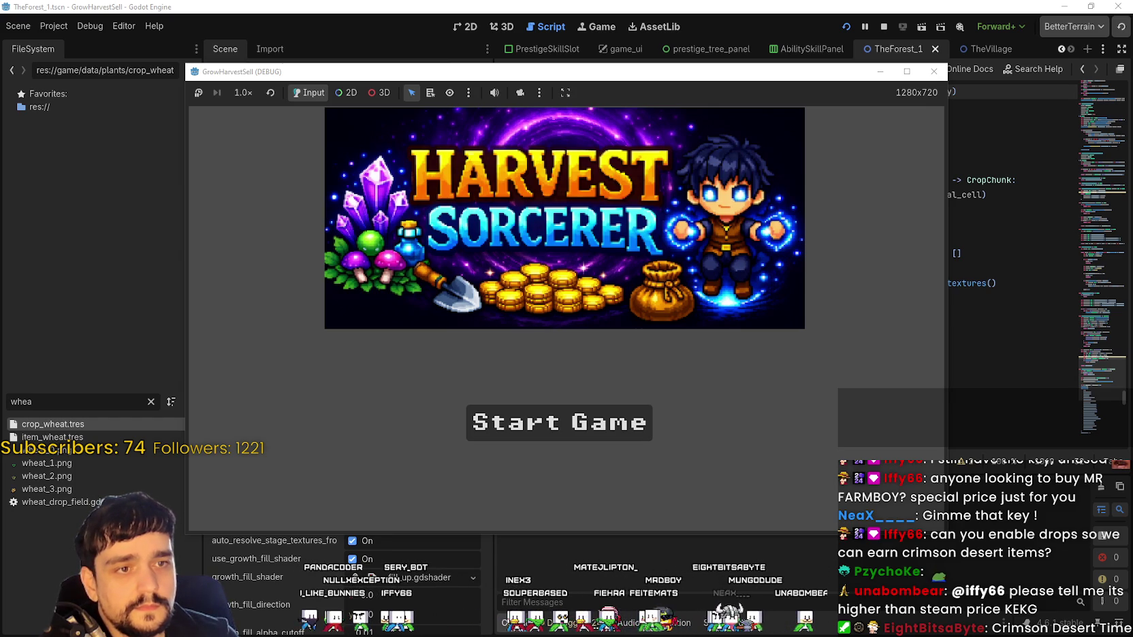
pyautogui.click(503, 422)
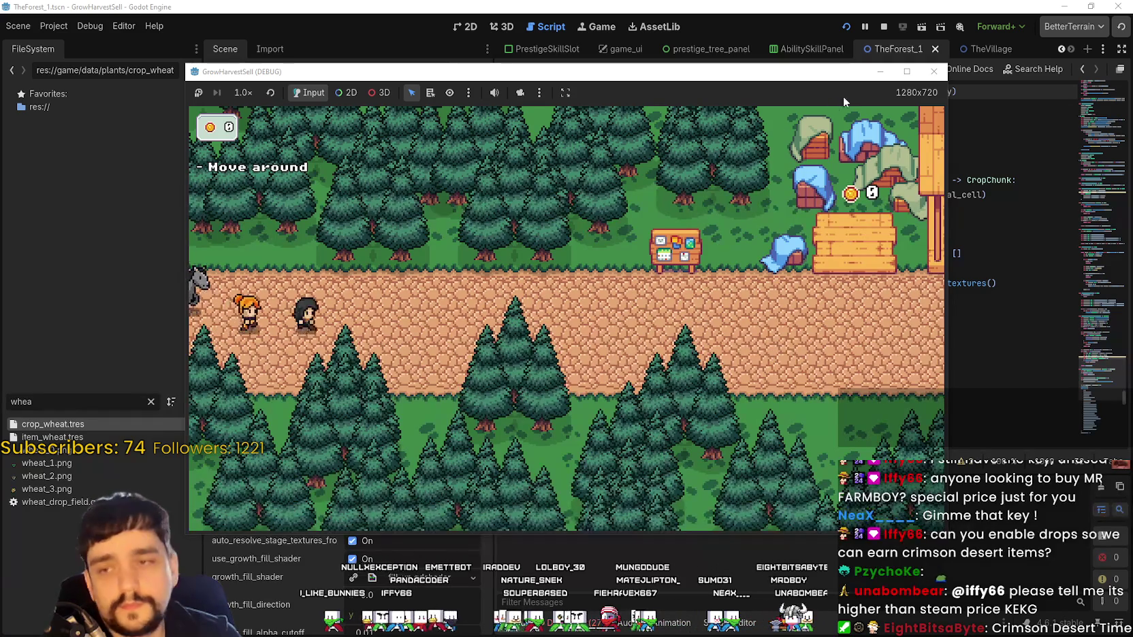
# - Maximize the game, unlock the portal on the Skill Board, and travel to Stage 1
pyautogui.click(906, 70)
pyautogui.press('d')
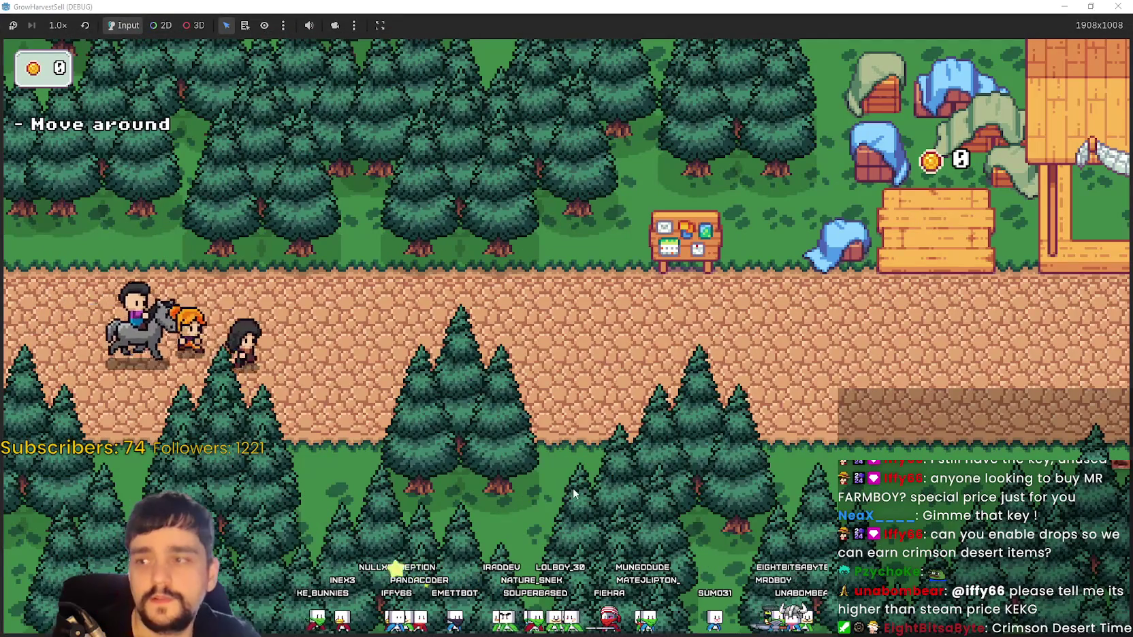
pyautogui.press('w')
pyautogui.press('e')
pyautogui.click(725, 412)
pyautogui.press('s')
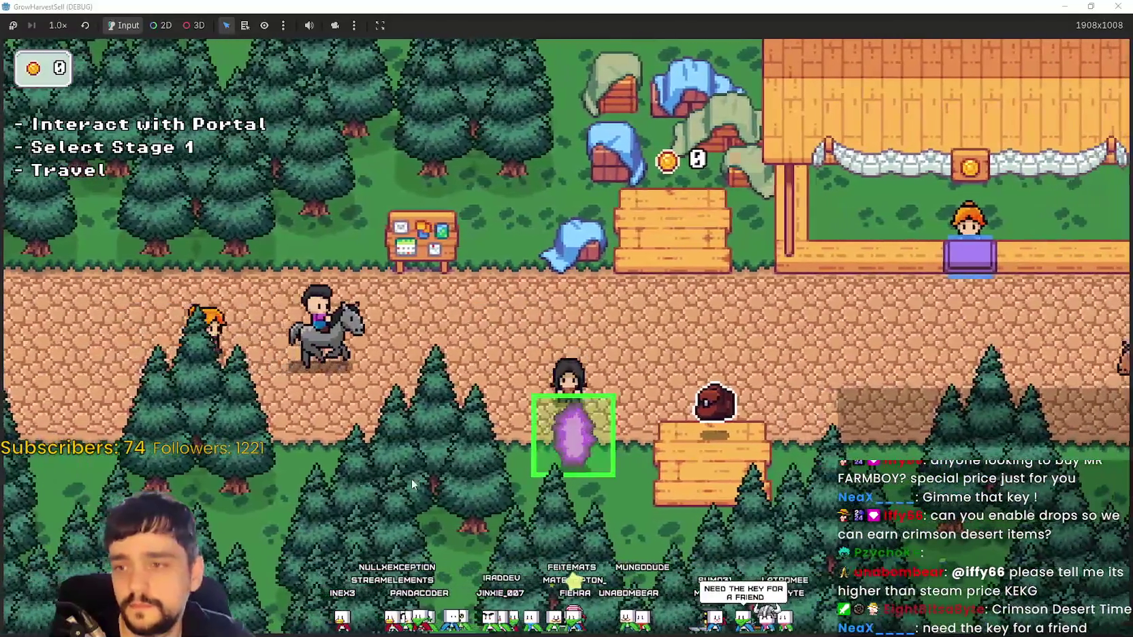
pyautogui.press('e')
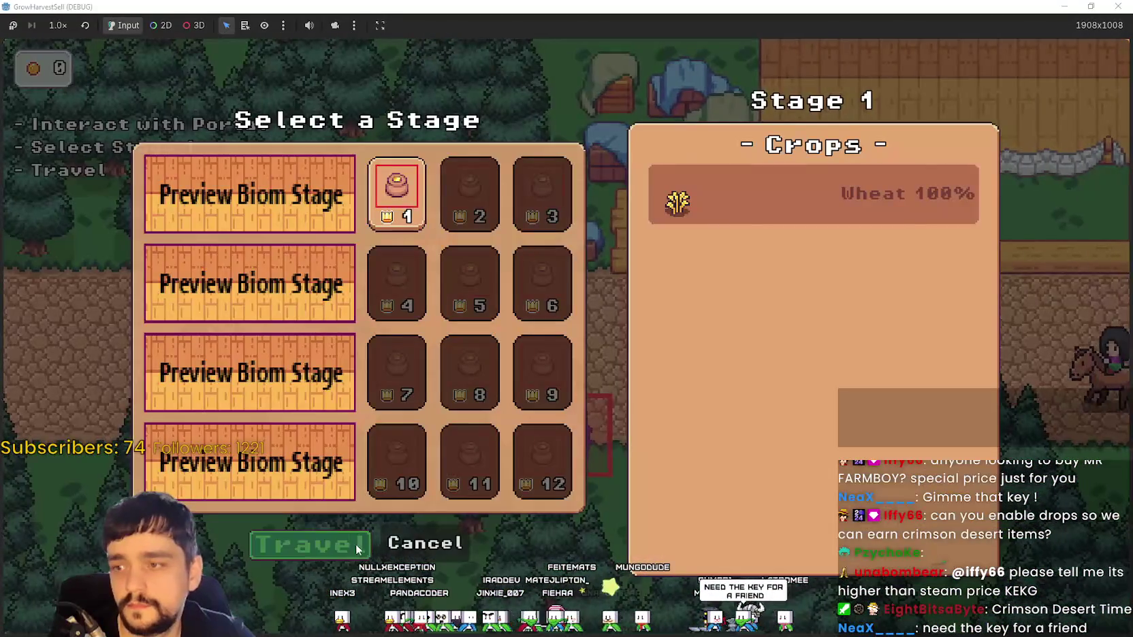
pyautogui.press('Return')
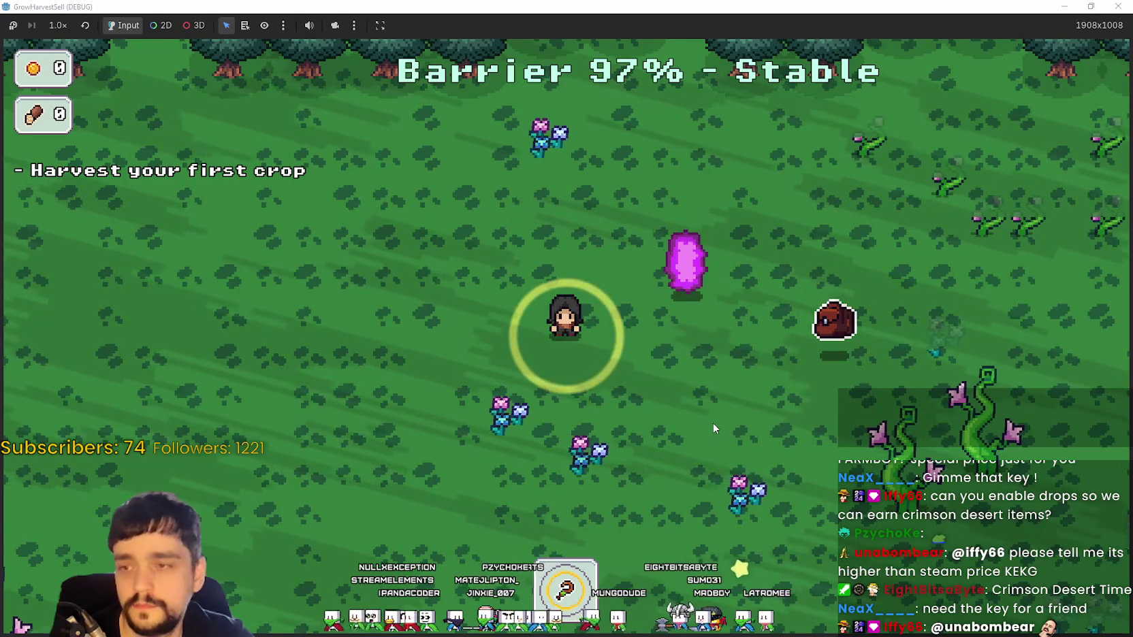
# - Walk through the forest field, harvesting the growing plants
pyautogui.press('s')
pyautogui.press('a')
pyautogui.press('d')
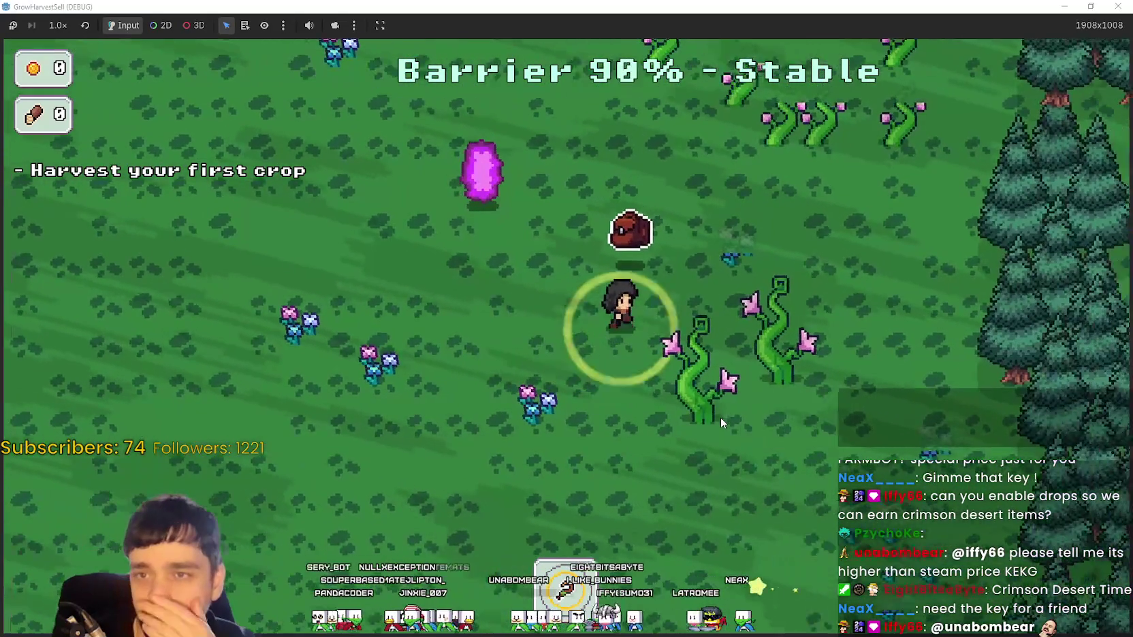
pyautogui.press('w')
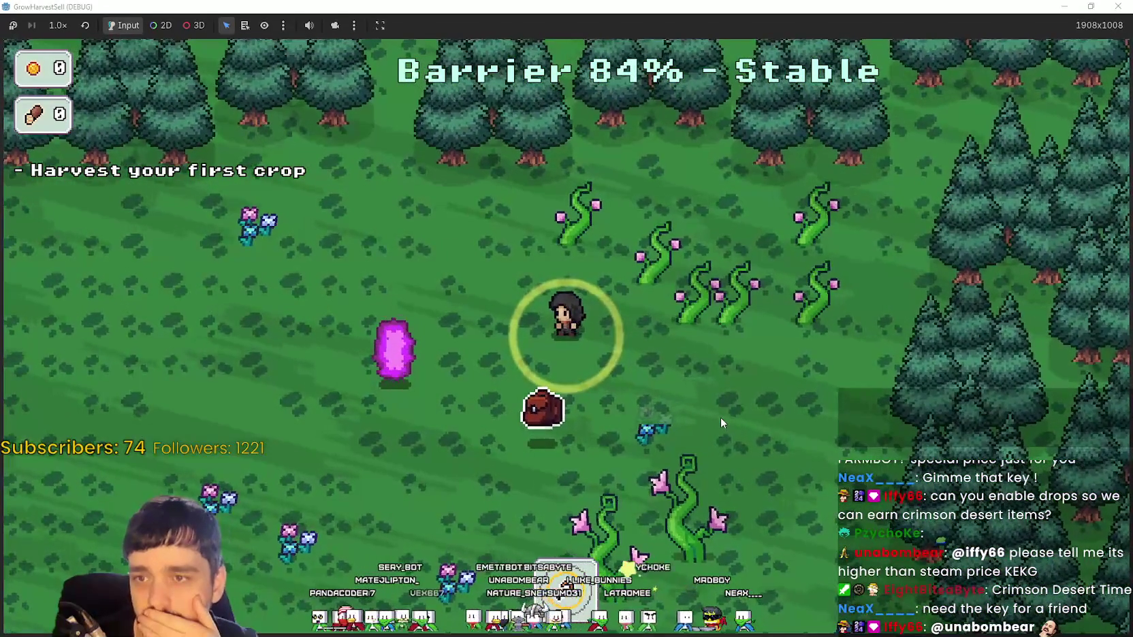
pyautogui.press('d')
pyautogui.press('w')
pyautogui.press('s')
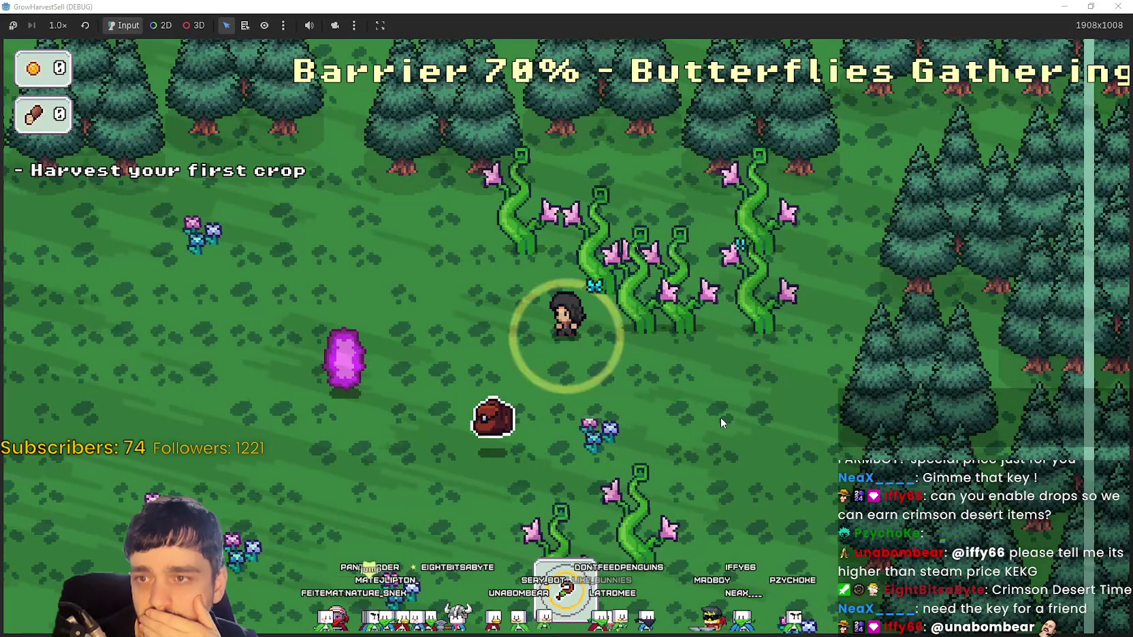
pyautogui.press('a')
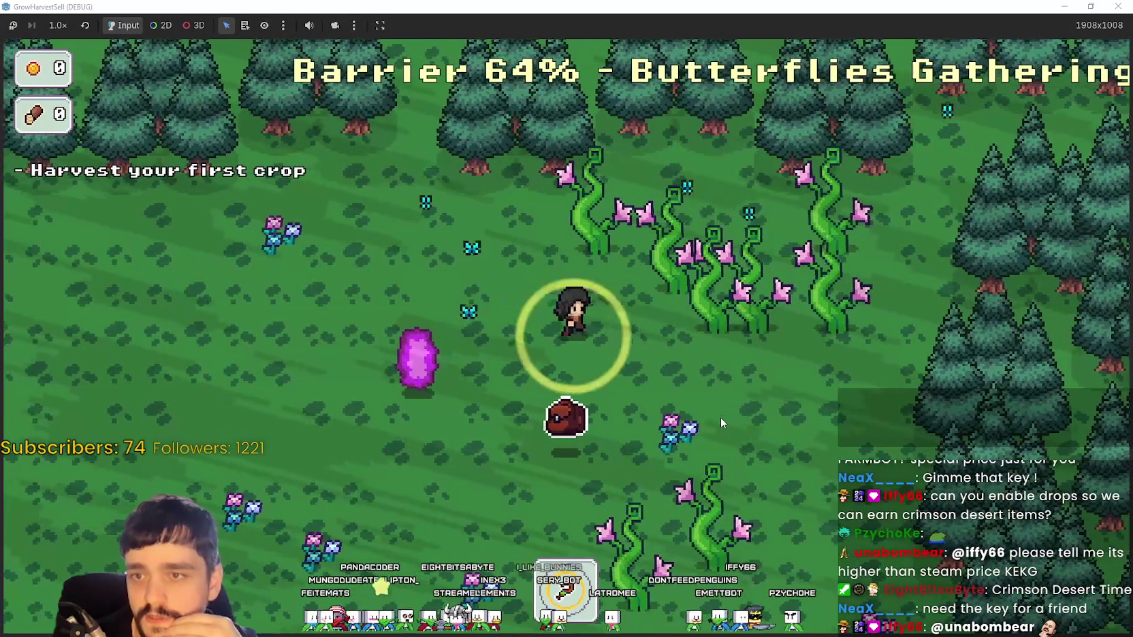
pyautogui.press('d')
pyautogui.press('w')
pyautogui.press('s')
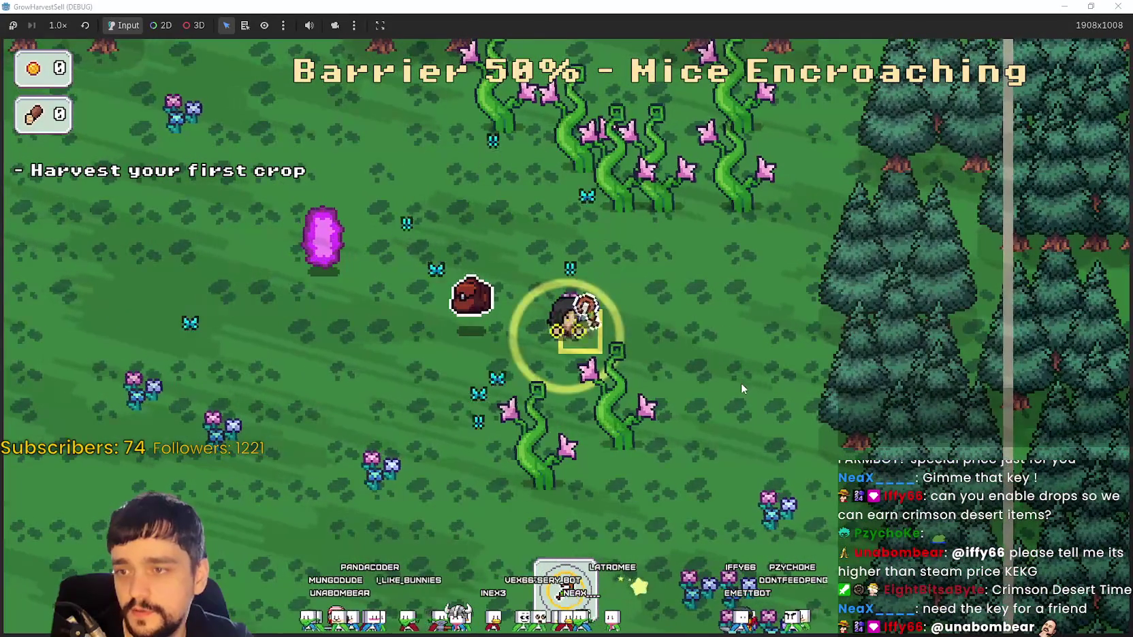
# - Collect the dropped crops near the portal, then restore the window and stop the game
pyautogui.press('a')
pyautogui.press('s')
pyautogui.press('a')
pyautogui.press('s')
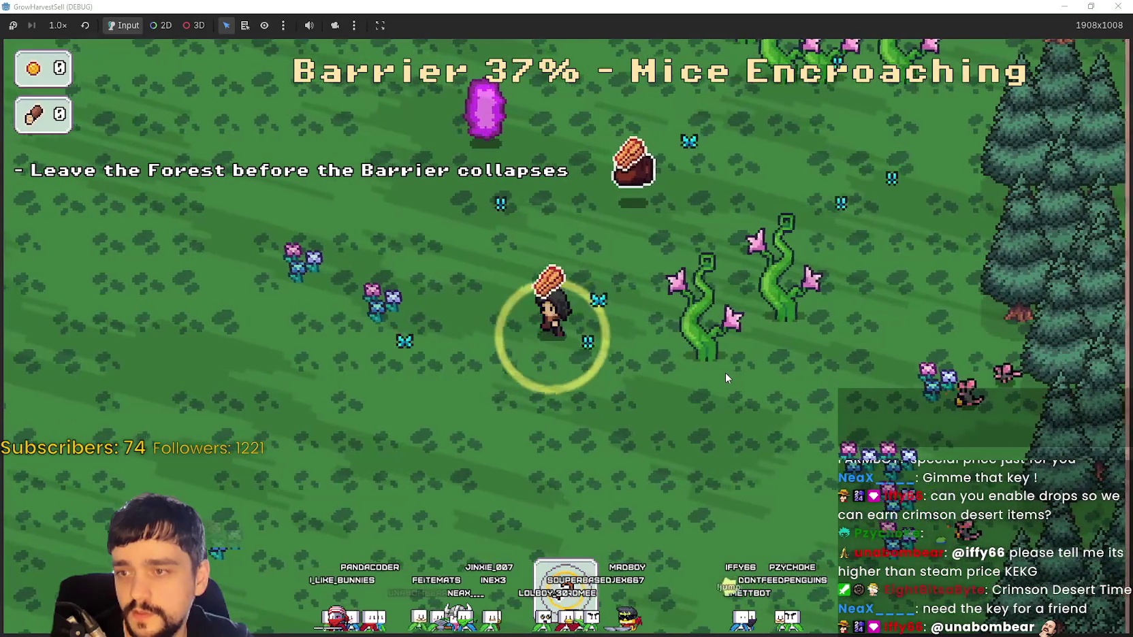
pyautogui.press('a')
pyautogui.press('w')
pyautogui.press('a')
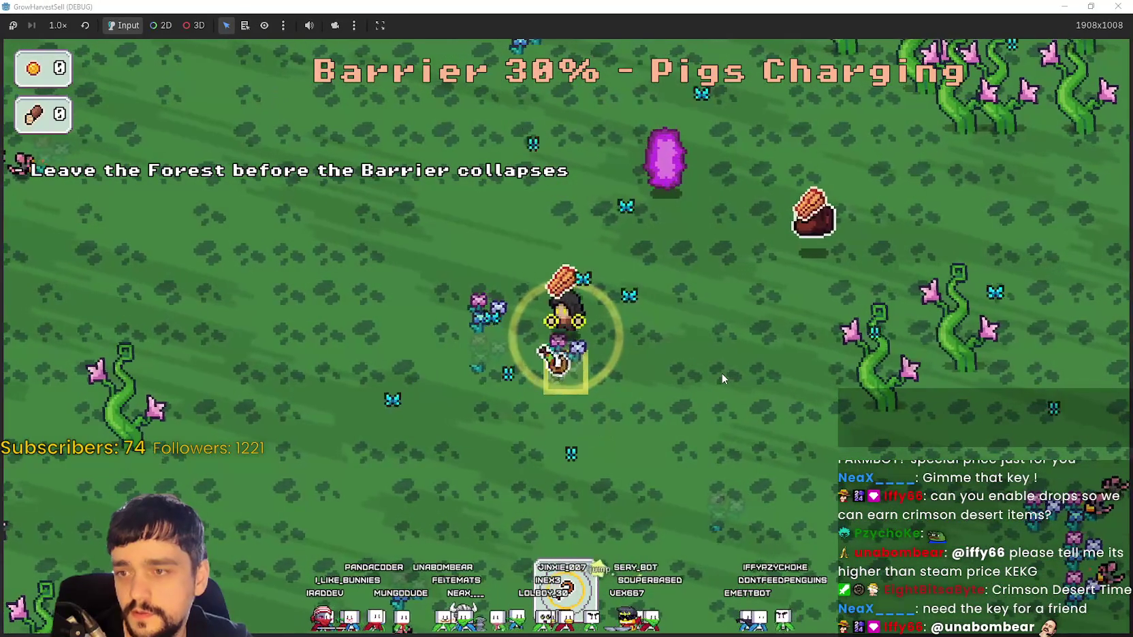
pyautogui.press('d')
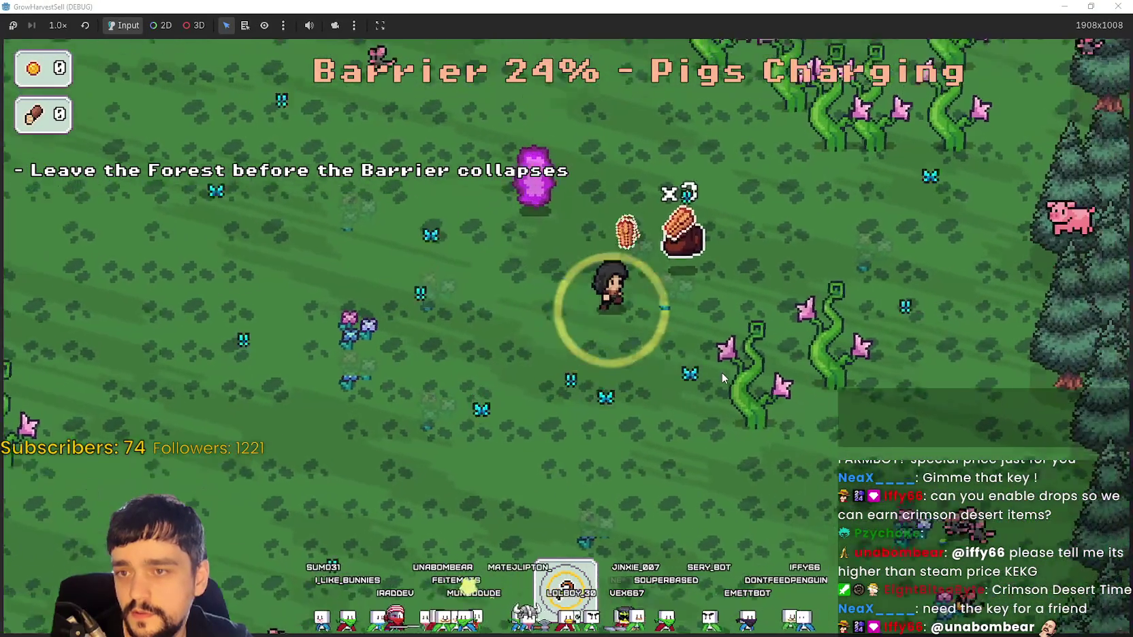
pyautogui.doubleClick(649, 7)
pyautogui.press('F8')
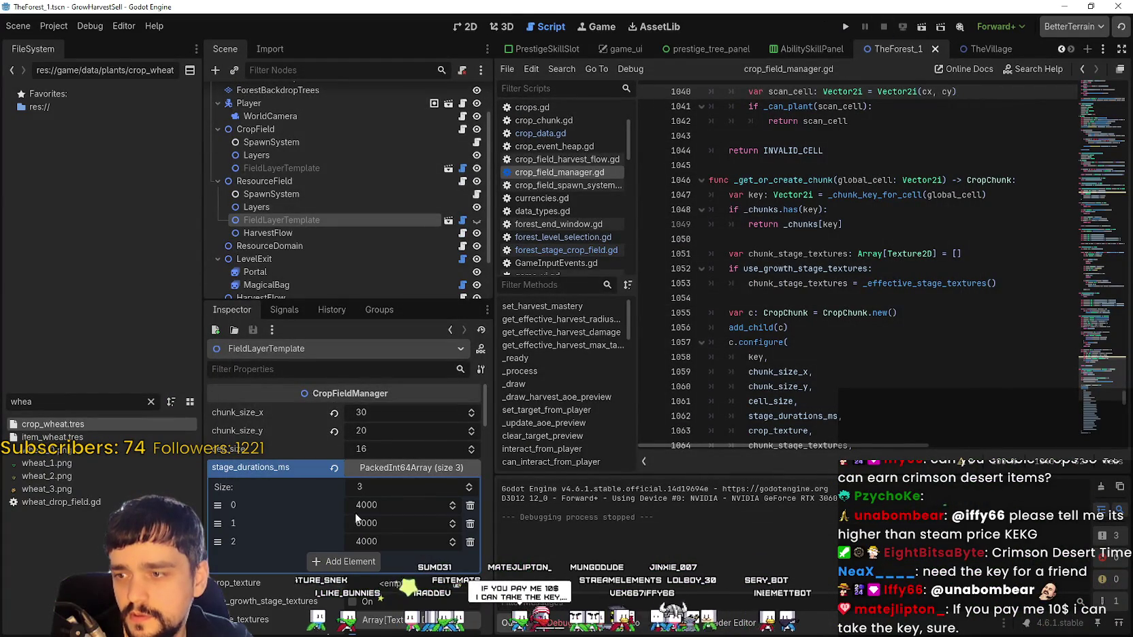
# - Set stage_durations_ms element 1 to 4000, save the scene, and relaunch the game
pyautogui.doubleClick(385, 524)
pyautogui.write('4000')
pyautogui.press('Return')
pyautogui.hotkey('ctrl', 's')
pyautogui.scroll(-1, 395, 570)
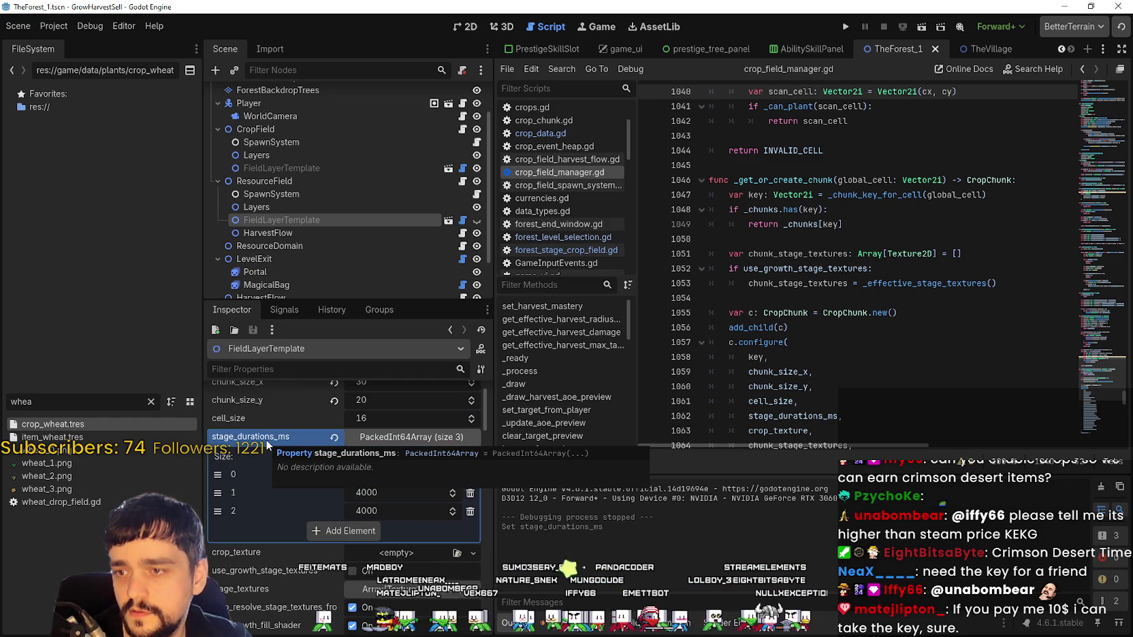
pyautogui.click(843, 22)
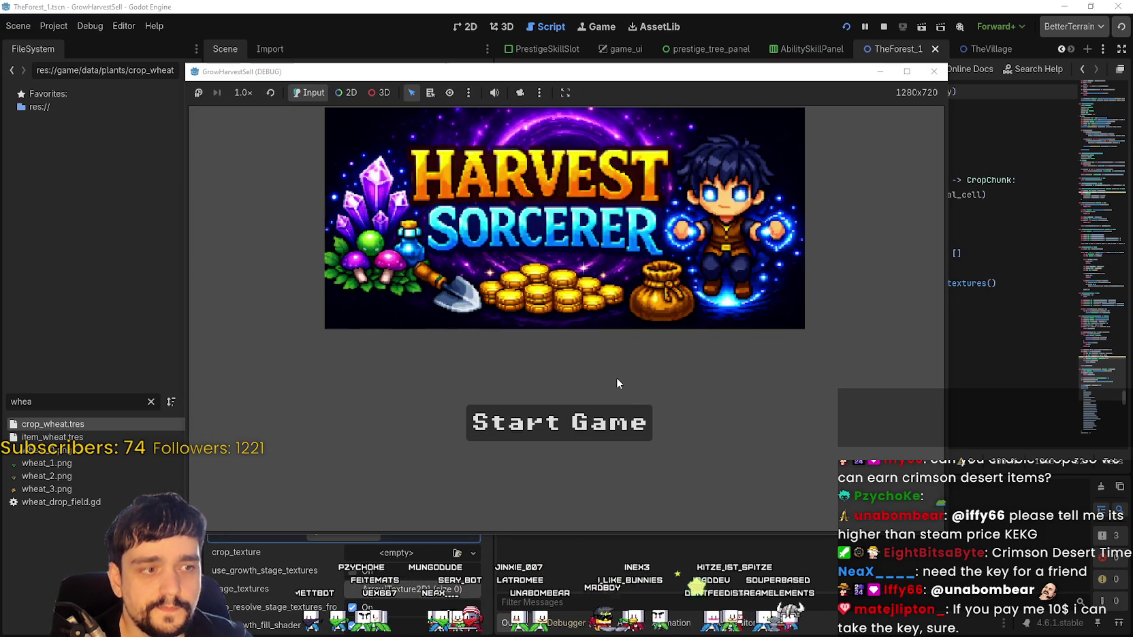
# - Start a new game, unlock the portal on the skill board, and travel to Stage 1
pyautogui.click(611, 423)
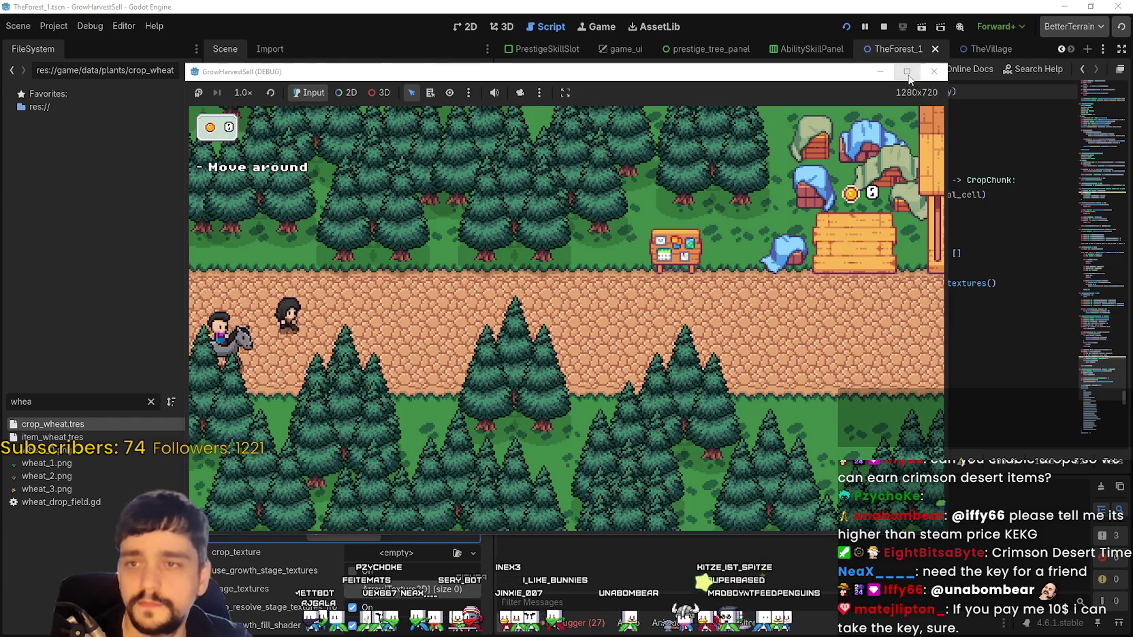
pyautogui.click(907, 72)
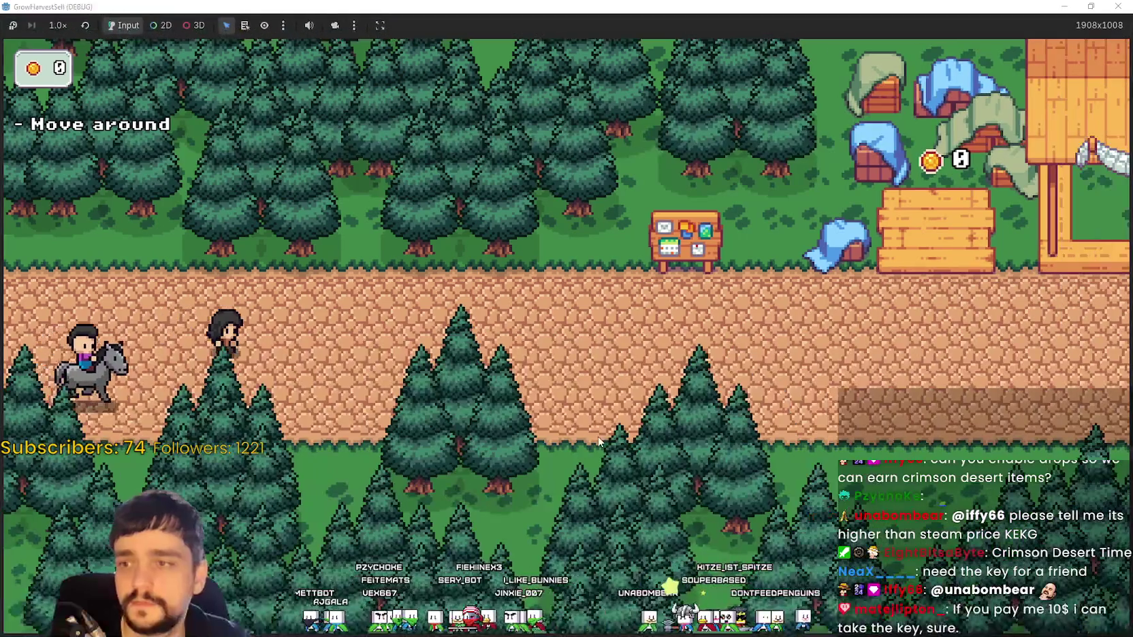
pyautogui.press('d')
pyautogui.press('e')
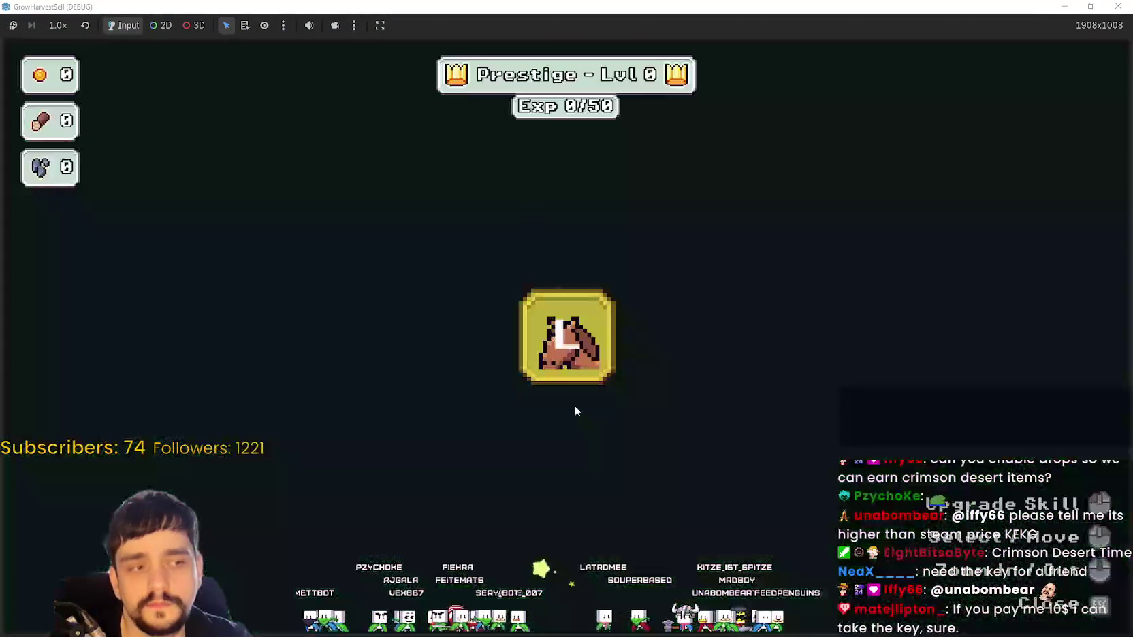
pyautogui.click(575, 405)
pyautogui.press('Escape')
pyautogui.press('d')
pyautogui.press('s')
pyautogui.press('e')
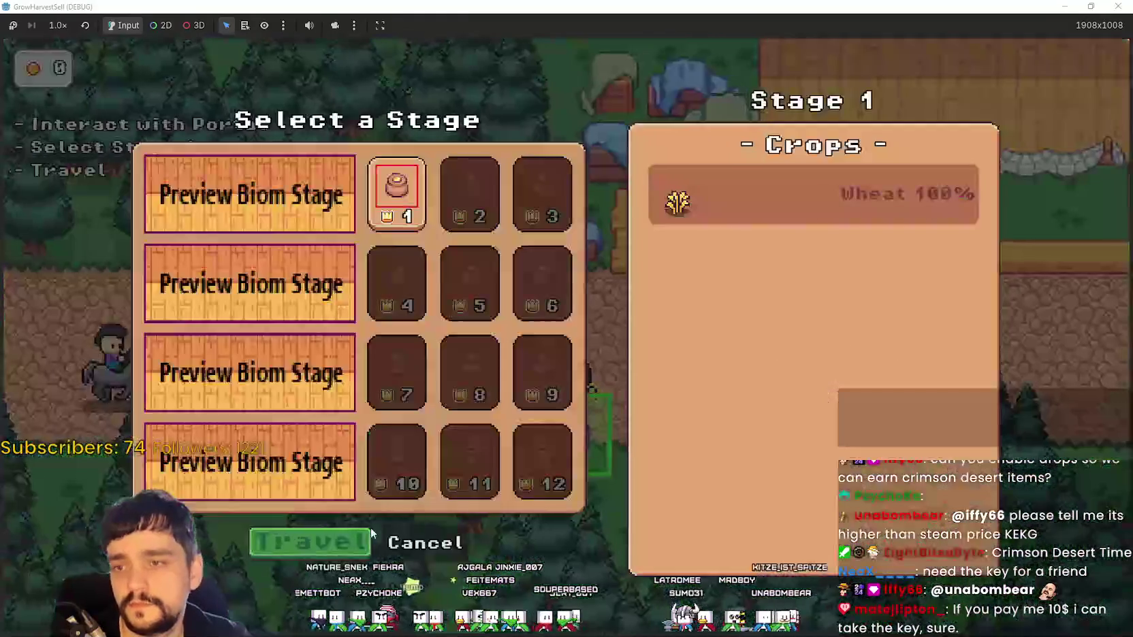
pyautogui.click(348, 532)
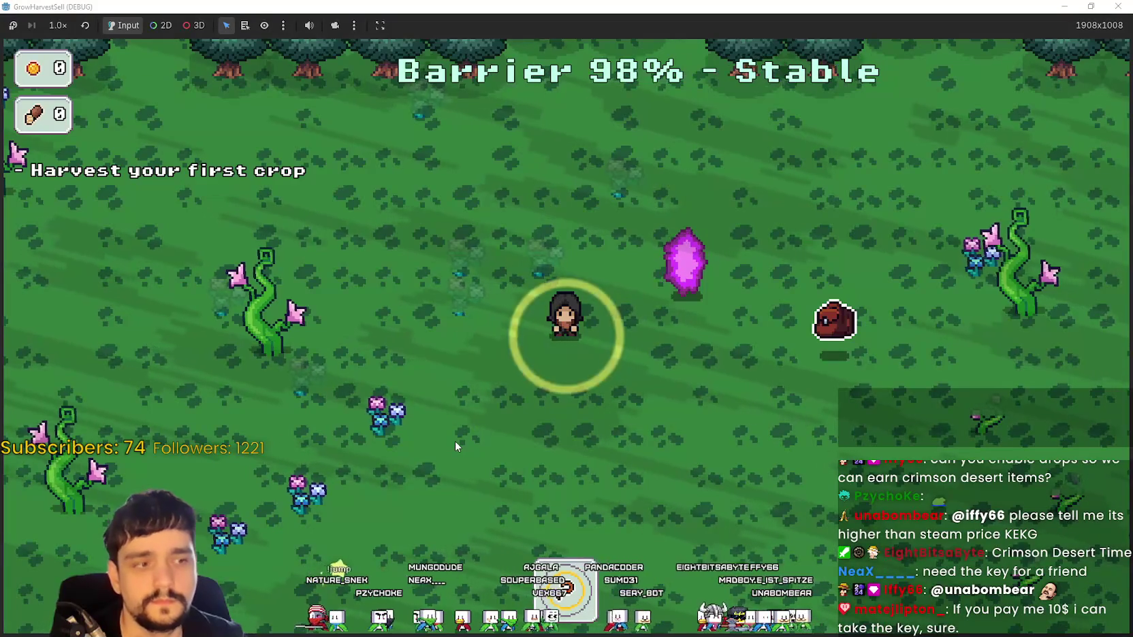
# - Play the forest run until the barrier drops, then use the purple crystal to return to the village
pyautogui.press('a')
pyautogui.press('s')
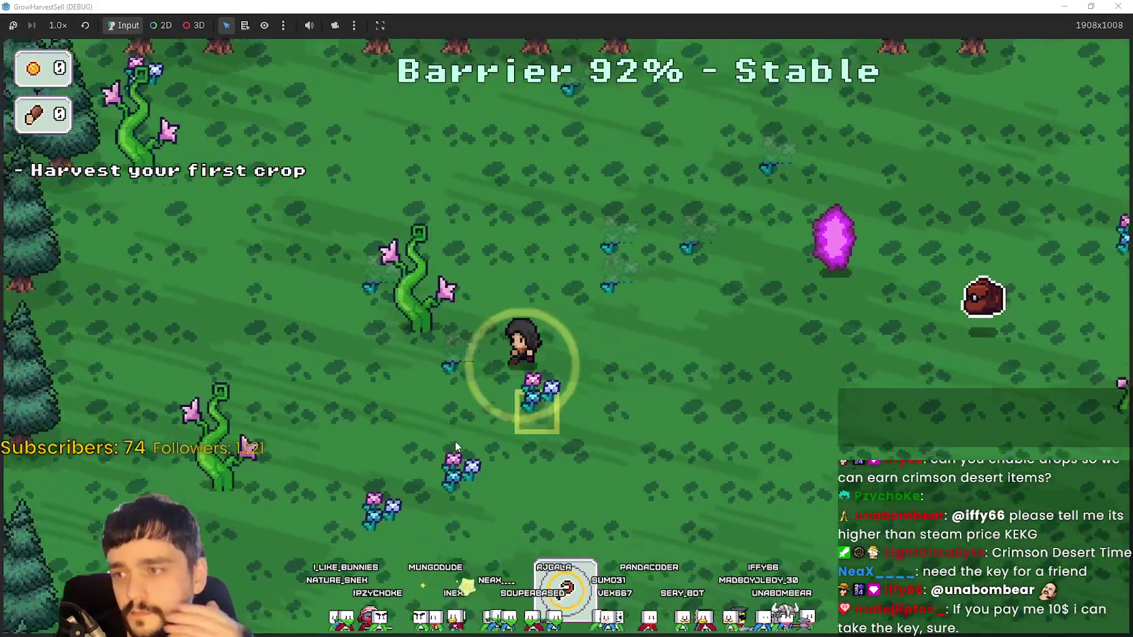
pyautogui.press('s')
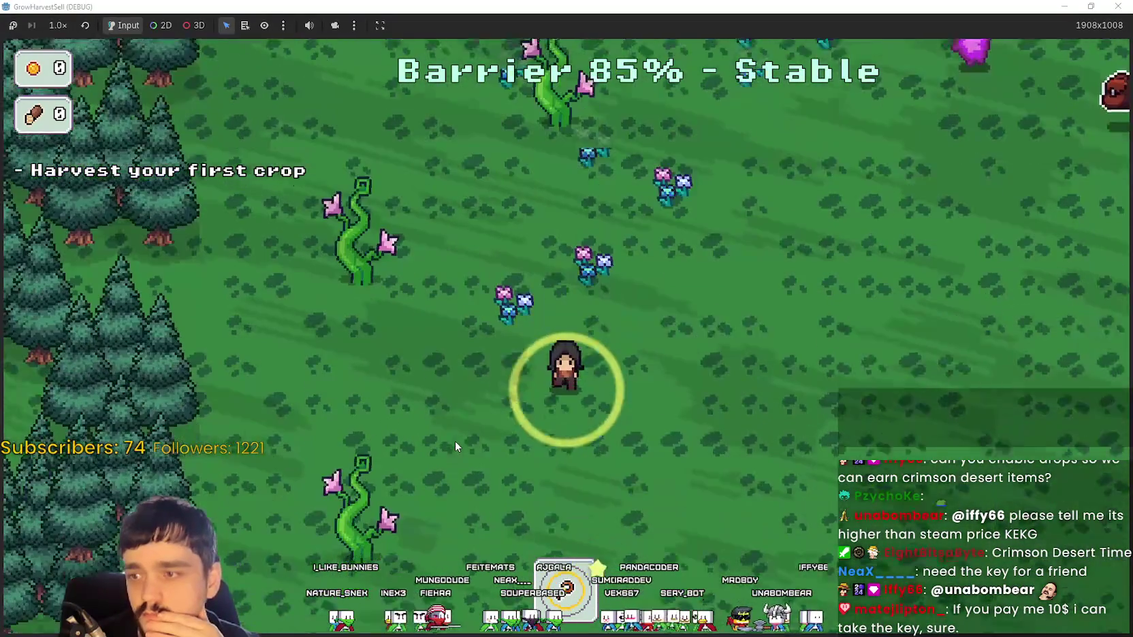
pyautogui.press('d')
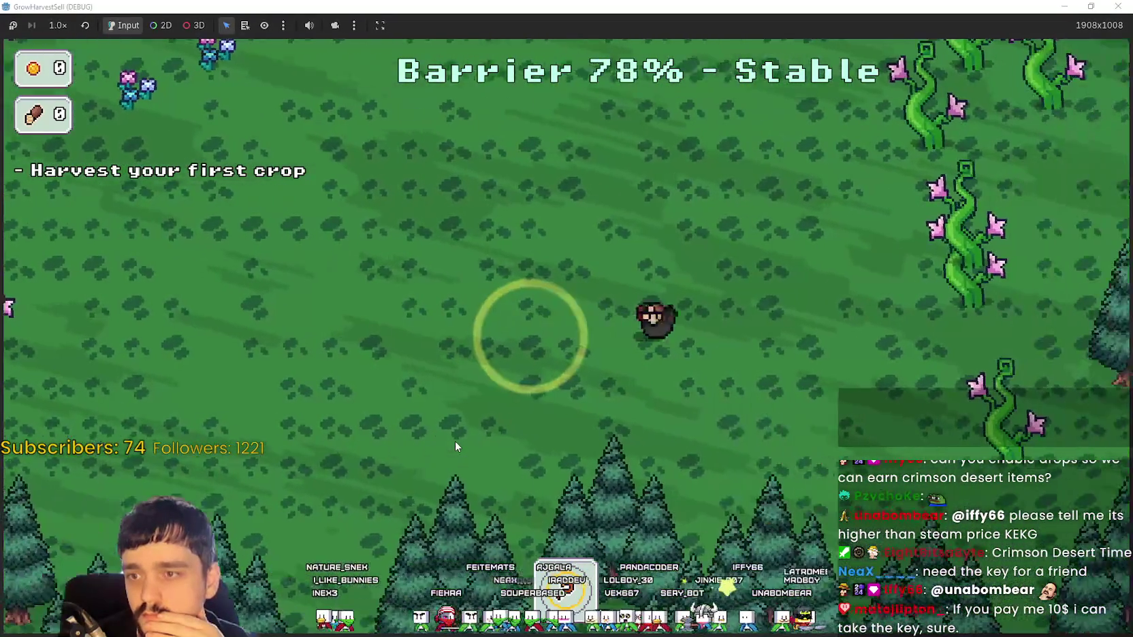
pyautogui.press('w')
pyautogui.press('a')
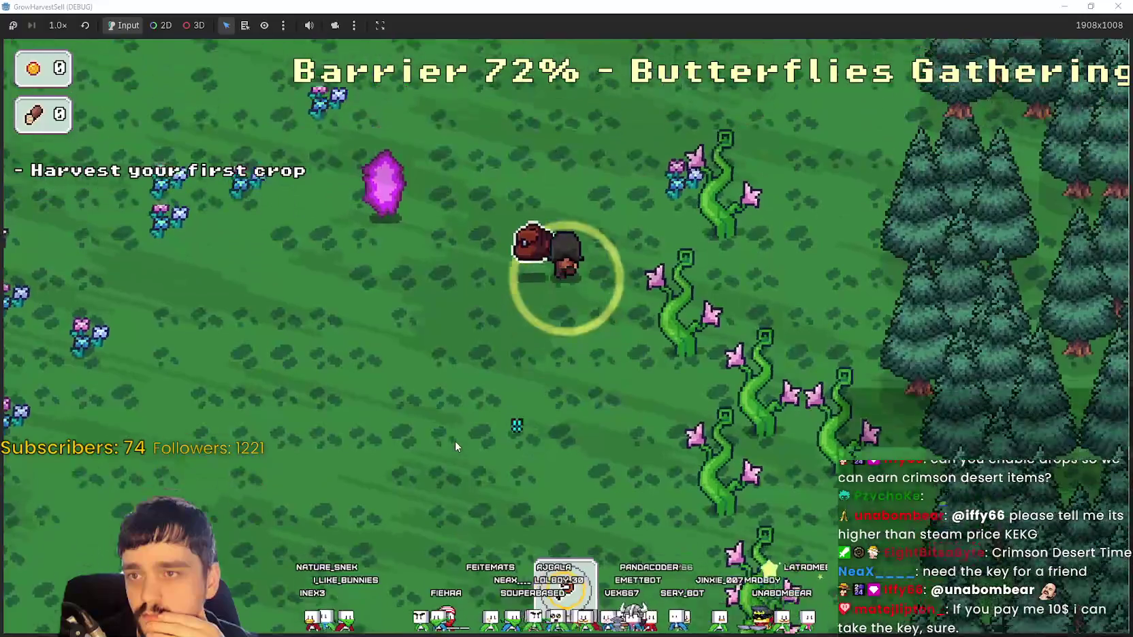
pyautogui.press('s')
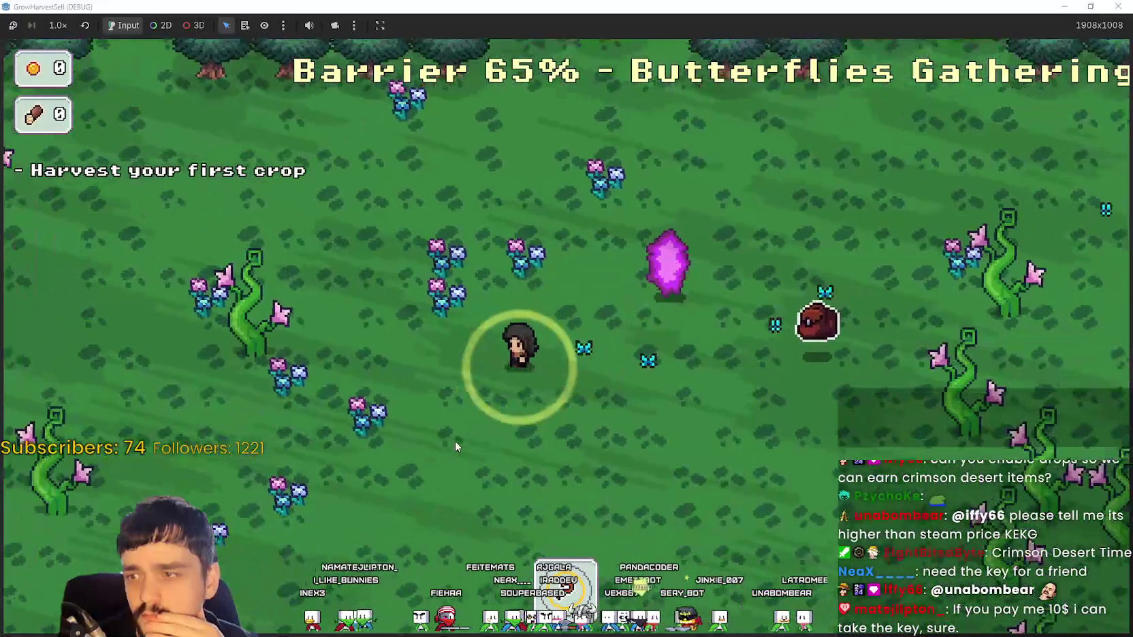
pyautogui.press('d')
pyautogui.press('d')
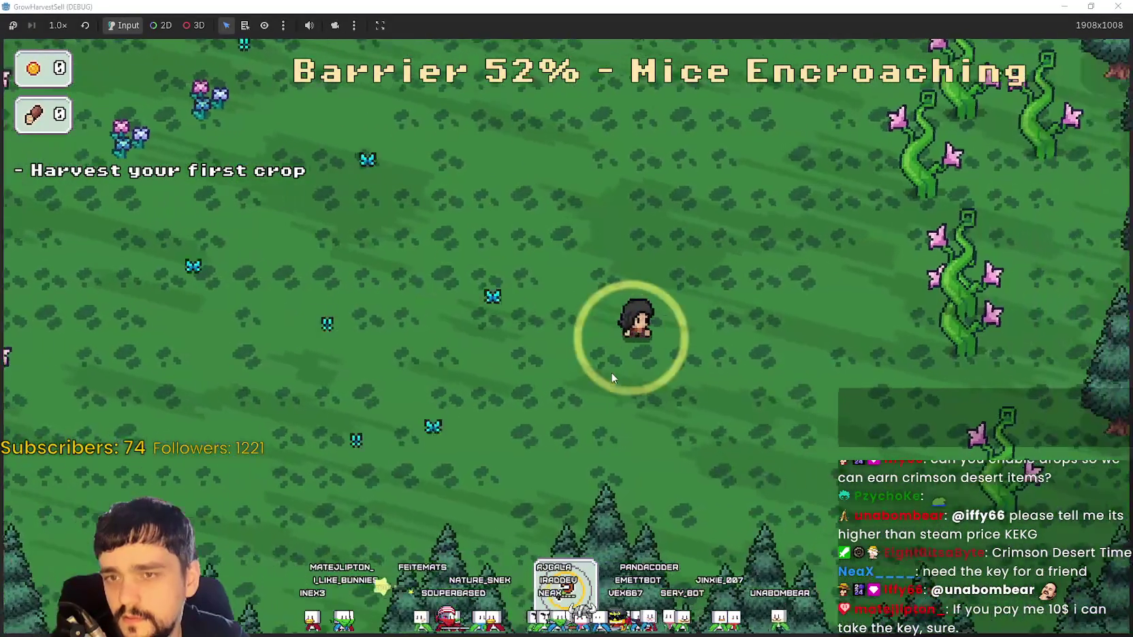
pyautogui.press('w')
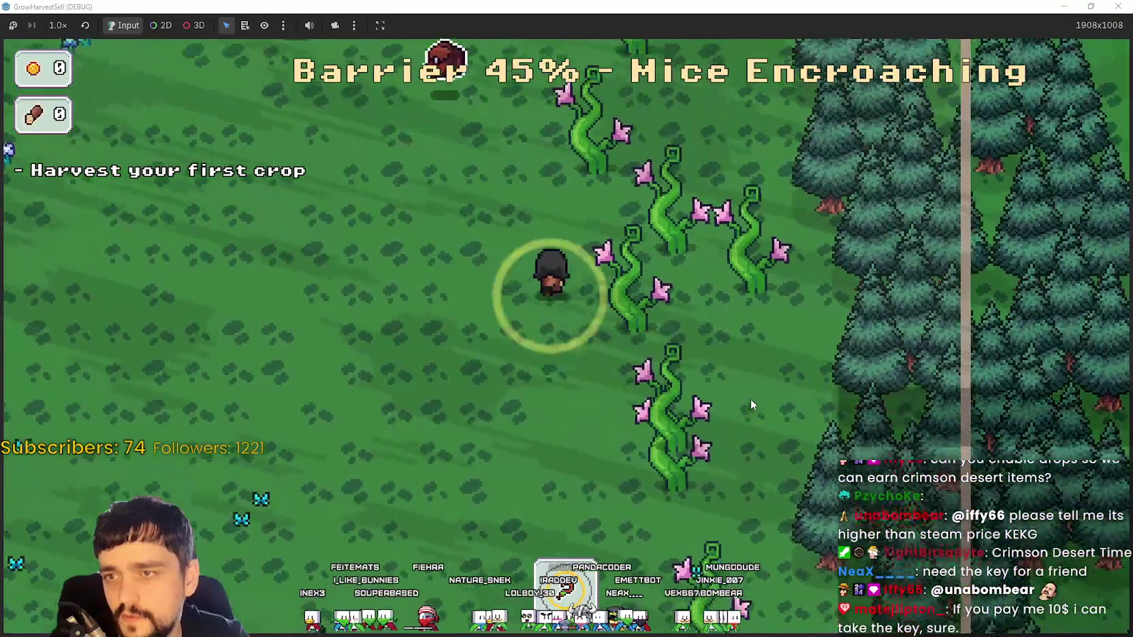
pyautogui.press('a')
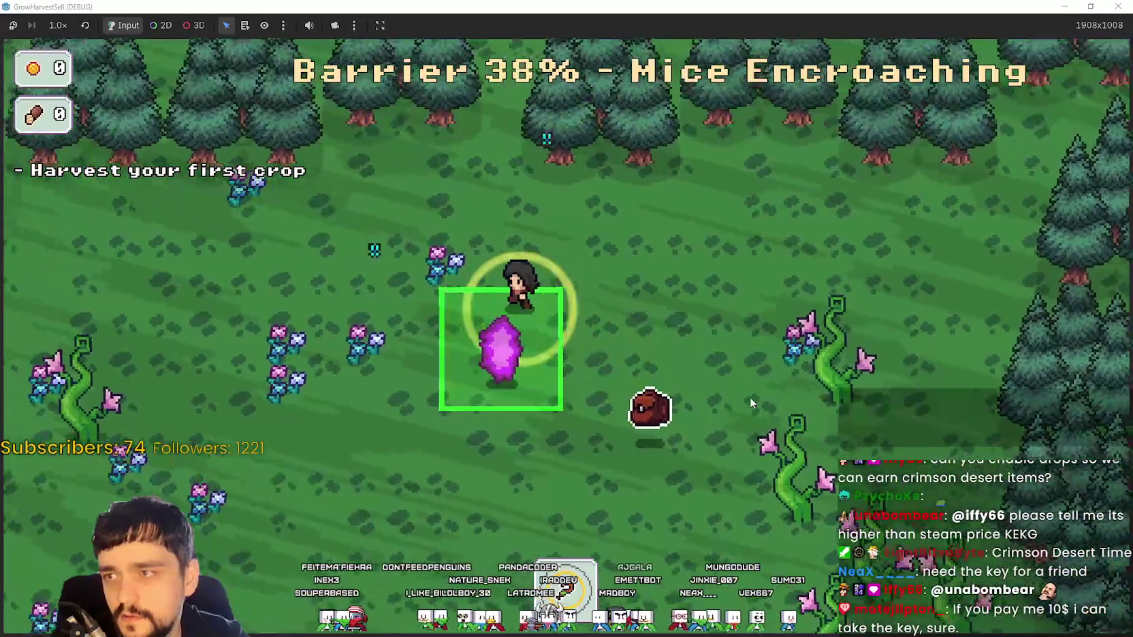
pyautogui.press('e')
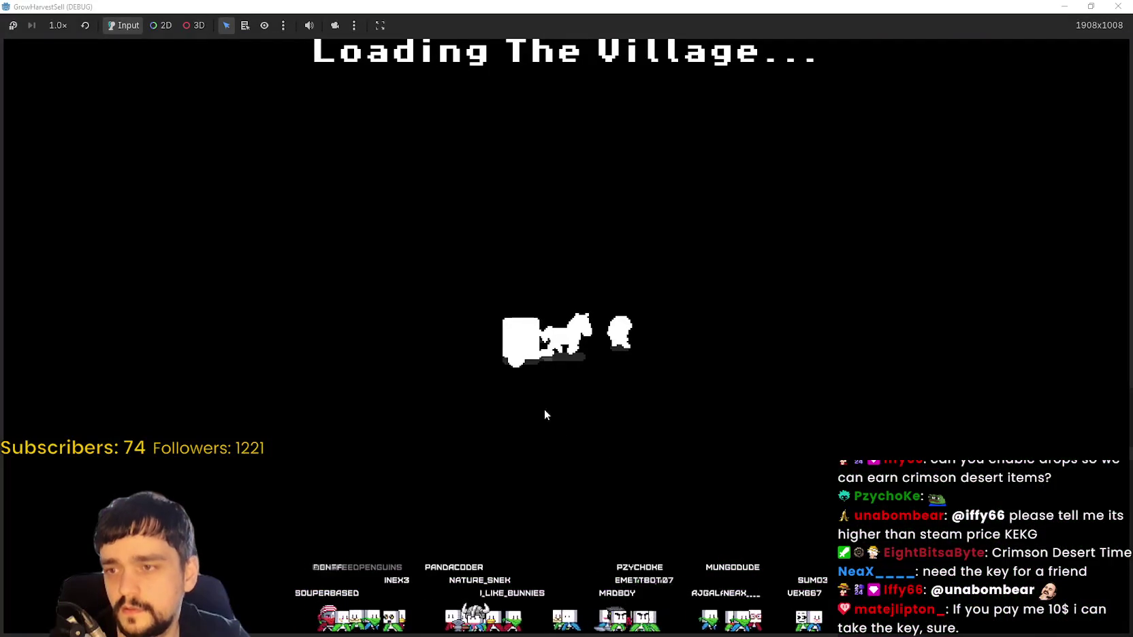
# - Pick Stage 1 at the portal, travel to the forest, and start walking in
pyautogui.press('a')
pyautogui.press('e')
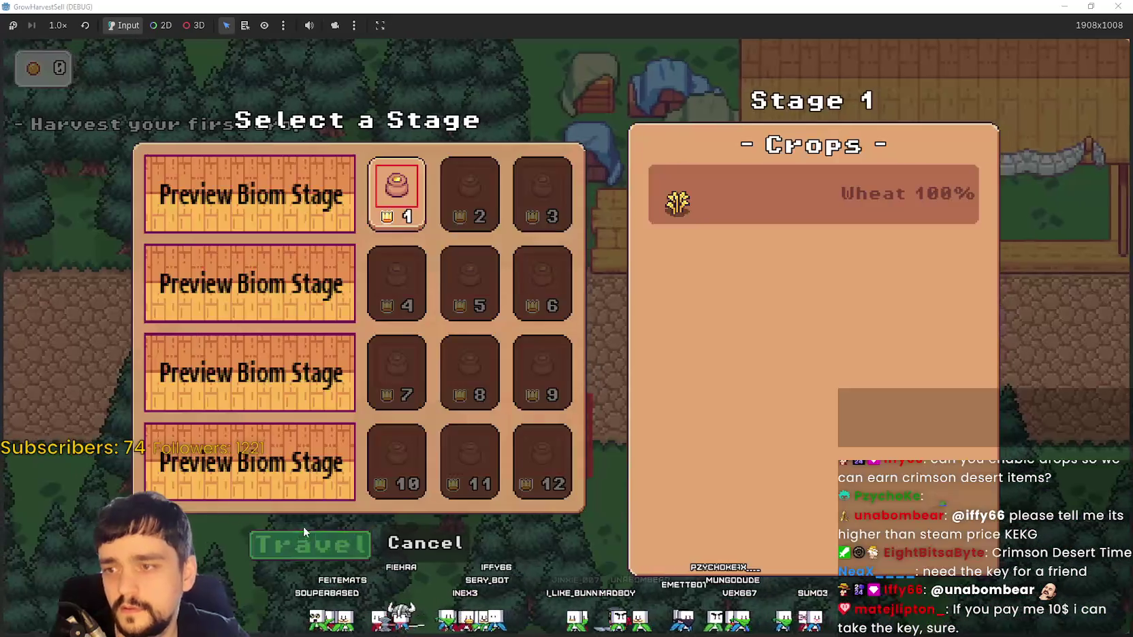
pyautogui.click(243, 538)
pyautogui.press('a')
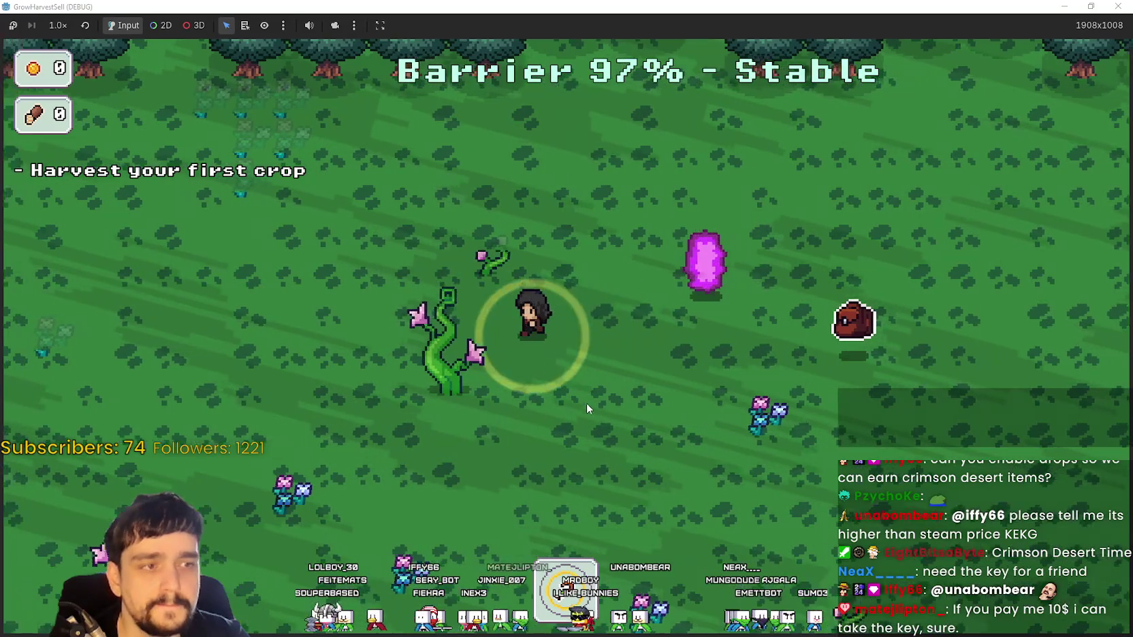
pyautogui.press('s')
pyautogui.press('w')
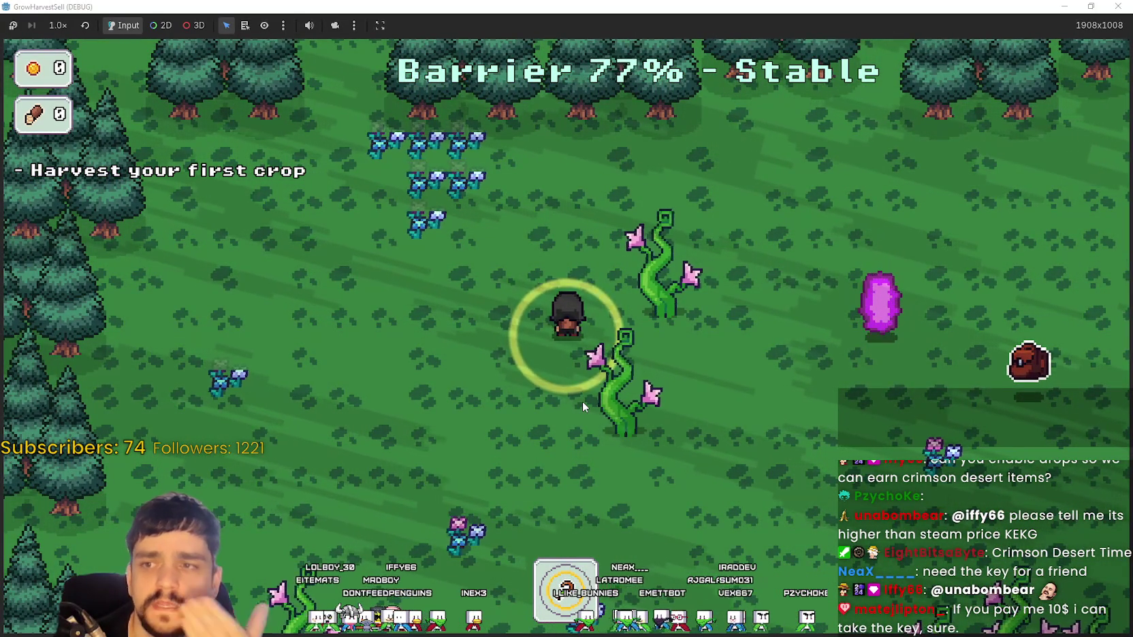
# - Roam the forest until the barrier falls to 37%, then stop the game
pyautogui.press('d')
pyautogui.press('w')
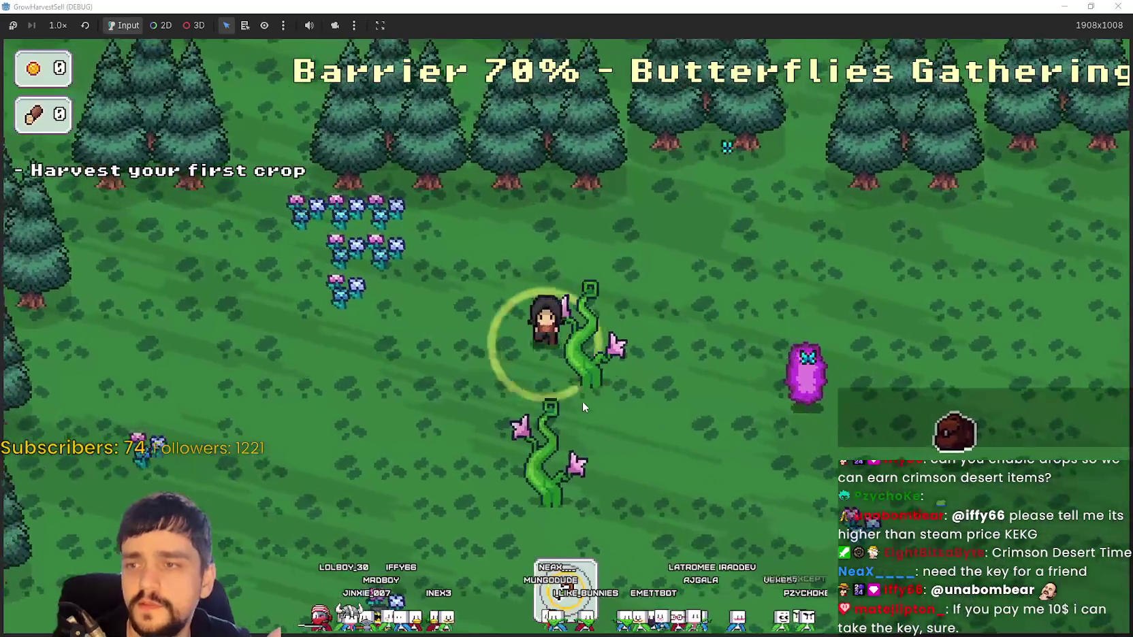
pyautogui.press('s')
pyautogui.press('d')
pyautogui.press('s')
pyautogui.press('d')
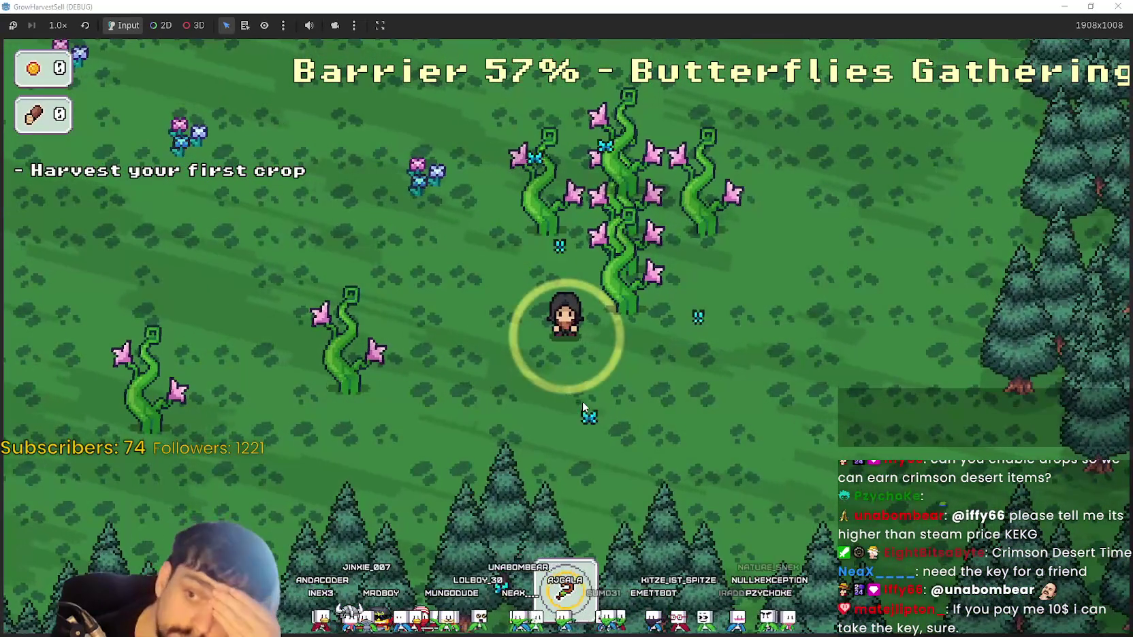
pyautogui.press('a')
pyautogui.press('w')
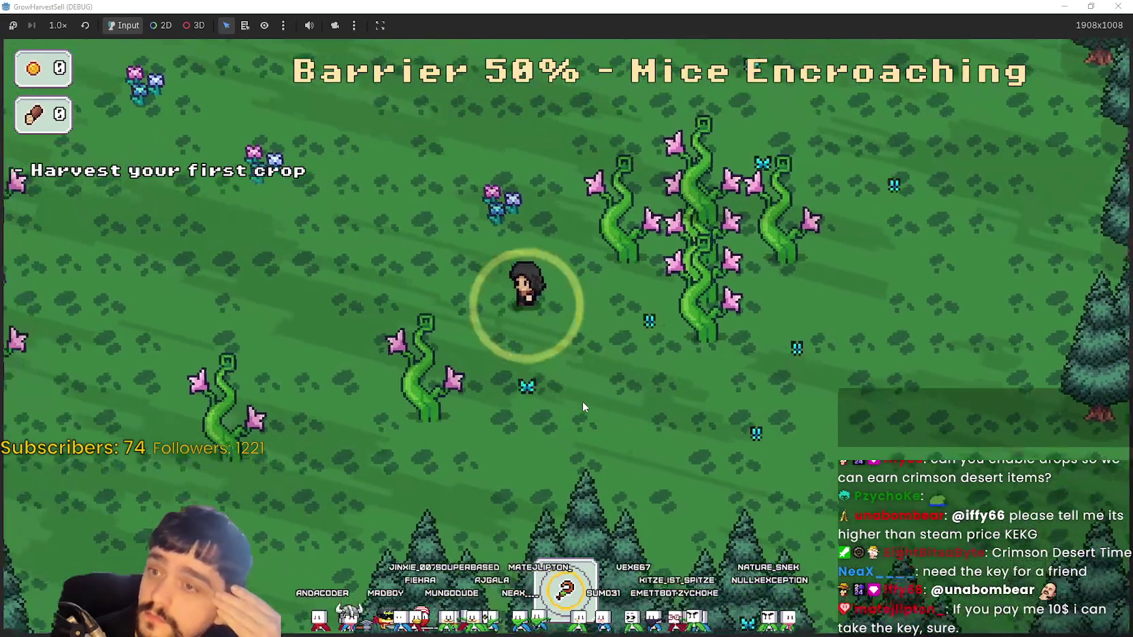
pyautogui.press('a')
pyautogui.press('w')
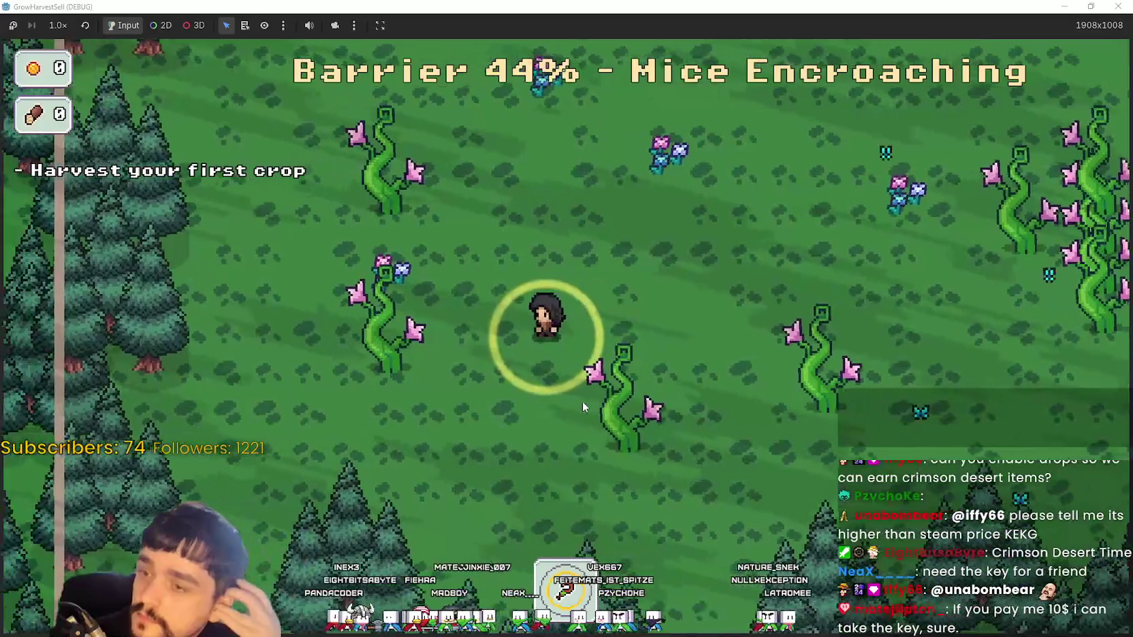
pyautogui.press('w')
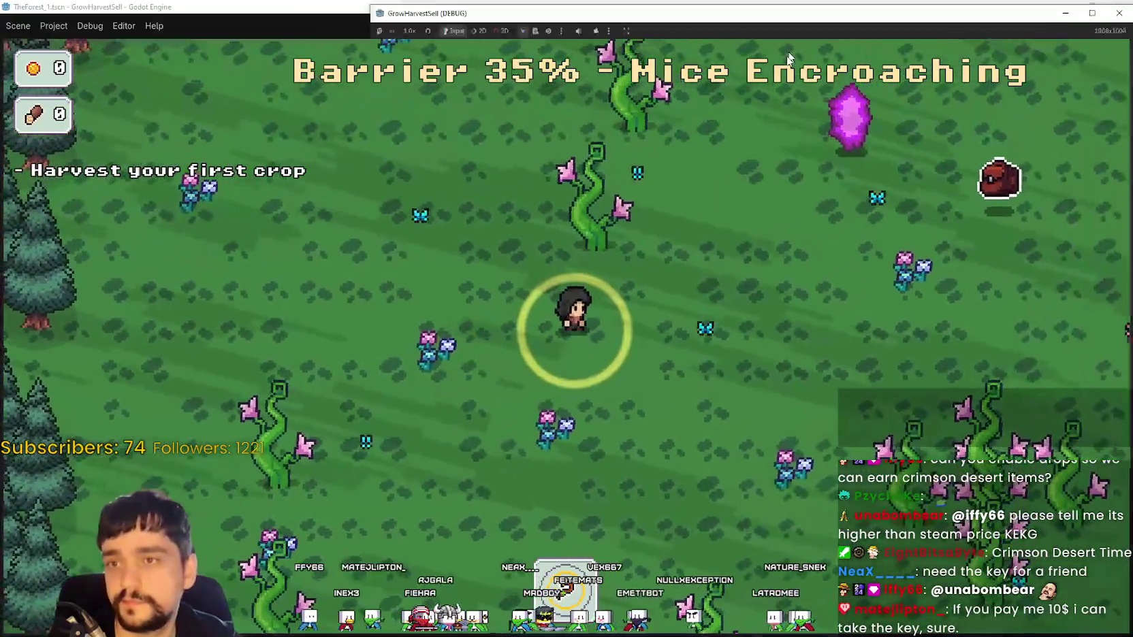
pyautogui.press('super+Down')
pyautogui.click(888, 32)
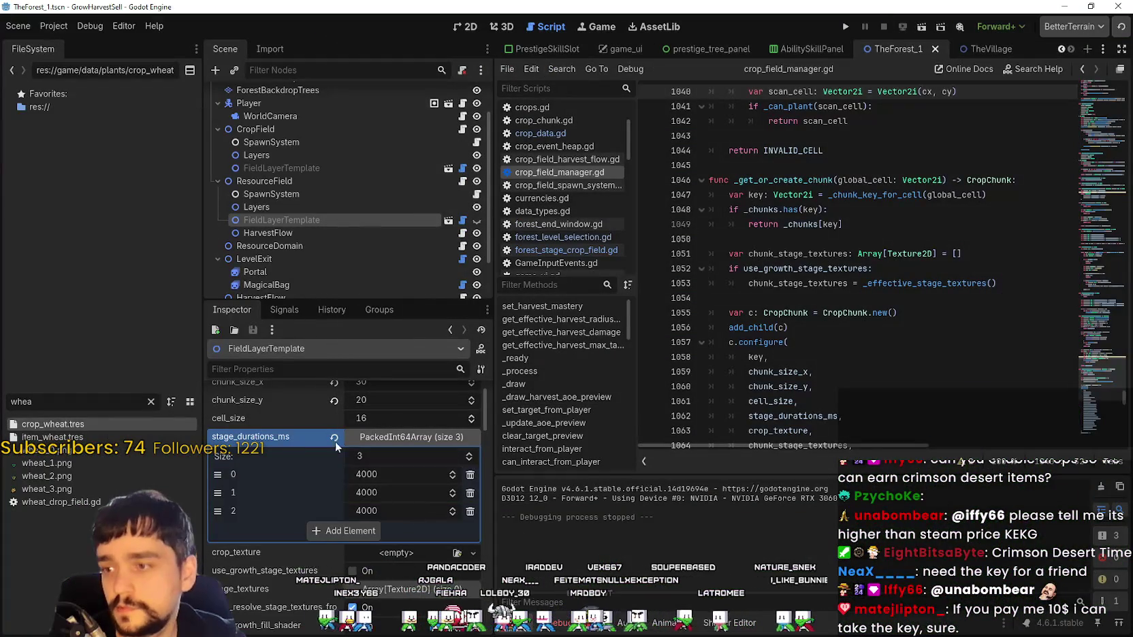
# - Revert stage_durations_ms to defaults (8000, 12000, 16000, 1), save, and start a new game
pyautogui.click(343, 531)
pyautogui.hotkey('ctrl', 's')
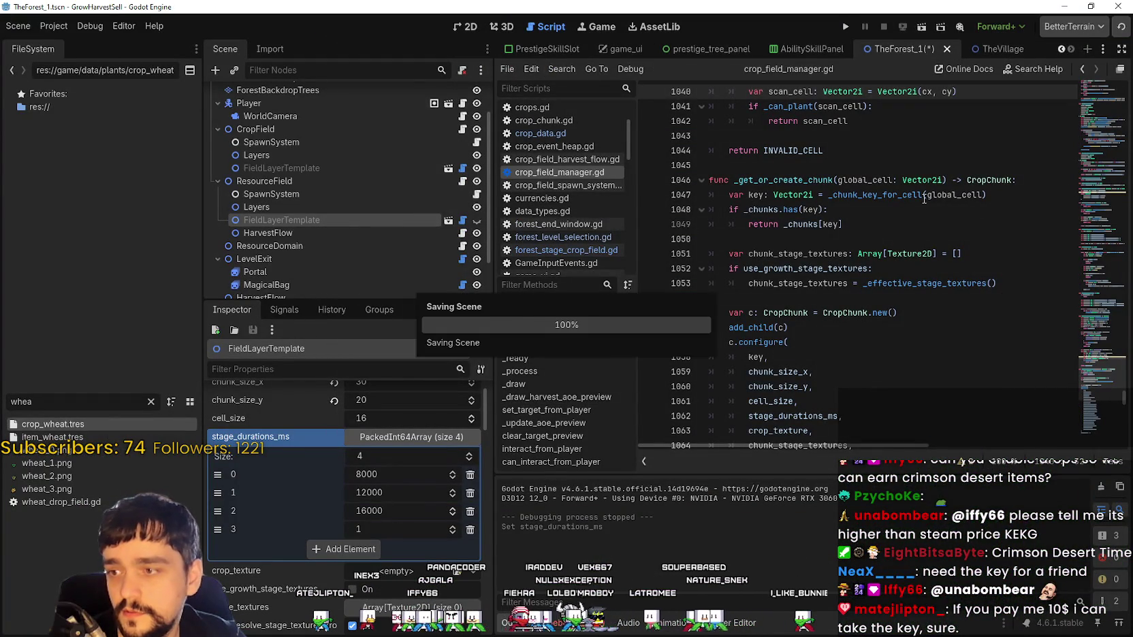
pyautogui.click(845, 27)
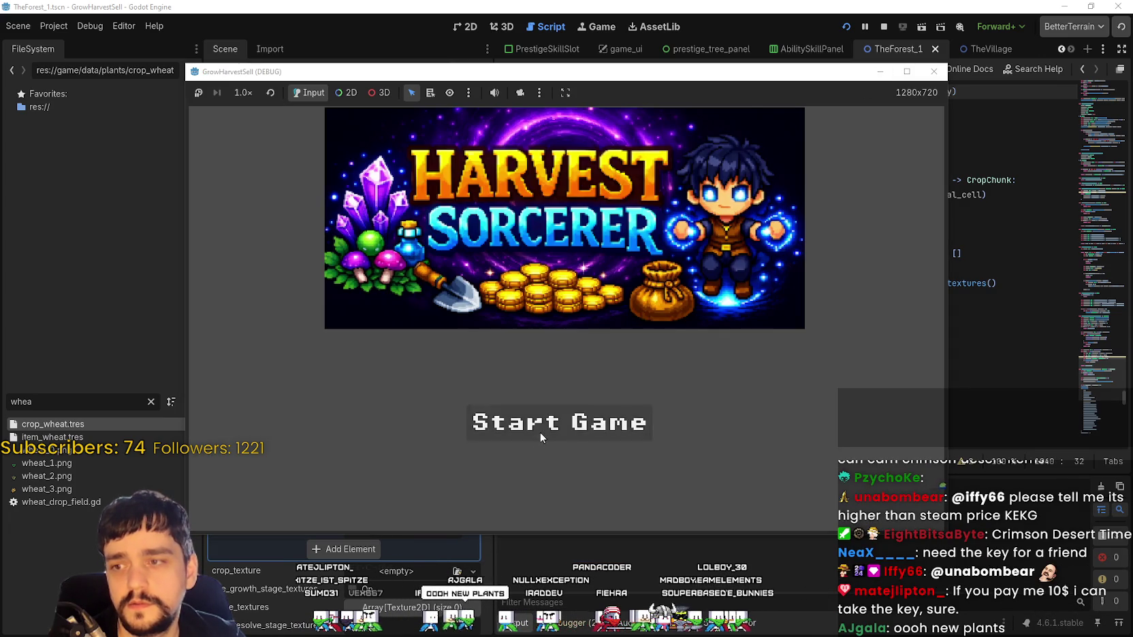
pyautogui.click(540, 430)
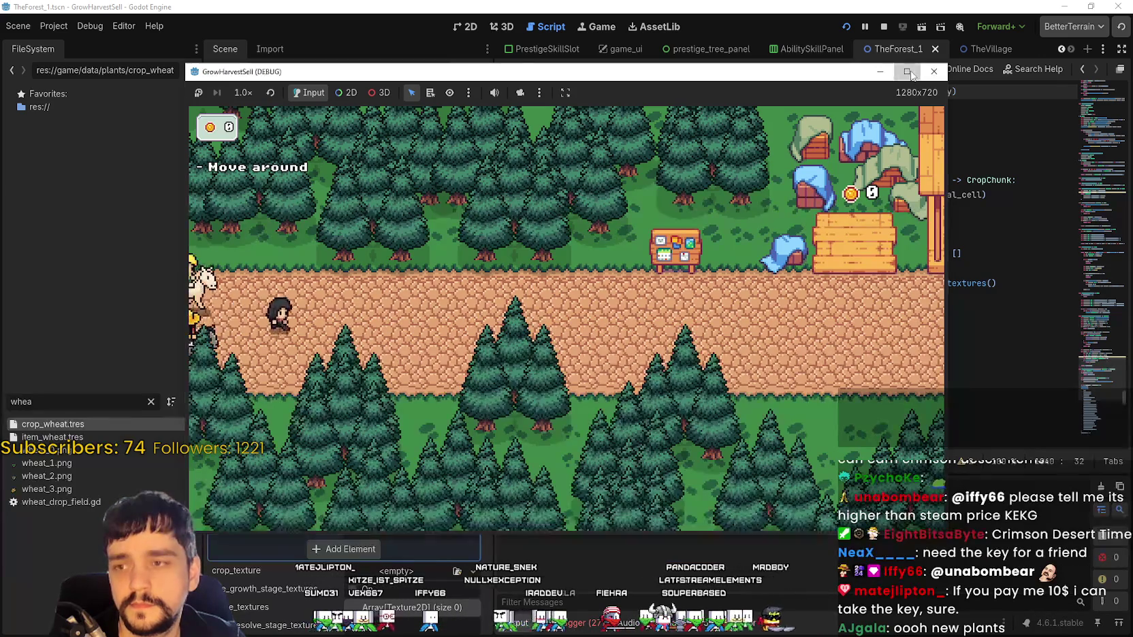
# - Maximize the game and unlock the centre prestige skill on the Skill Board
pyautogui.click(906, 71)
pyautogui.press('d')
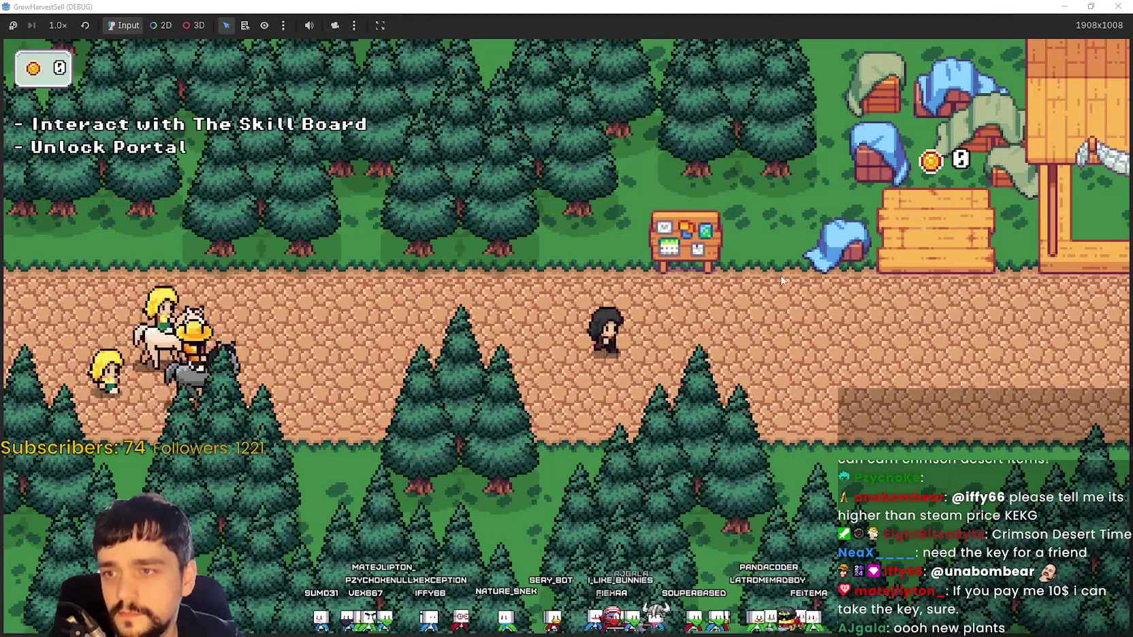
pyautogui.press('w')
pyautogui.press('e')
pyautogui.click(533, 383)
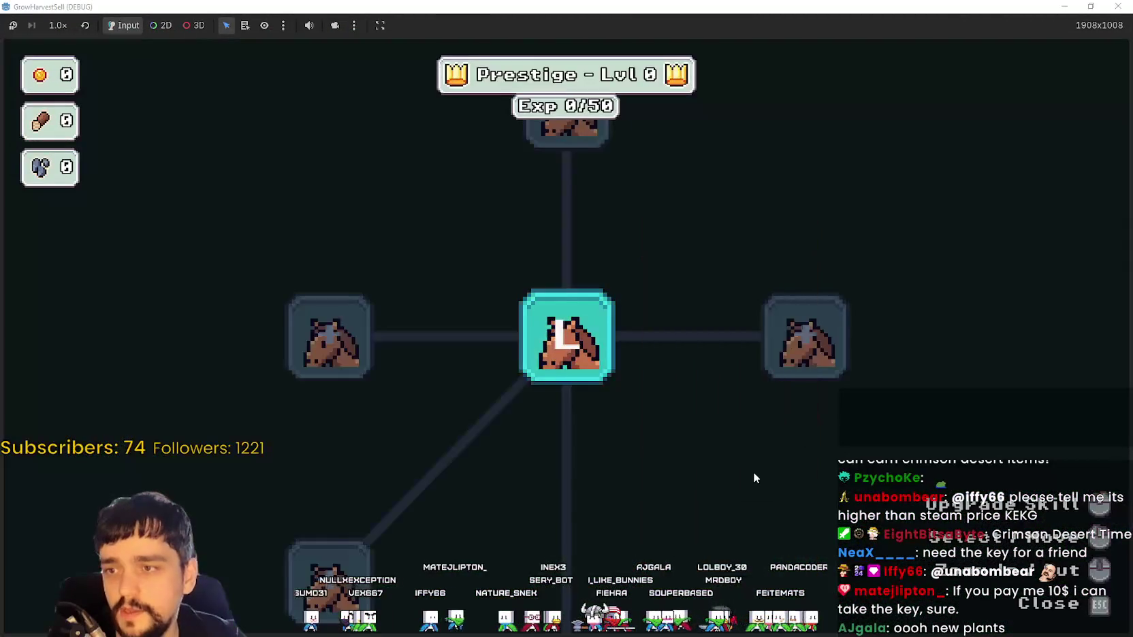
pyautogui.press('Escape')
# - Walk to the portal and travel to the Stage 1 forest
pyautogui.press('d')
pyautogui.press('s')
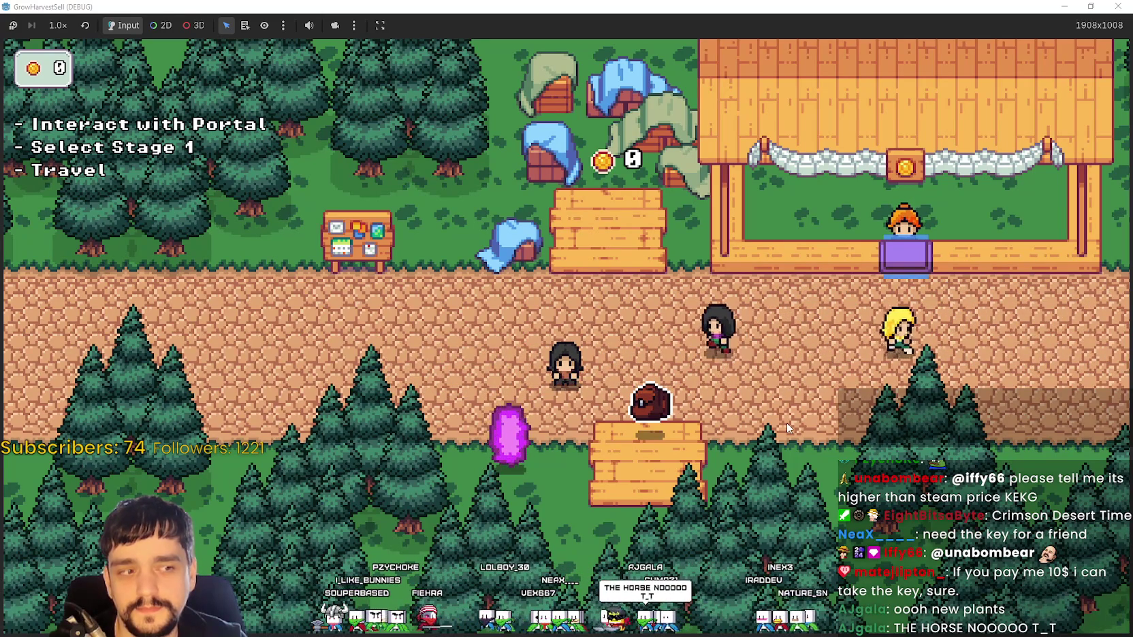
pyautogui.press('a')
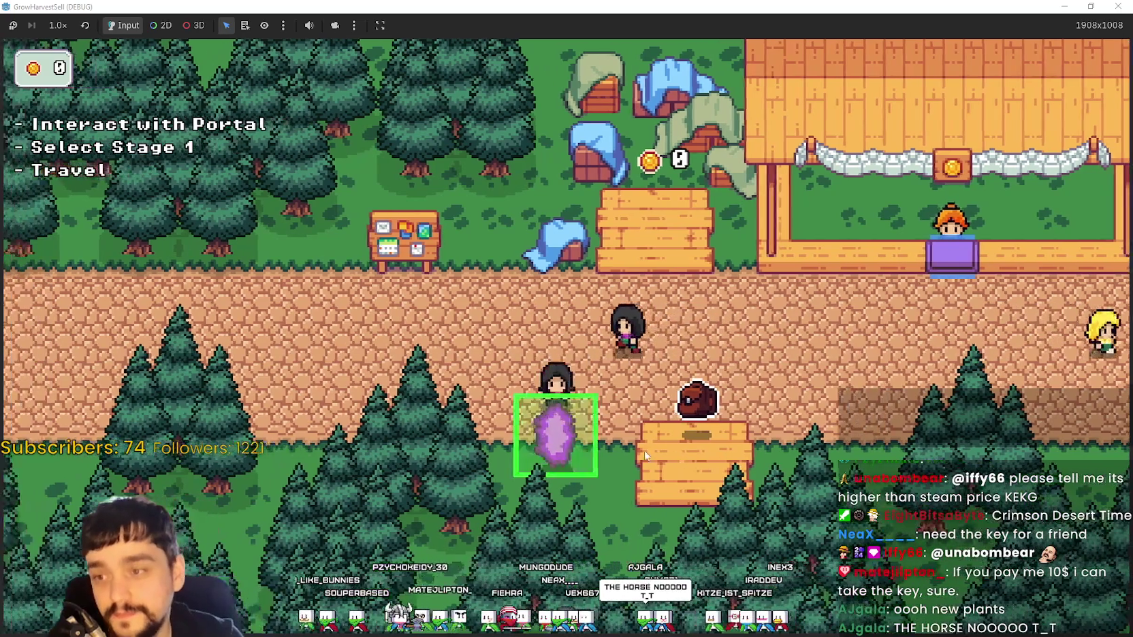
pyautogui.press('e')
pyautogui.click(297, 553)
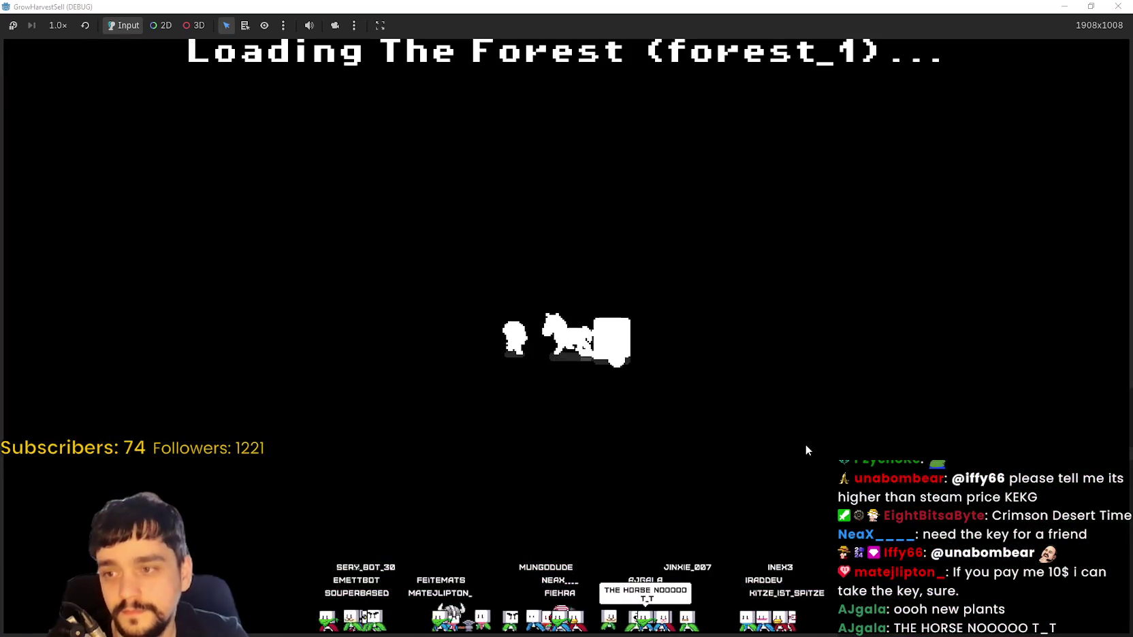
# - Play the forest run until the barrier reaches 28%, then restore the game window
pyautogui.press('a')
pyautogui.press('s')
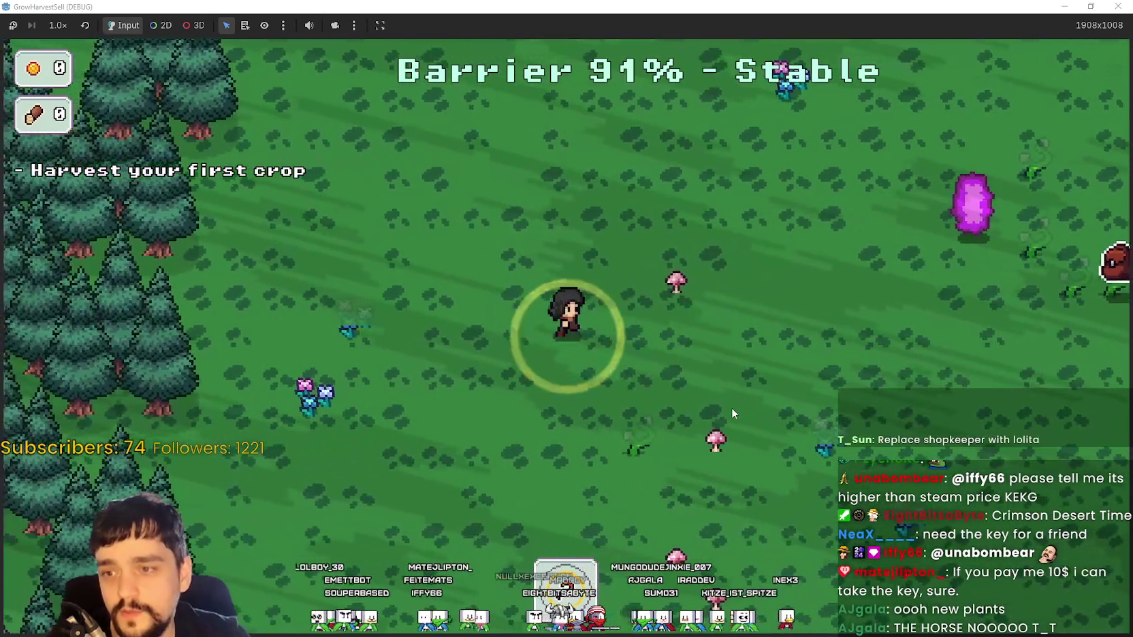
pyautogui.press('d')
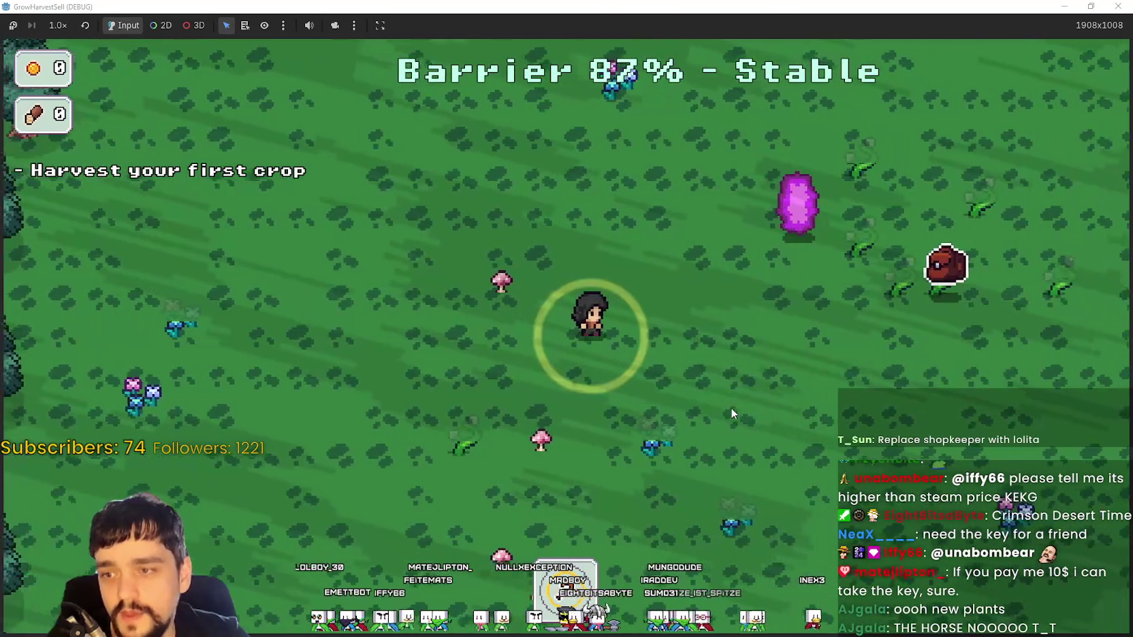
pyautogui.press('s')
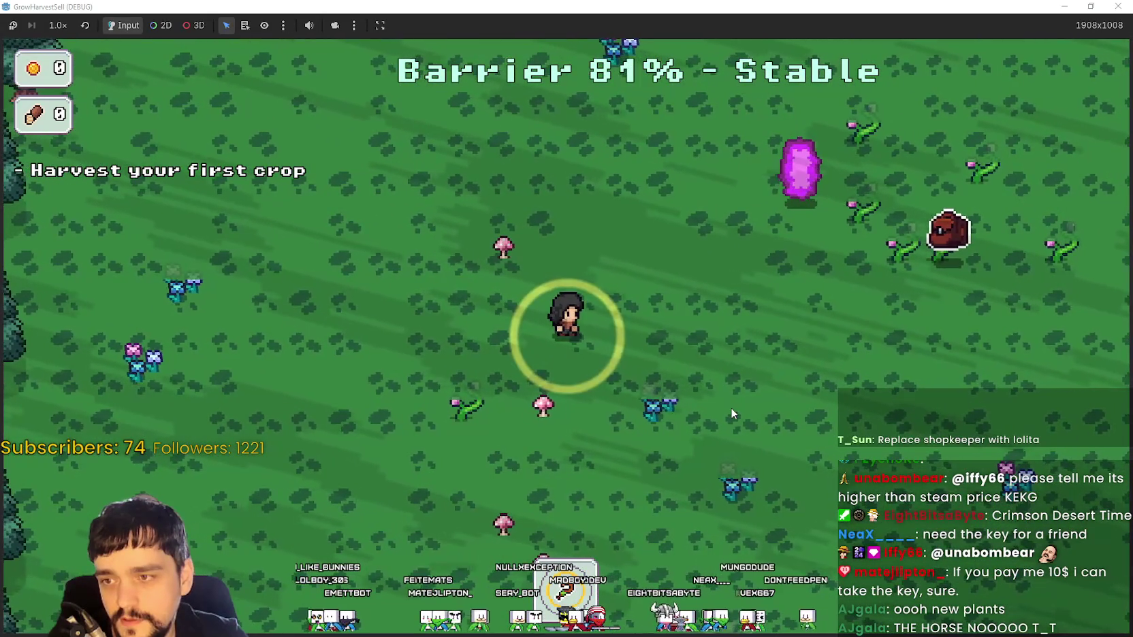
pyautogui.press('s')
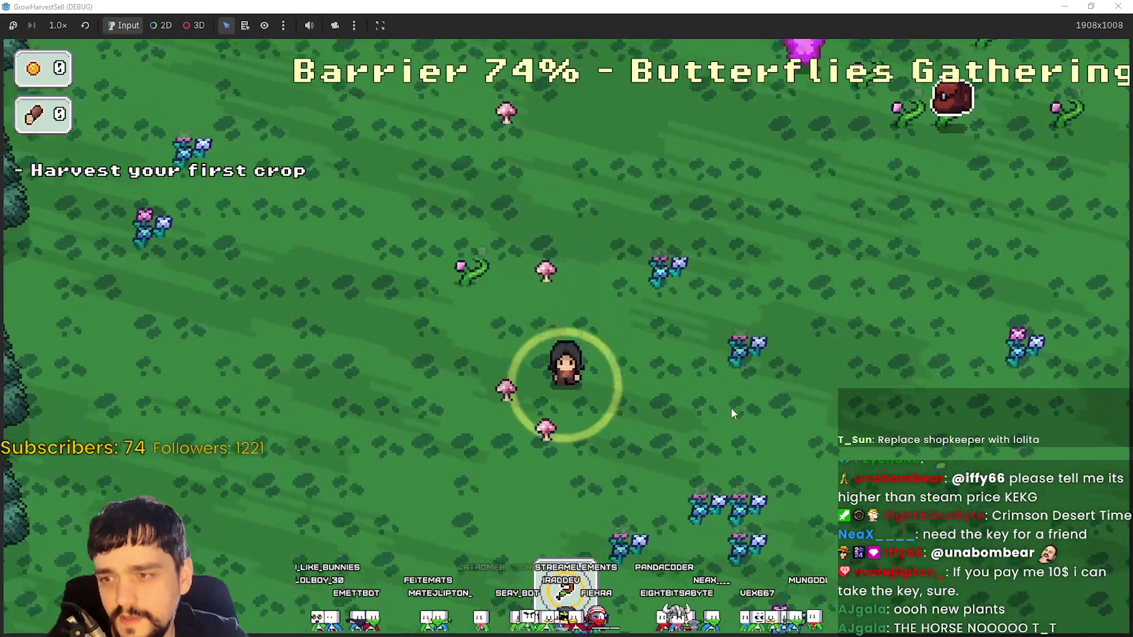
pyautogui.press('w')
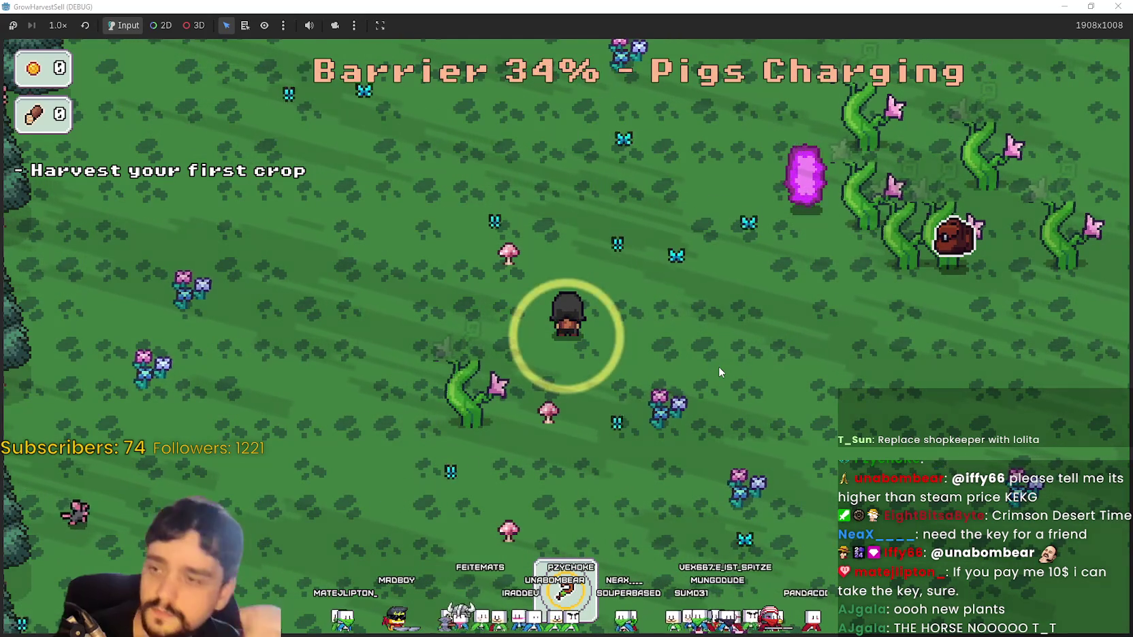
pyautogui.press('super+Down')
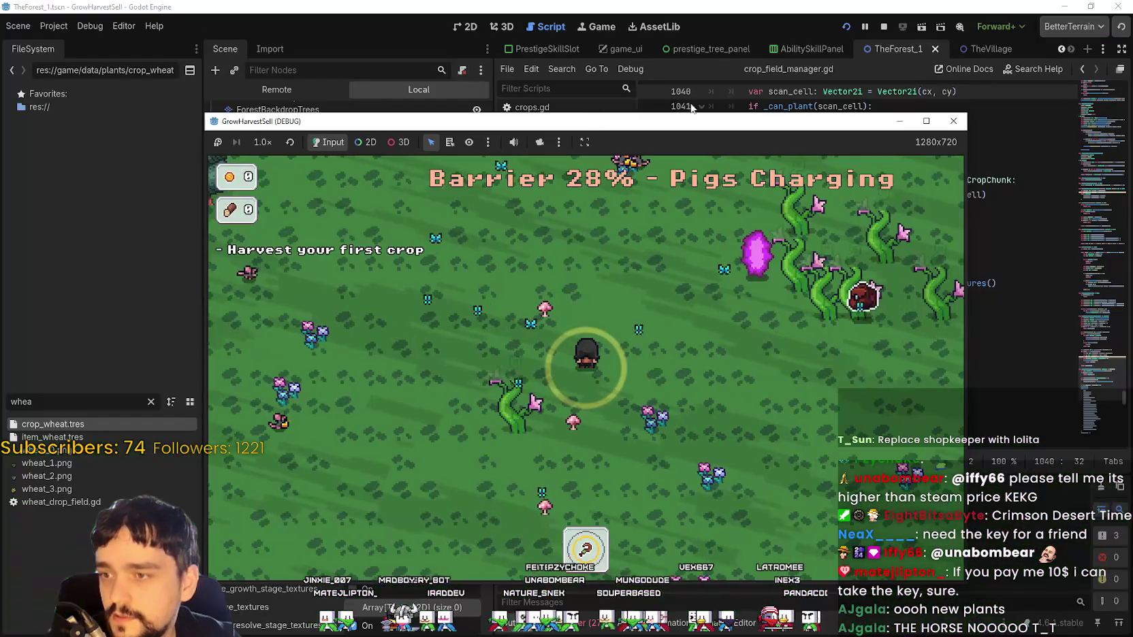
# - Stop the game, delete the fourth duration entry, and set the first two stages to 4000 ms
pyautogui.press('F8')
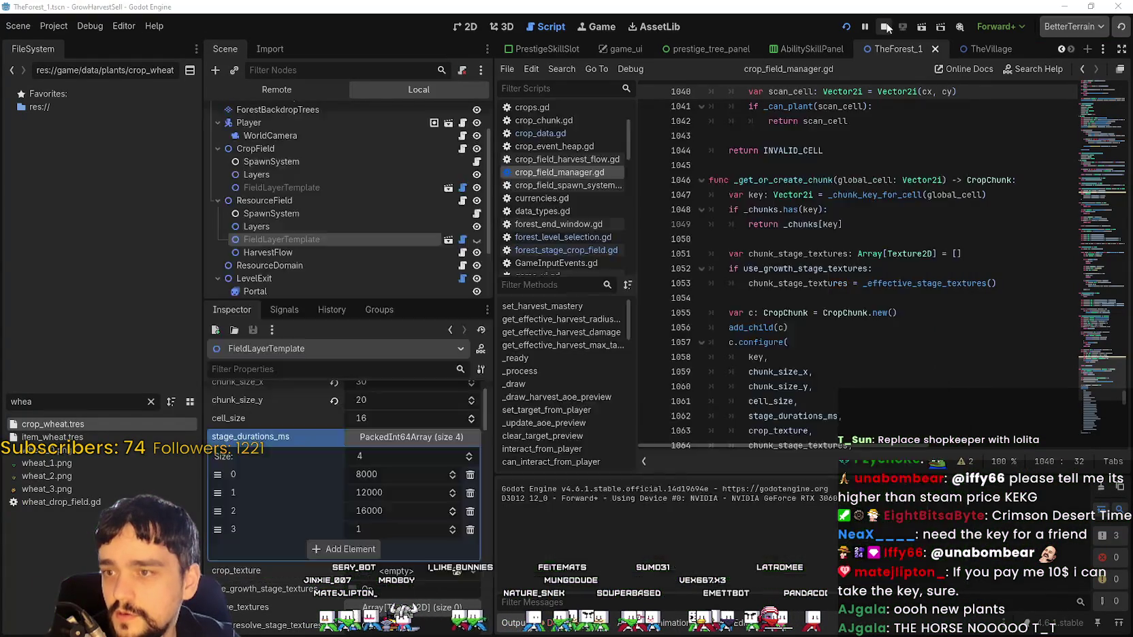
pyautogui.click(470, 529)
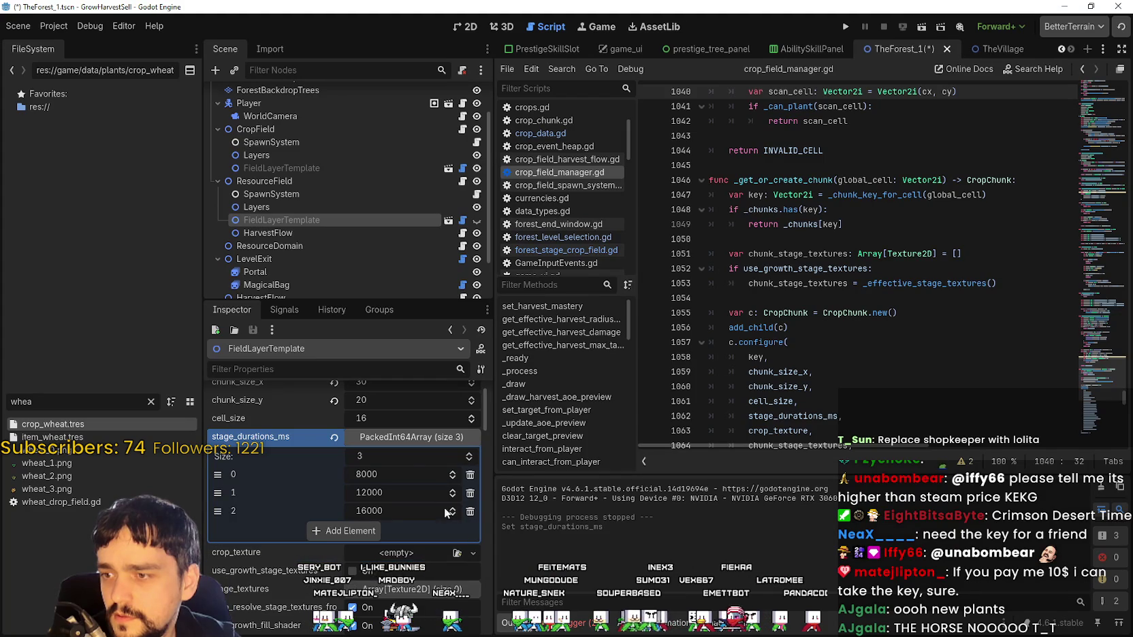
pyautogui.write('40')
pyautogui.click(413, 491)
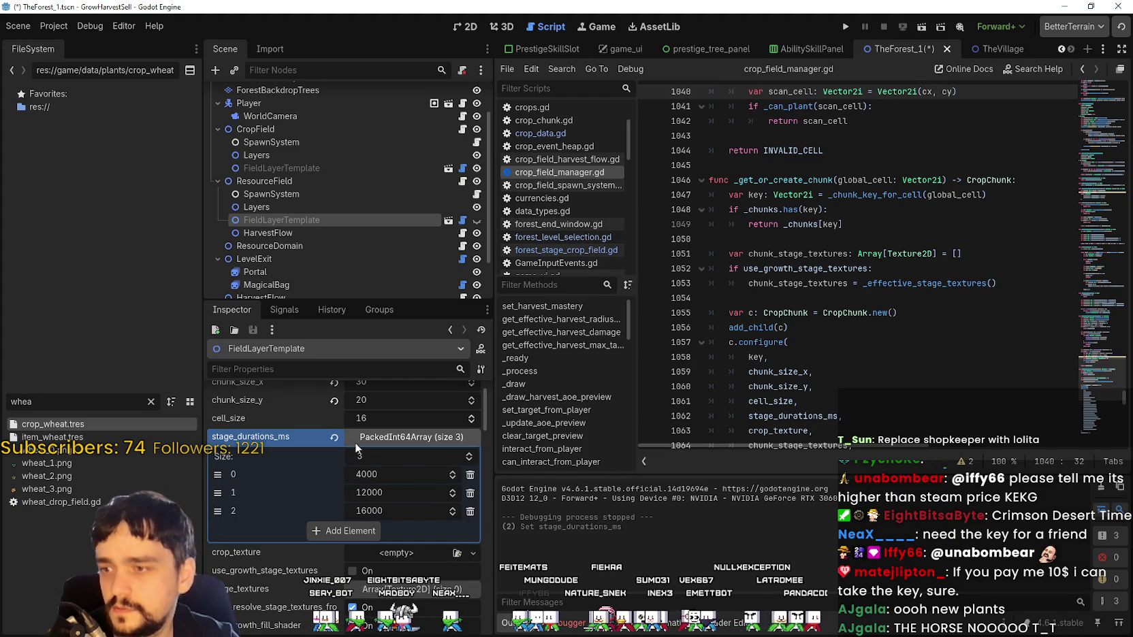
pyautogui.write('4000')
pyautogui.press('Return')
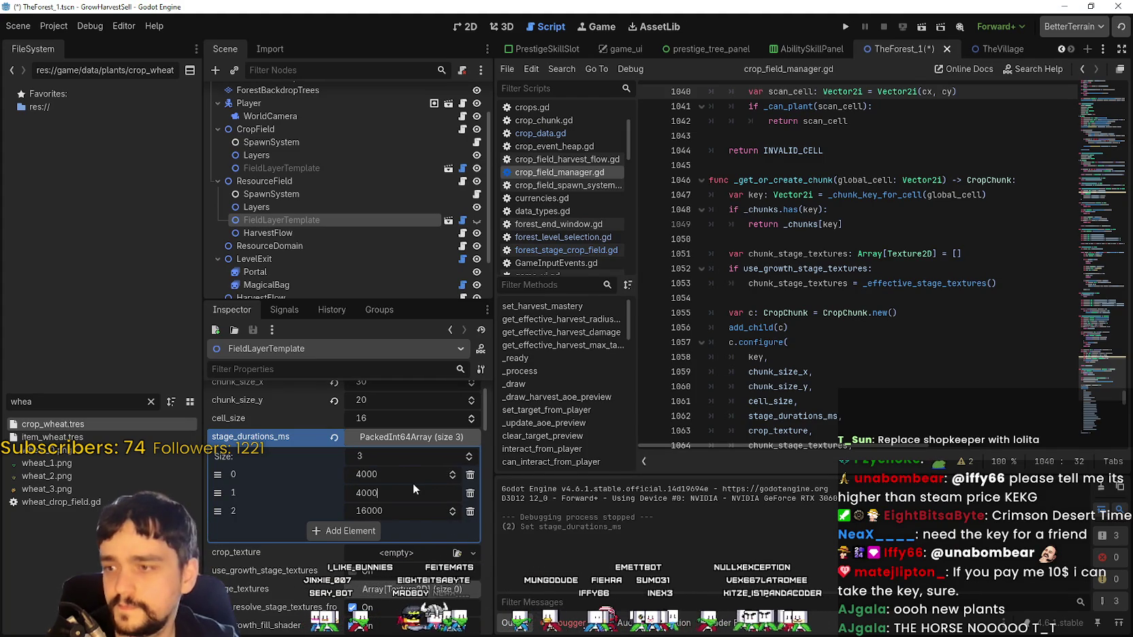
# - Set the third stage duration to 1000 ms and relaunch the game
pyautogui.click(417, 512)
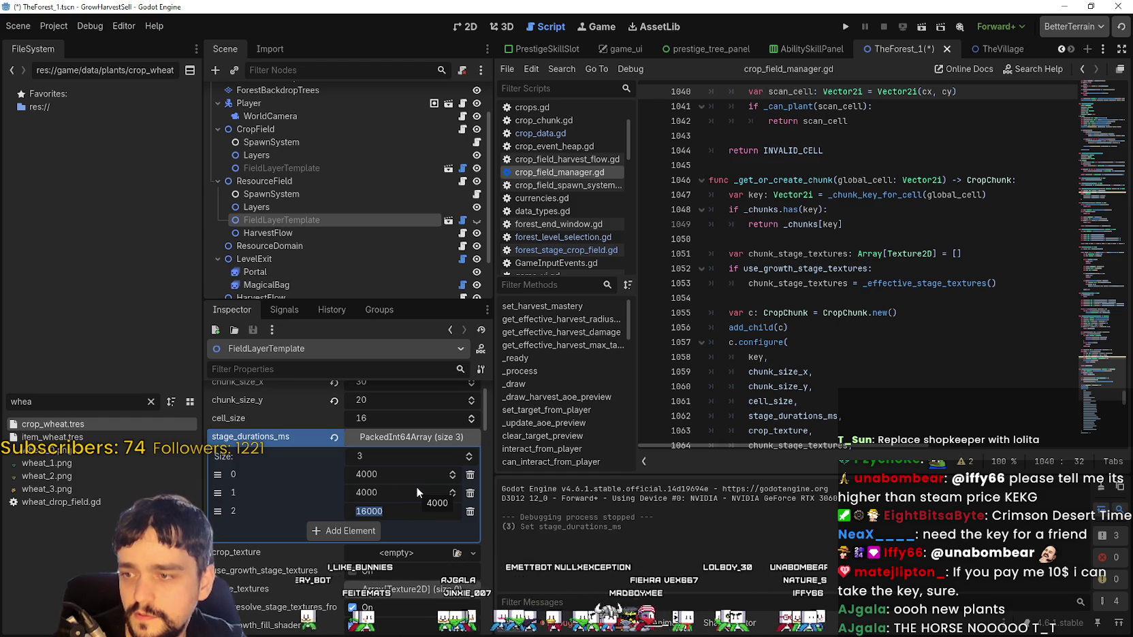
pyautogui.write('1000')
pyautogui.press('Return')
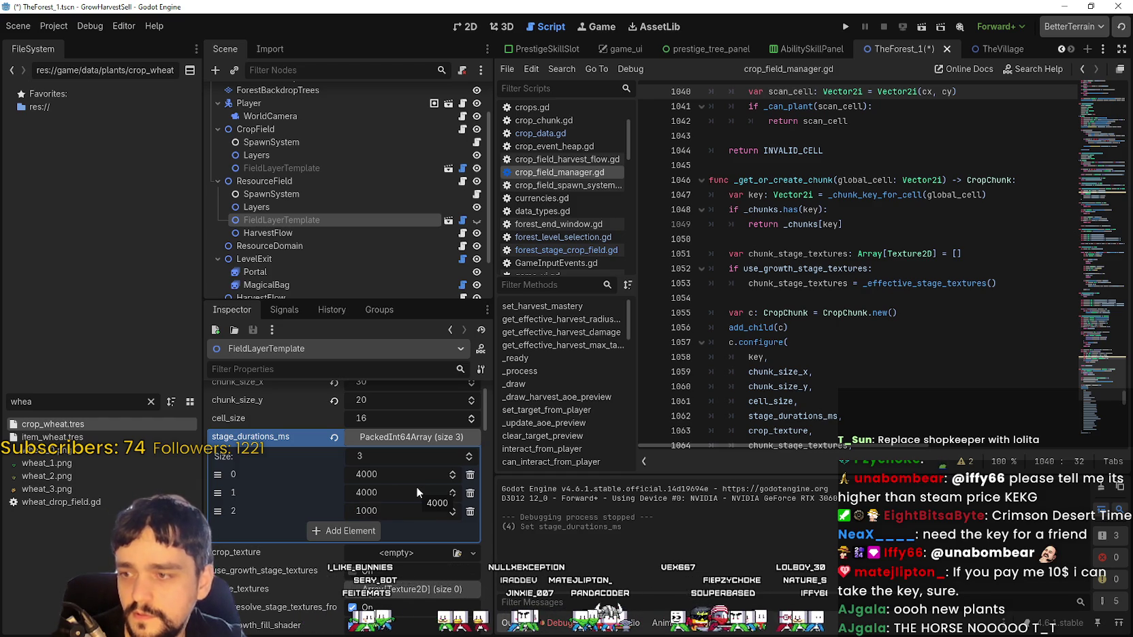
pyautogui.click(845, 27)
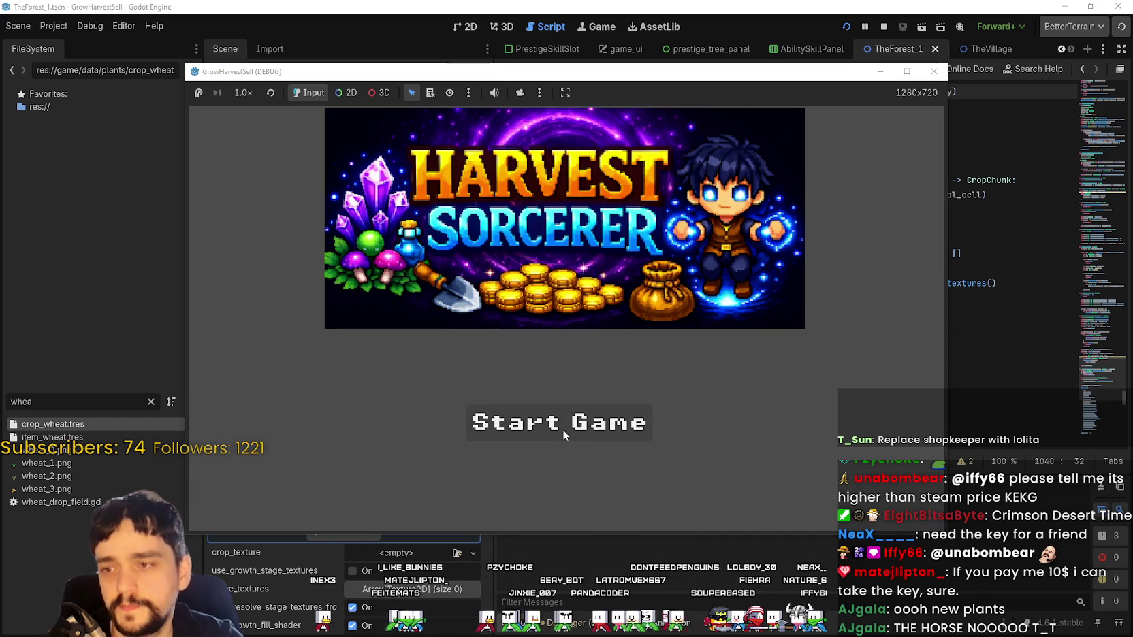
# - Start a new game, unlock the Portal node on the prestige board, and travel to Forest Stage 1
pyautogui.click(564, 429)
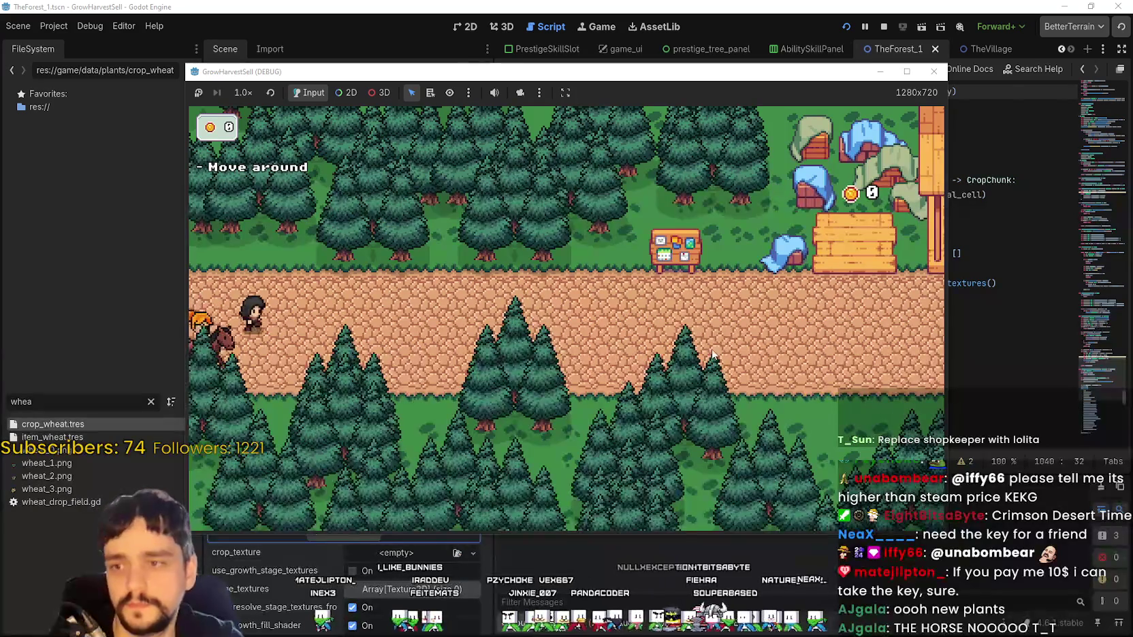
pyautogui.press('d')
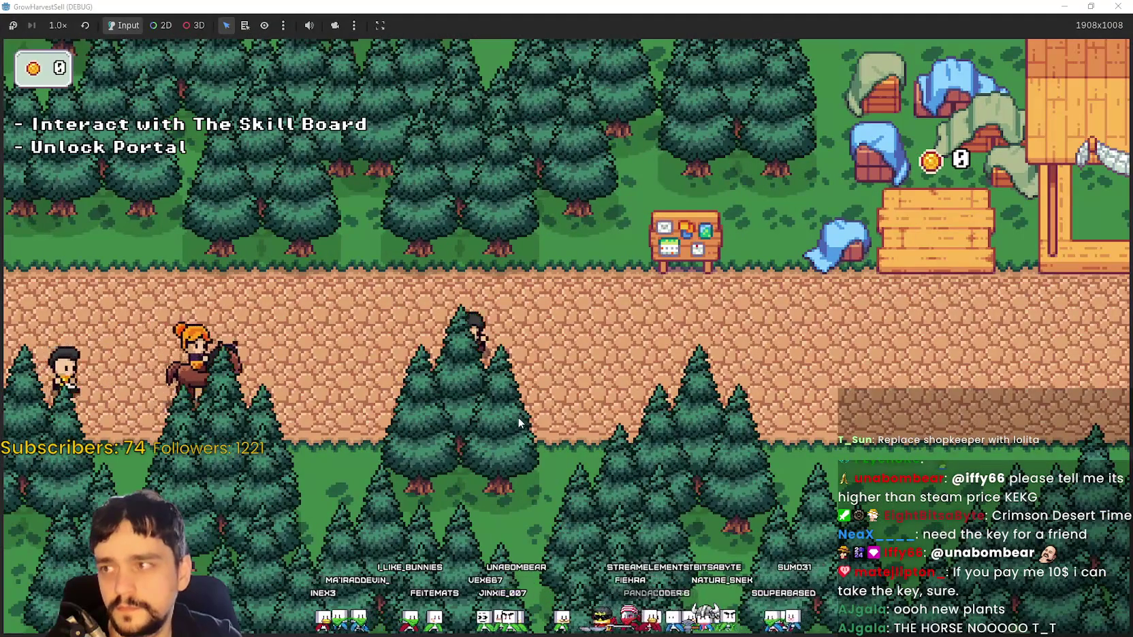
pyautogui.press('e')
pyautogui.click(566, 370)
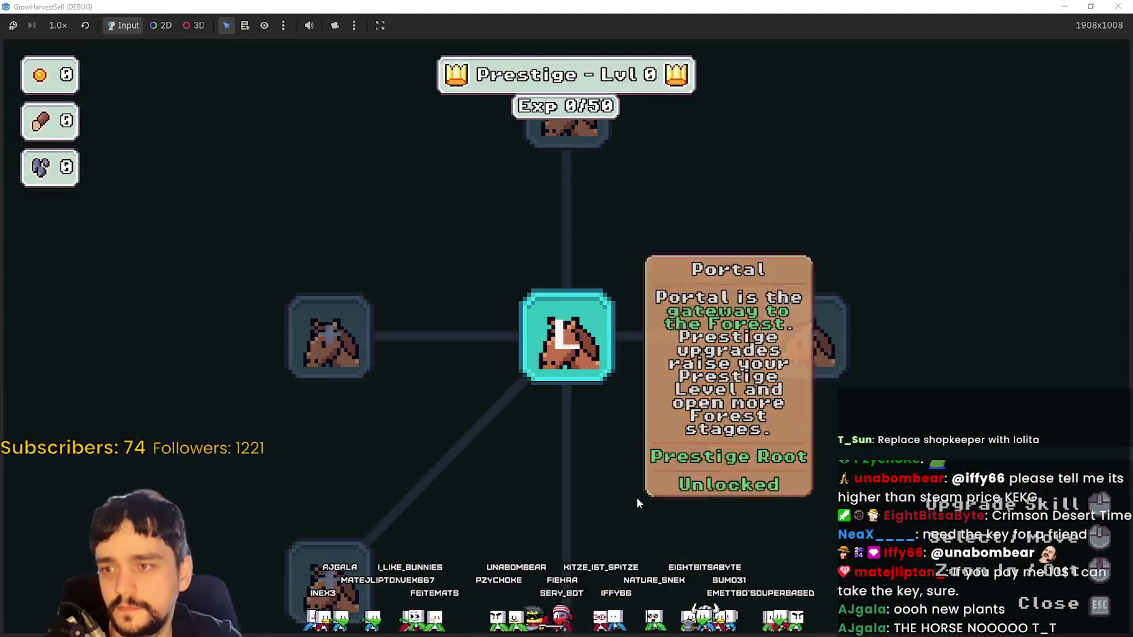
pyautogui.press('Escape')
pyautogui.press('d')
pyautogui.press('s')
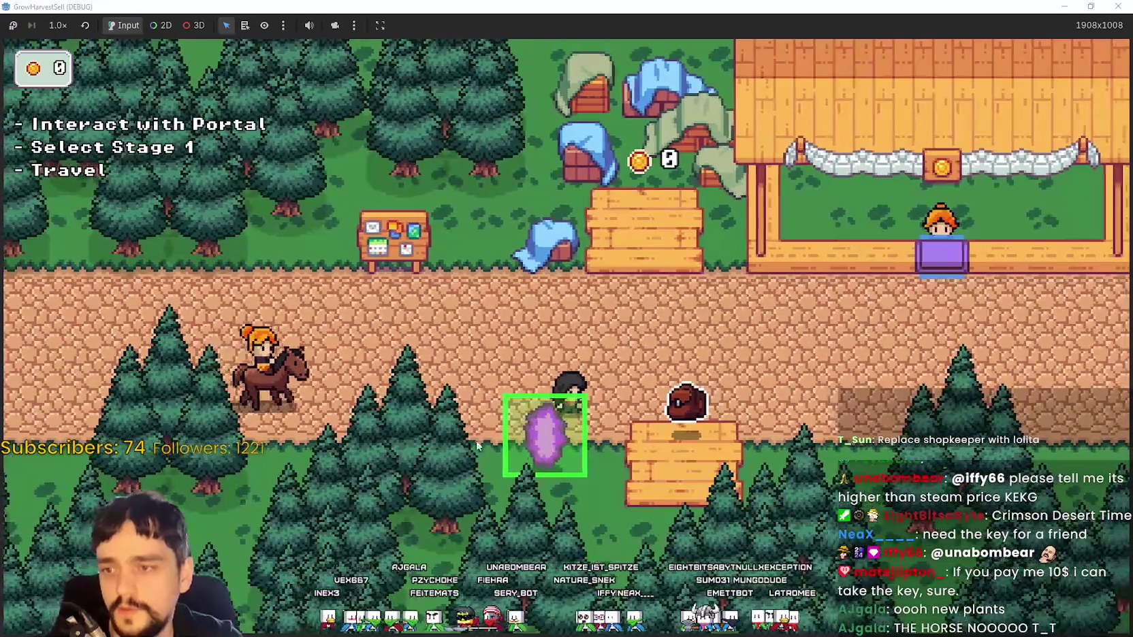
pyautogui.press('e')
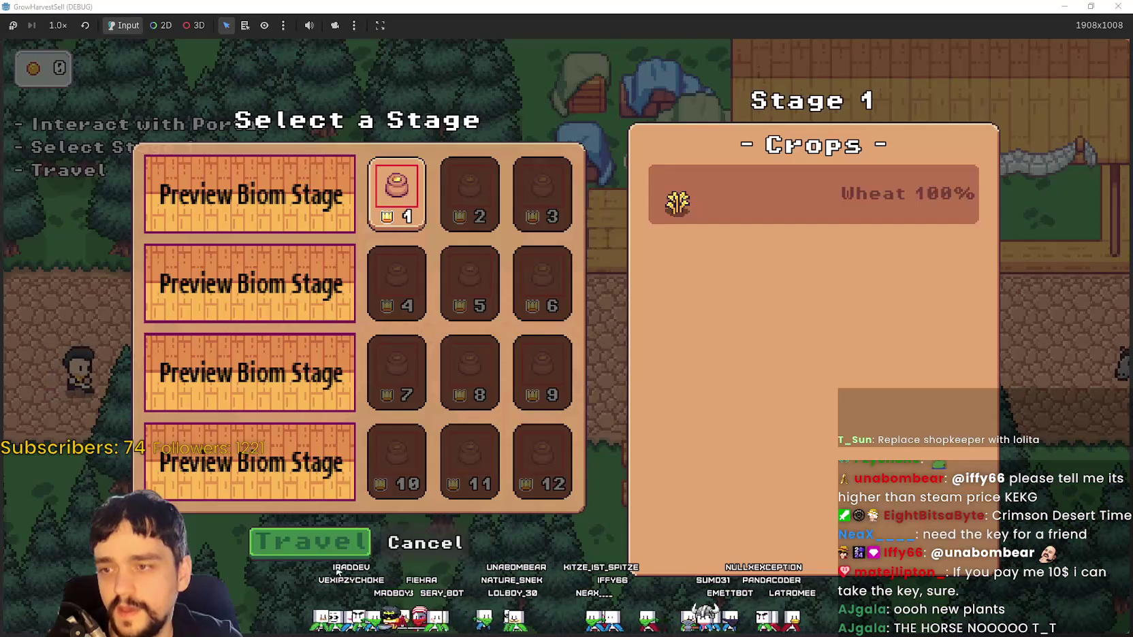
pyautogui.click(307, 550)
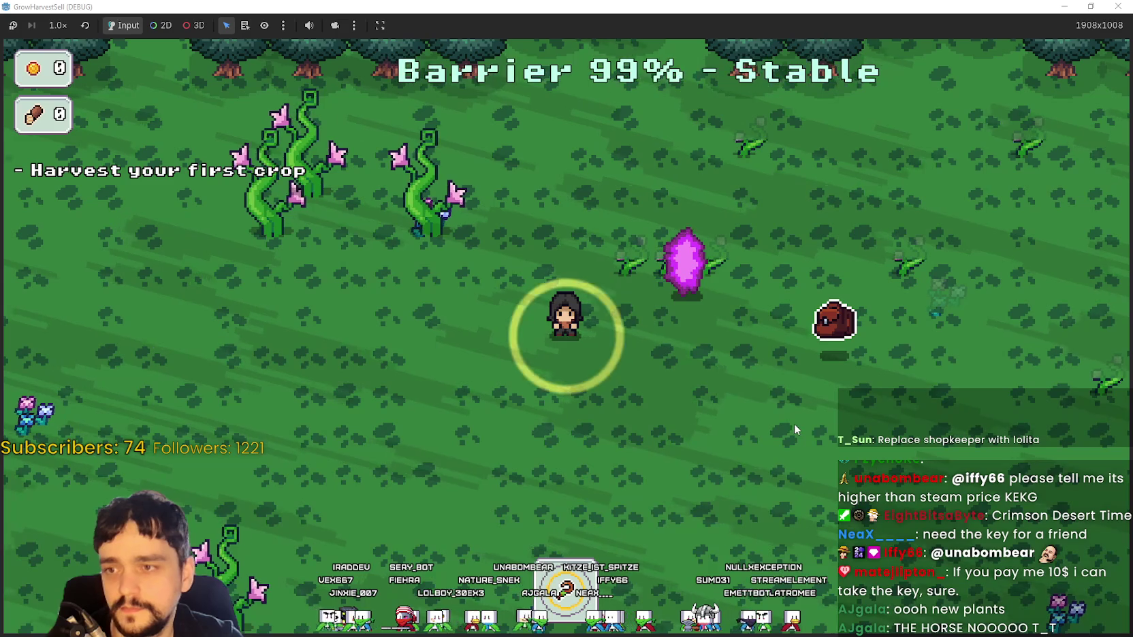
# - Walk around the forest while the barrier drops, then stop the game
pyautogui.press('w')
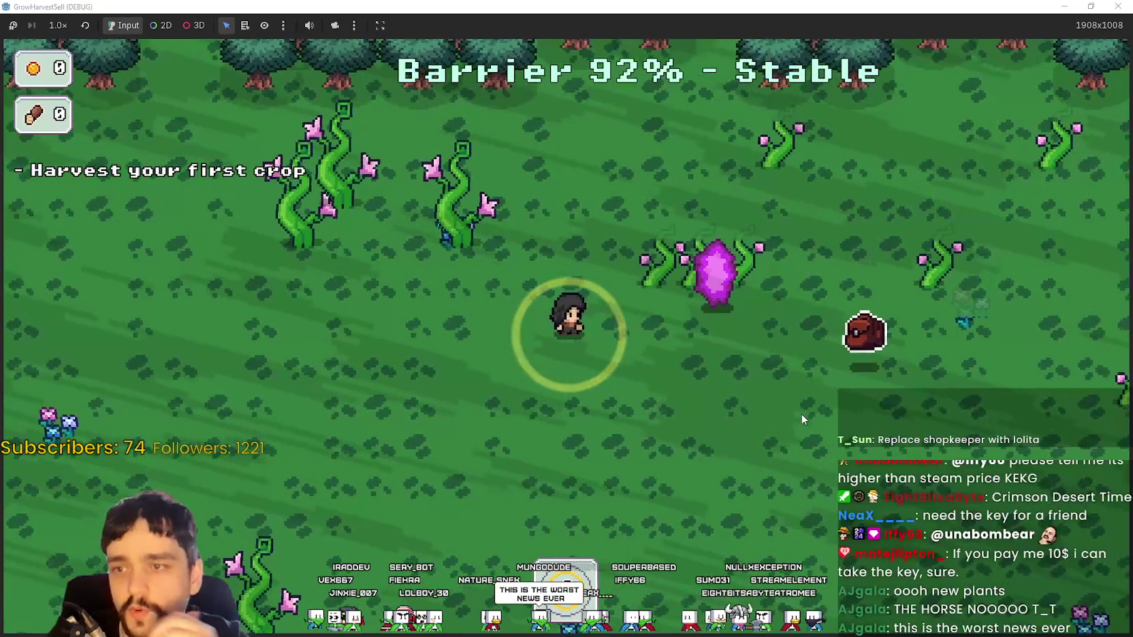
pyautogui.press('w')
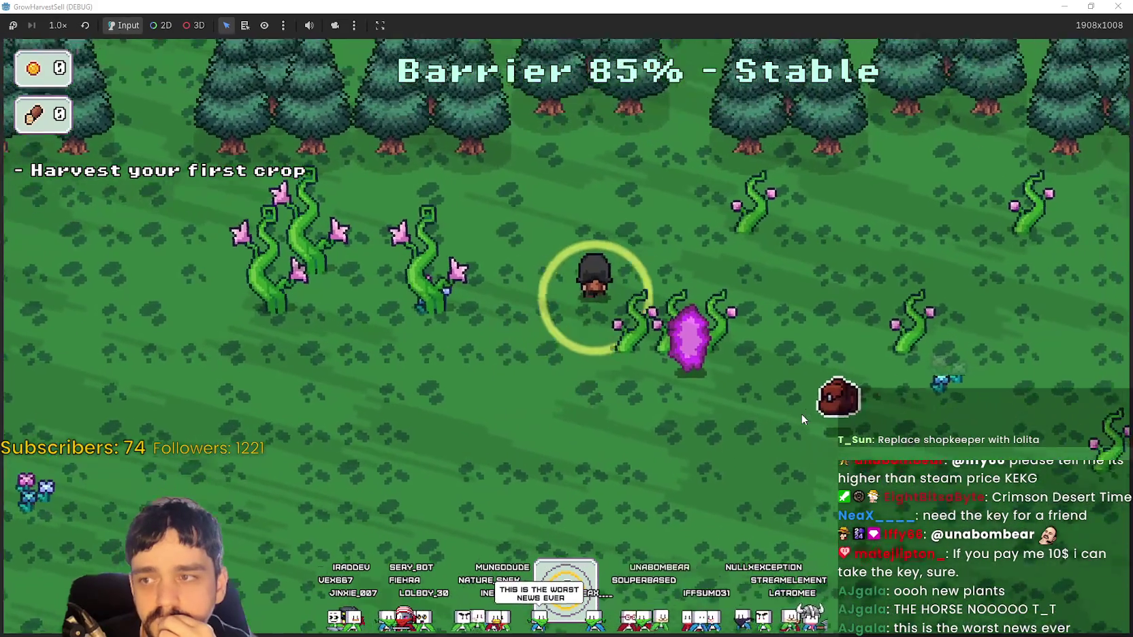
pyautogui.press('s')
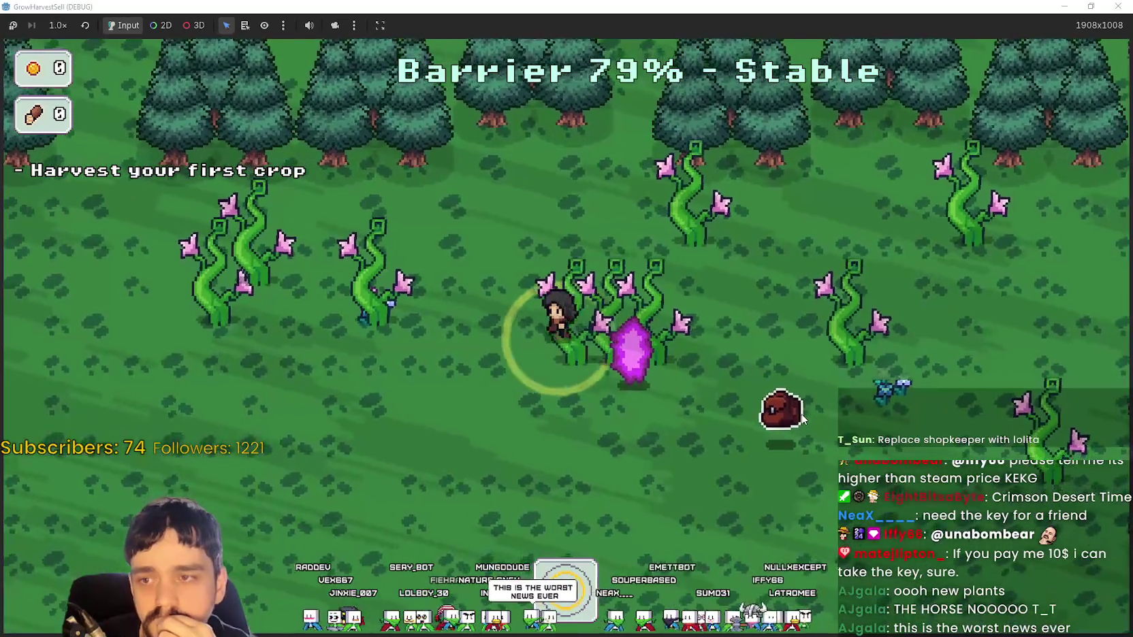
pyautogui.press('a')
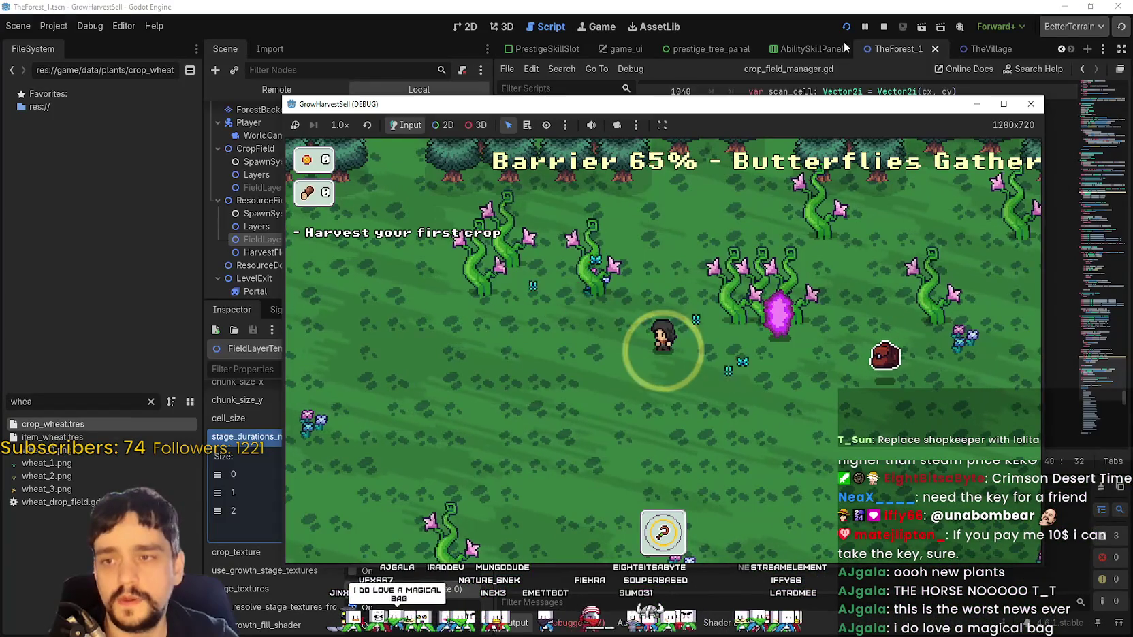
pyautogui.click(879, 29)
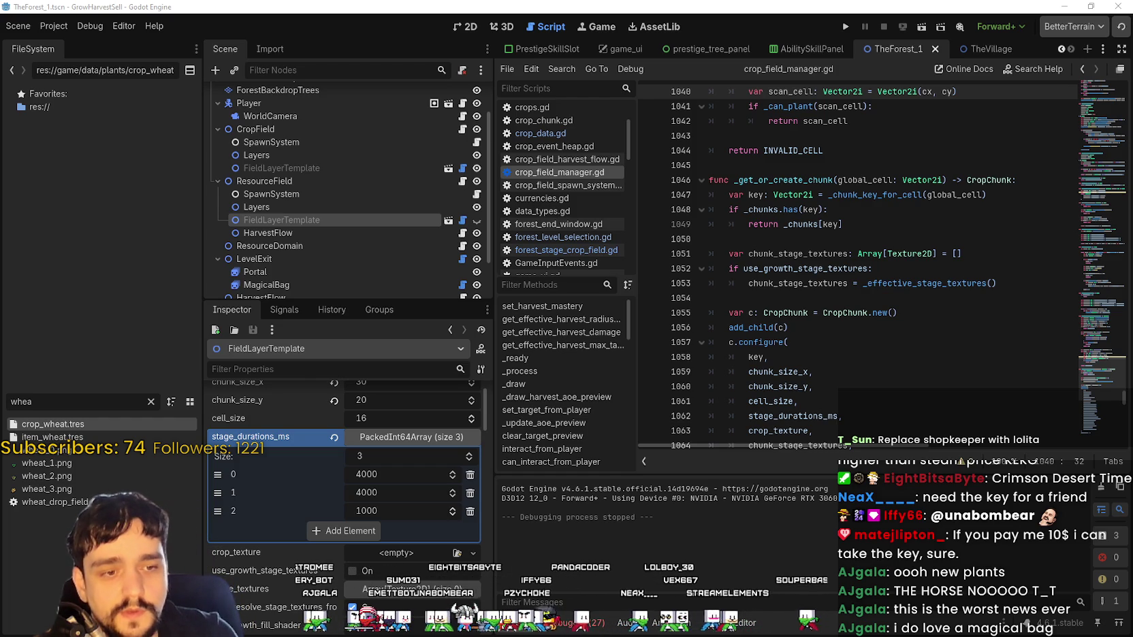
# - Bring up main_atlas.png in Aseprite, maximize it and pan across the labelled atlas regions
pyautogui.hotkey('alt', 'Tab')
pyautogui.scroll(-4, 554, 275)
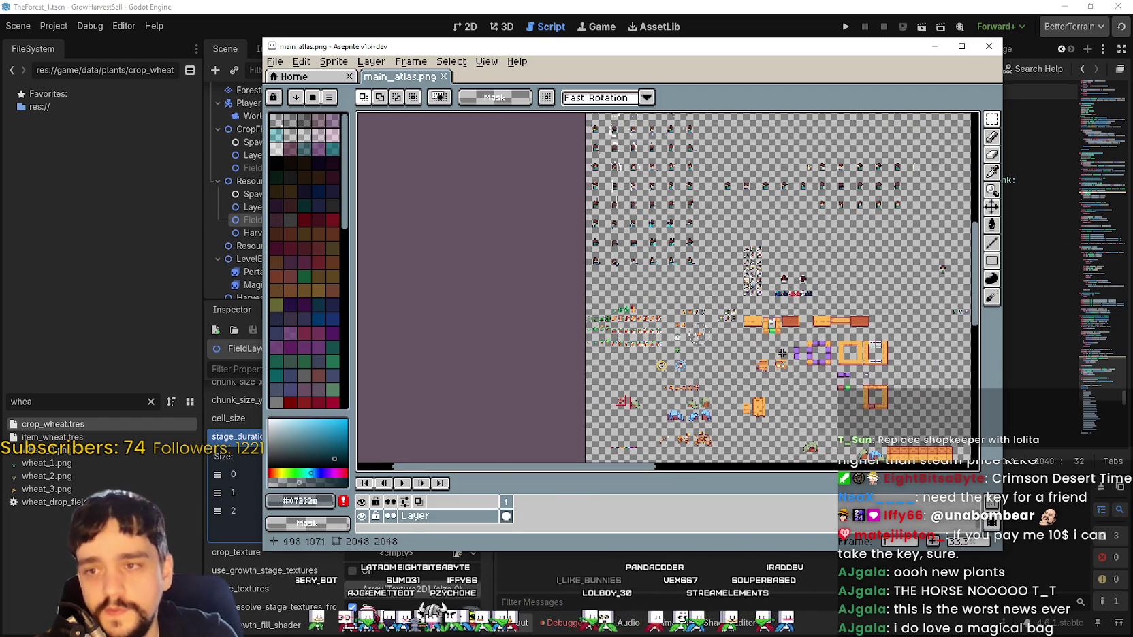
pyautogui.scroll(2, 729, 254)
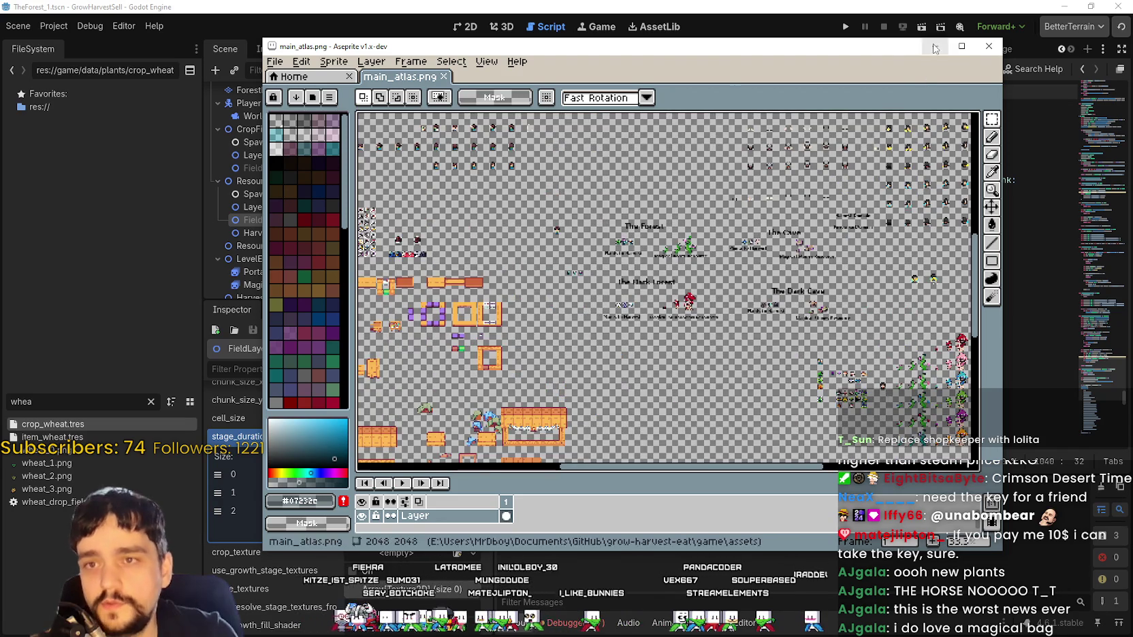
pyautogui.click(961, 46)
pyautogui.scroll(2, 385, 238)
pyautogui.moveTo(437, 230)
pyautogui.mouseDown()
pyautogui.moveTo(427, 274)
pyautogui.moveTo(436, 301)
pyautogui.moveTo(361, 317)
pyautogui.moveTo(443, 352)
pyautogui.moveTo(445, 295)
pyautogui.moveTo(365, 286)
pyautogui.moveTo(582, 384)
pyautogui.moveTo(561, 379)
pyautogui.mouseUp()
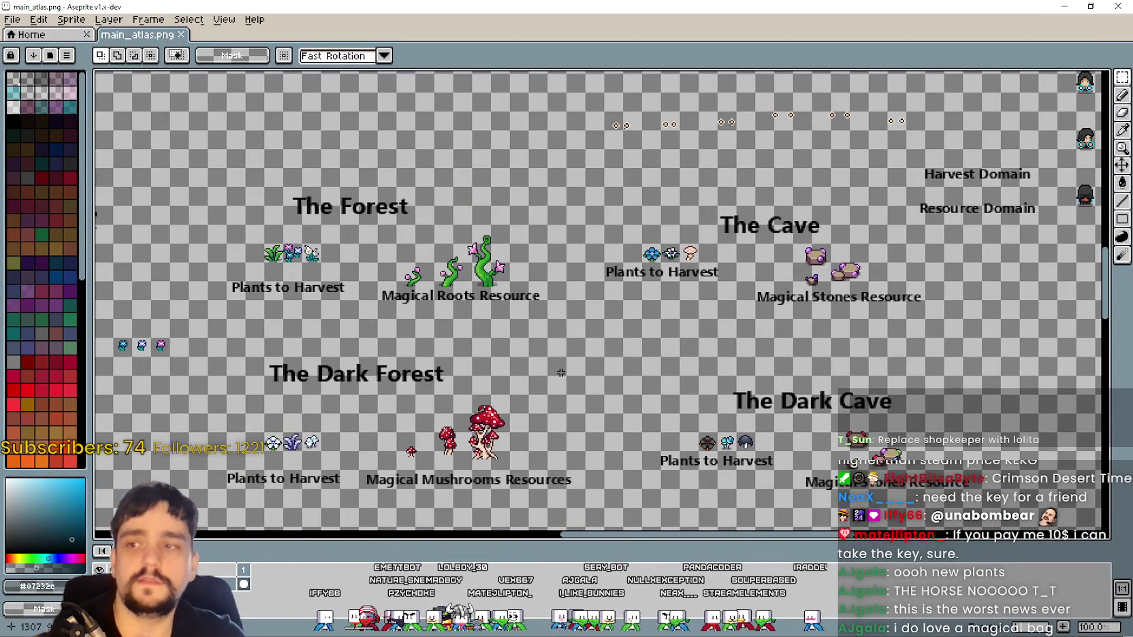
pyautogui.scroll(2, 399, 298)
pyautogui.scroll(-2, 349, 261)
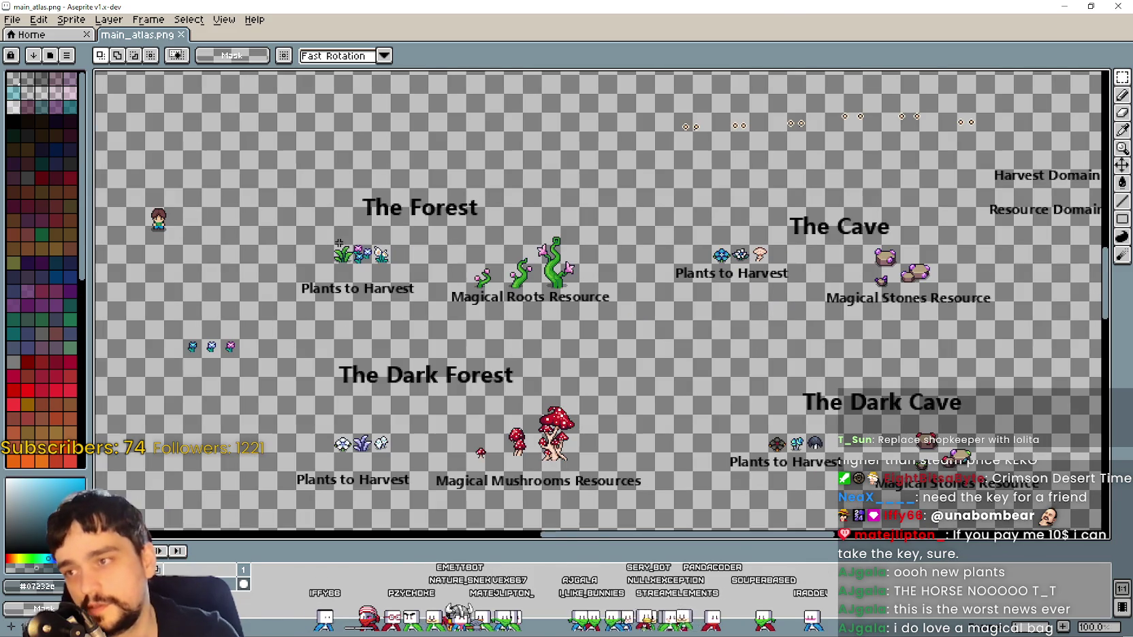
pyautogui.scroll(2, 866, 400)
pyautogui.scroll(-4, 657, 339)
pyautogui.scroll(4, 537, 265)
pyautogui.moveTo(597, 375)
pyautogui.mouseDown()
pyautogui.moveTo(688, 301)
pyautogui.moveTo(721, 258)
pyautogui.mouseUp()
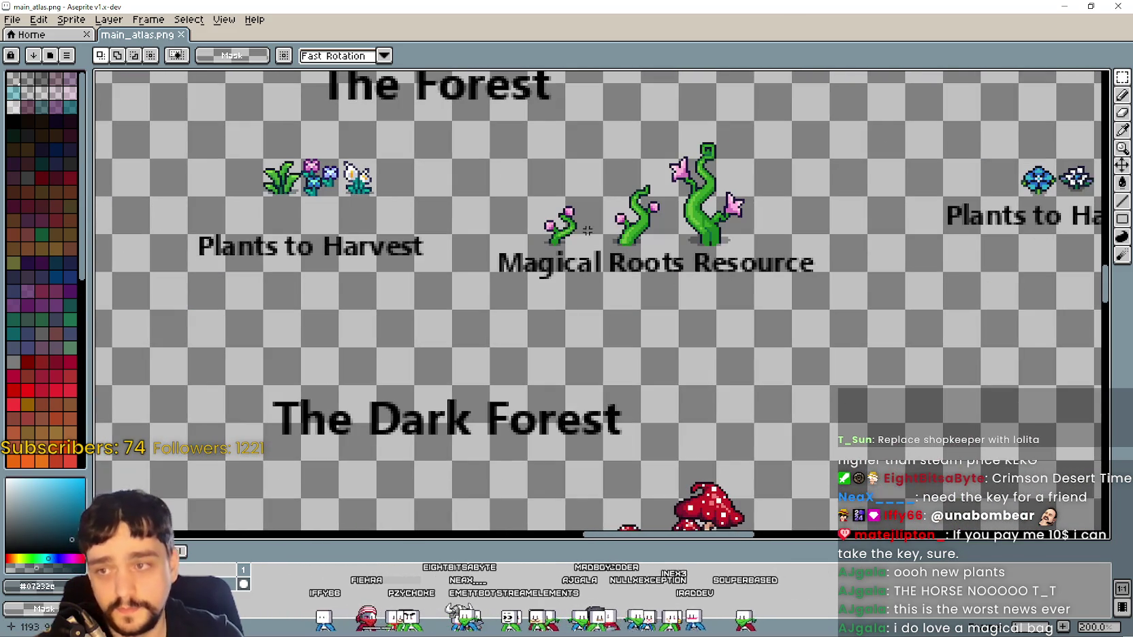
pyautogui.scroll(-4, 518, 240)
pyautogui.scroll(4, 499, 372)
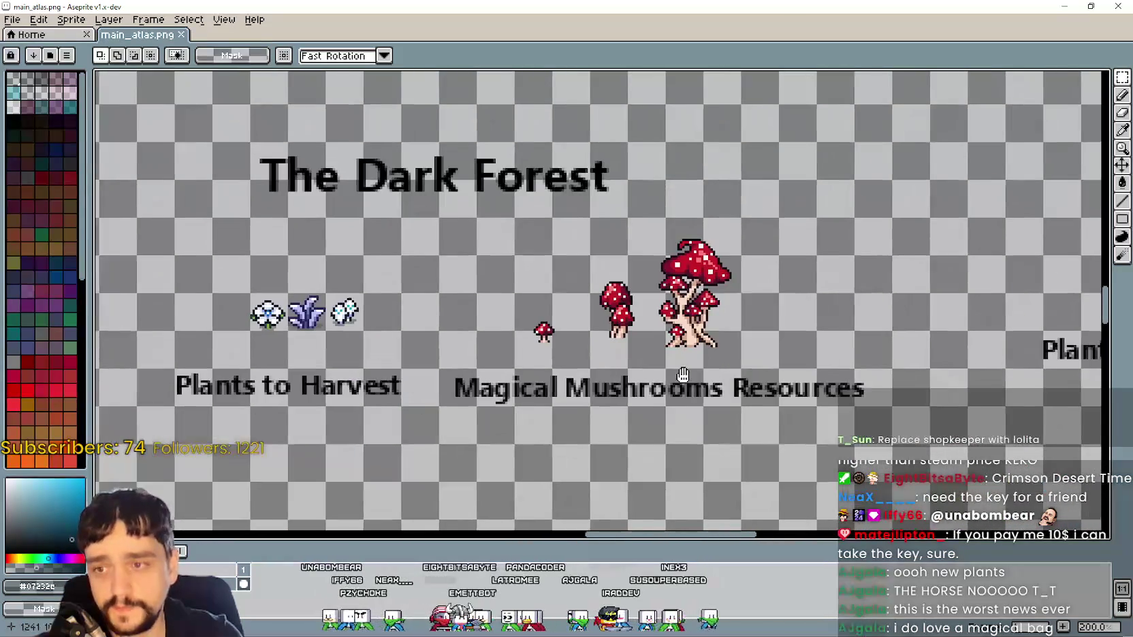
pyautogui.scroll(-4, 415, 347)
pyautogui.scroll(5, 471, 296)
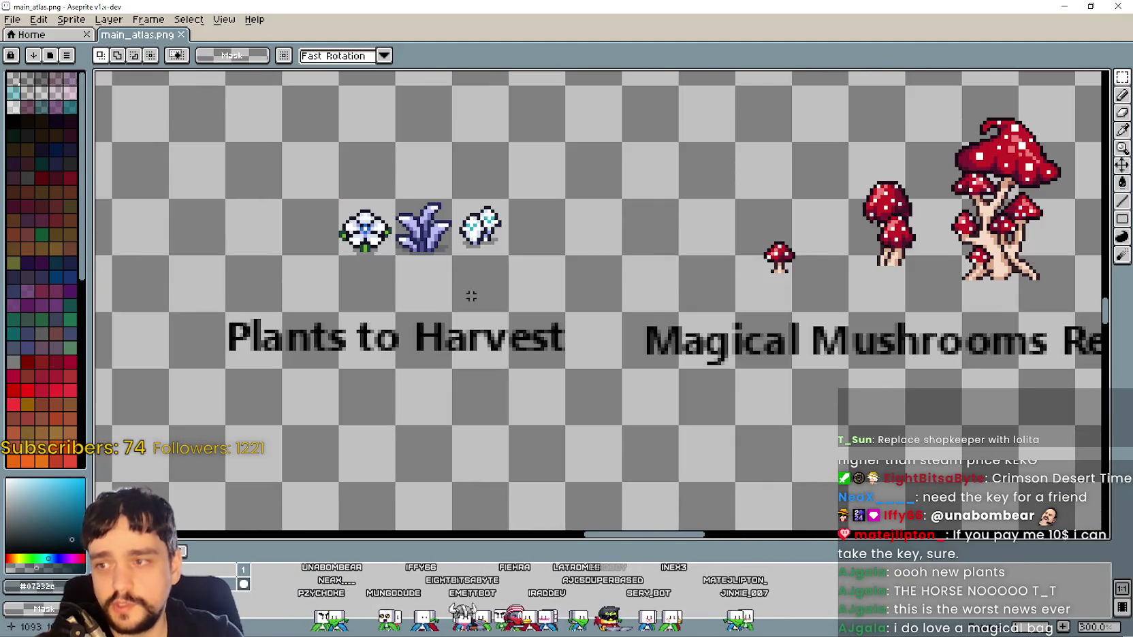
pyautogui.scroll(-4, 428, 250)
pyautogui.scroll(4, 666, 320)
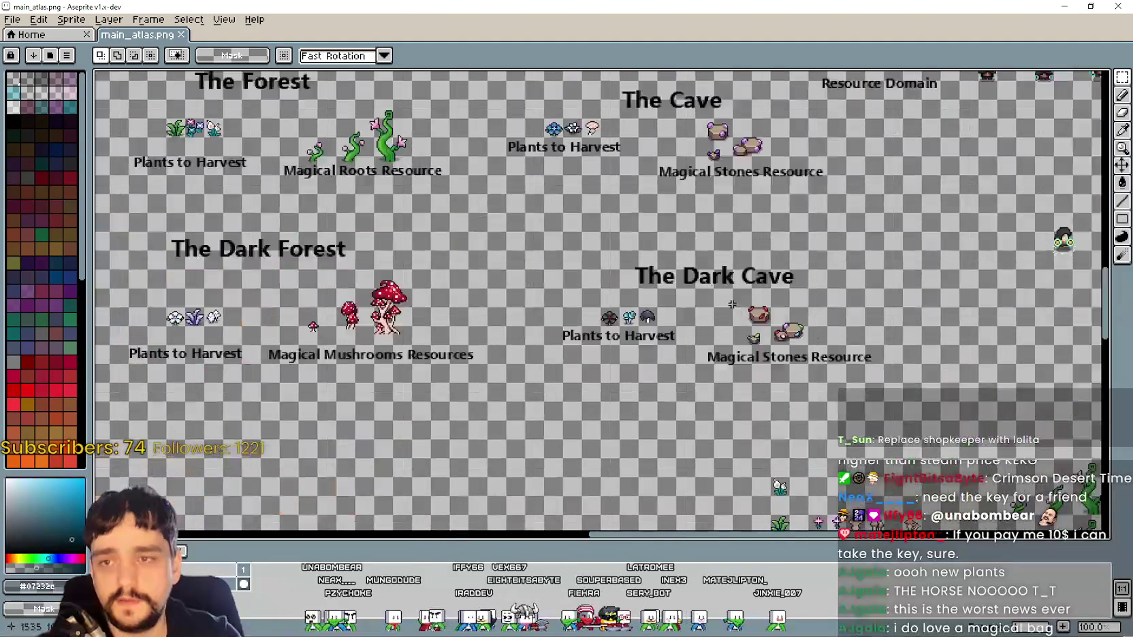
pyautogui.moveTo(665, 320); pyautogui.dragTo(661, 320)
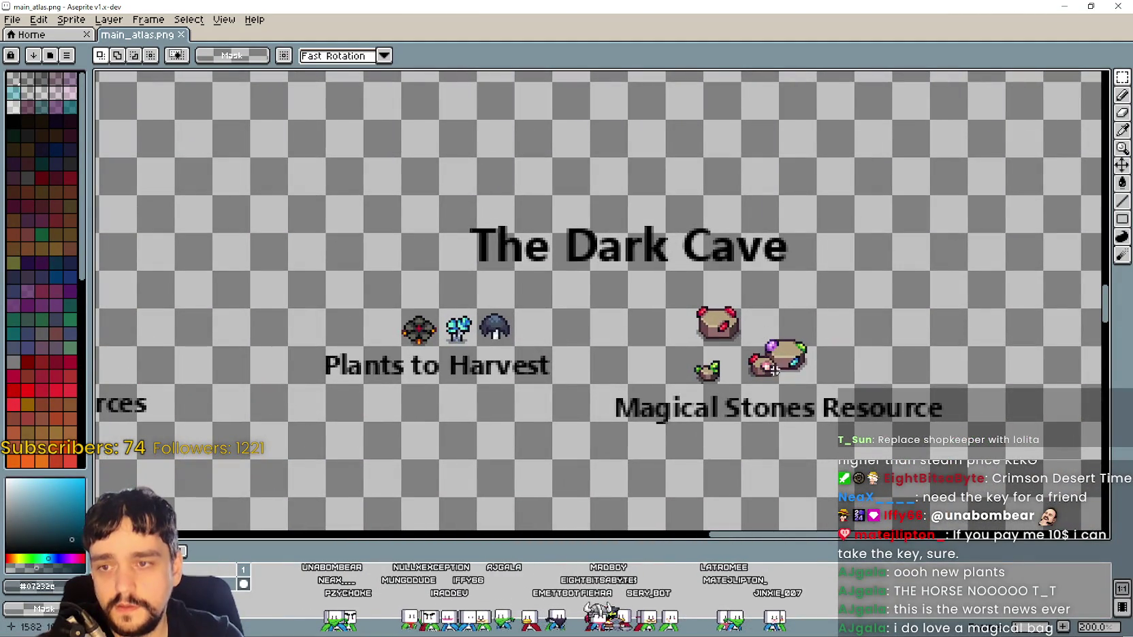
pyautogui.scroll(-1, 729, 239)
pyautogui.moveTo(638, 232)
pyautogui.mouseDown()
pyautogui.moveTo(650, 327)
pyautogui.moveTo(689, 307)
pyautogui.mouseUp()
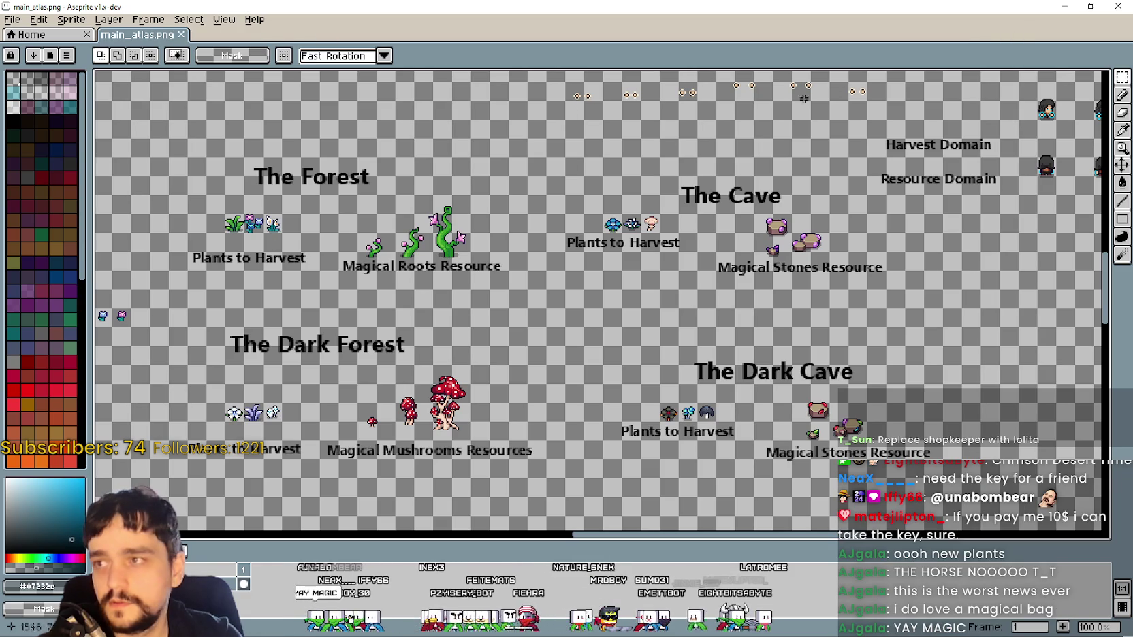
# - Draw short dark-red pixel dashes across the atlas between the region labels
pyautogui.click(1121, 95)
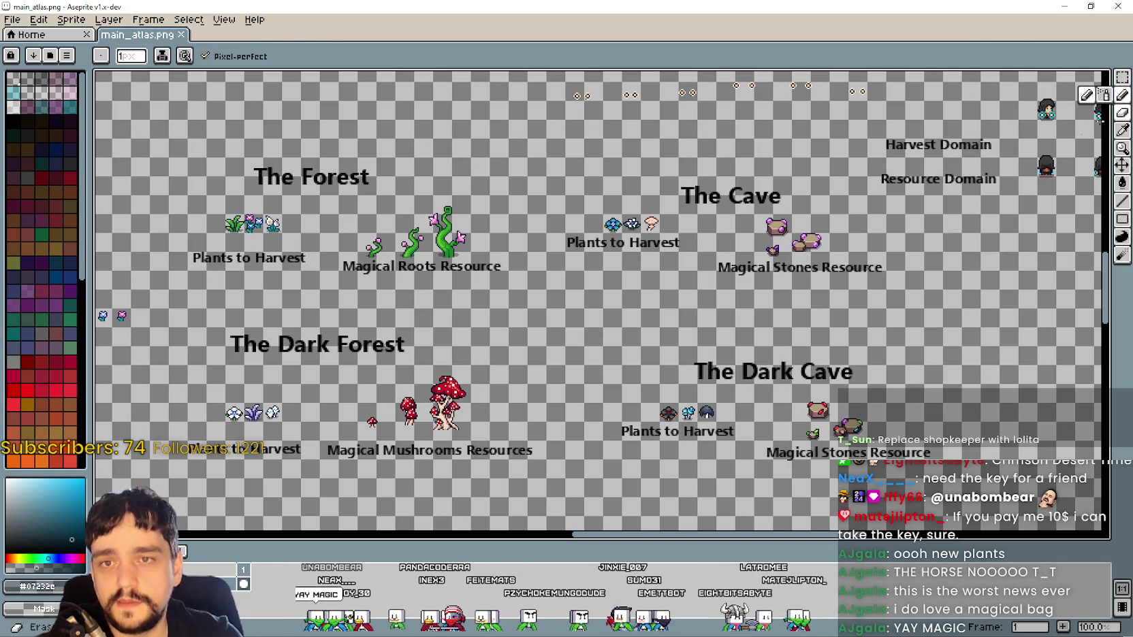
pyautogui.click(26, 365)
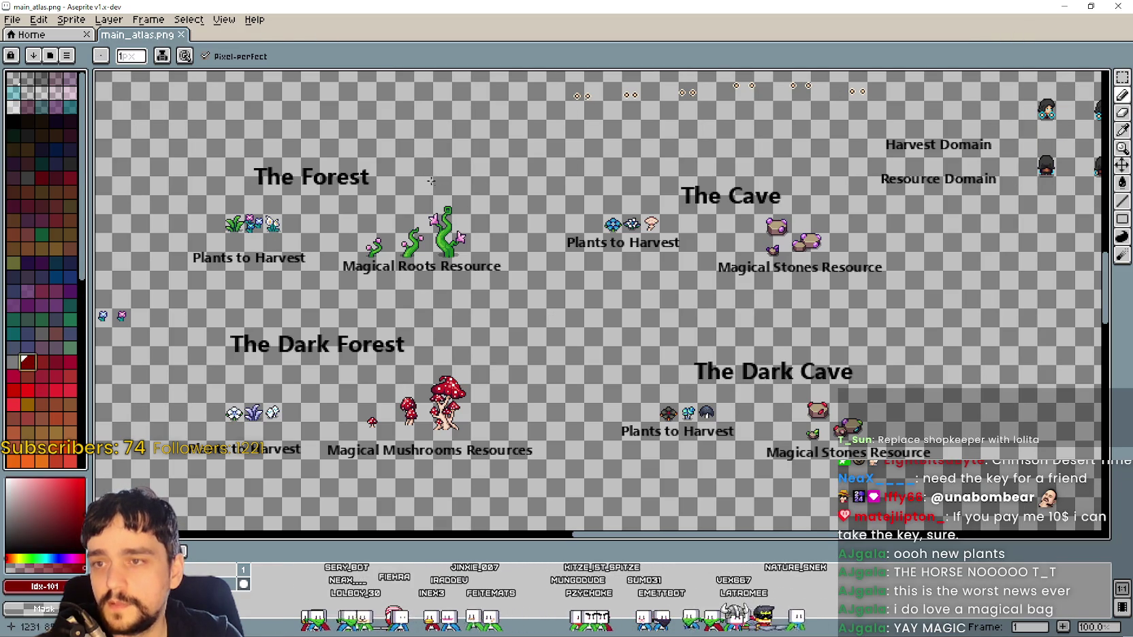
pyautogui.moveTo(439, 172); pyautogui.dragTo(460, 172)
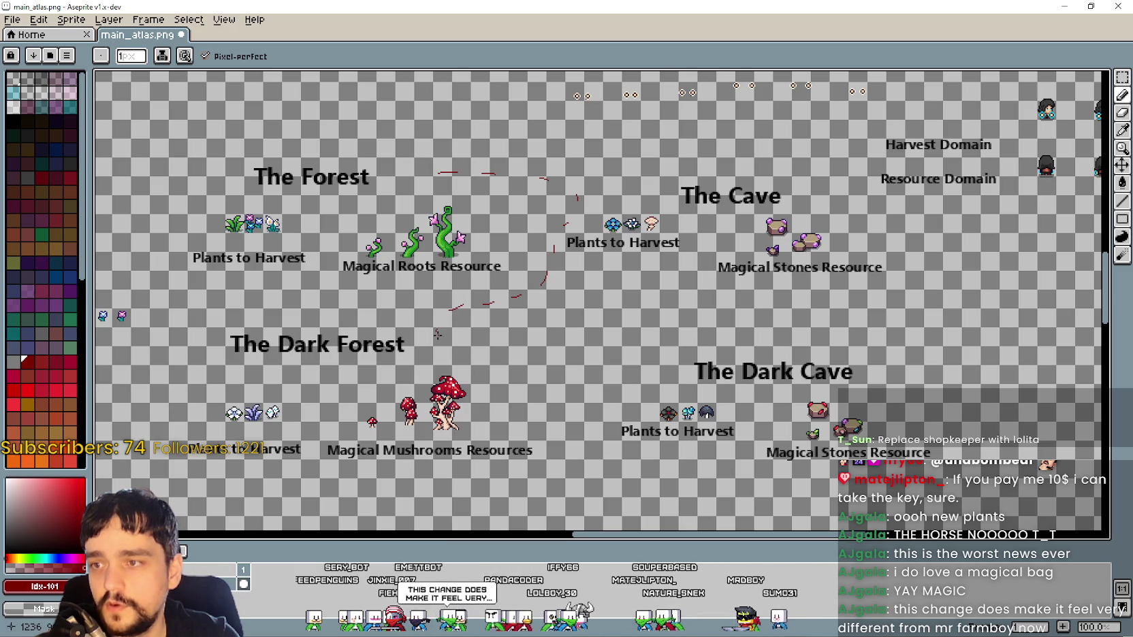
pyautogui.moveTo(602, 346); pyautogui.dragTo(616, 349)
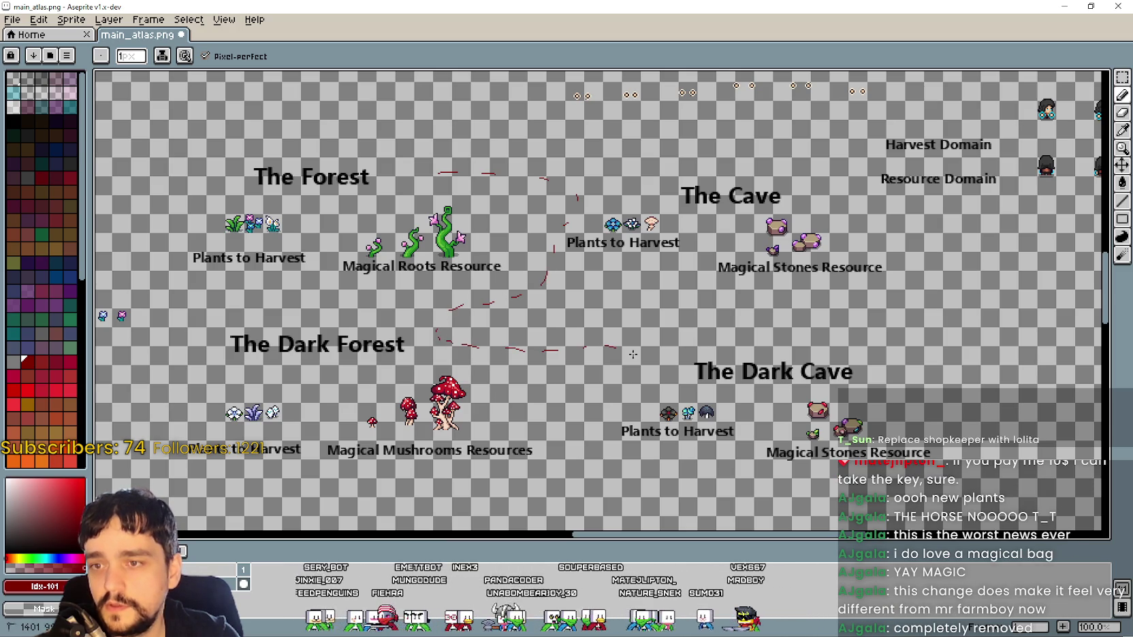
# - Pan and zoom to the tools and bags sprites, then hide Aseprite
pyautogui.hscroll(-5, 703, 392)
pyautogui.scroll(-2, 703, 393)
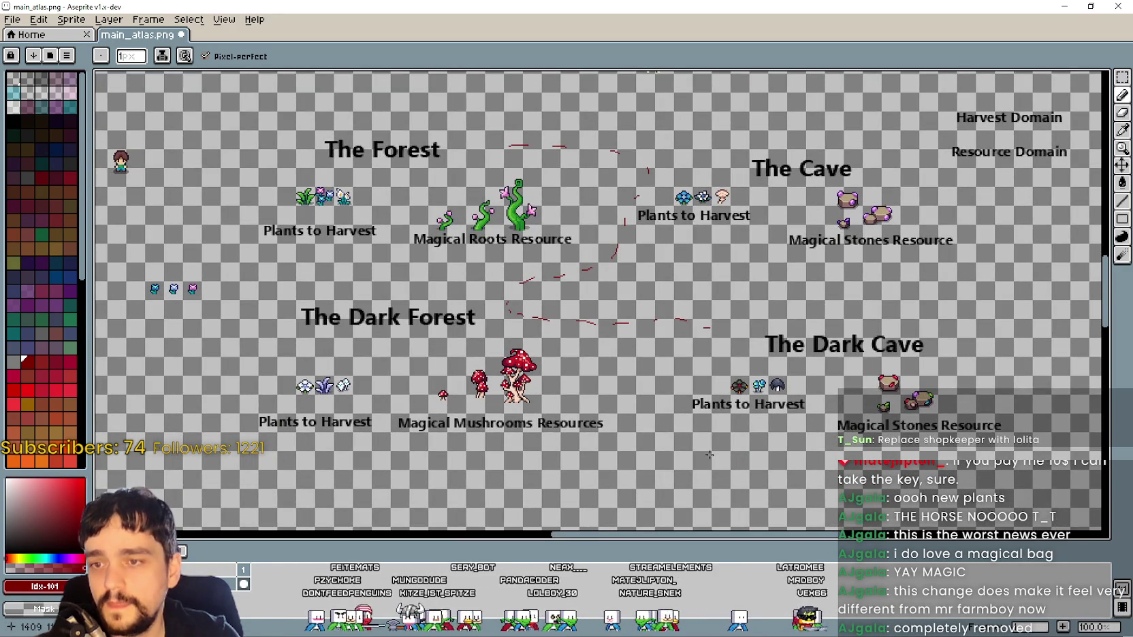
pyautogui.moveTo(709, 454)
pyautogui.mouseDown()
pyautogui.moveTo(682, 400)
pyautogui.moveTo(754, 418)
pyautogui.moveTo(771, 429)
pyautogui.moveTo(740, 434)
pyautogui.moveTo(1012, 580)
pyautogui.mouseUp()
pyautogui.scroll(-3, 740, 434)
pyautogui.scroll(3, 740, 433)
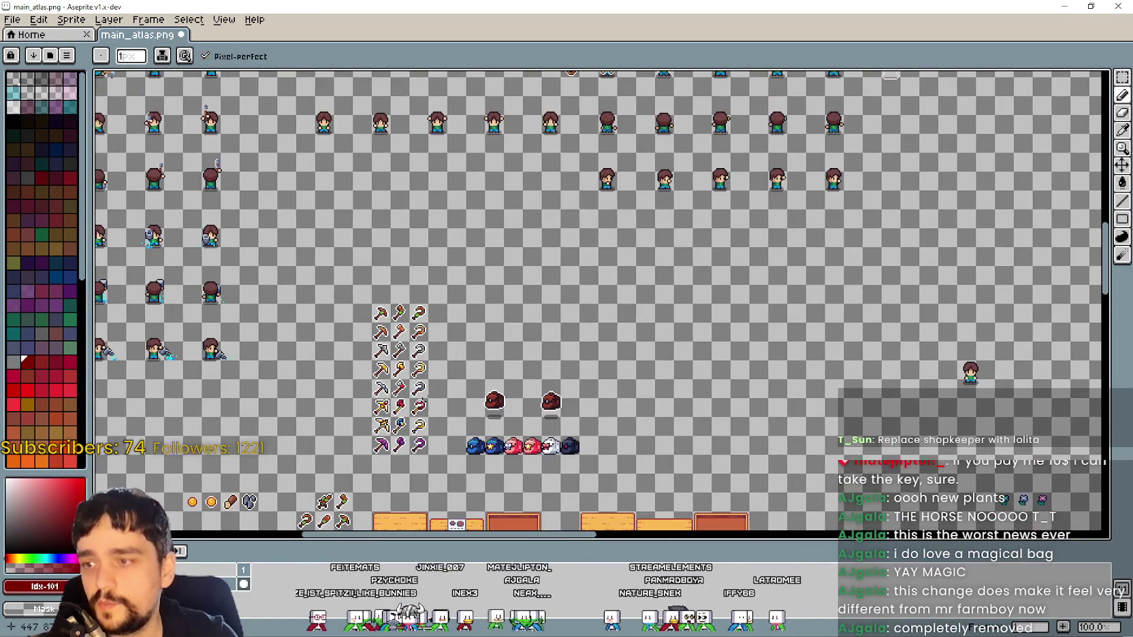
pyautogui.scroll(-1, 627, 312)
pyautogui.scroll(2, 736, 289)
pyautogui.moveTo(736, 289); pyautogui.dragTo(605, 310)
pyautogui.scroll(-1, 604, 310)
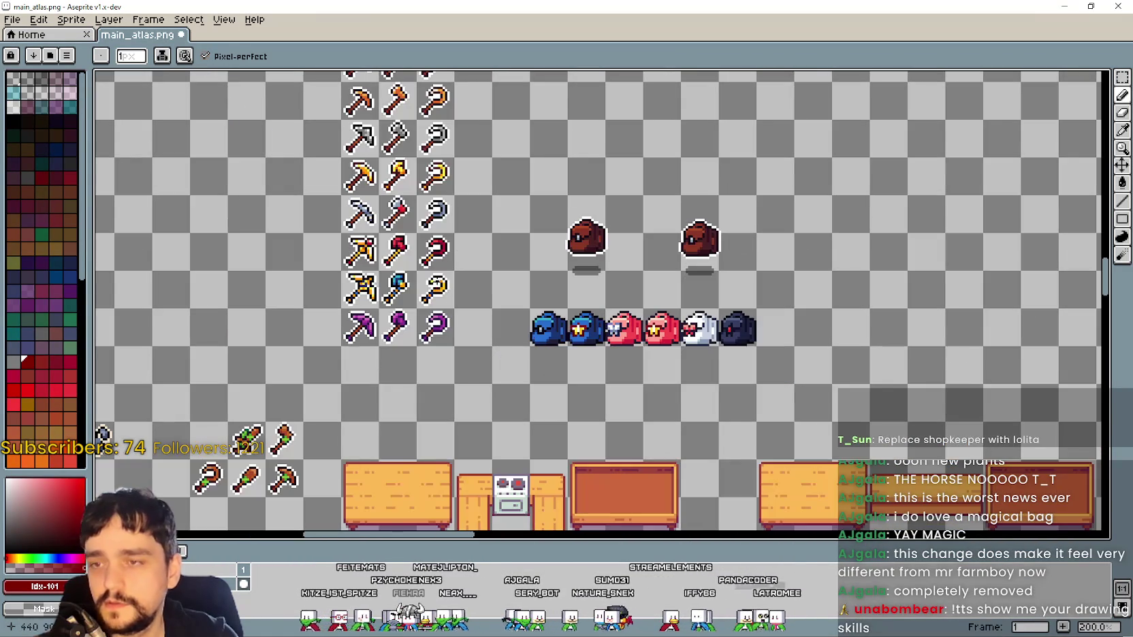
pyautogui.scroll(-1, 669, 227)
pyautogui.scroll(1, 538, 115)
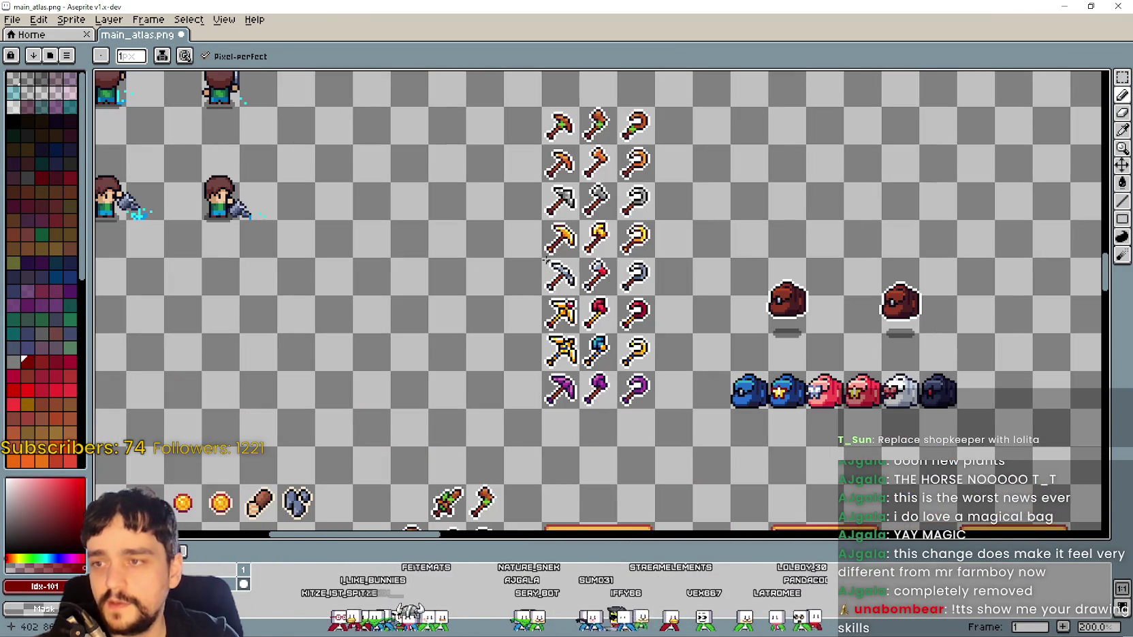
pyautogui.click(1065, 6)
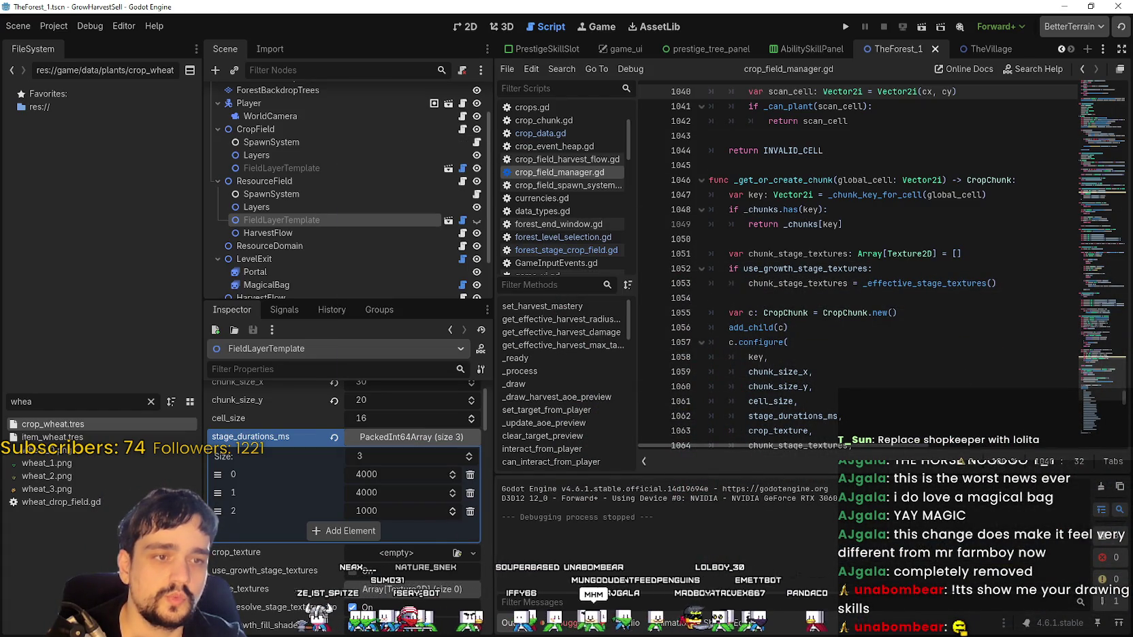
# - Click into the chunk lookup code of crop_field_manager.gd
pyautogui.click(953, 269)
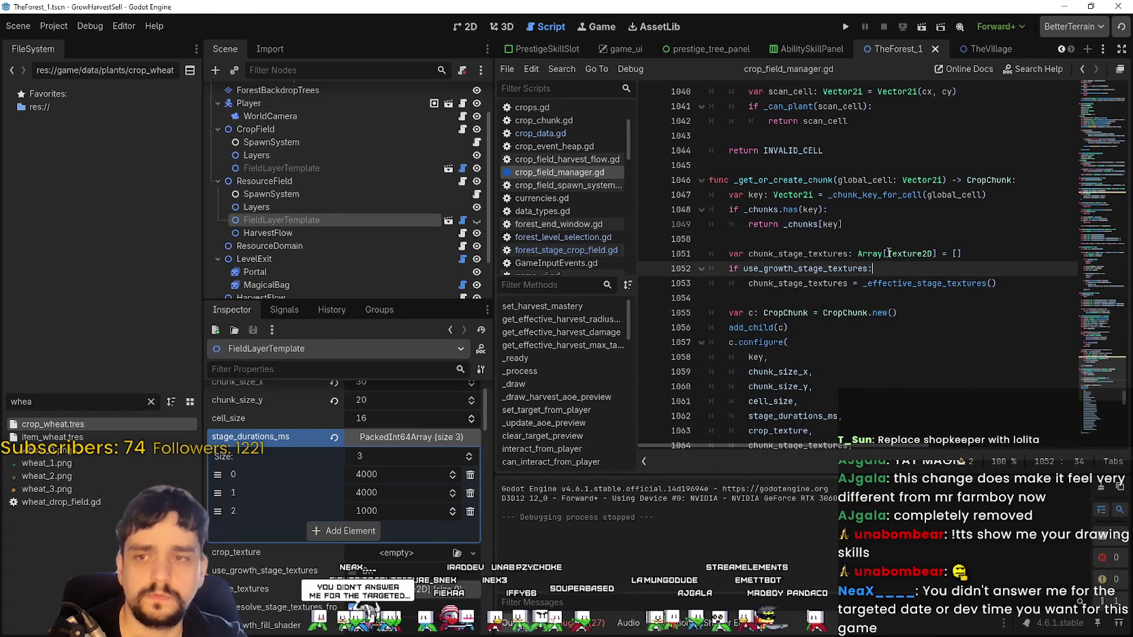
pyautogui.click(893, 223)
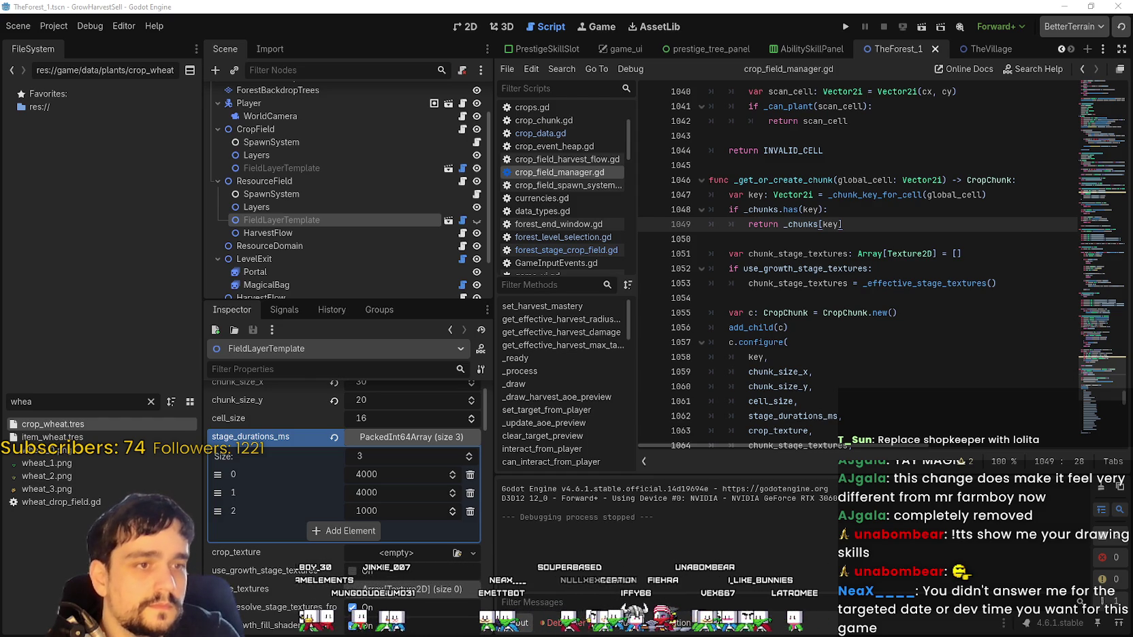
pyautogui.click(851, 297)
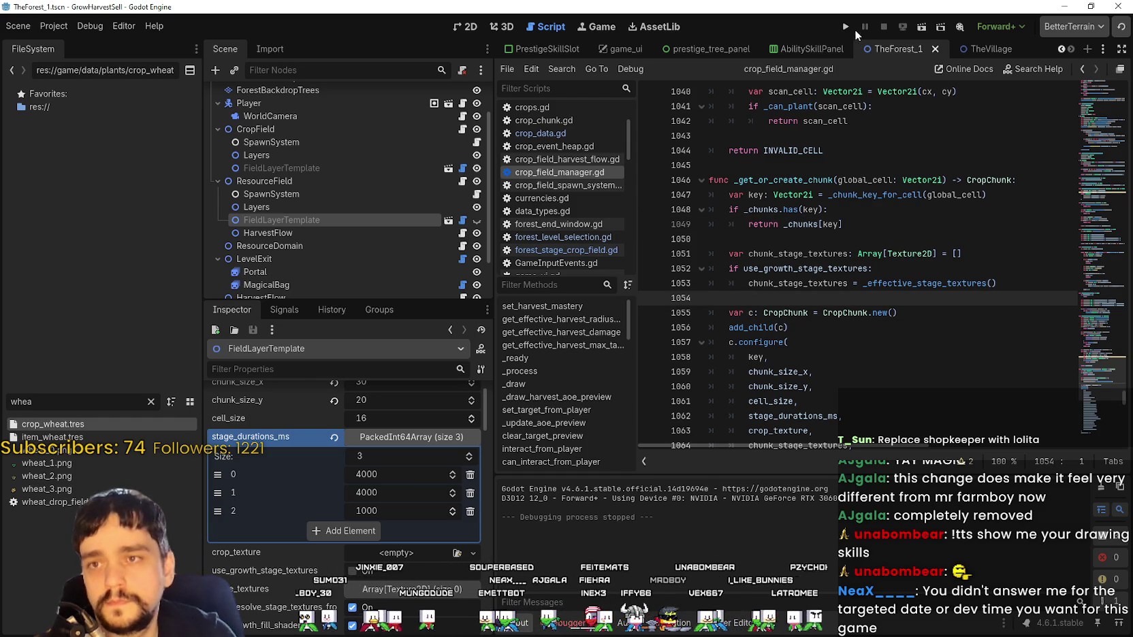
# - Set the third stage duration to 400, then 4000, and run the project
pyautogui.click(381, 512)
pyautogui.write('400')
pyautogui.press('Return')
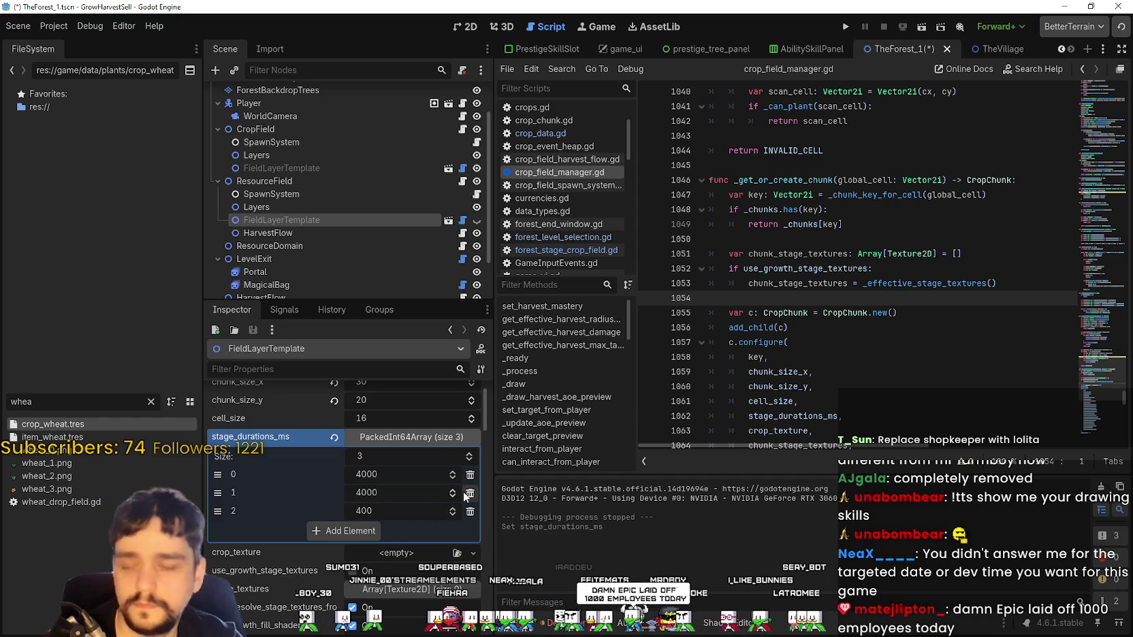
pyautogui.click(390, 511)
pyautogui.write('4000')
pyautogui.press('Return')
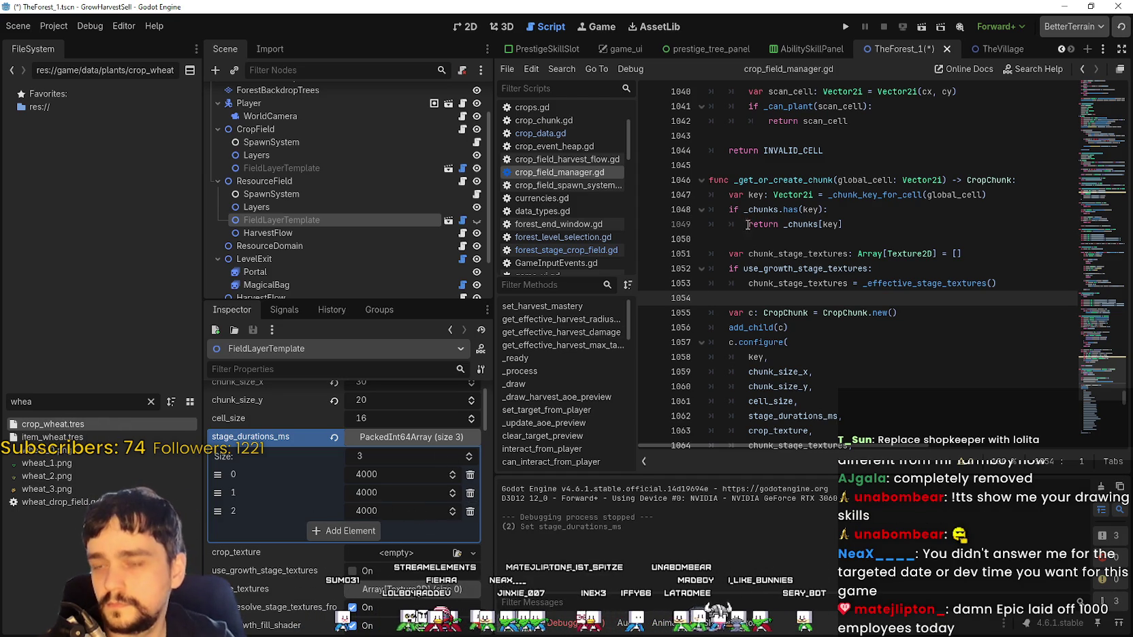
pyautogui.click(845, 25)
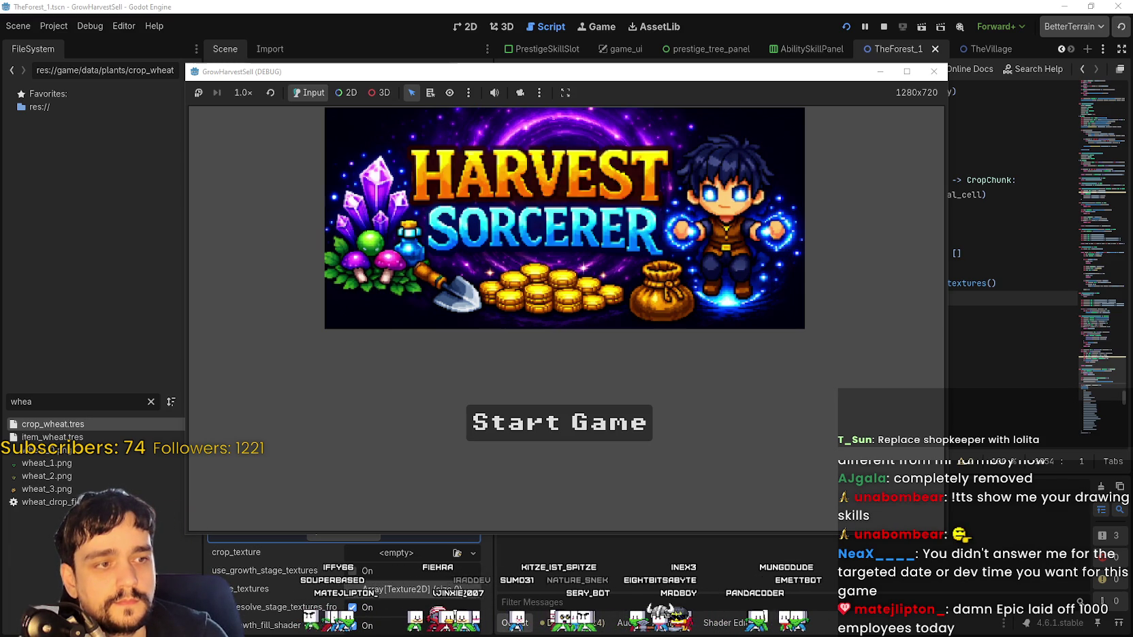
# - Start Harvest Sorcerer from the title screen and maximize the game once the village loads
pyautogui.click(646, 411)
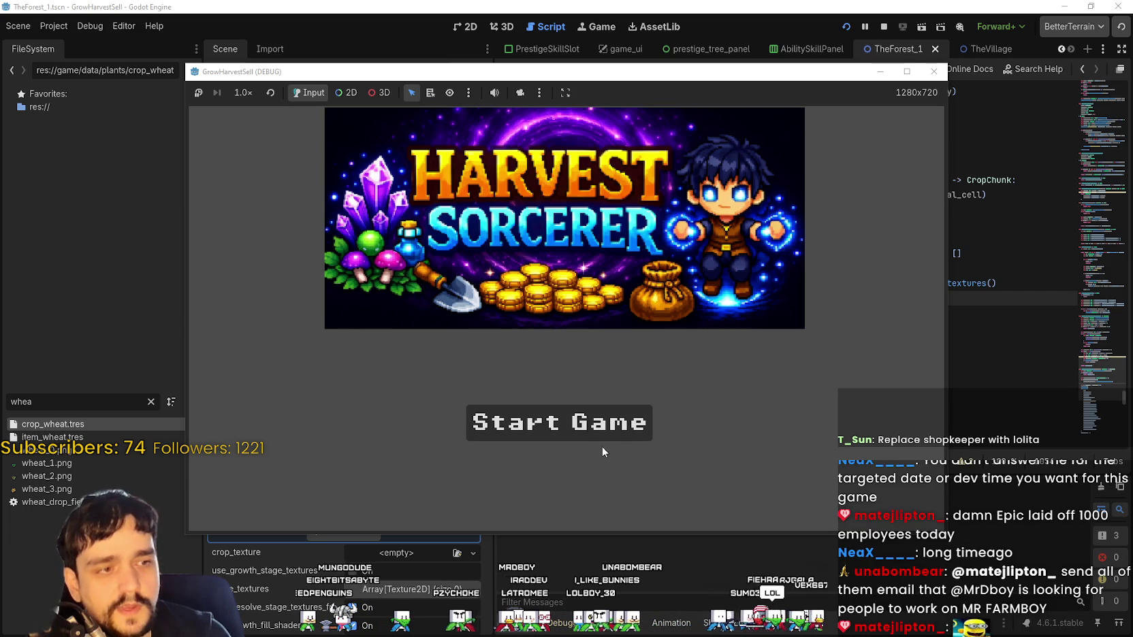
pyautogui.click(617, 429)
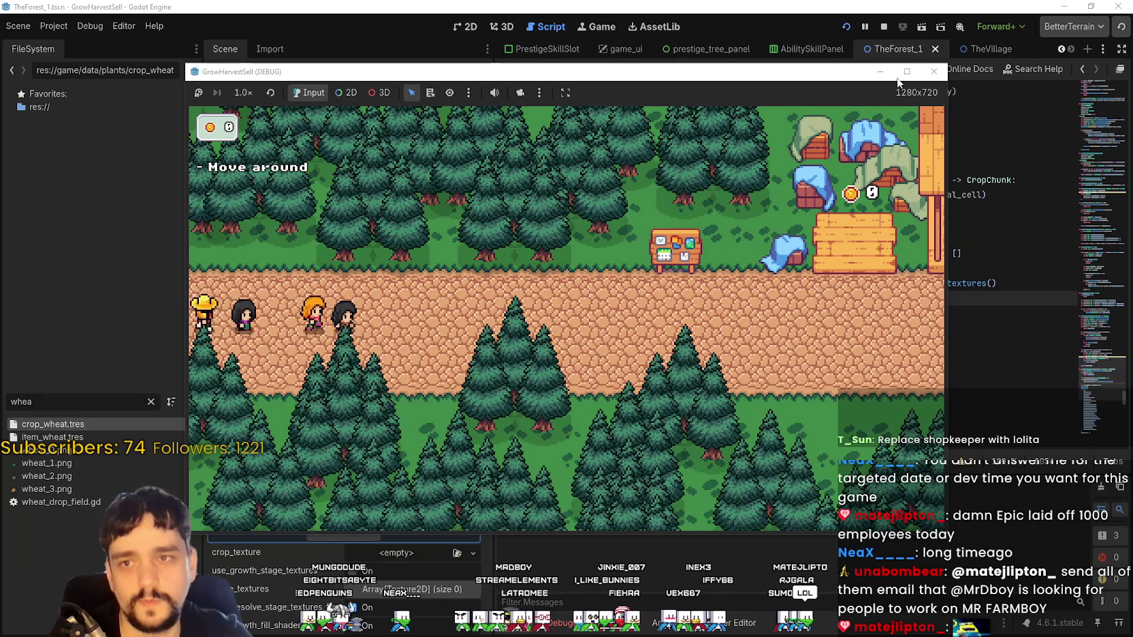
pyautogui.click(907, 71)
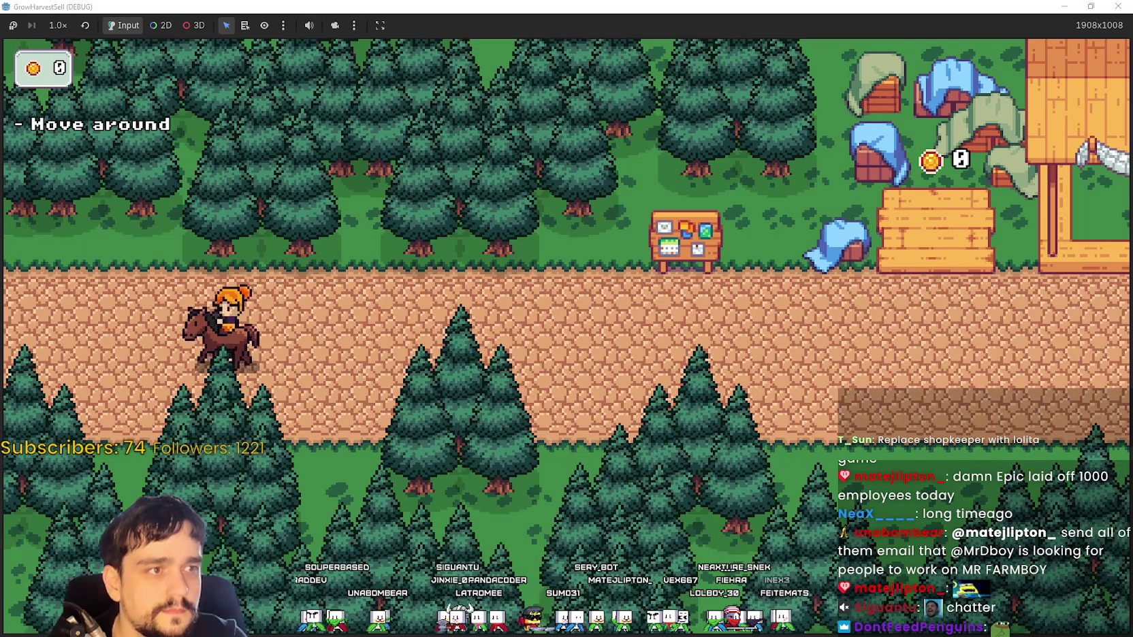
# - Move the browser's anime image up and reset its zoom, then close it and bring it back
pyautogui.hotkey('alt', 'Tab')
pyautogui.moveTo(642, 127); pyautogui.dragTo(637, 70)
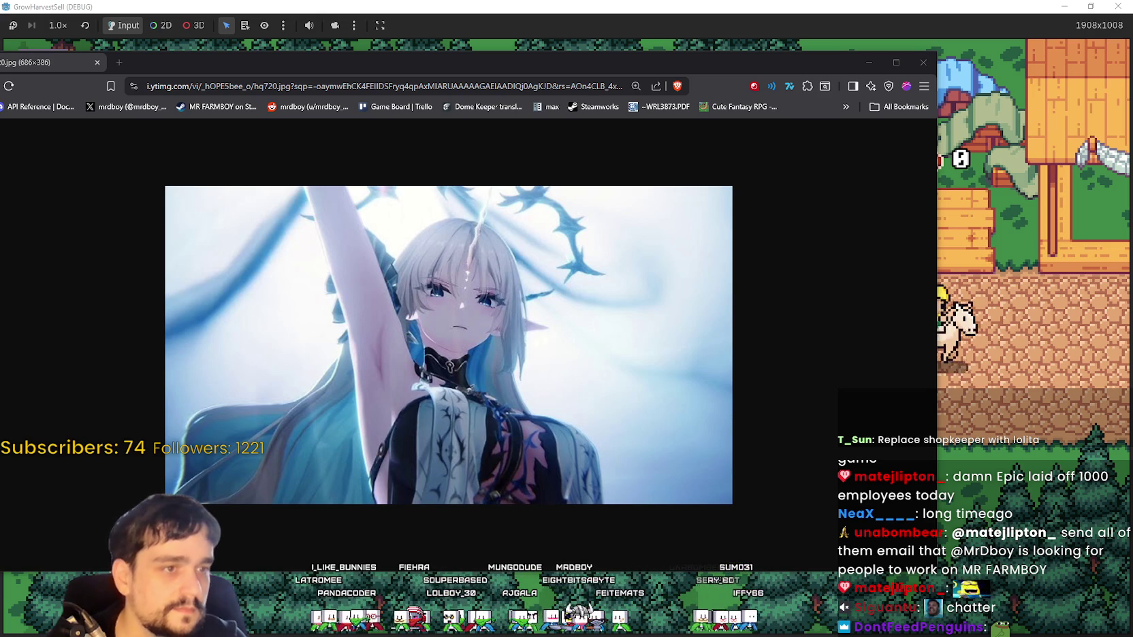
pyautogui.hotkey('ctrl', '0')
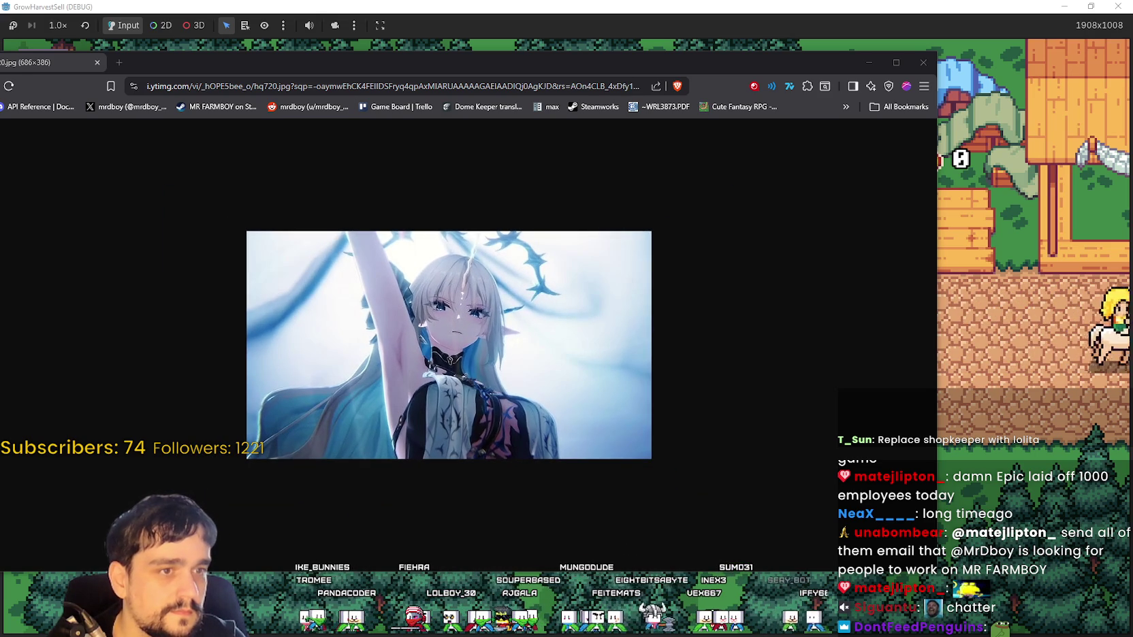
pyautogui.click(921, 63)
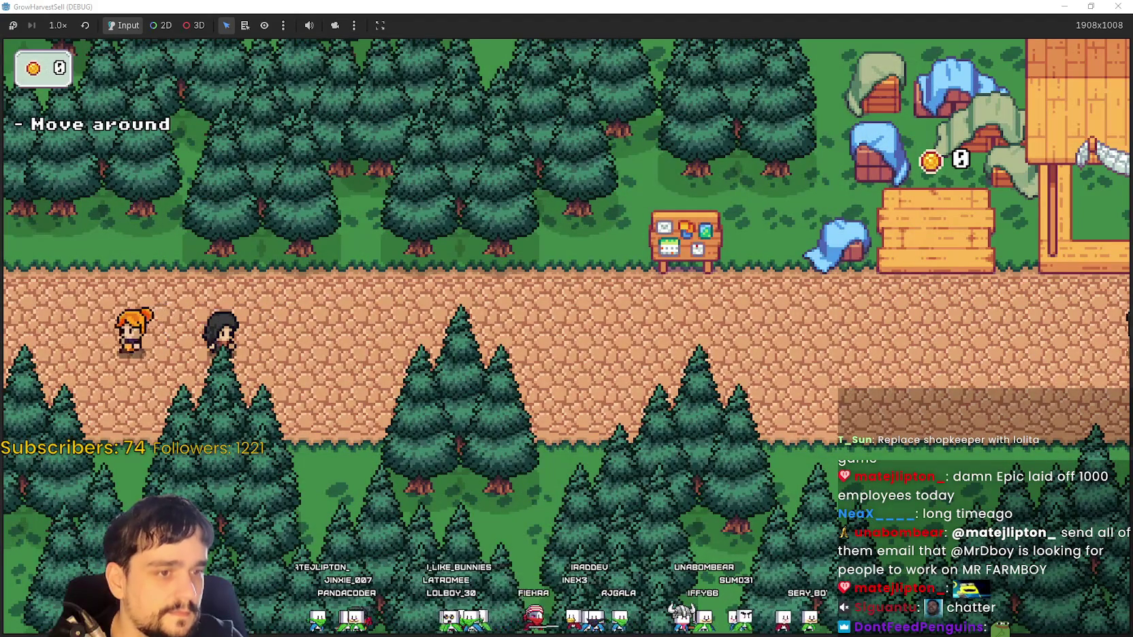
pyautogui.hotkey('alt', 'Tab')
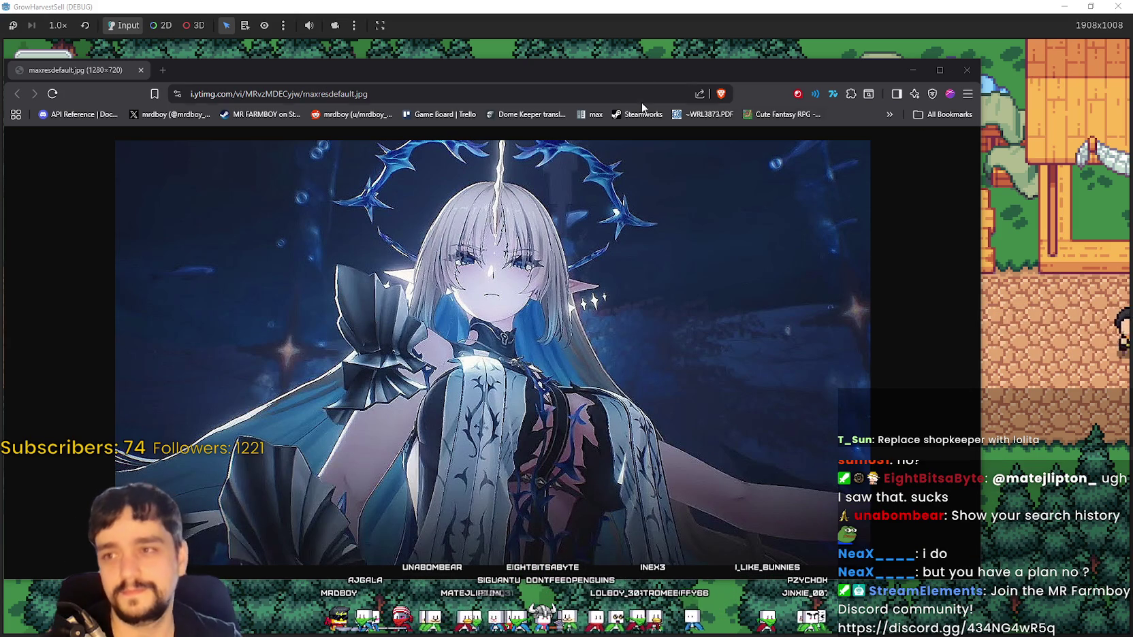
# - Narrow the browser image window, shift it right over the game, then minimize it
pyautogui.moveTo(715, 78); pyautogui.dragTo(746, 68)
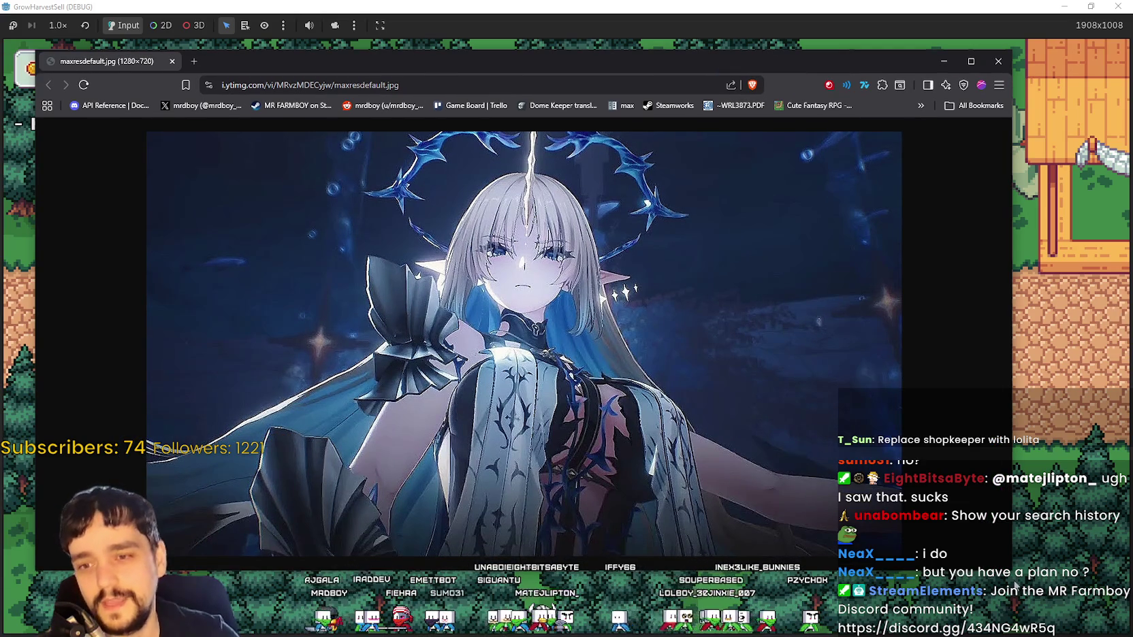
pyautogui.moveTo(1014, 573); pyautogui.dragTo(853, 586)
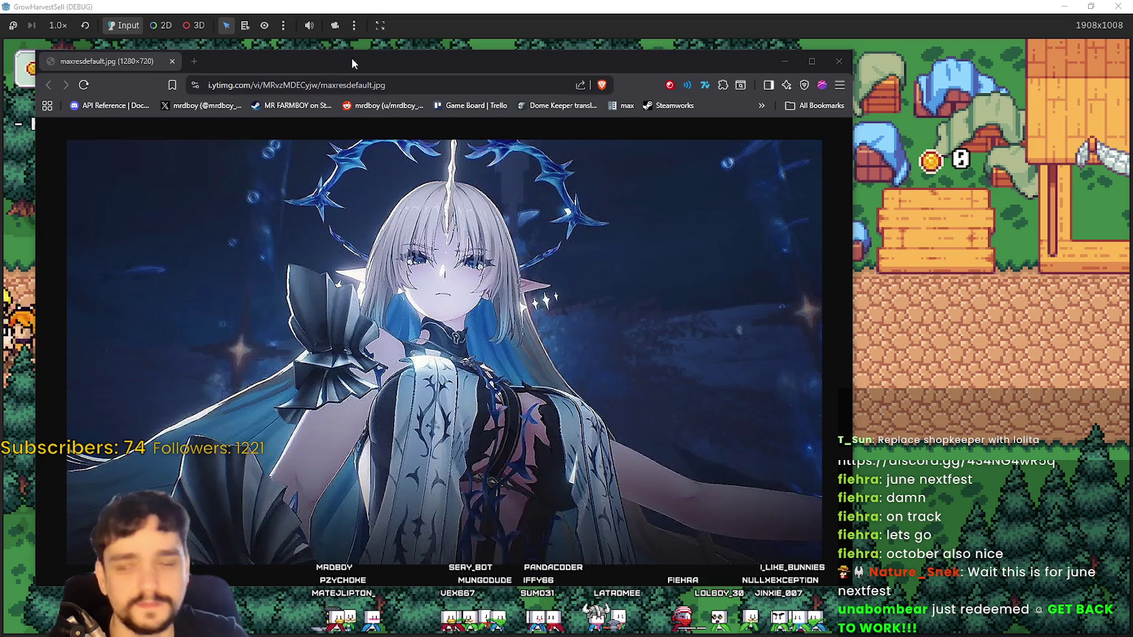
pyautogui.moveTo(351, 57); pyautogui.dragTo(445, 57)
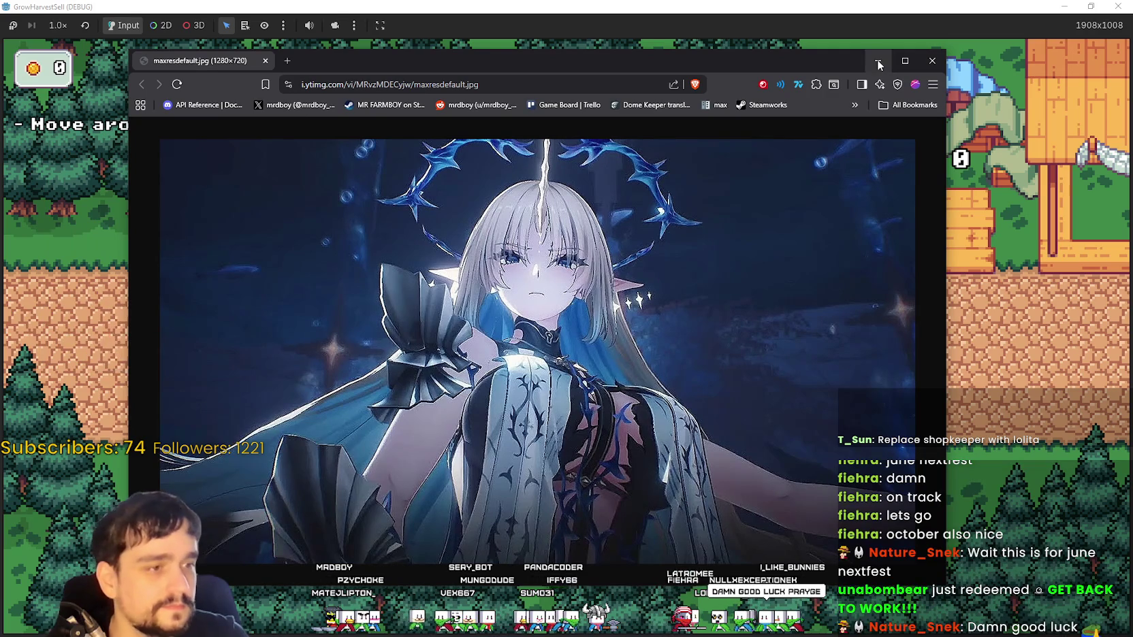
pyautogui.click(878, 64)
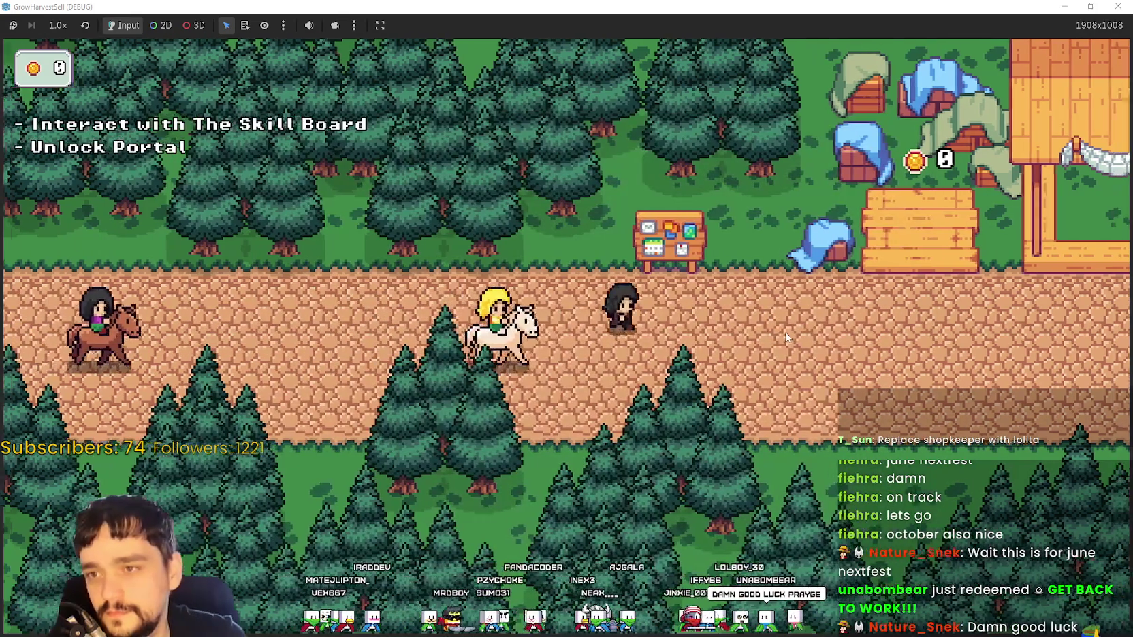
# - Unlock the Portal on the Skill Board and travel to The Forest stage
pyautogui.press('e')
pyautogui.click(582, 360)
pyautogui.press('d')
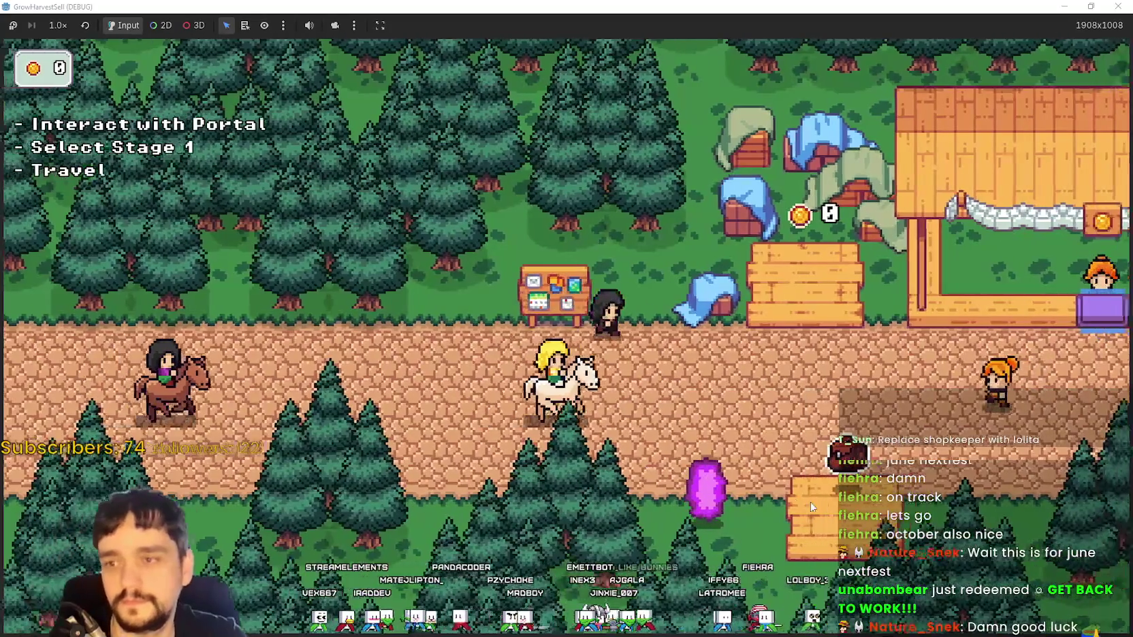
pyautogui.press('e')
pyautogui.click(338, 533)
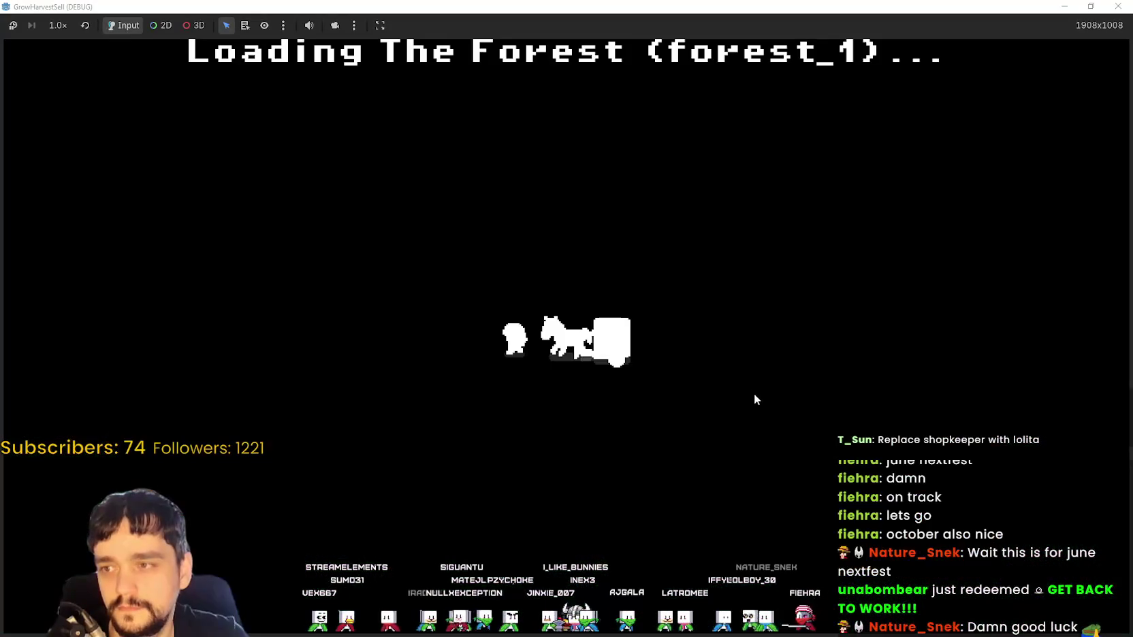
# - Walk through the forest to the crystal and return to the village
pyautogui.press('s')
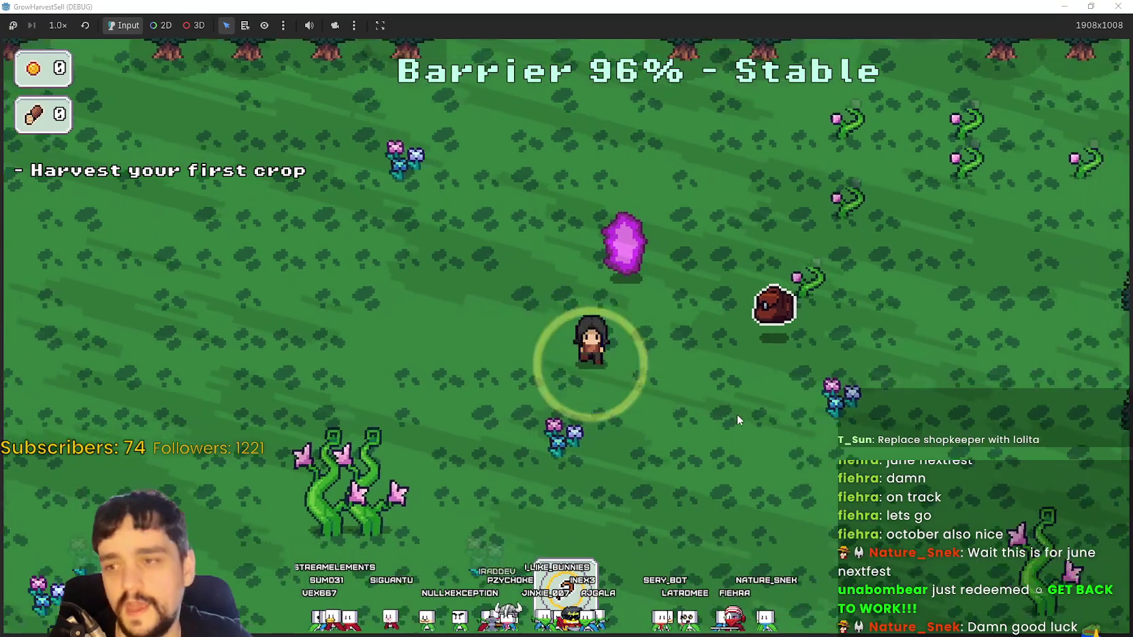
pyautogui.press('a')
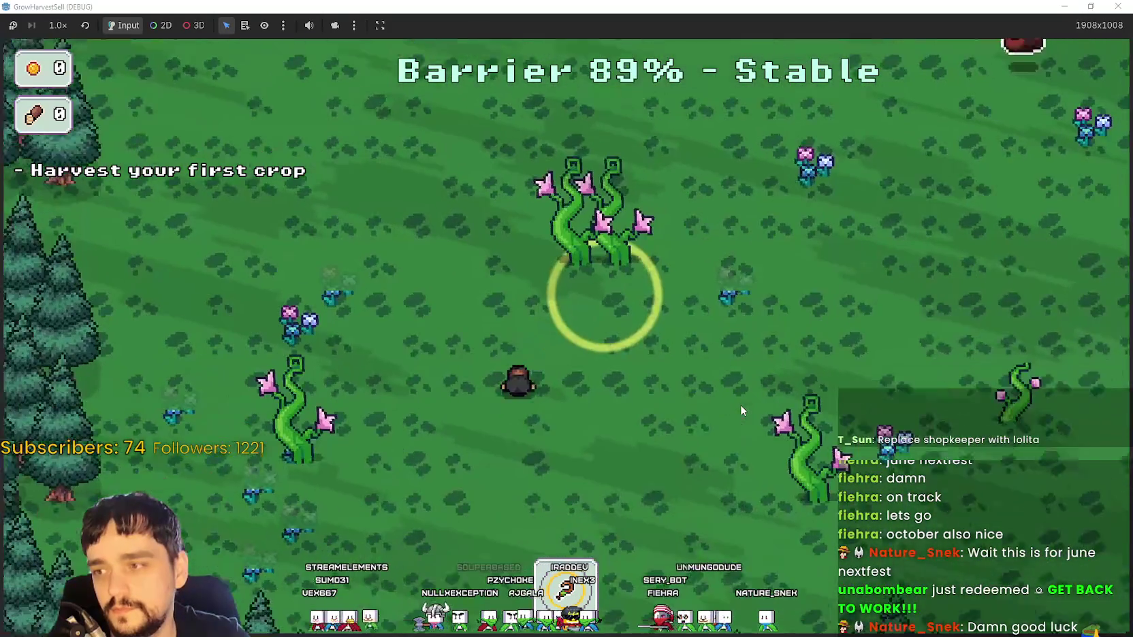
pyautogui.press('d')
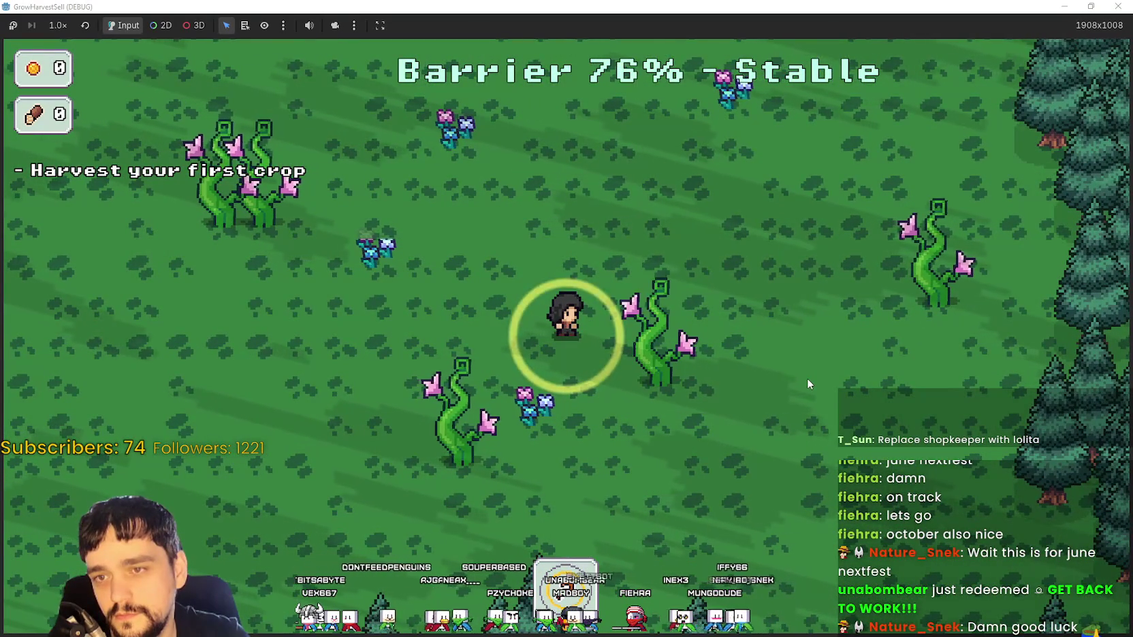
pyautogui.press('d')
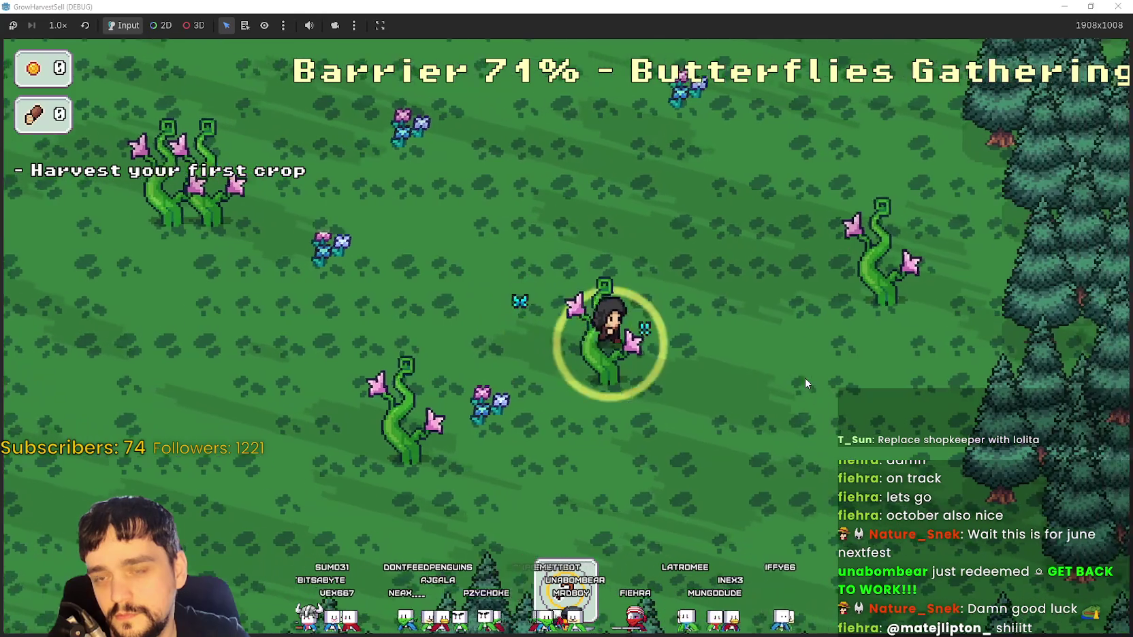
pyautogui.press('d')
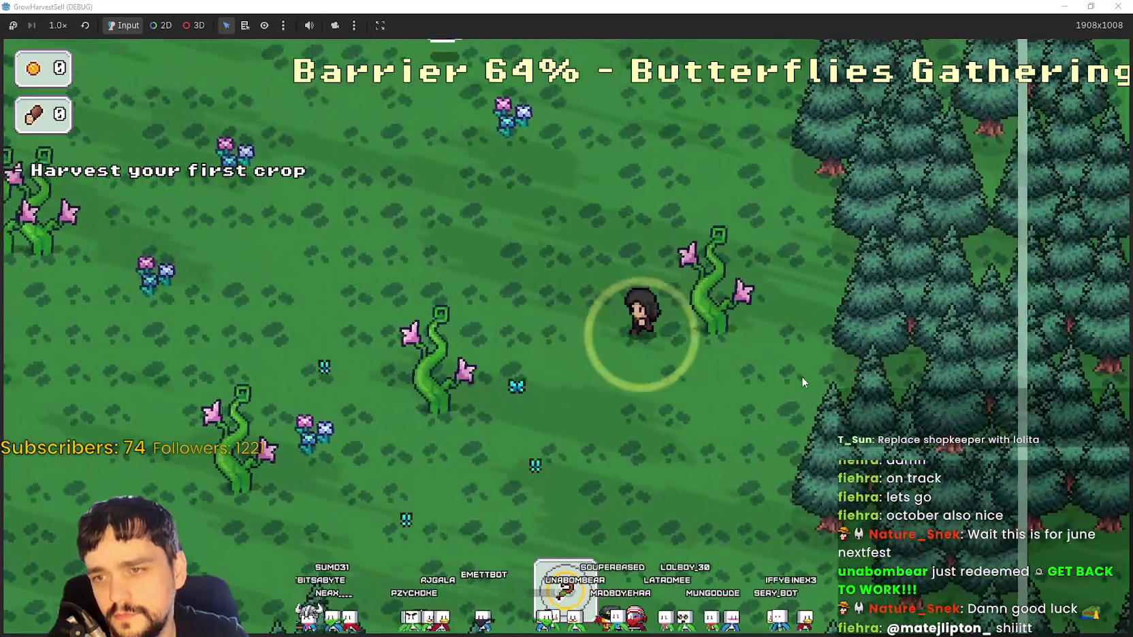
pyautogui.press('w')
pyautogui.press('a')
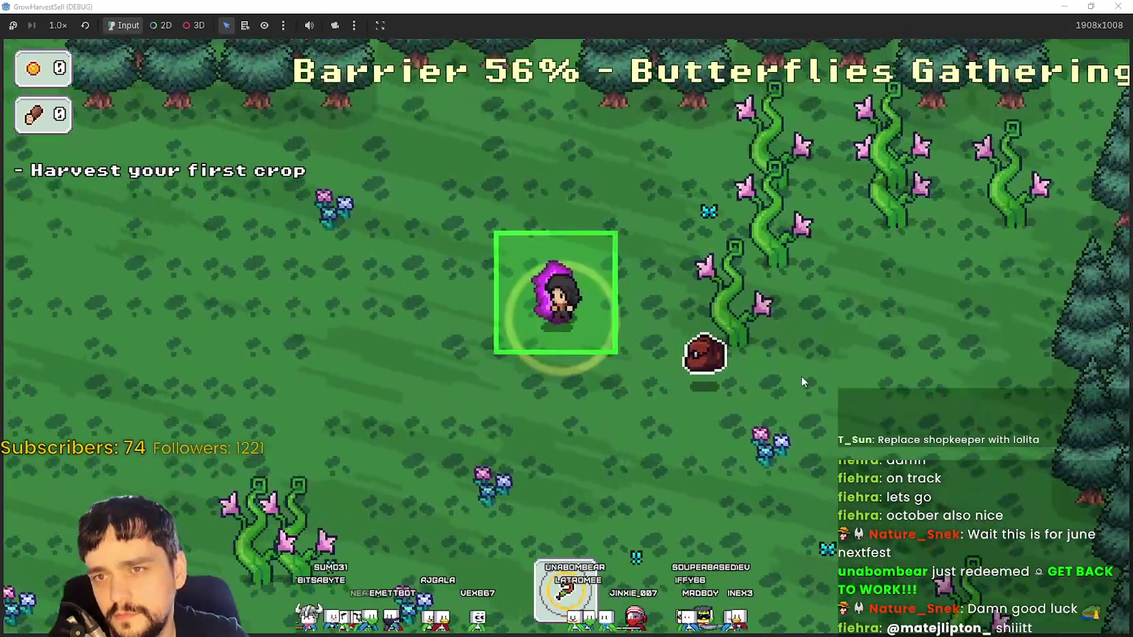
pyautogui.press('e')
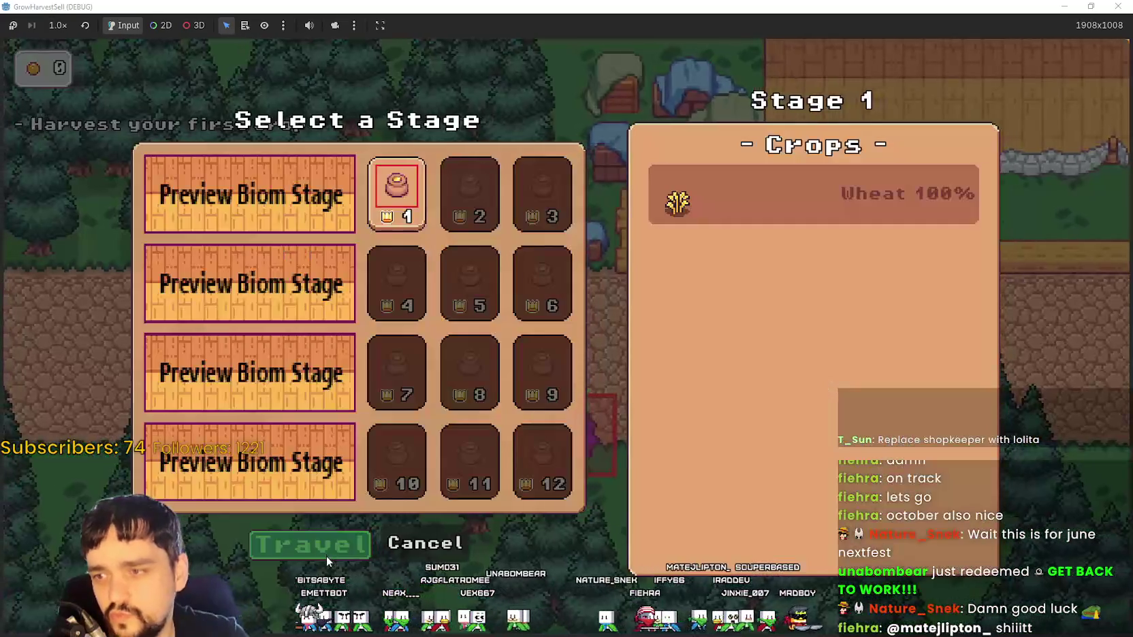
# - Travel to forest Stage 1 again, wander among the plants, then stop the game
pyautogui.click(317, 551)
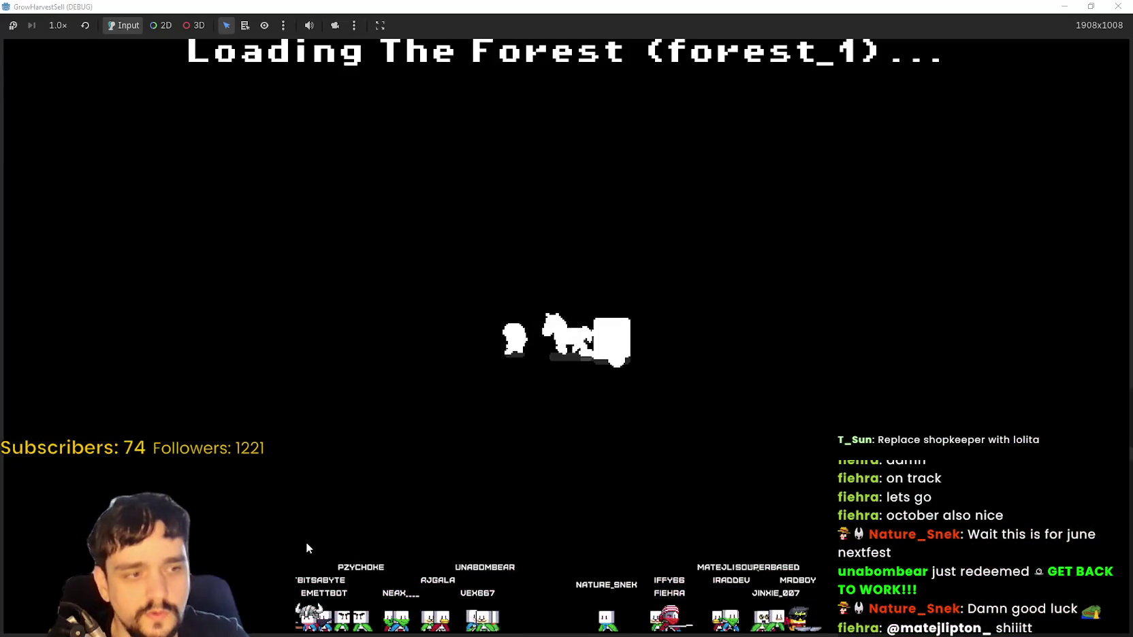
pyautogui.press('d')
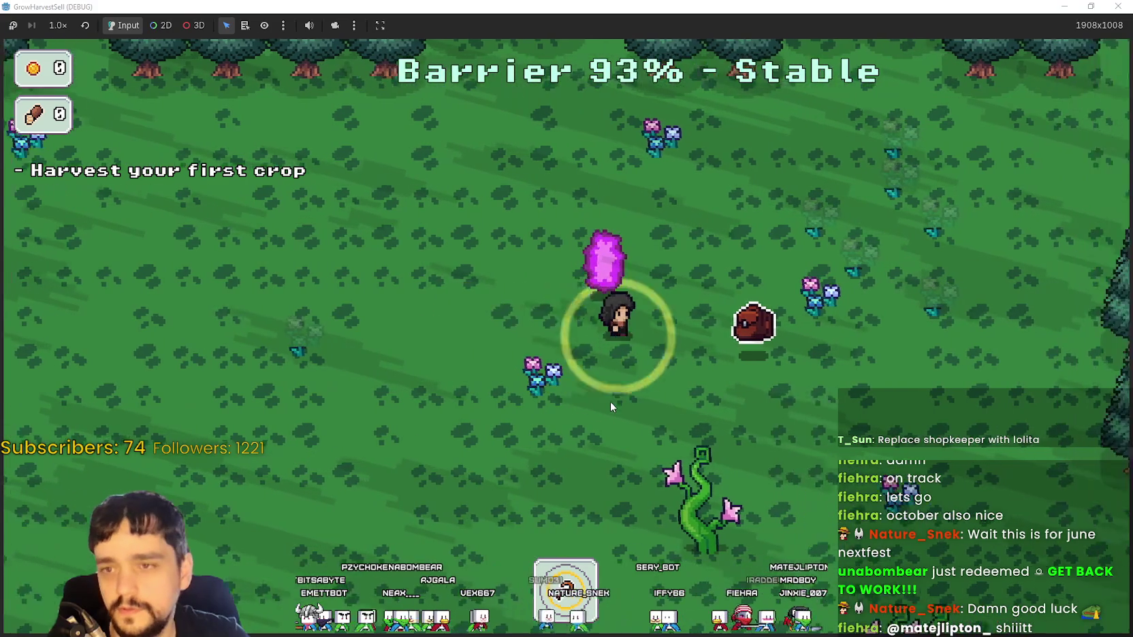
pyautogui.press('s')
pyautogui.press('s')
pyautogui.press('a')
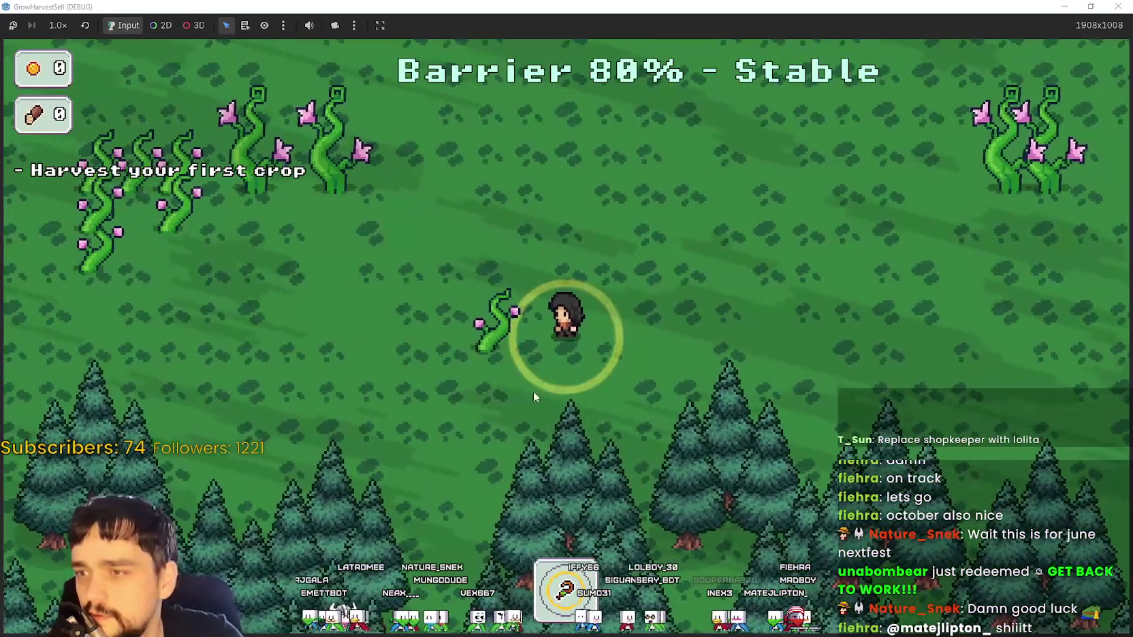
pyautogui.press('w')
pyautogui.press('a')
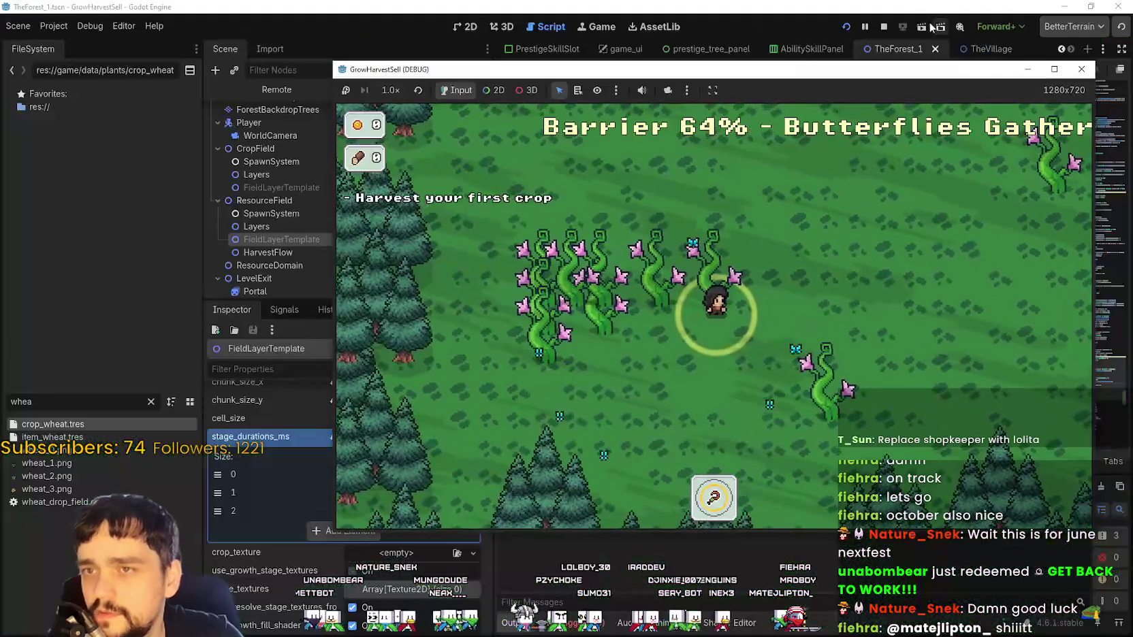
pyautogui.click(884, 26)
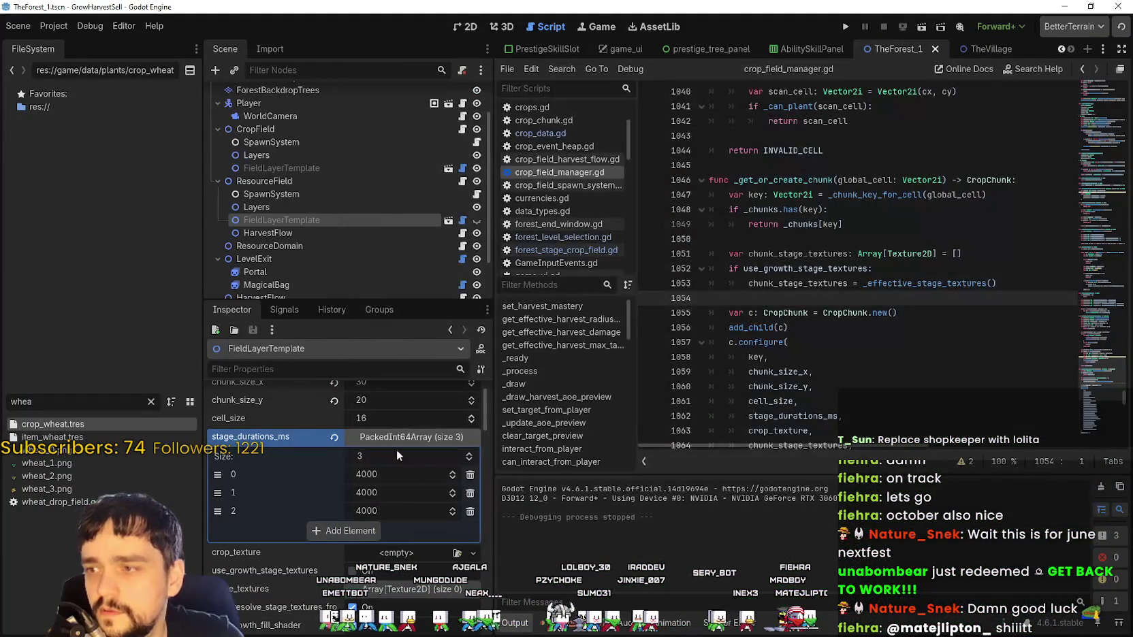
# - Save the scene and relaunch the game with Run Project
pyautogui.click(846, 27)
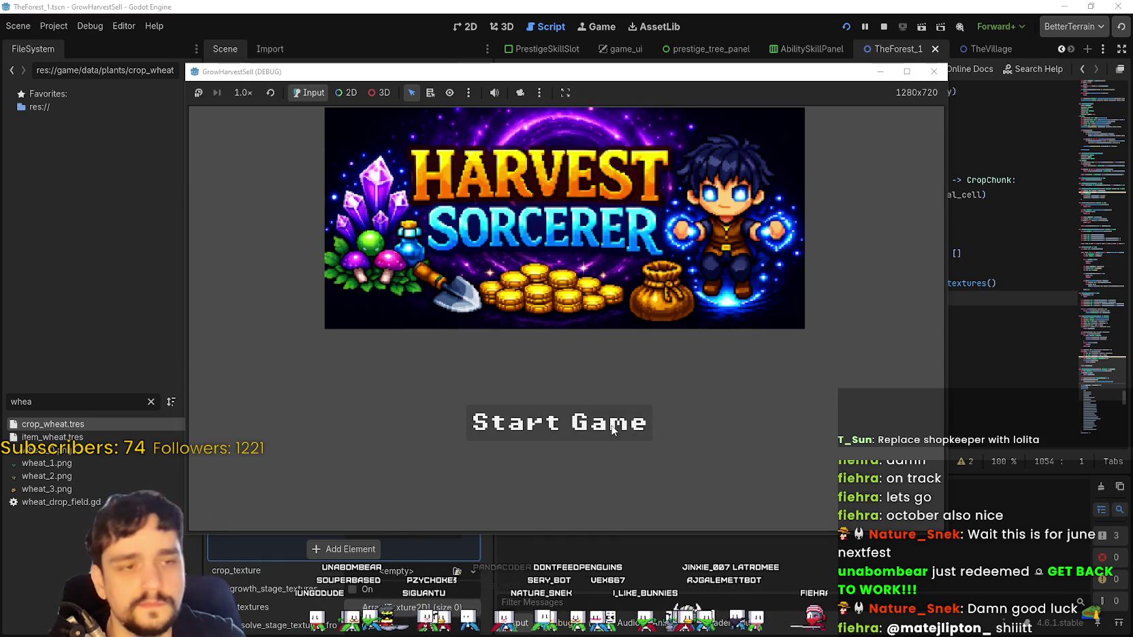
# - Start the game full-screen, use the Skill Board and travel through the portal to Stage 1
pyautogui.click(635, 431)
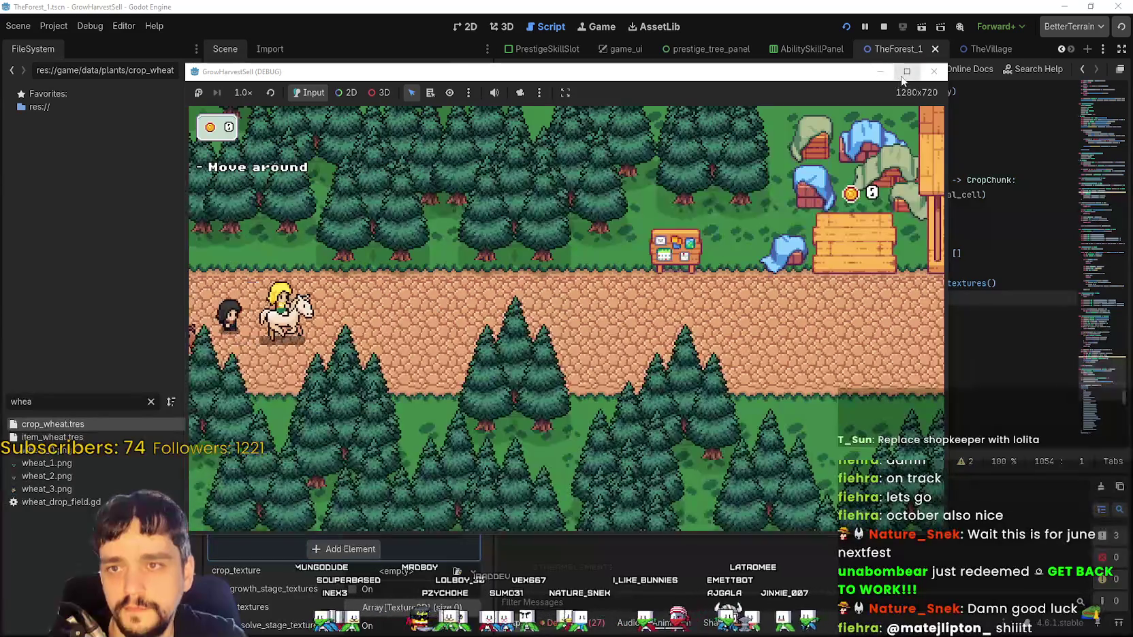
pyautogui.click(906, 71)
pyautogui.press('d')
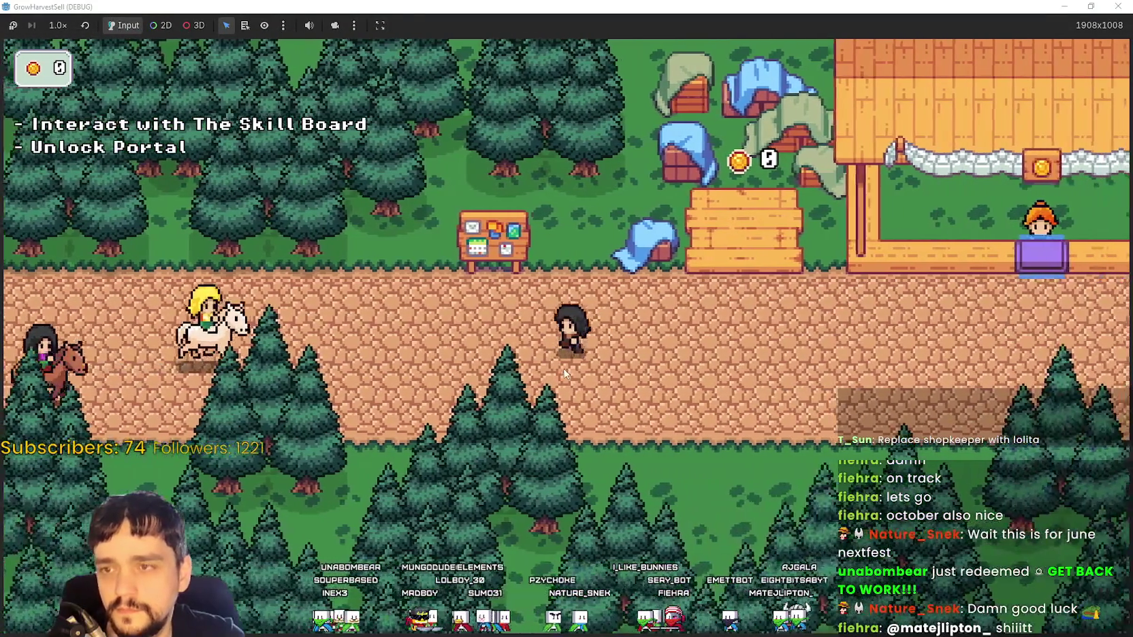
pyautogui.press('w')
pyautogui.press('e')
pyautogui.click(566, 336)
pyautogui.click(647, 433)
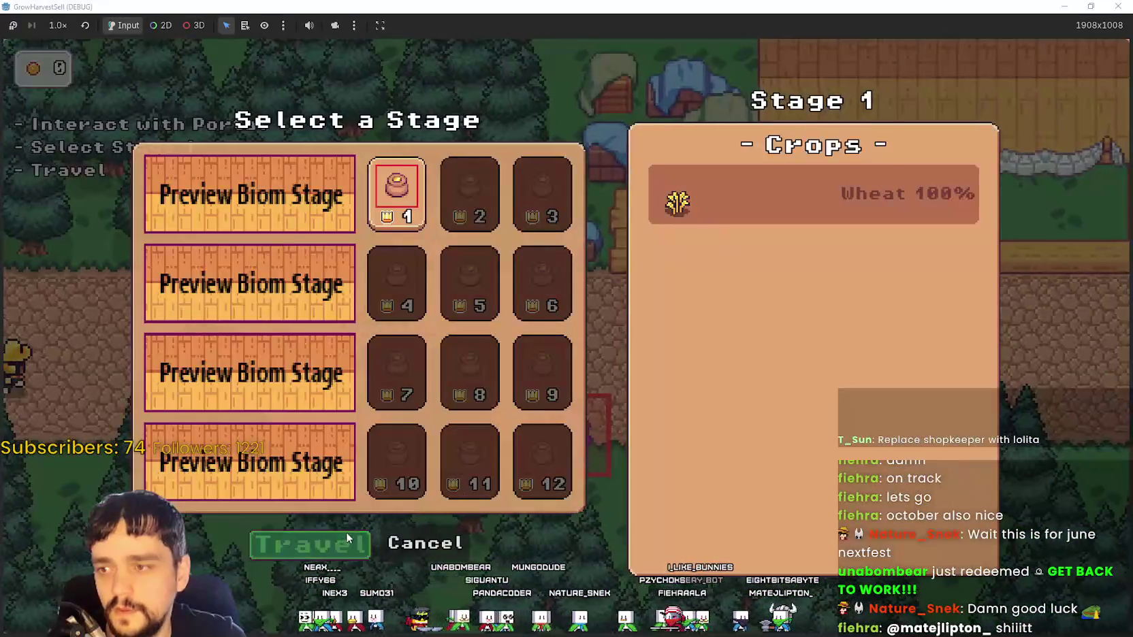
pyautogui.click(308, 542)
# - Walk the player around the pink crystal in the forest, then close the game
pyautogui.press('d')
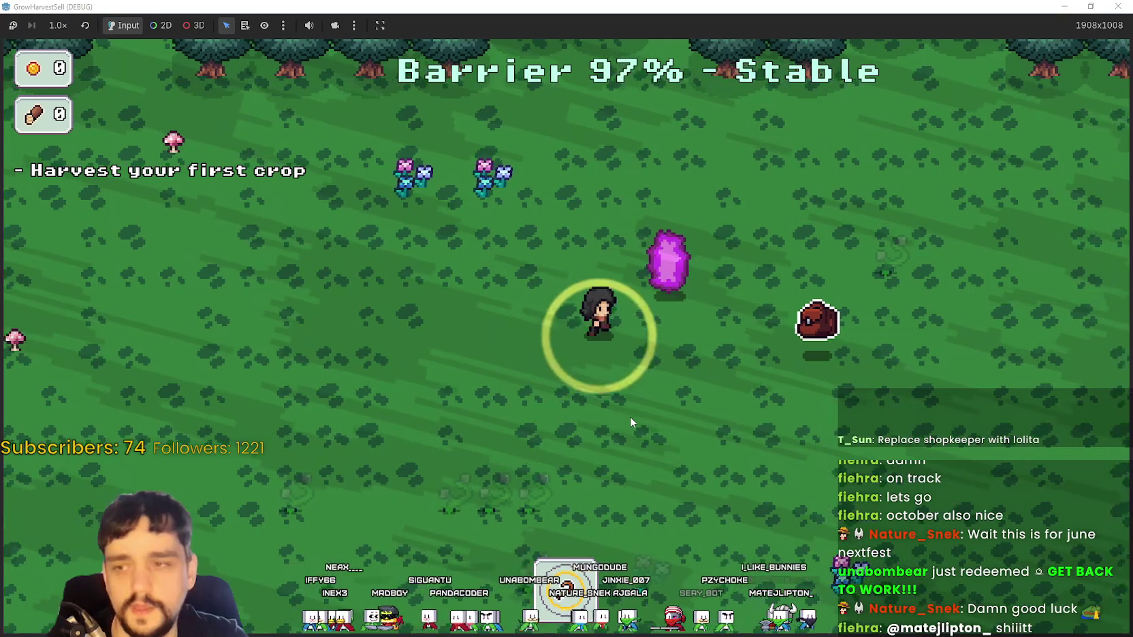
pyautogui.press('a')
pyautogui.press('s')
pyautogui.press('w')
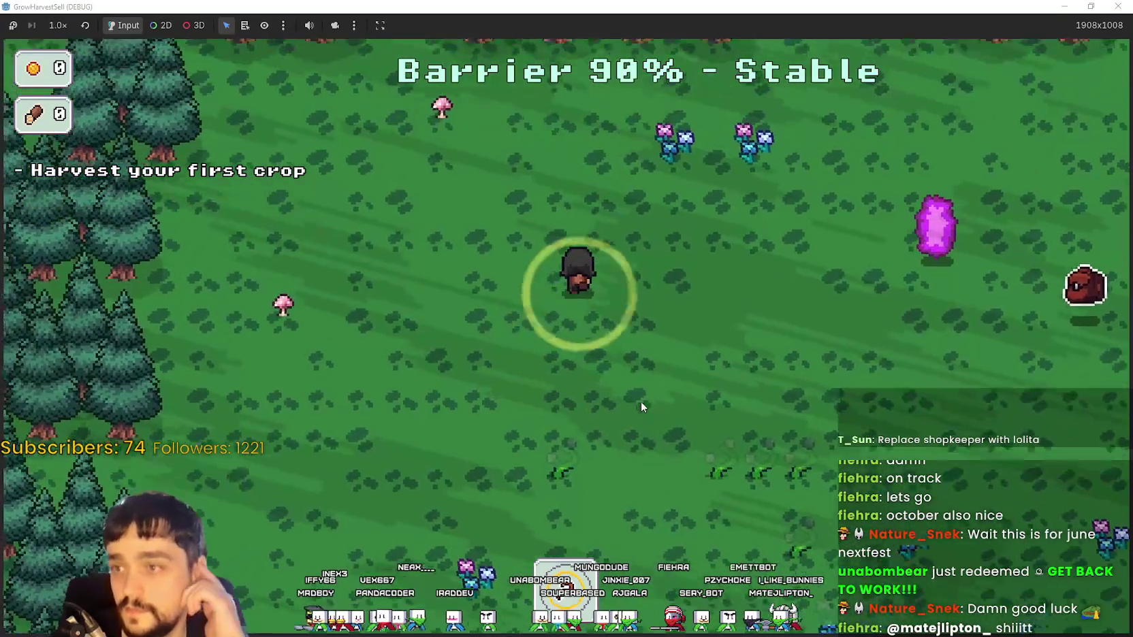
pyautogui.press('d')
pyautogui.press('d')
pyautogui.press('s')
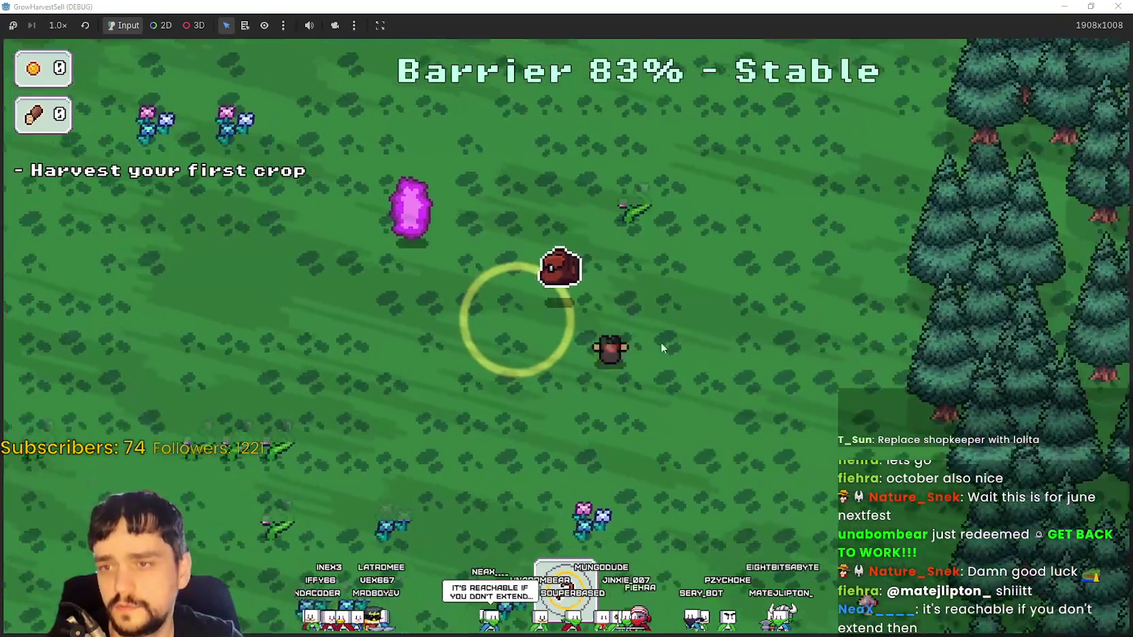
pyautogui.press('w')
pyautogui.press('w')
pyautogui.press('d')
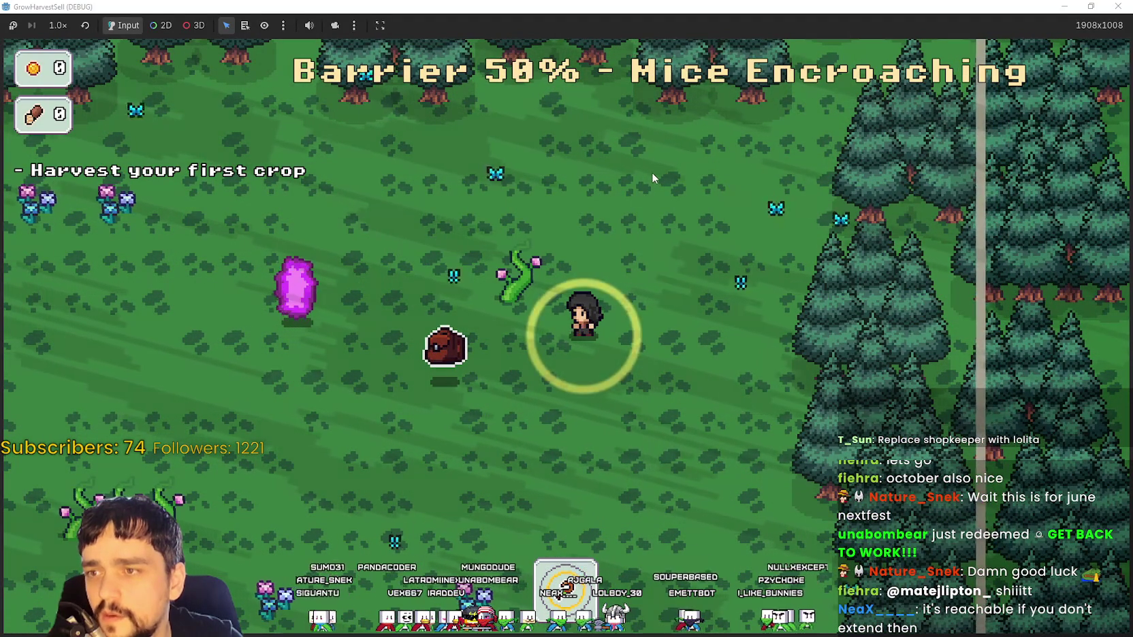
pyautogui.doubleClick(589, 6)
pyautogui.click(885, 26)
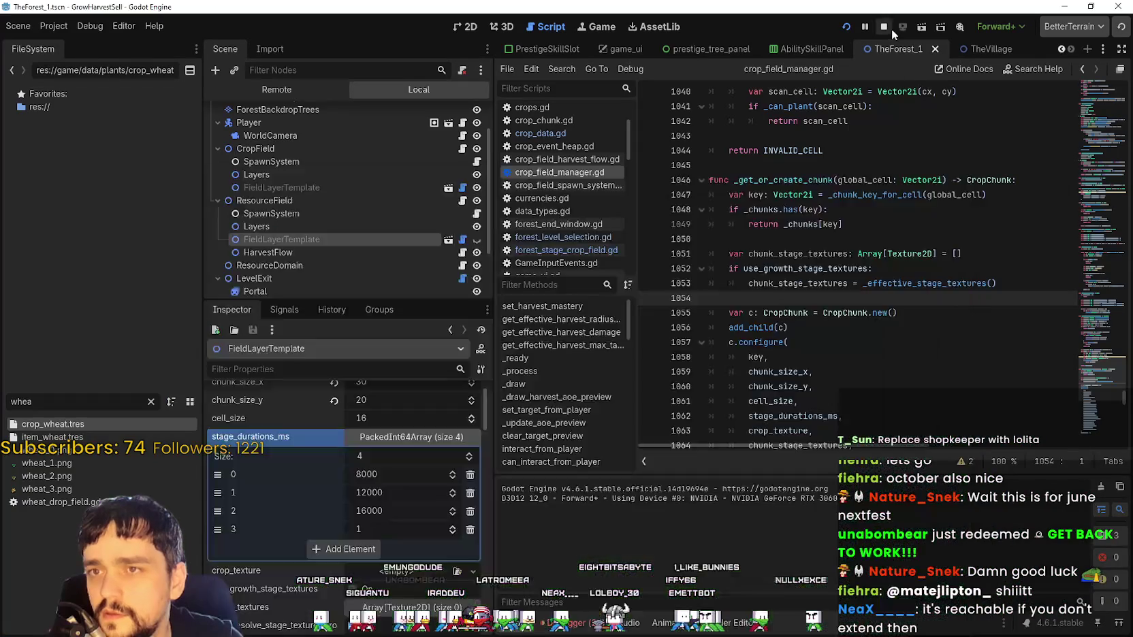
# - Remove the fourth stage_durations_ms entry, set the first two to 4000, and run the project
pyautogui.click(467, 532)
pyautogui.click(418, 474)
pyautogui.write('4')
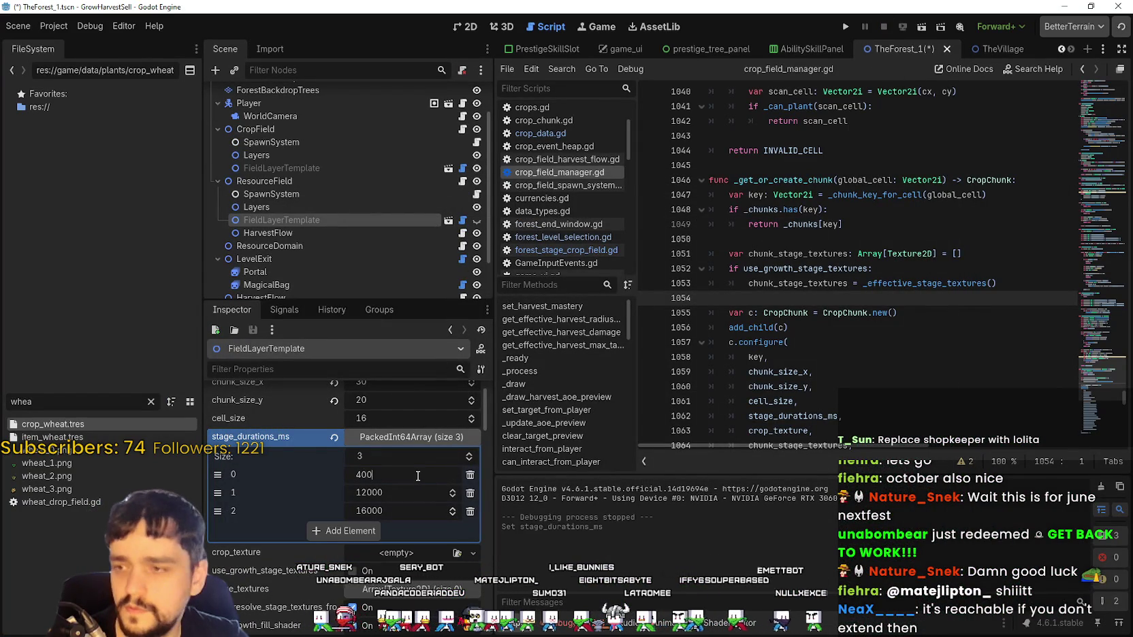
pyautogui.click(403, 492)
pyautogui.write('4000')
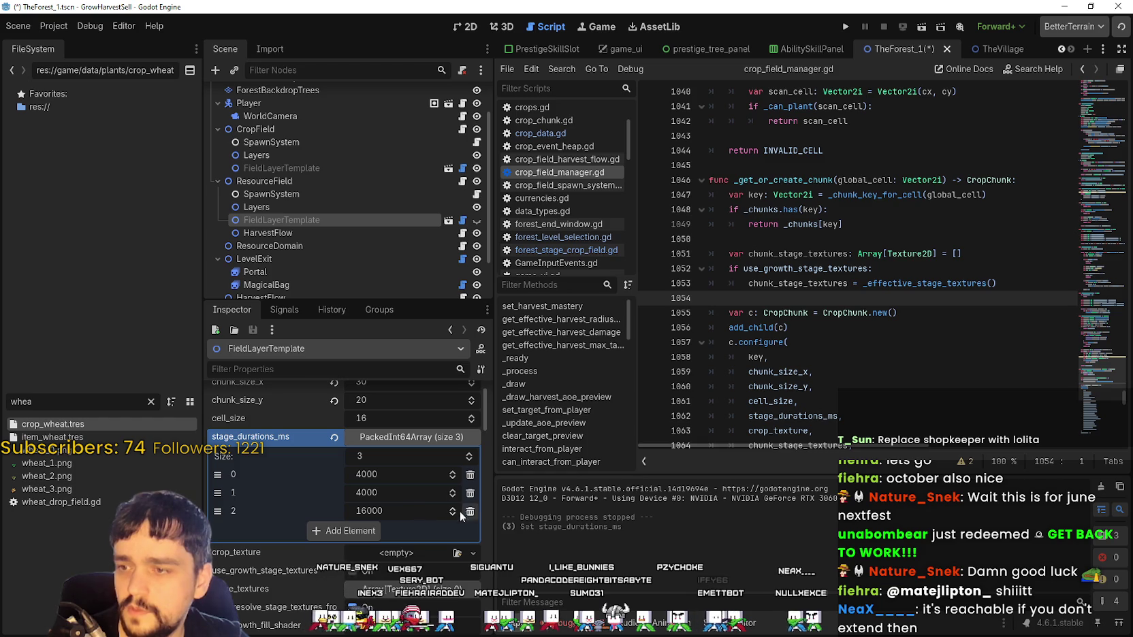
pyautogui.click(415, 509)
pyautogui.write('4')
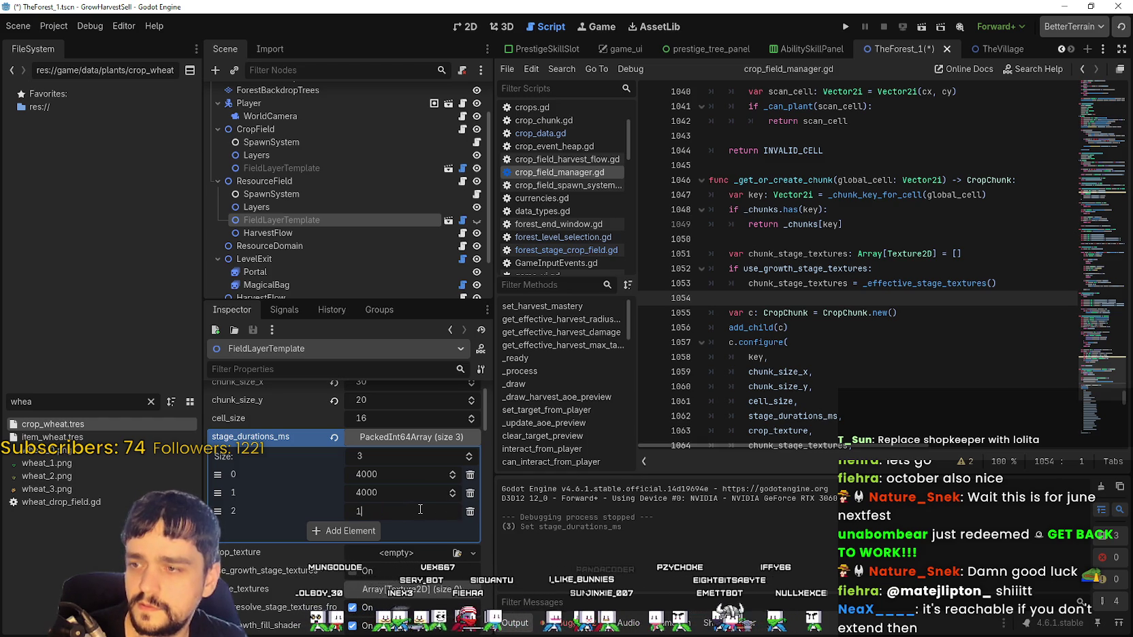
pyautogui.click(849, 27)
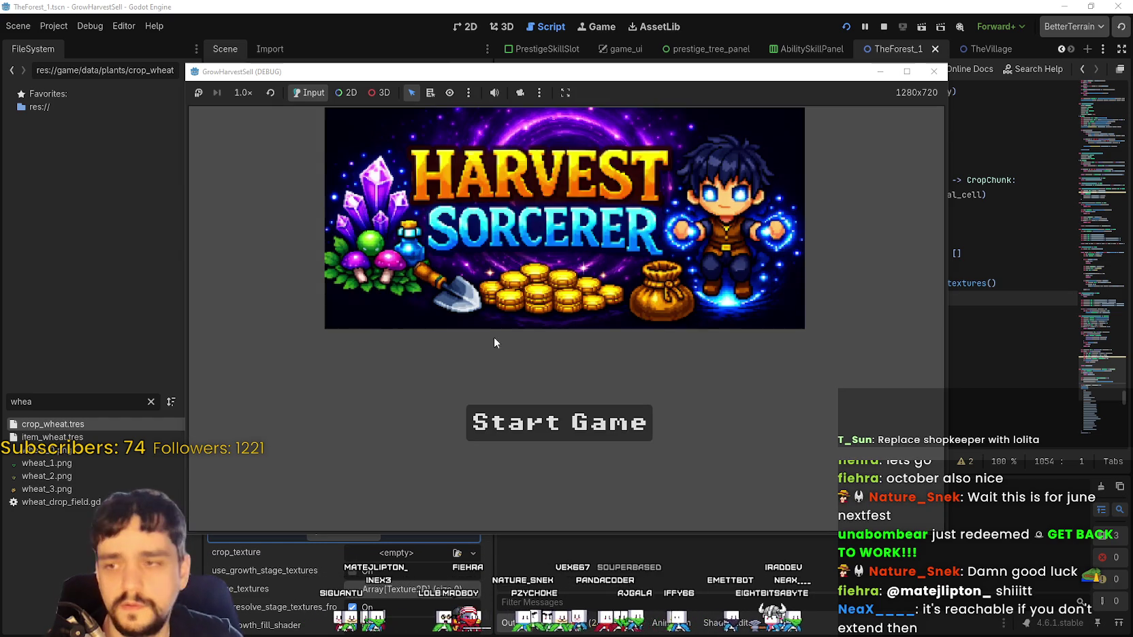
# - Start the game full-screen, use the Skill Board, and travel through the portal to forest Stage 1
pyautogui.click(558, 422)
pyautogui.click(899, 76)
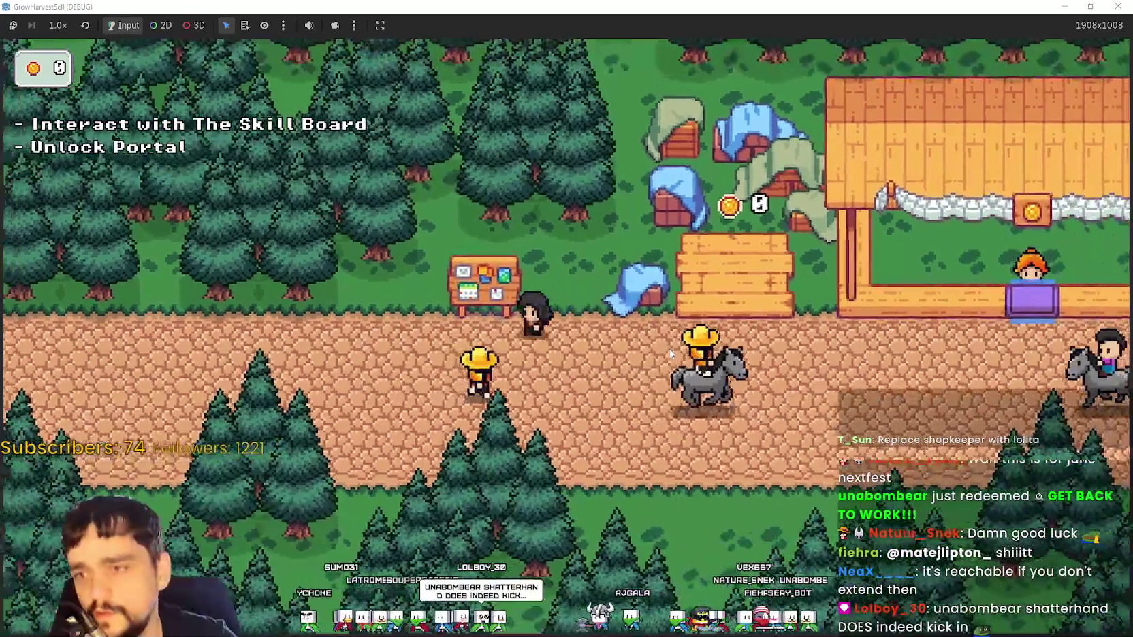
pyautogui.press('e')
pyautogui.click(558, 325)
pyautogui.press('e')
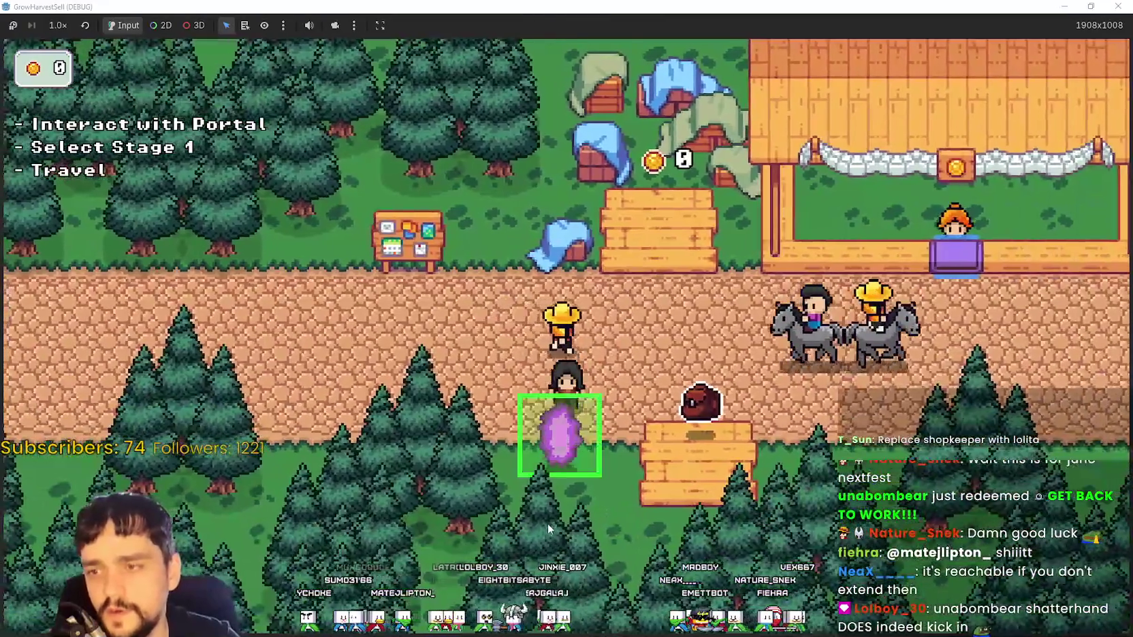
pyautogui.press('e')
pyautogui.click(315, 537)
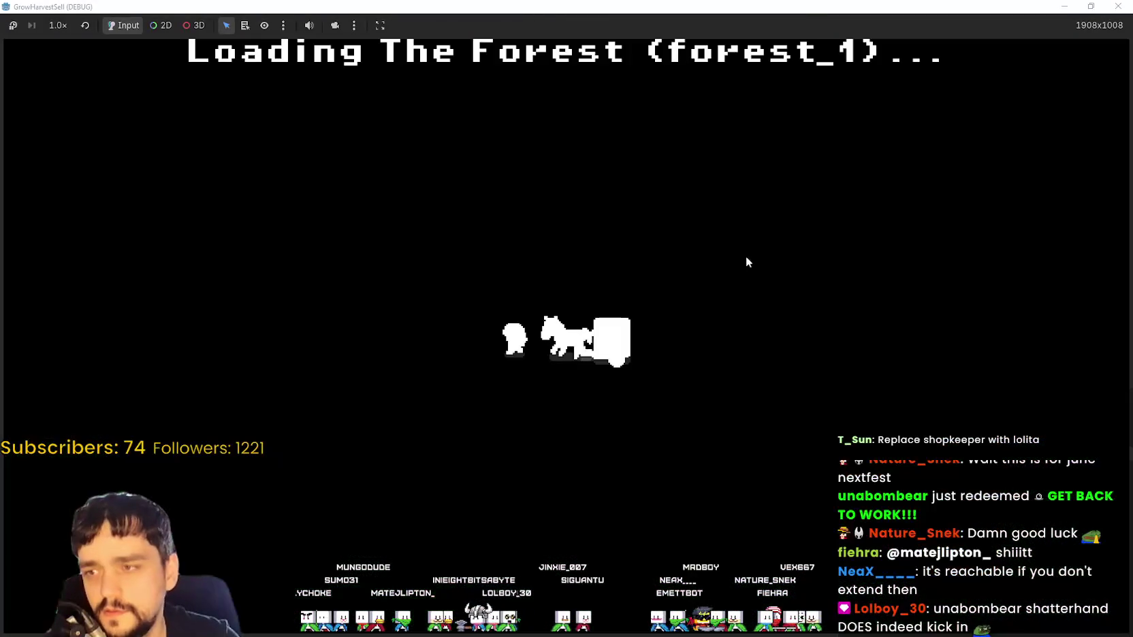
# - Walk around the forest field searching for crop plants near the tree line
pyautogui.press('s')
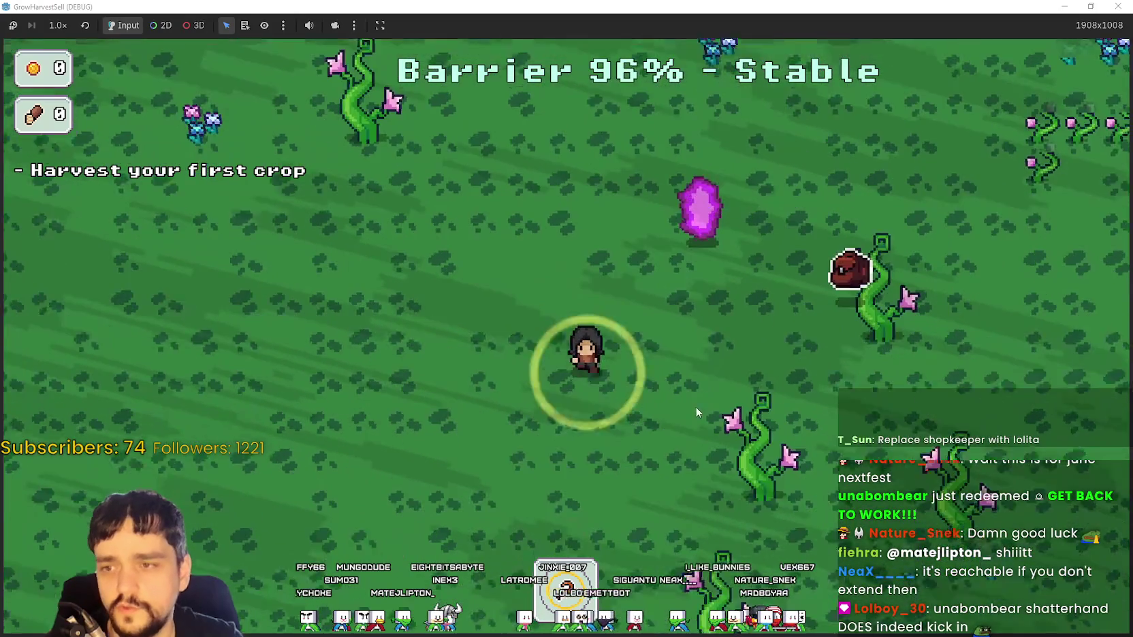
pyautogui.press('d')
pyautogui.press('w')
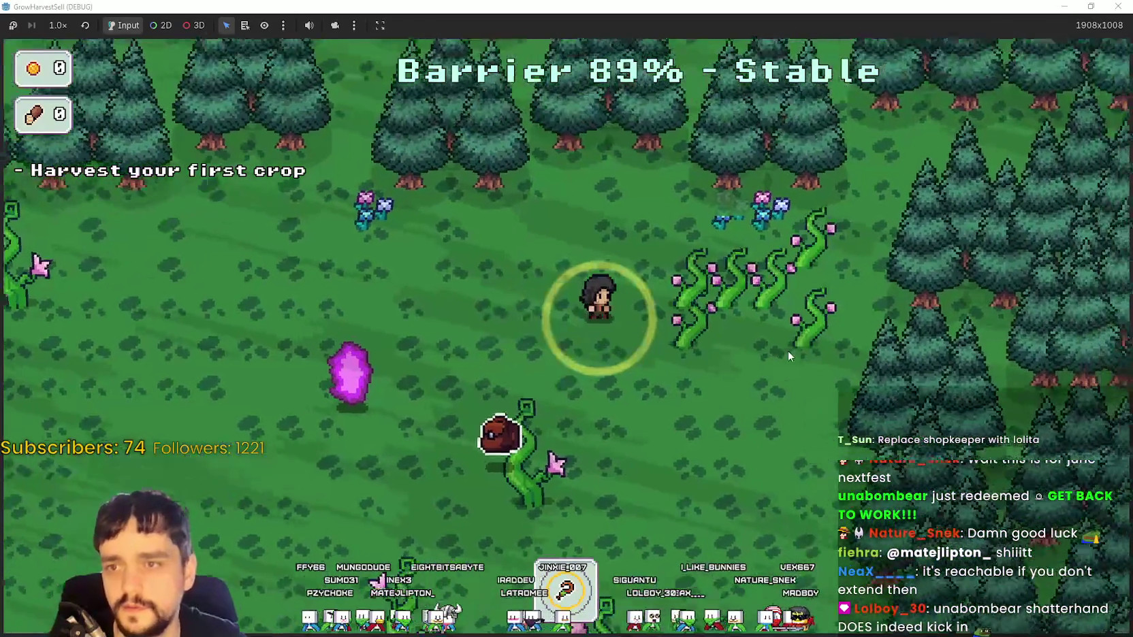
pyautogui.press('s')
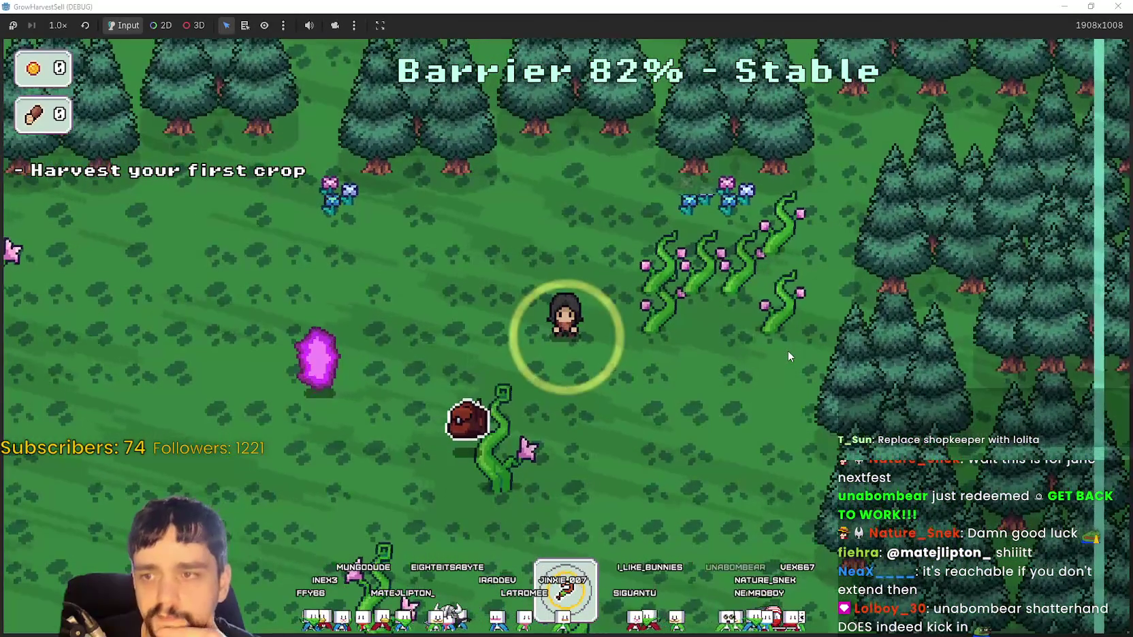
pyautogui.press('d')
pyautogui.press('w')
pyautogui.press('s')
pyautogui.press('a')
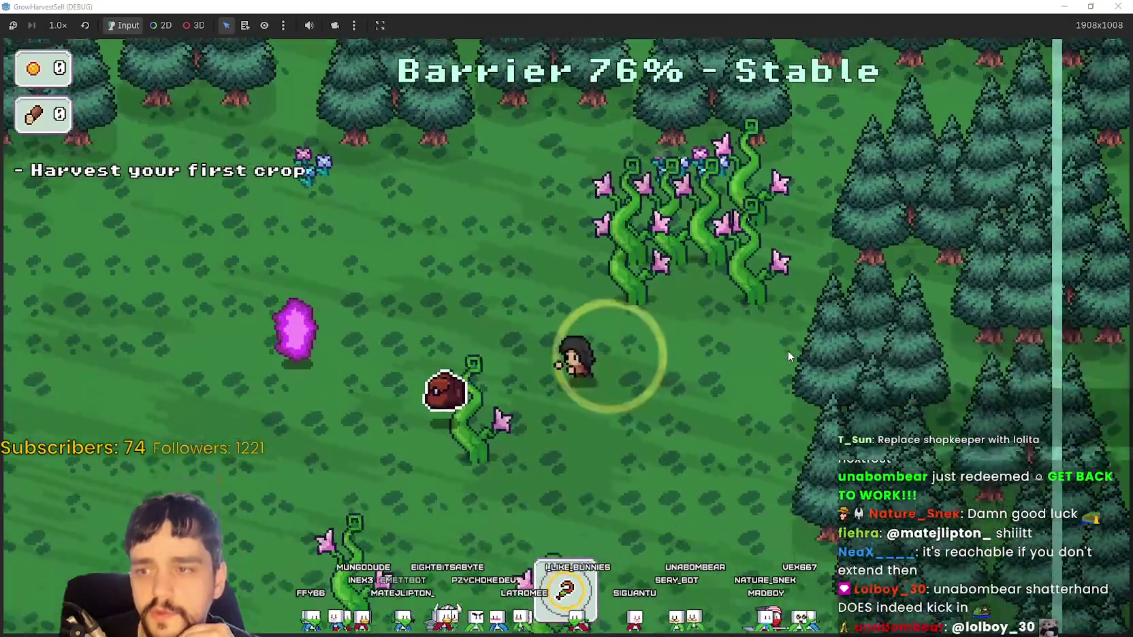
pyautogui.press('d')
pyautogui.press('w')
pyautogui.press('a')
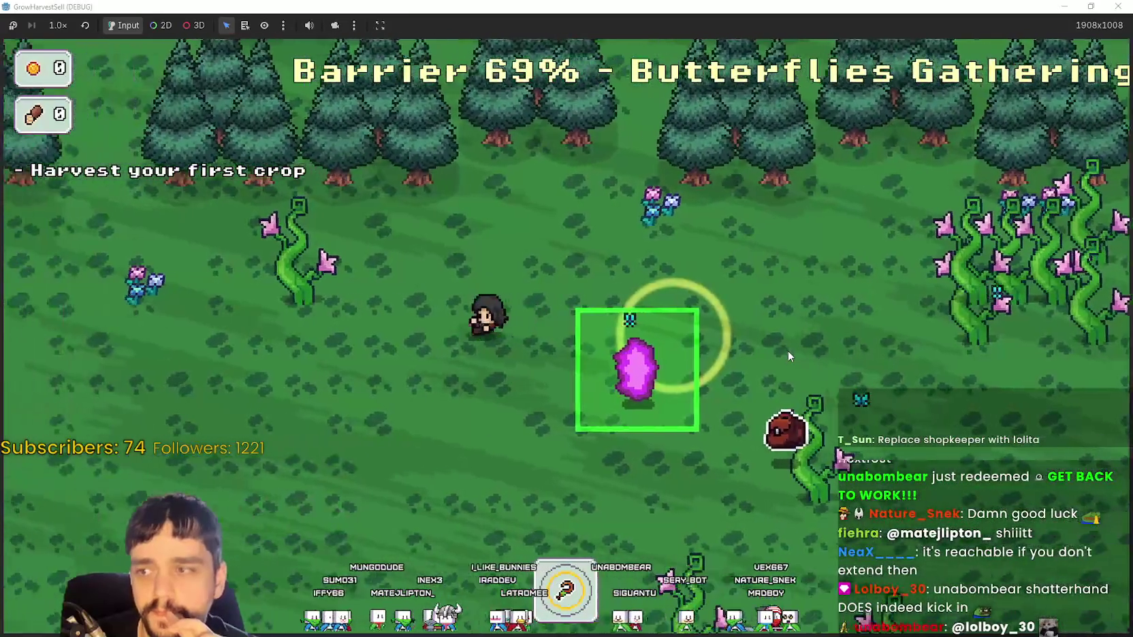
pyautogui.press('s')
pyautogui.press('s')
pyautogui.press('d')
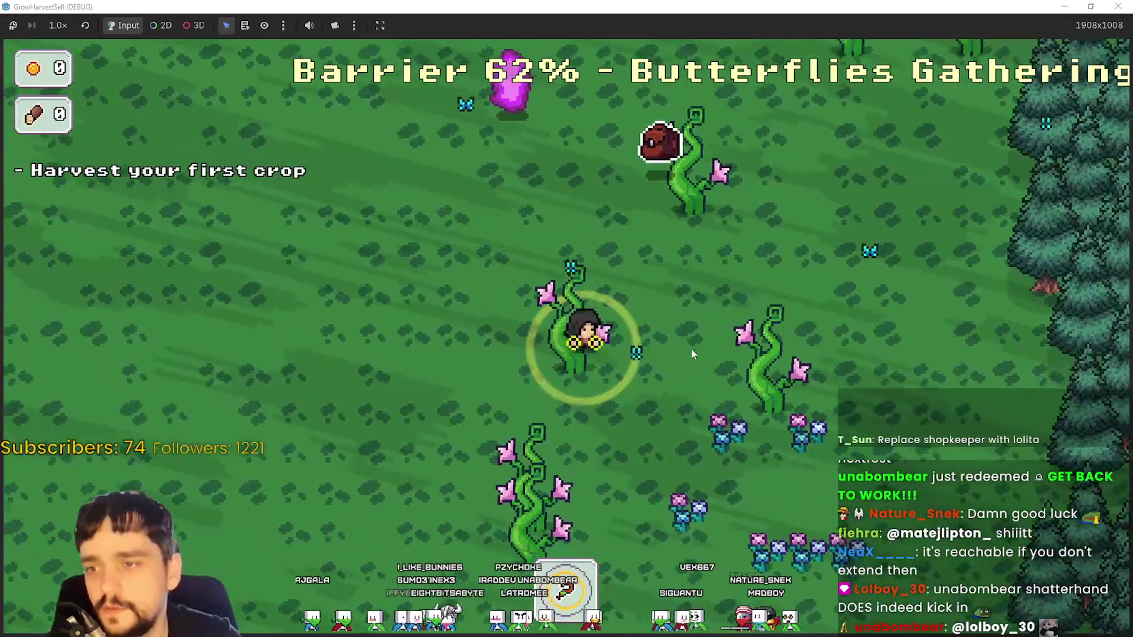
pyautogui.press('w')
pyautogui.press('d')
pyautogui.press('s')
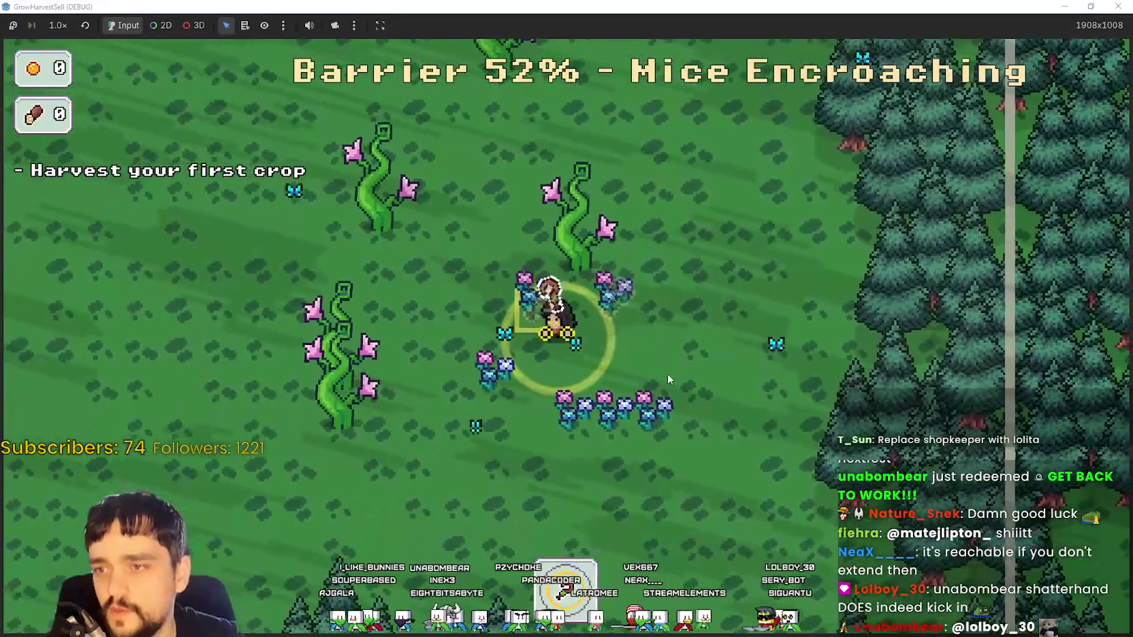
# - Harvest the two crop patches and reach the purple crystal to leave the forest
pyautogui.click(670, 376)
pyautogui.press('w')
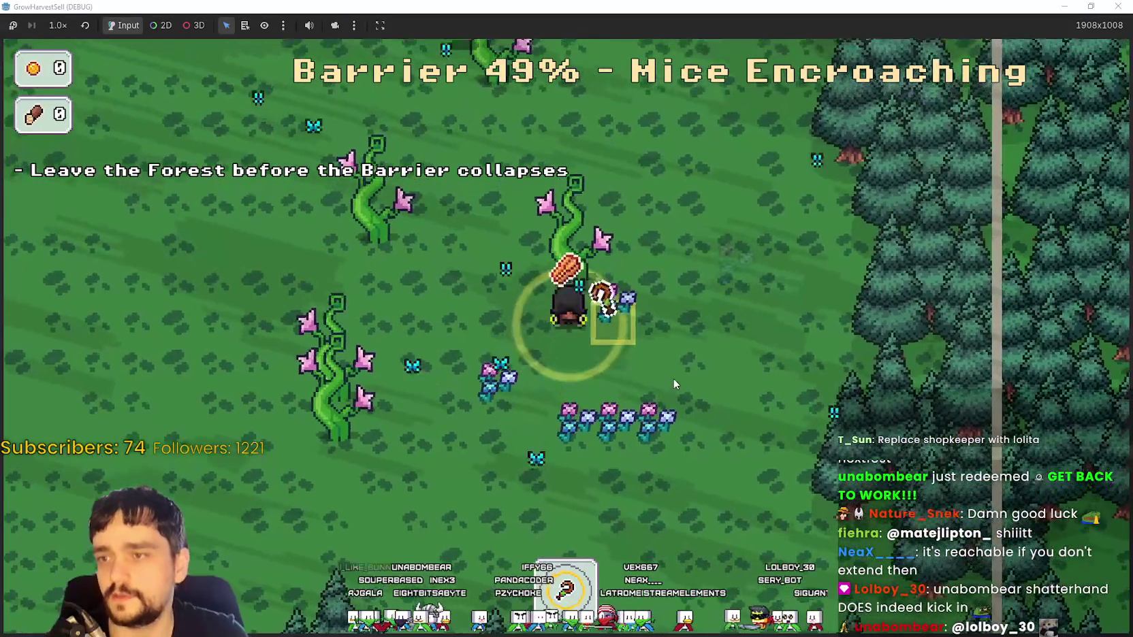
pyautogui.press('s')
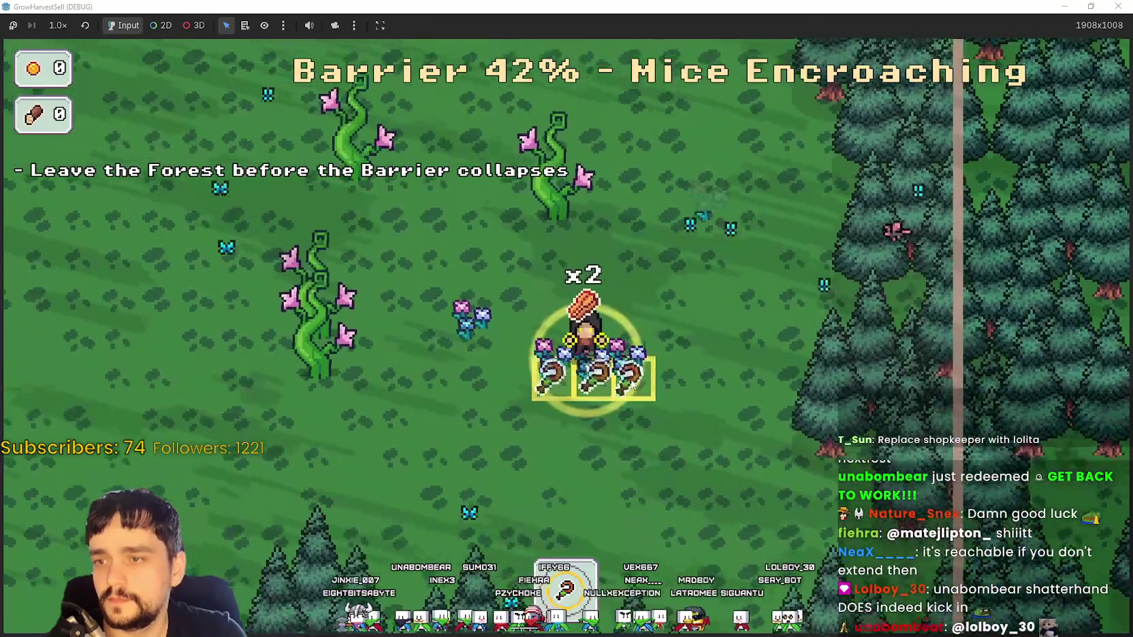
pyautogui.click(610, 361)
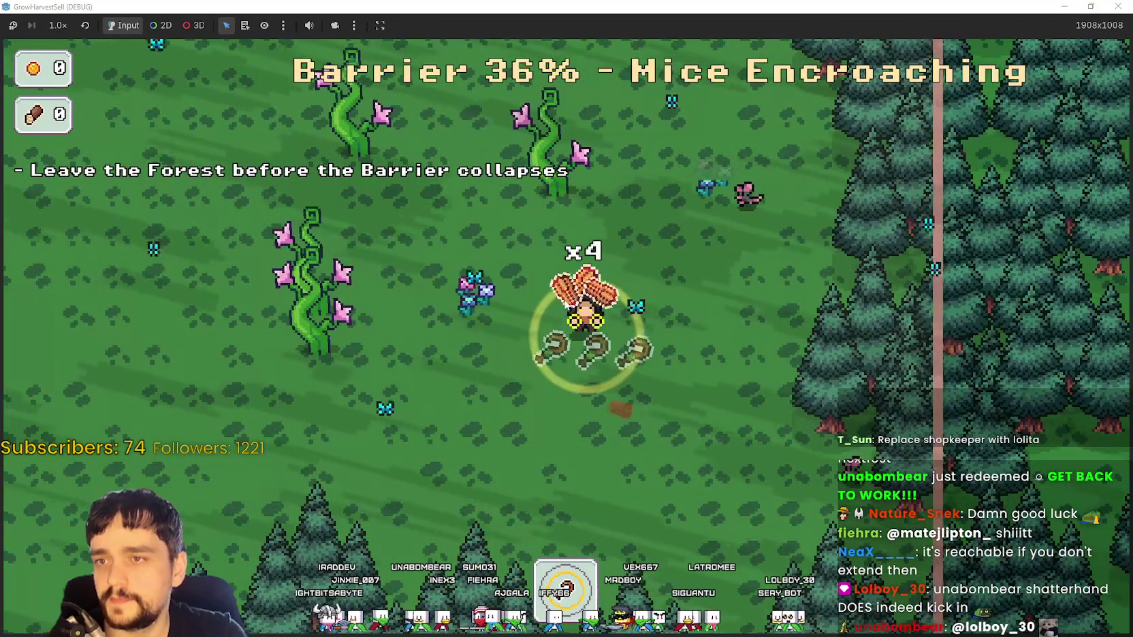
pyautogui.press('a')
pyautogui.press('w')
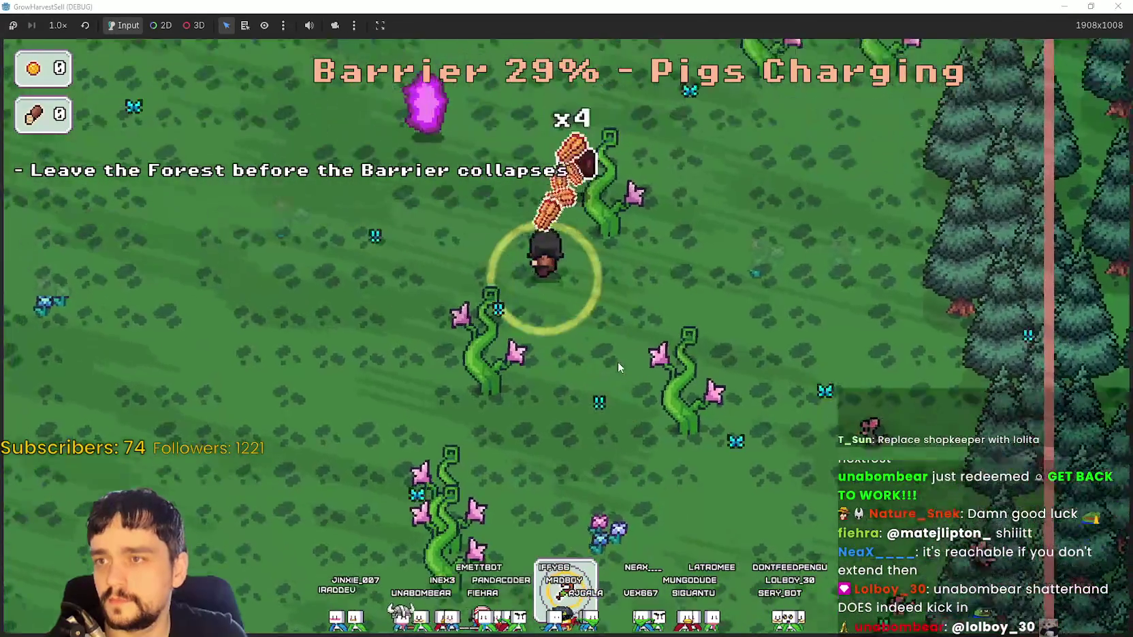
pyautogui.press('s')
pyautogui.press('d')
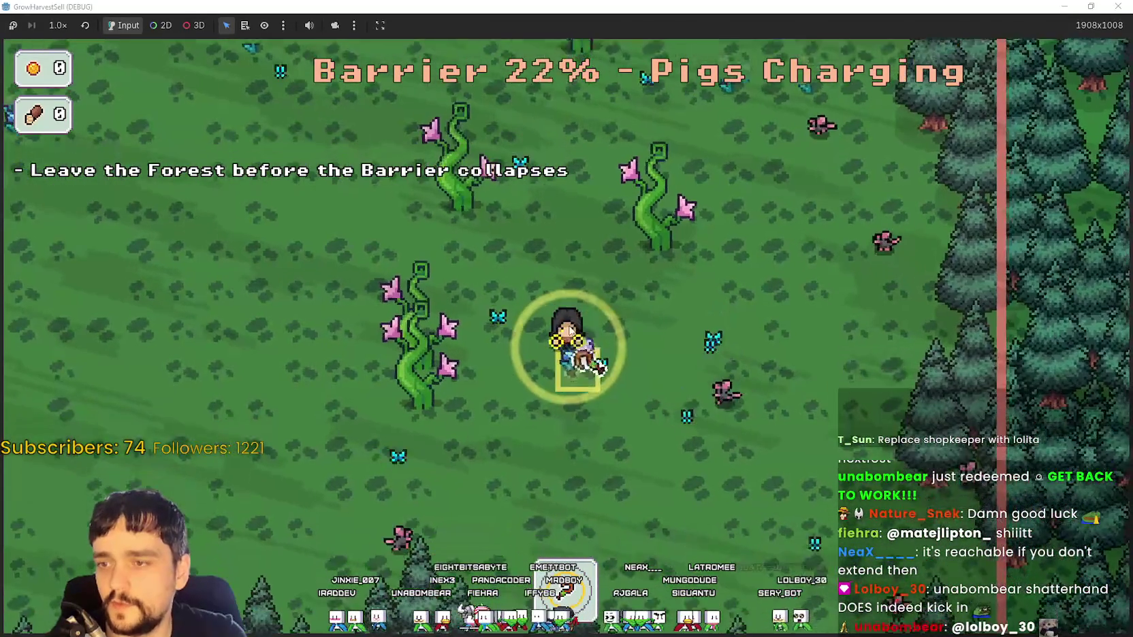
pyautogui.press('w')
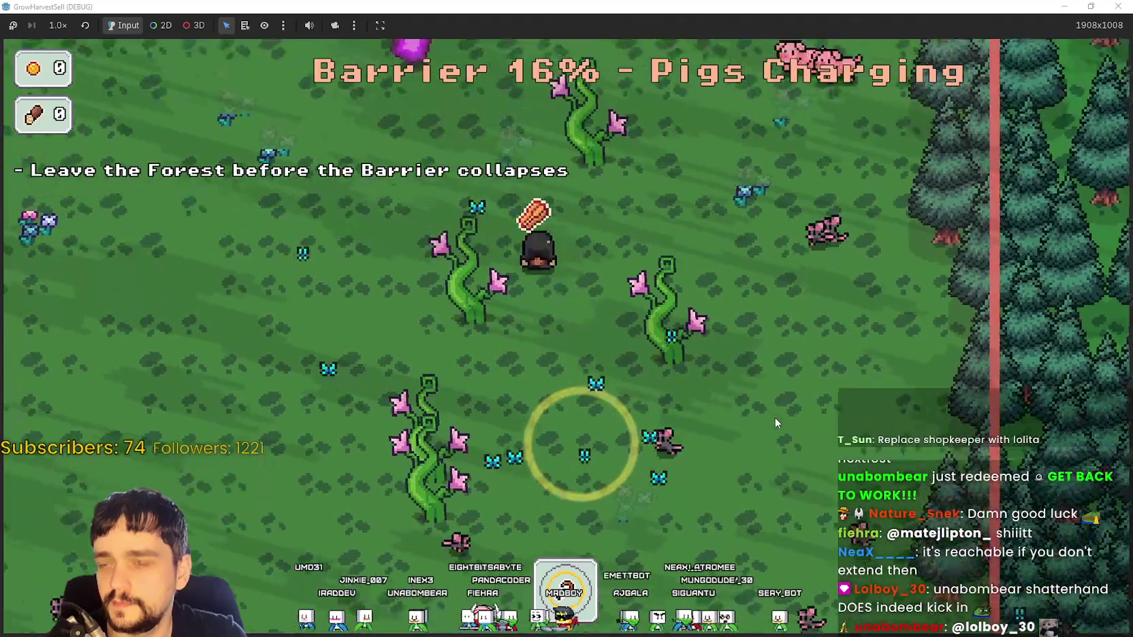
pyautogui.press('s')
pyautogui.press('a')
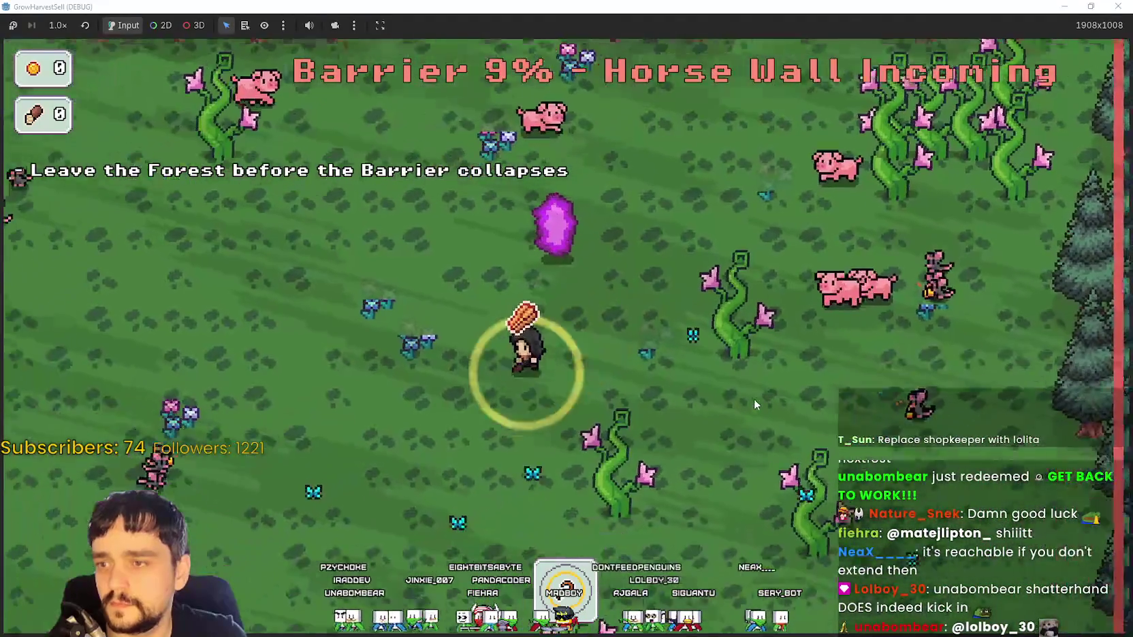
pyautogui.press('w')
pyautogui.press('d')
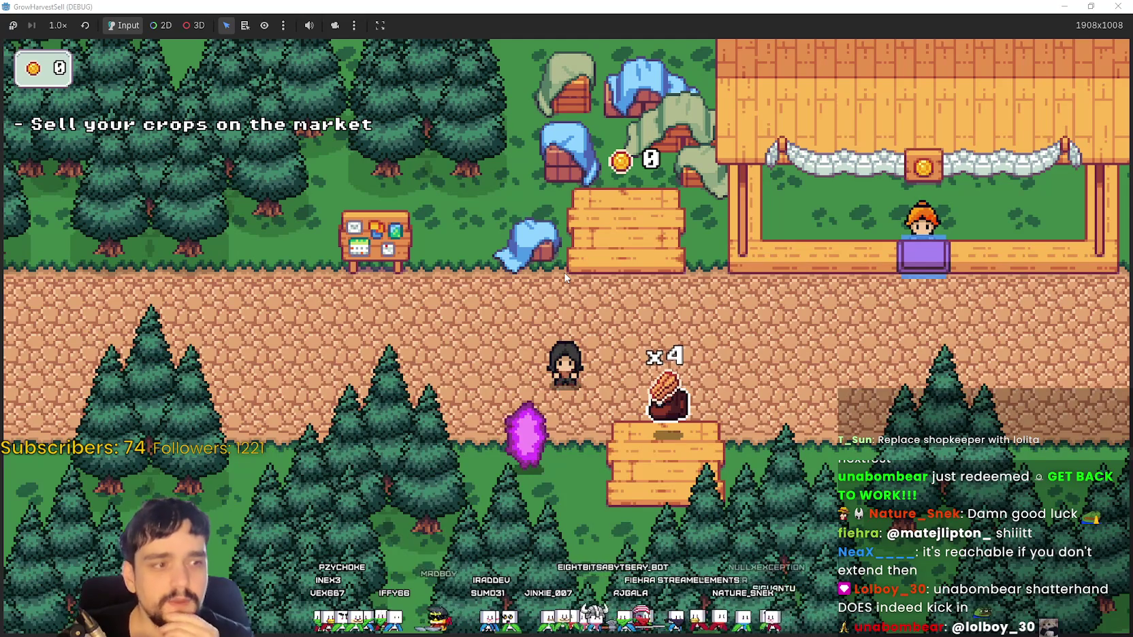
# - Carry the four crops from the stall to the market counter and sell them
pyautogui.press('d')
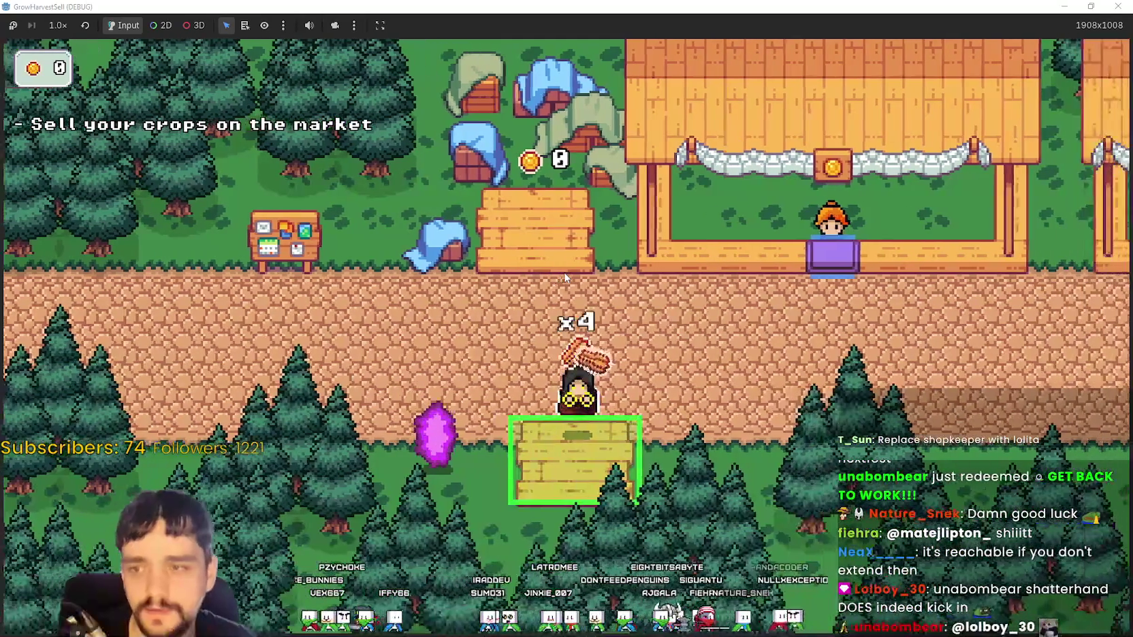
pyautogui.press('e')
pyautogui.press('d')
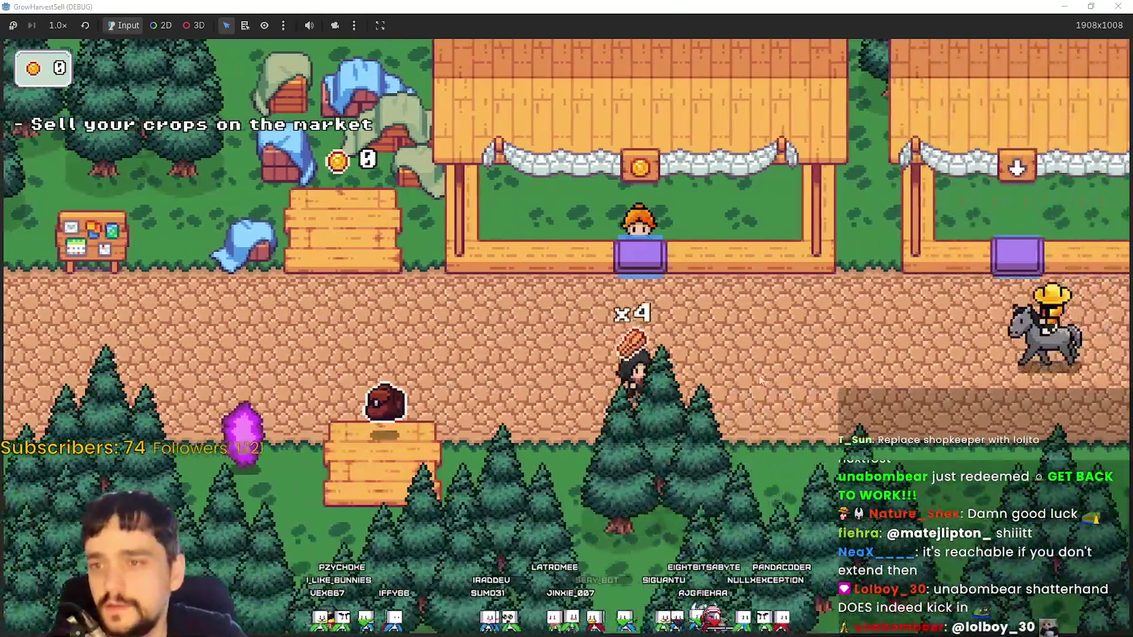
pyautogui.press('w')
pyautogui.press('e')
pyautogui.press('s')
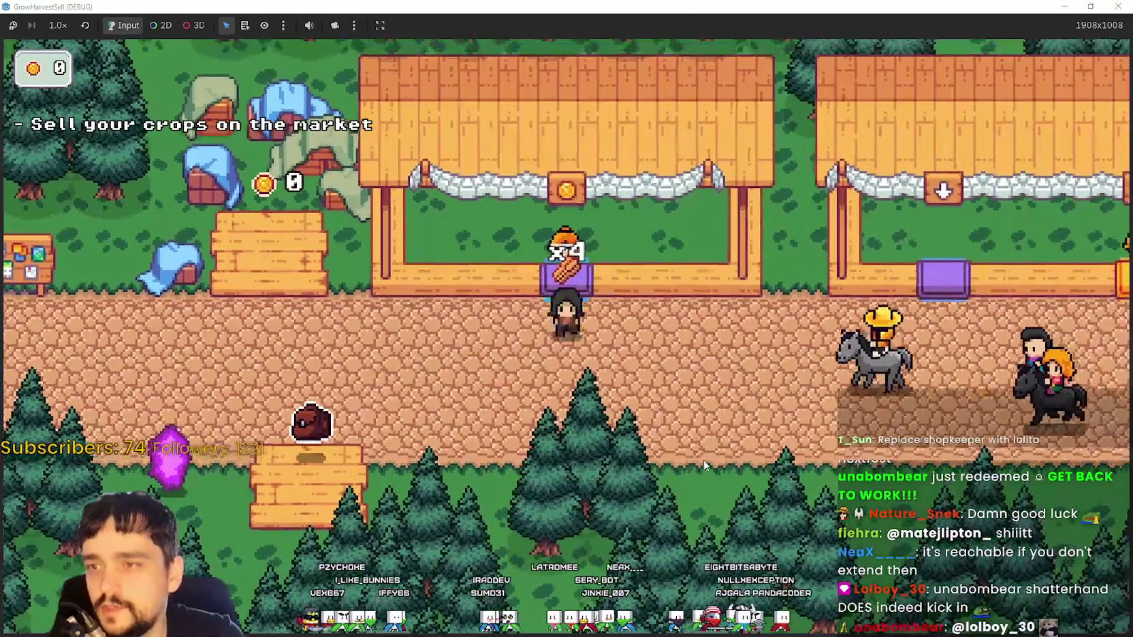
pyautogui.press('a')
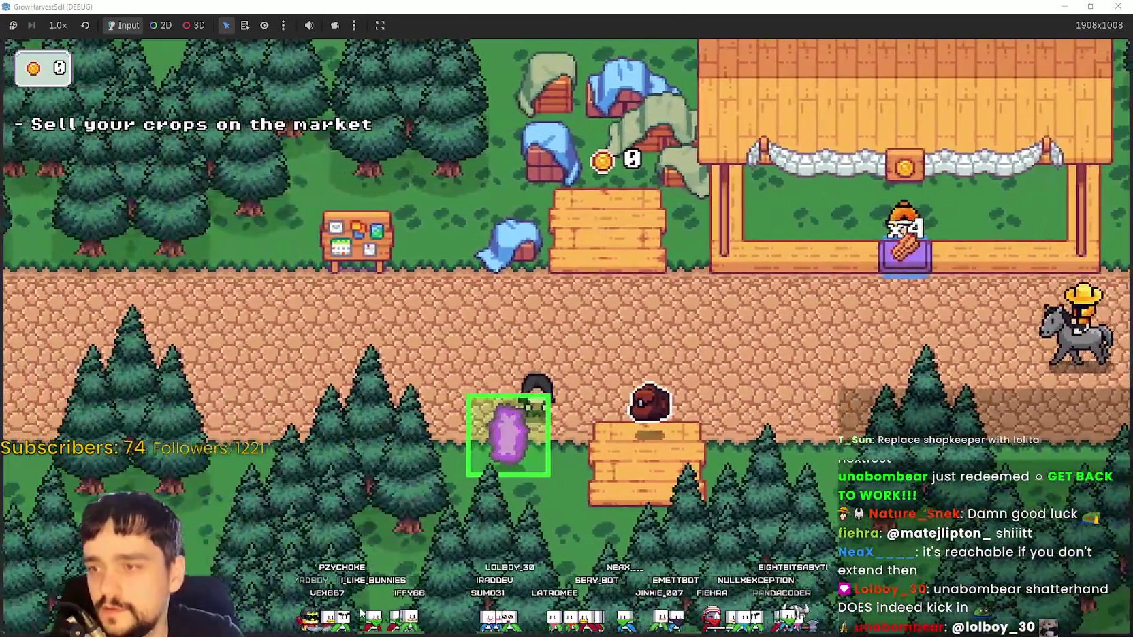
# - Travel through the portal to forest Stage 1 and harvest four crops
pyautogui.press('e')
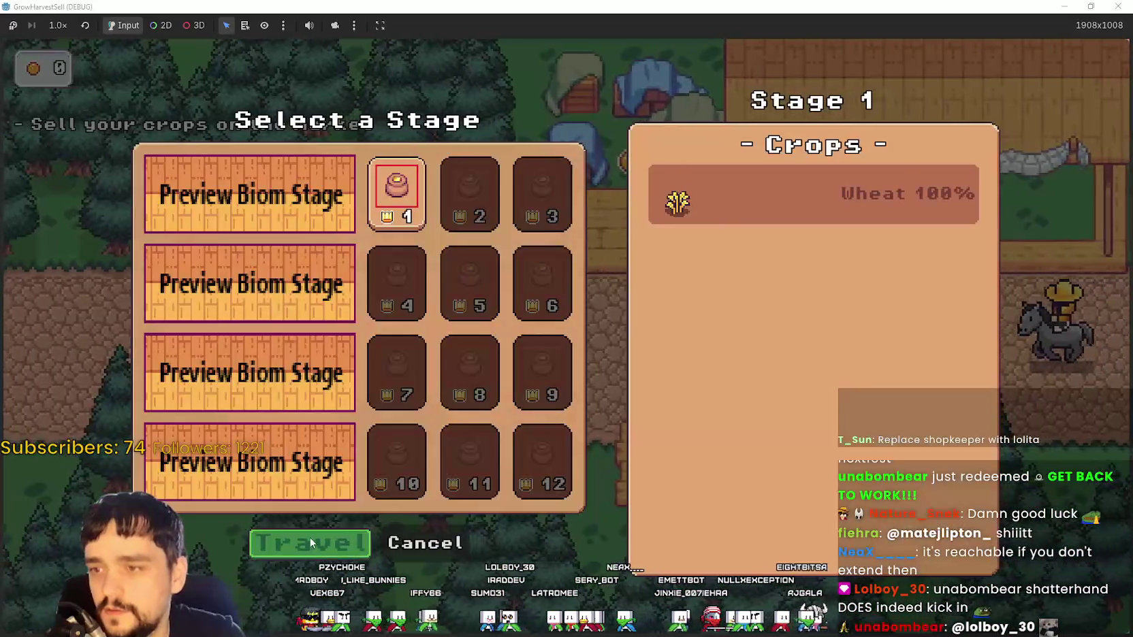
pyautogui.click(309, 536)
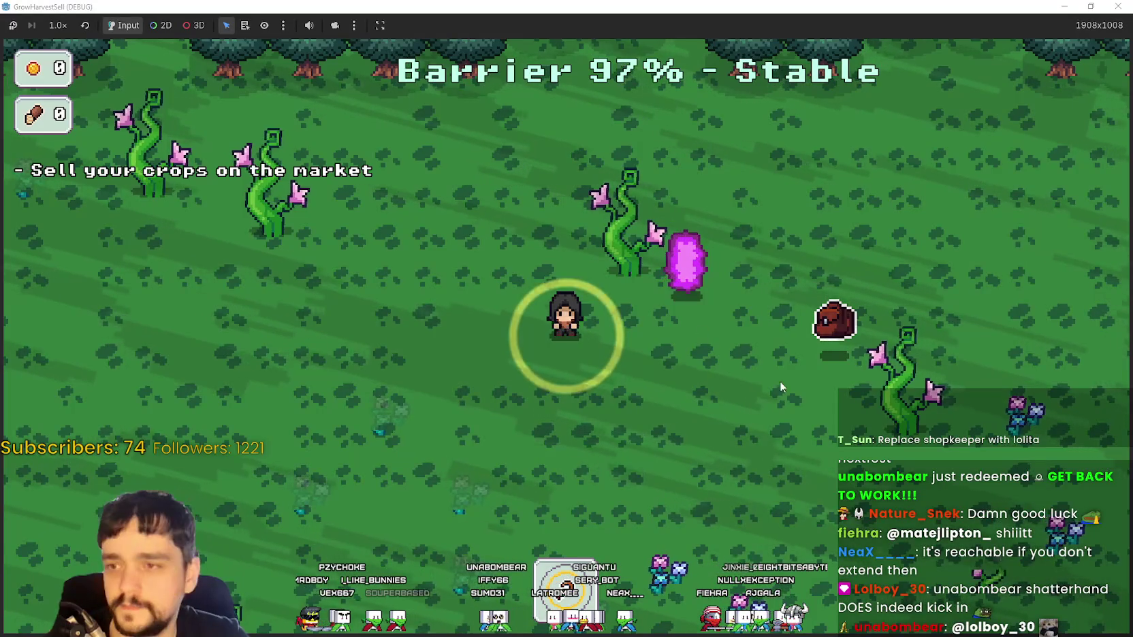
pyautogui.press('s')
pyautogui.press('d')
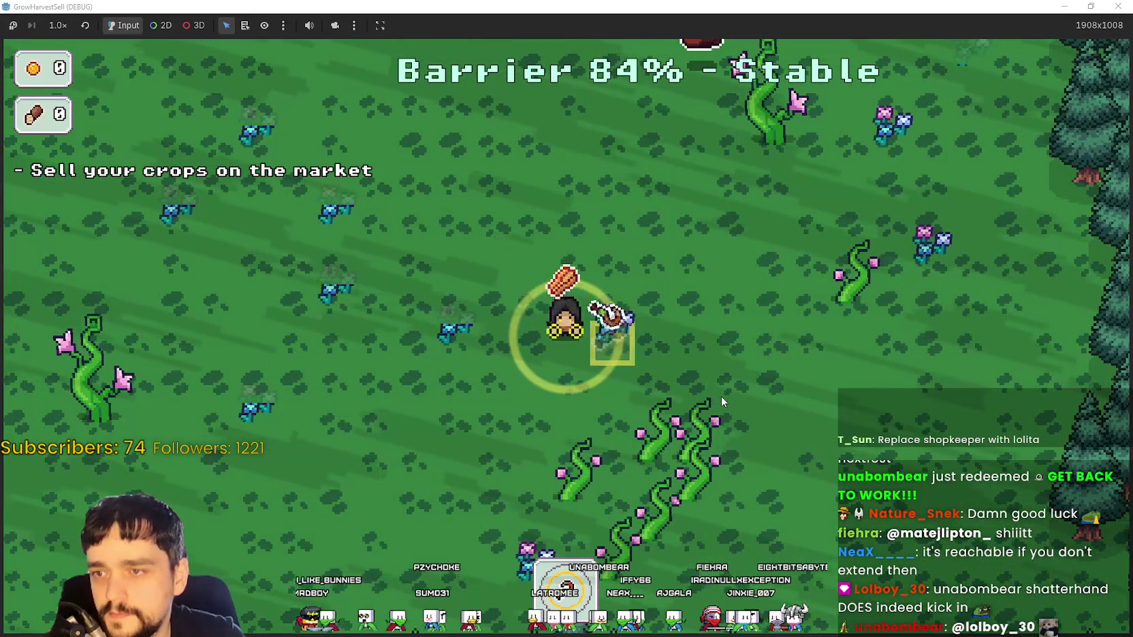
pyautogui.press('d')
pyautogui.press('d')
pyautogui.press('w')
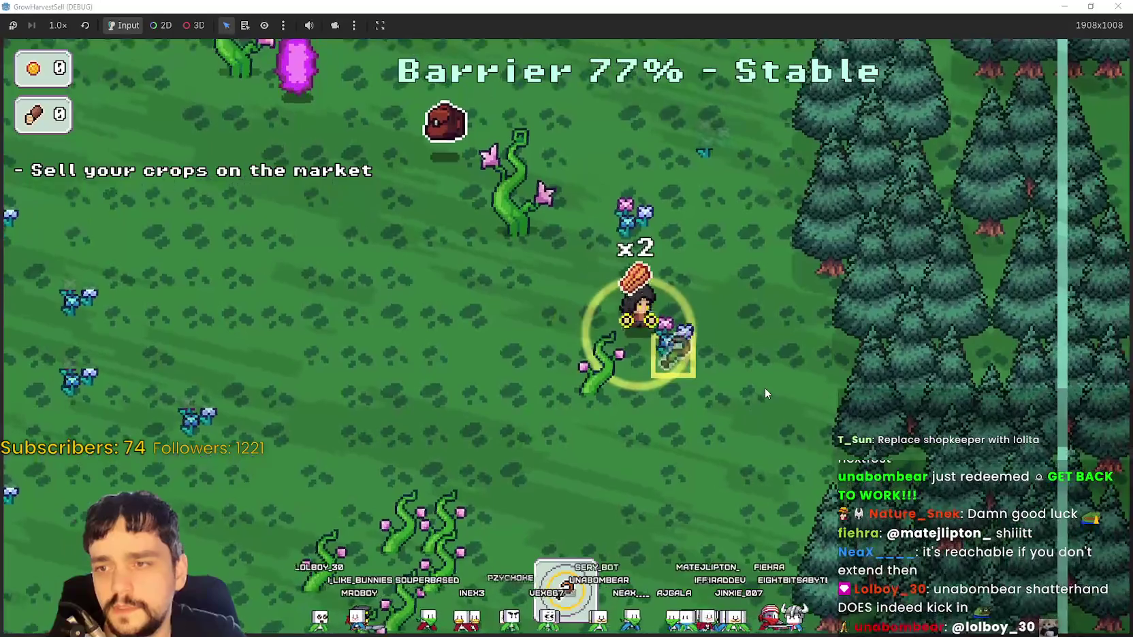
pyautogui.press('w')
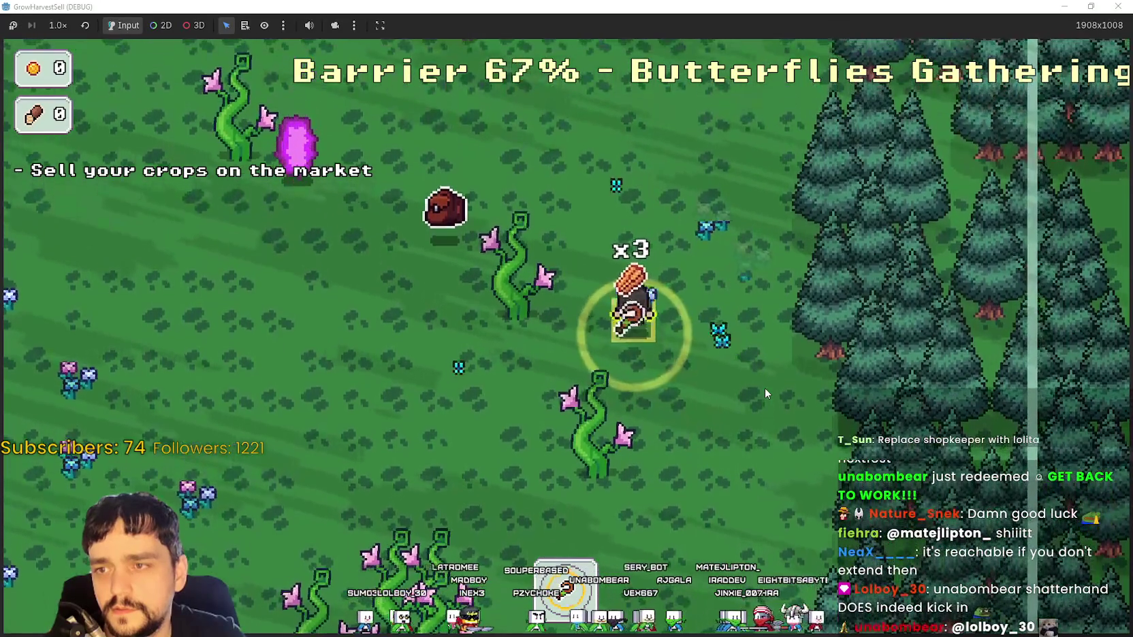
pyautogui.press('a')
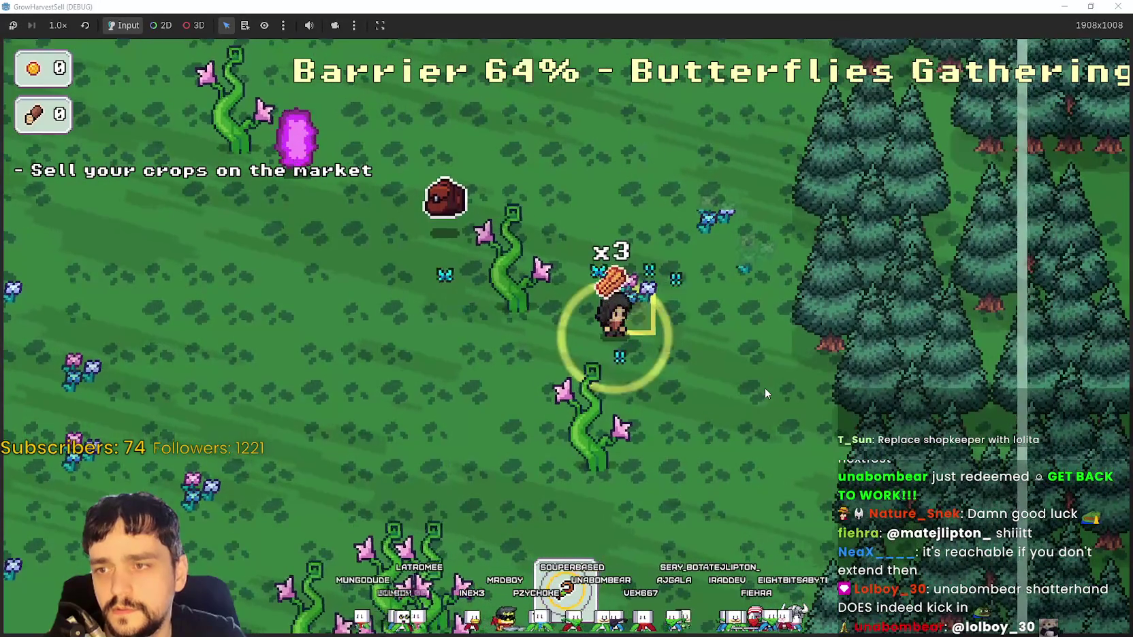
# - Head back through the forest to the village, walking left toward the crystal
pyautogui.press('a')
pyautogui.press('s')
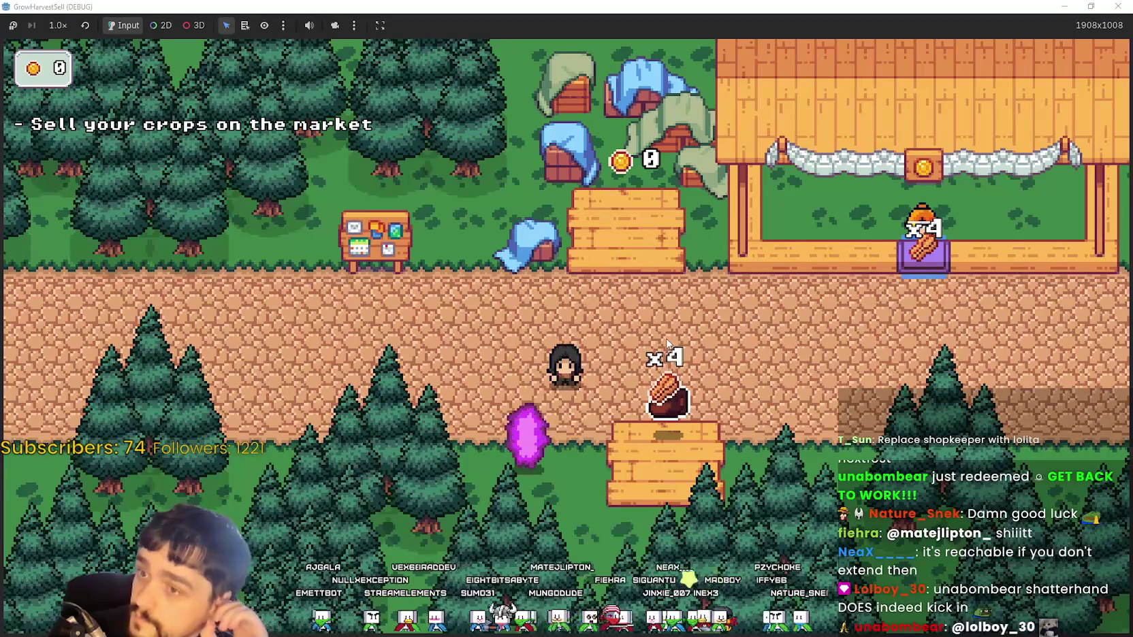
pyautogui.press('a')
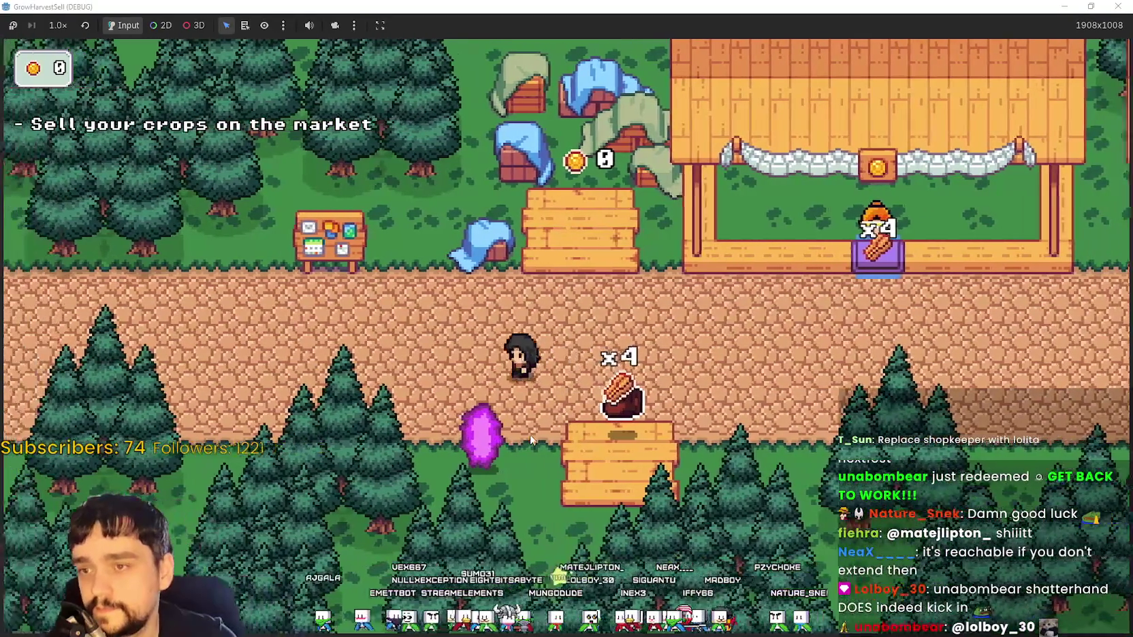